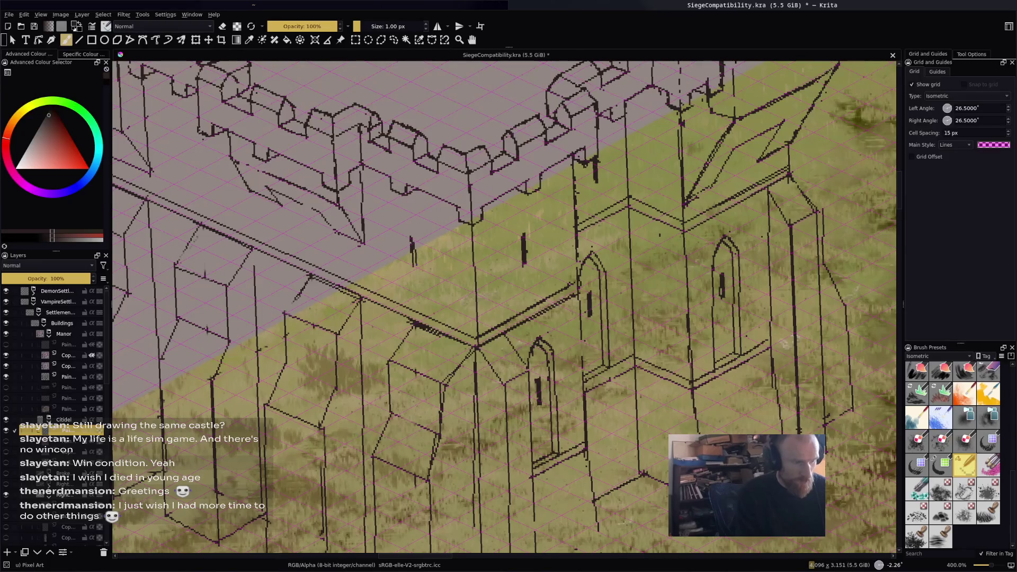
Paint a short vertical window slit on the upper-left castle wall, then zoom out toward the upper castle.
left_click_drag(190, 137, 193, 162)
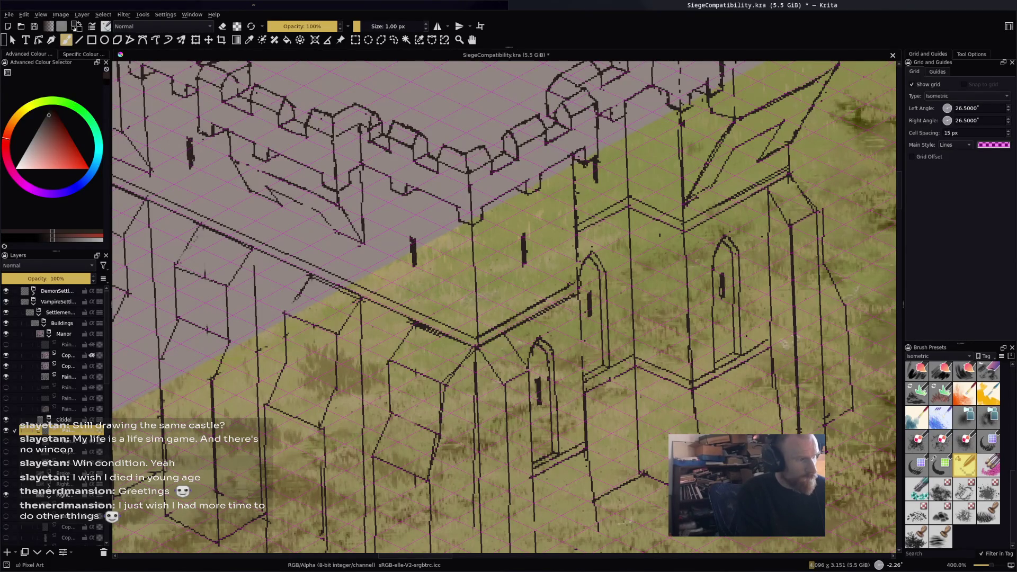
key("e")
key("minus")
left_click_drag(459, 338, 501, 369)
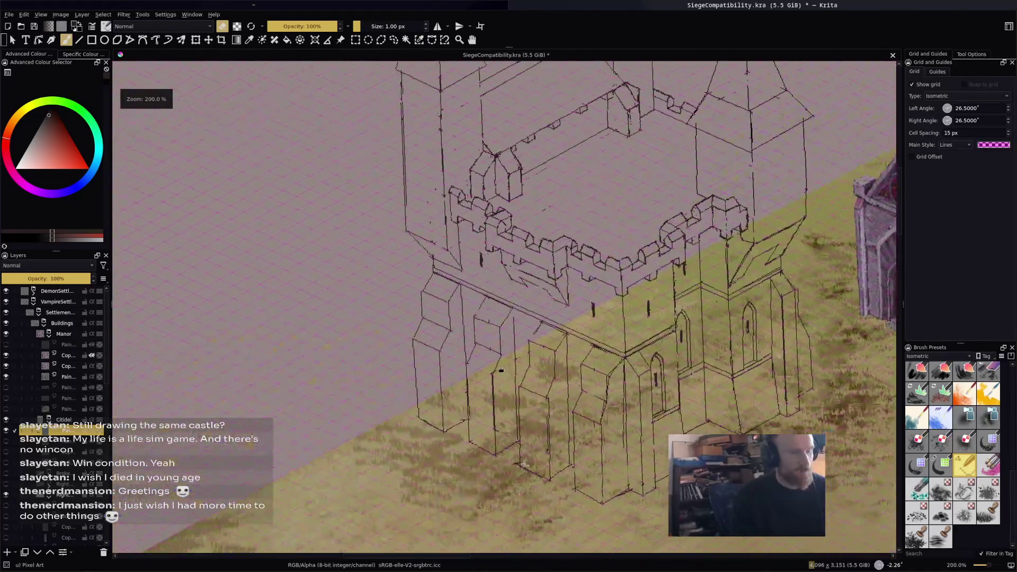
Zoom in on the upper tower walls and paint two window slits, thinning one with the eraser.
key("plus")
key("e")
mouse_move(557, 223)
left_mouse_down()
mouse_move(596, 157)
mouse_move(618, 295)
left_mouse_up()
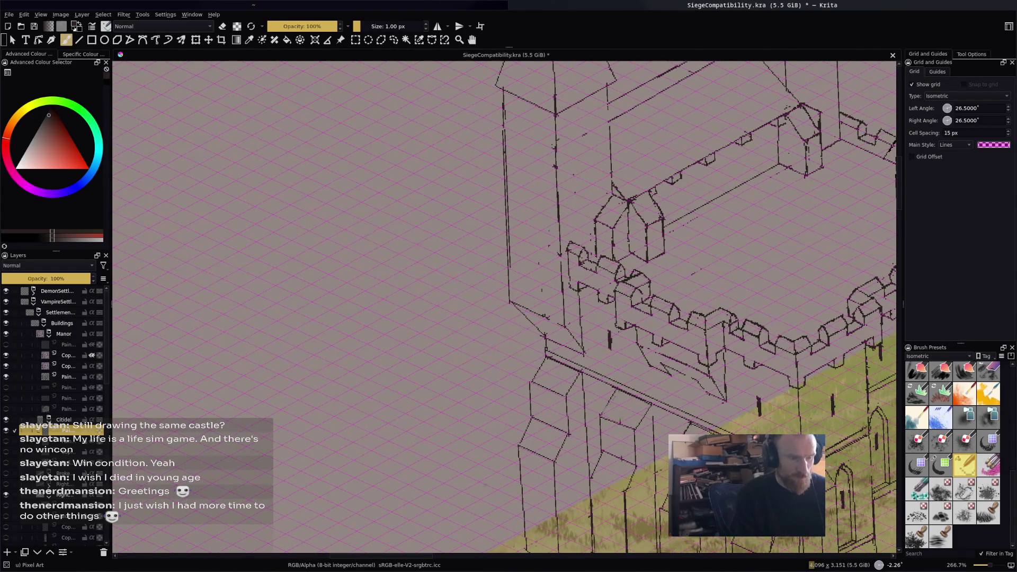
left_click_drag(532, 264, 531, 280)
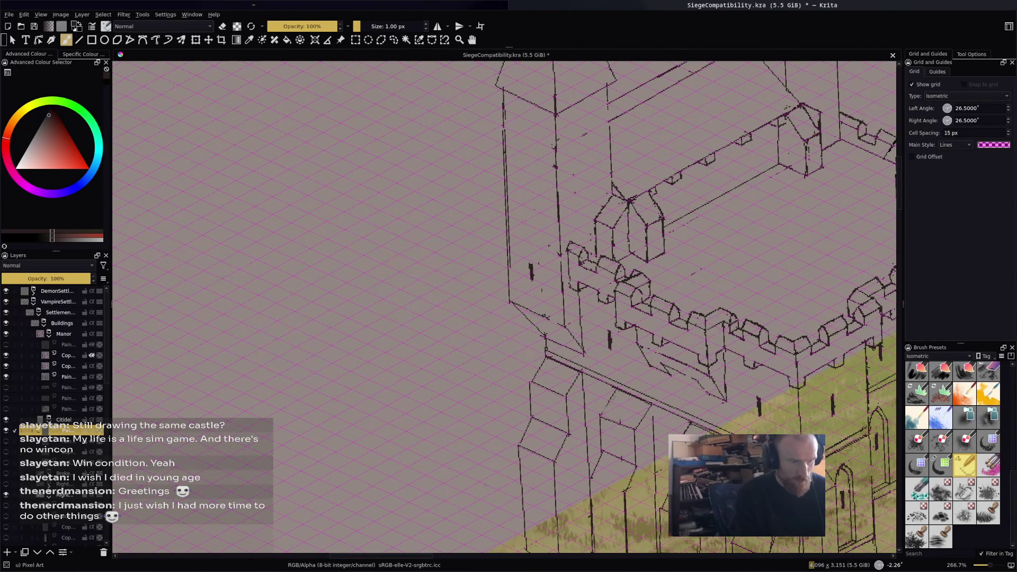
left_click_drag(529, 197, 531, 208)
key("e")
key("e")
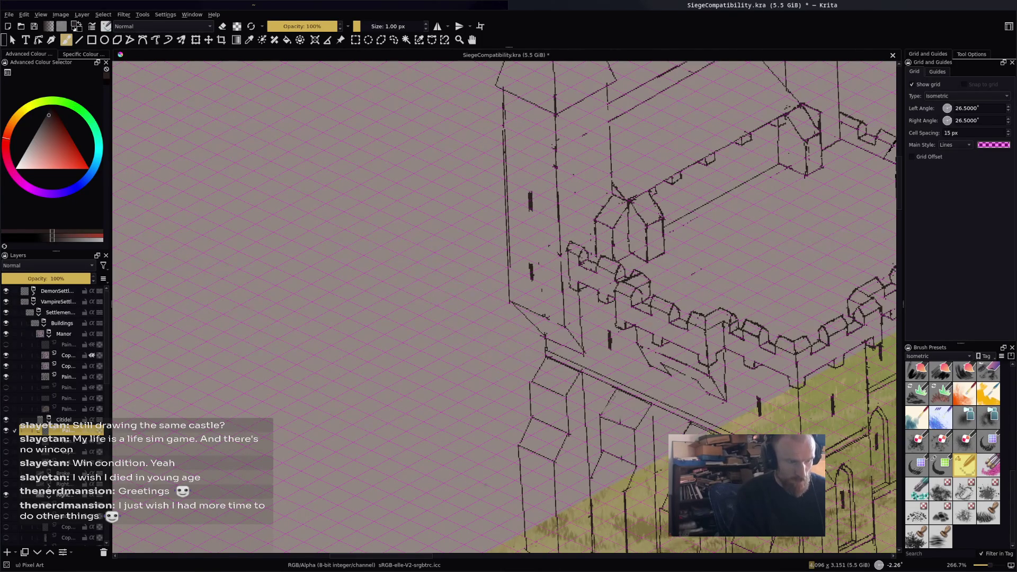
Paint three more window slits higher and lower on the tower walls.
left_click_drag(524, 121, 524, 139)
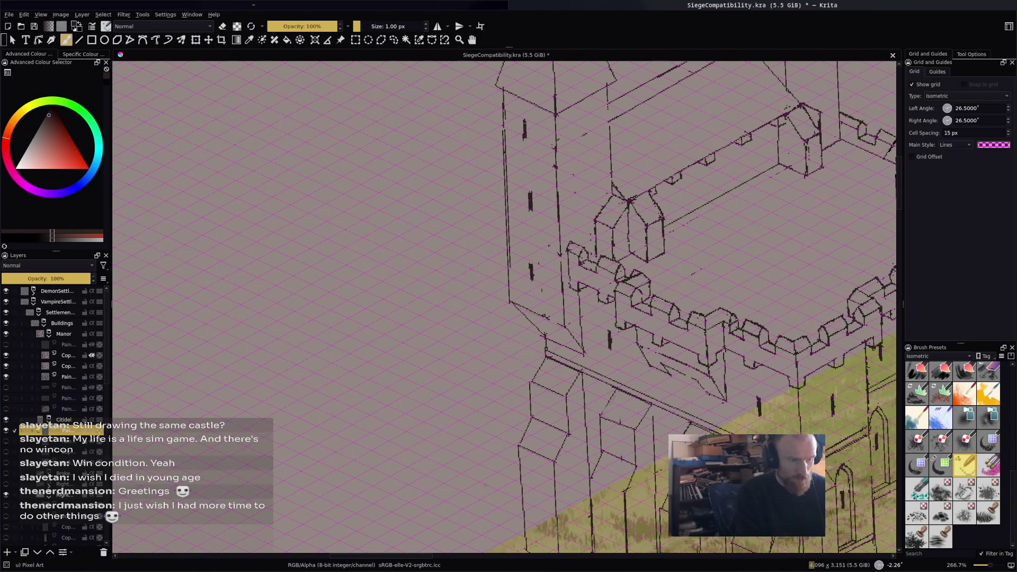
key("e")
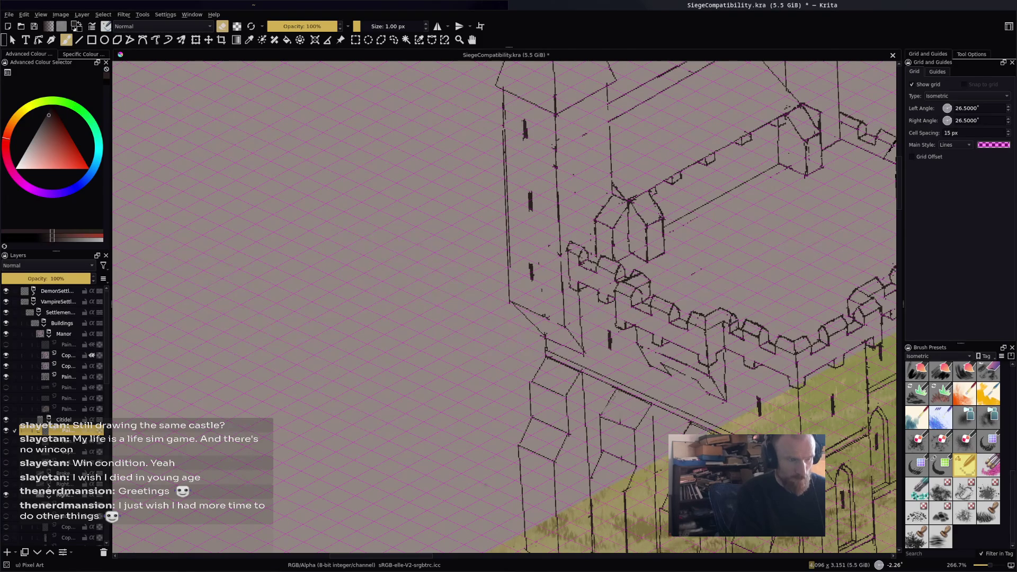
key("e")
scroll(583, 121, "down", 1)
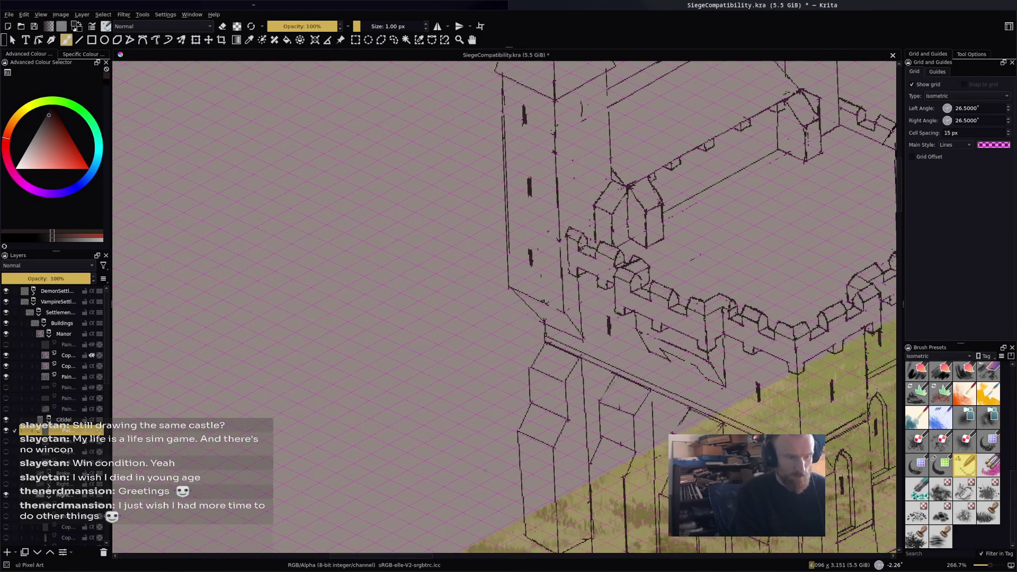
left_click_drag(583, 103, 582, 118)
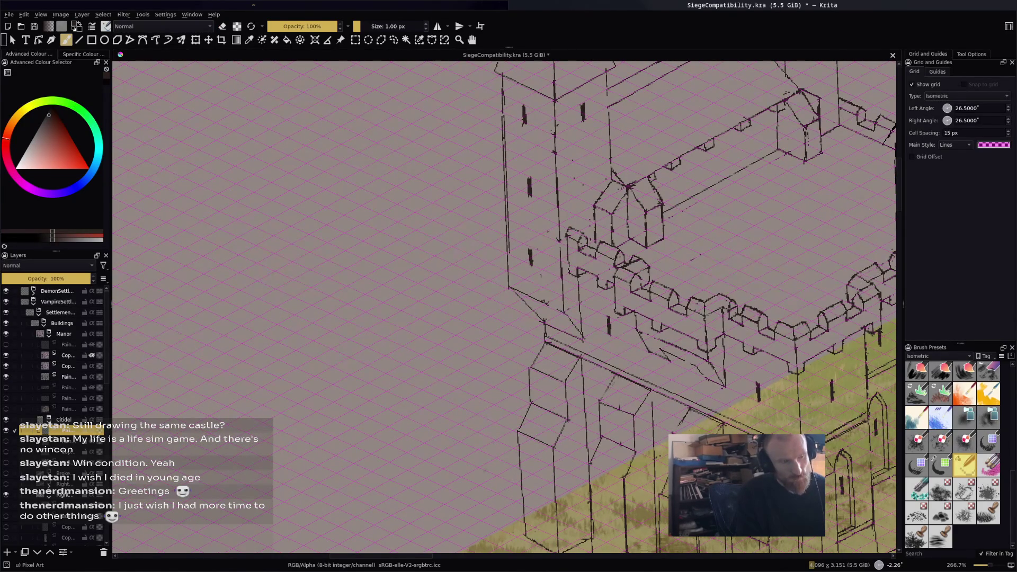
left_click_drag(582, 173, 582, 192)
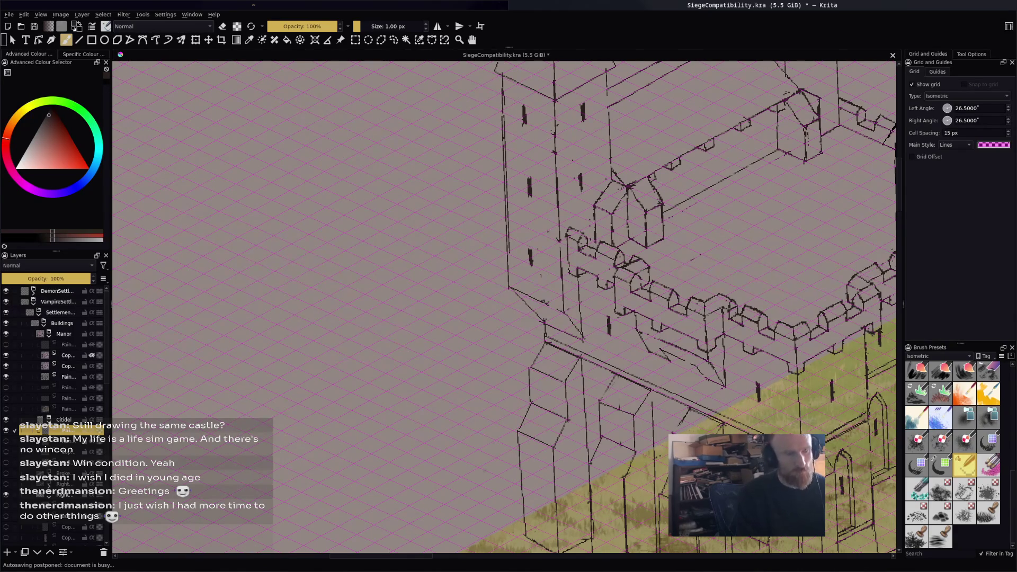
mouse_move(694, 182)
left_mouse_down()
mouse_move(509, 372)
mouse_move(413, 316)
mouse_move(377, 282)
left_mouse_up()
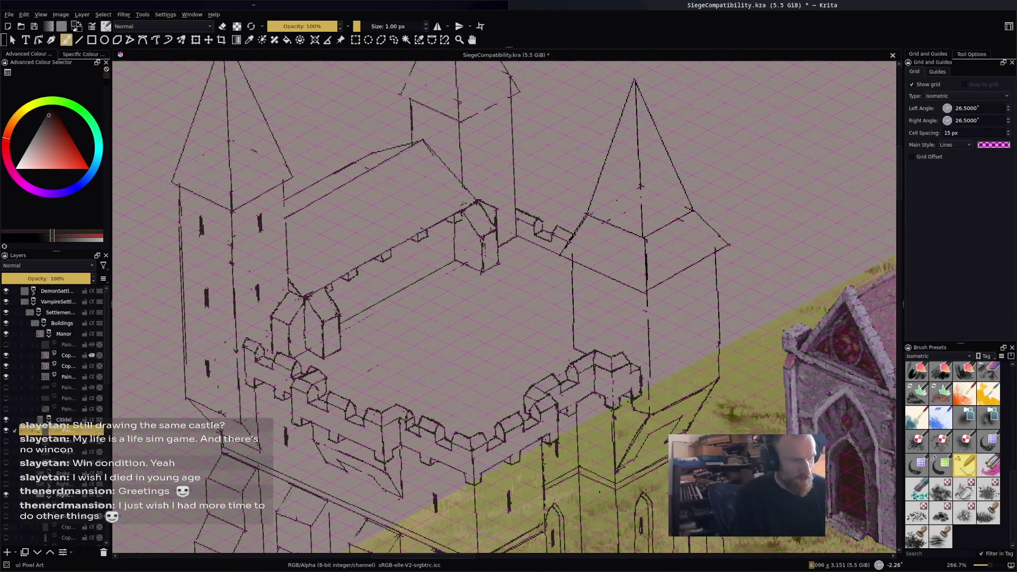
Paint a short mark by the castle wall and a vertical window slit on the right tower.
mouse_move(402, 281)
left_mouse_down()
mouse_move(406, 289)
mouse_move(405, 277)
mouse_move(419, 273)
left_mouse_up()
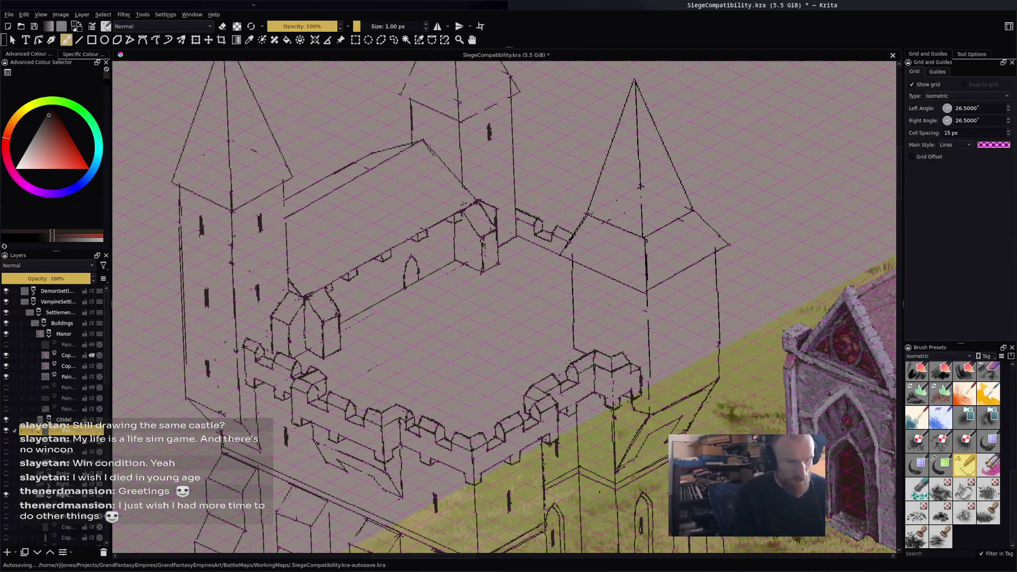
left_click_drag(608, 295, 609, 311)
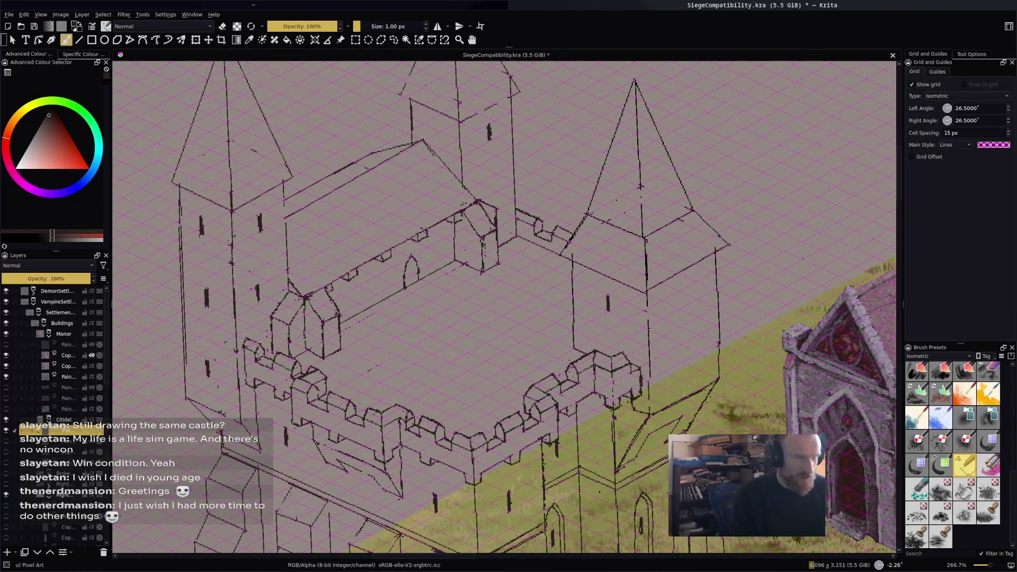
scroll(503, 307, "down", 2)
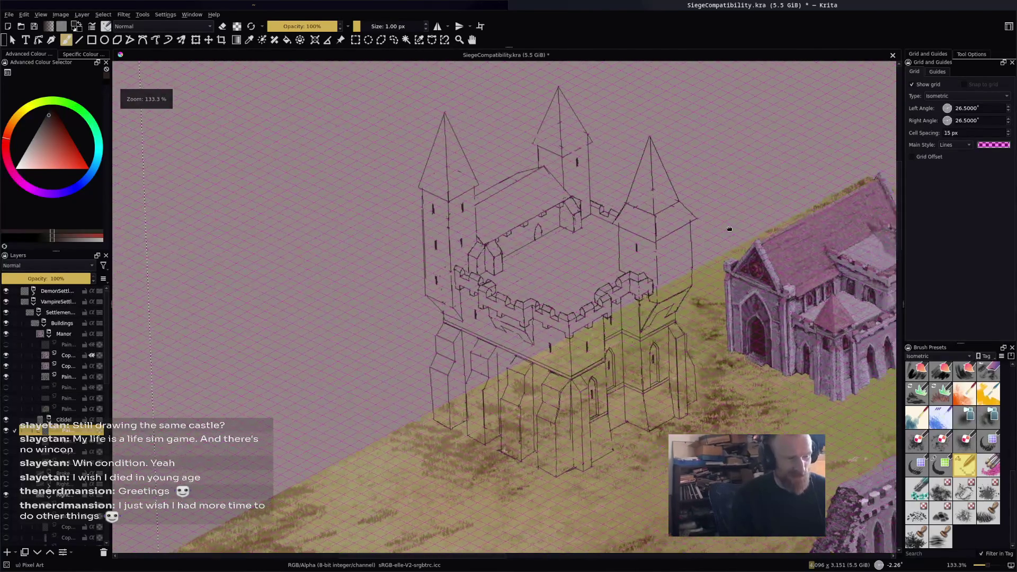
Zoom in and paint small corbel marks under the left tower's roof corners.
scroll(432, 231, "up", 2)
mouse_move(432, 231)
left_mouse_down()
mouse_move(422, 219)
mouse_move(245, 191)
mouse_move(298, 201)
mouse_move(657, 206)
left_mouse_up()
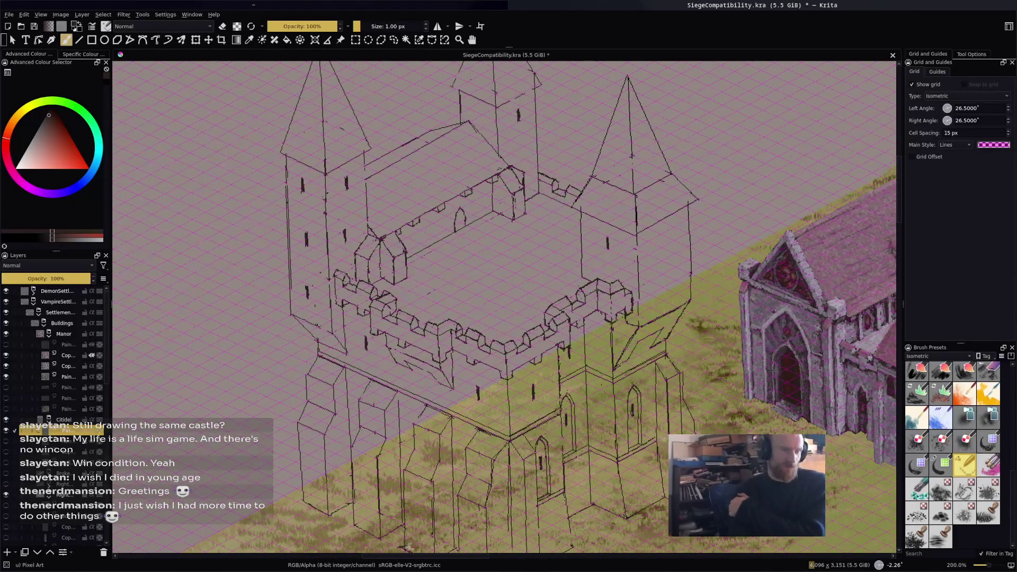
scroll(301, 100, "up", 1)
mouse_move(385, 307)
left_mouse_down()
mouse_move(400, 306)
mouse_move(423, 360)
mouse_move(430, 303)
mouse_move(450, 339)
mouse_move(524, 321)
mouse_move(567, 357)
left_mouse_up()
scroll(525, 320, "up", 1)
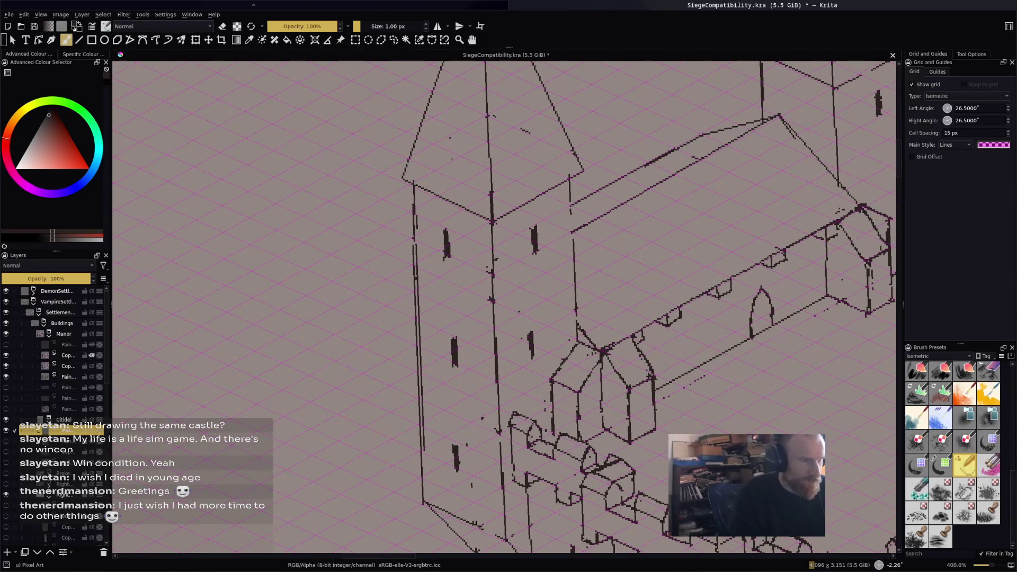
left_click_drag(404, 177, 403, 190)
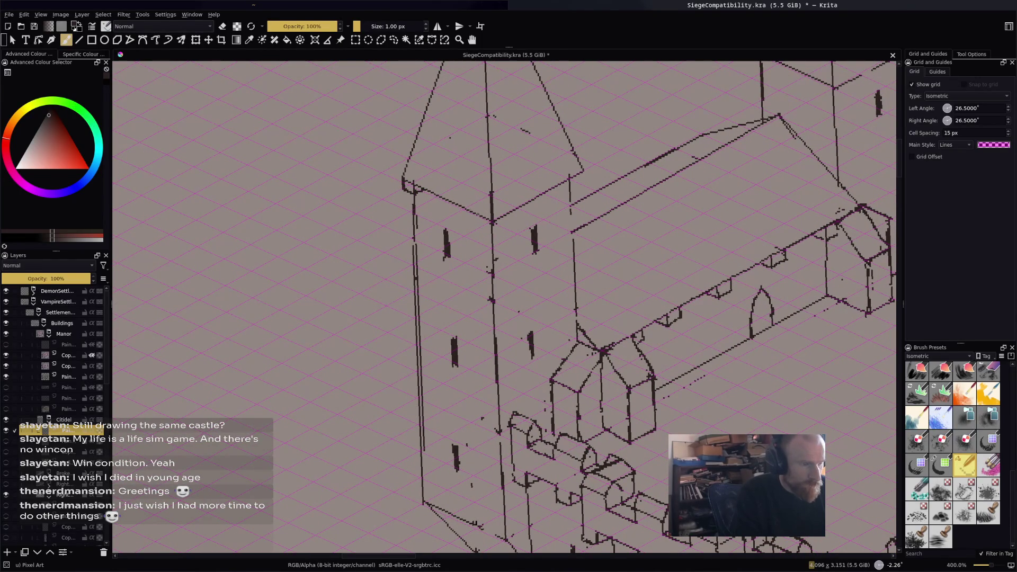
left_click_drag(482, 226, 493, 233)
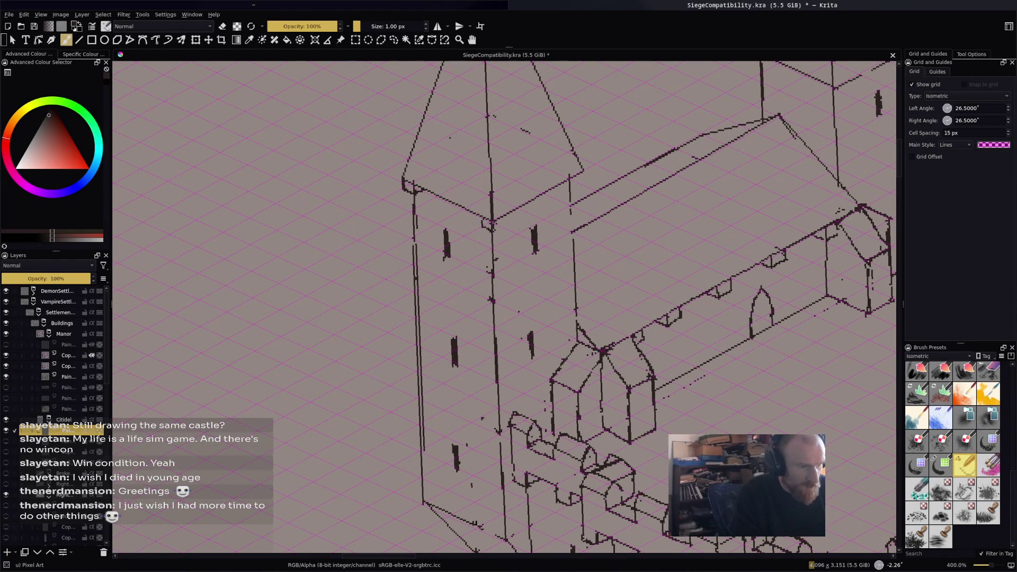
left_click_drag(582, 171, 571, 188)
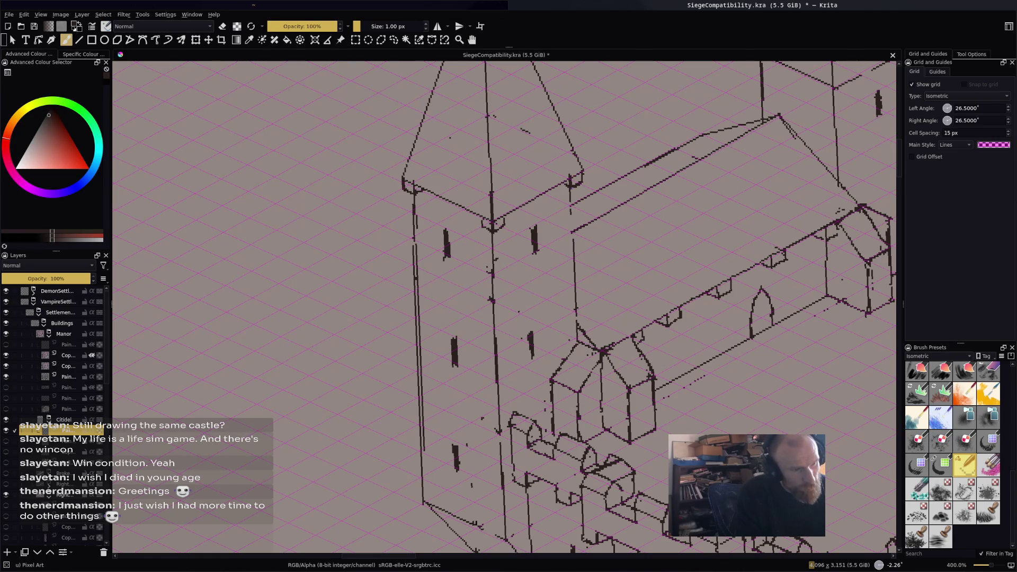
key("e")
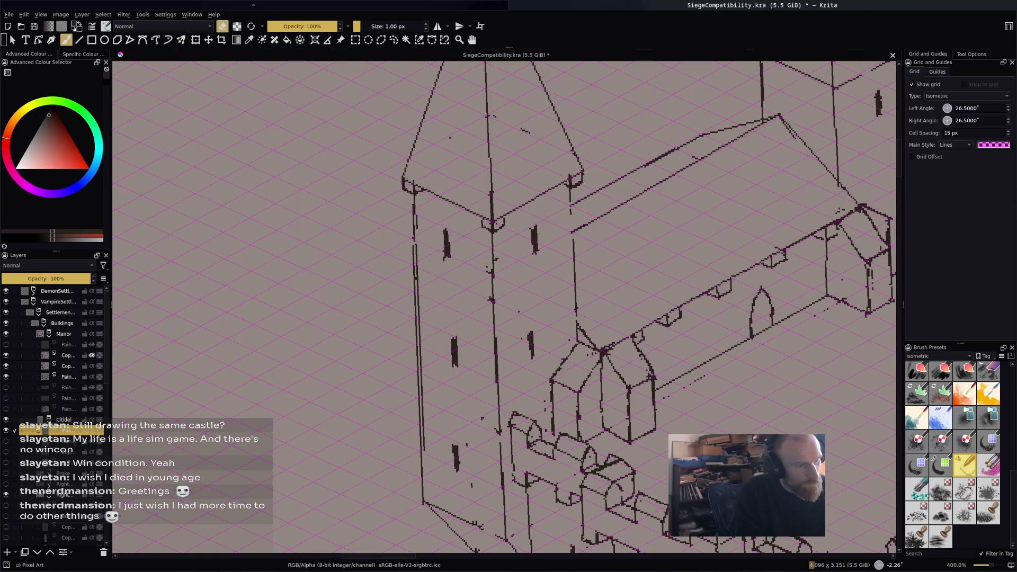
key("e")
key("e")
key("e")
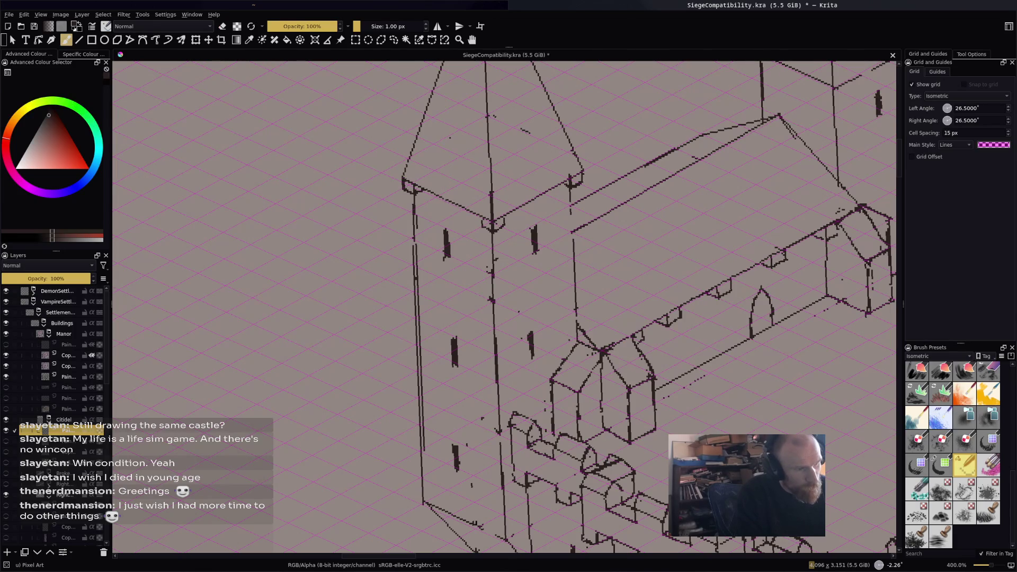
left_click_drag(446, 207, 459, 213)
left_click_drag(543, 192, 538, 204)
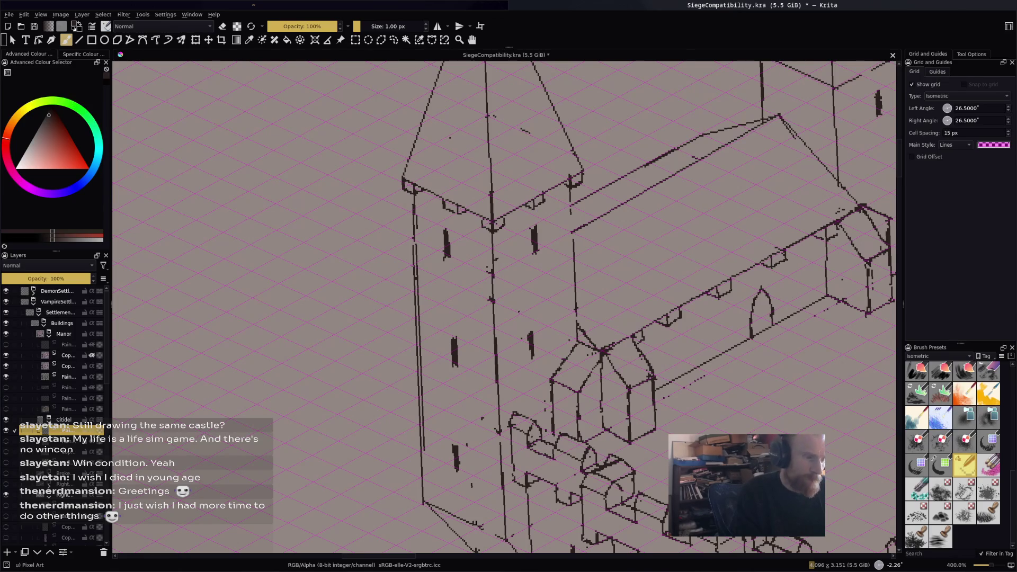
Draw a double straight ledge line across the tower wall with the Line tool.
key("v")
left_click_drag(415, 266, 492, 300)
mouse_move(492, 300)
left_mouse_down()
mouse_move(568, 261)
mouse_move(494, 311)
mouse_move(574, 263)
left_mouse_up()
left_click_drag(414, 272, 494, 303)
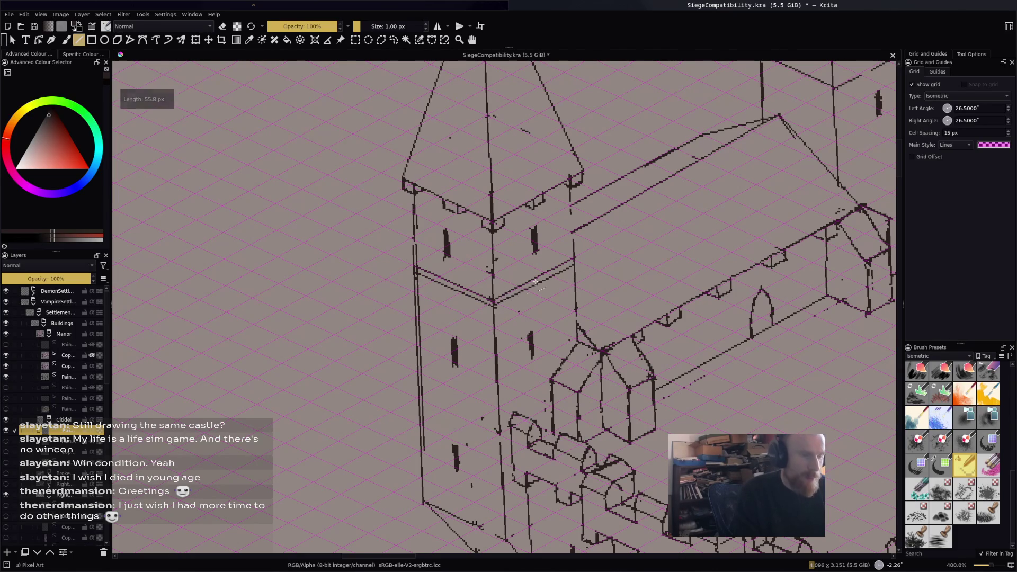
scroll(504, 297, "down", 2)
mouse_move(689, 254)
left_mouse_down()
mouse_move(609, 254)
mouse_move(688, 200)
left_mouse_up()
scroll(614, 127, "up", 2)
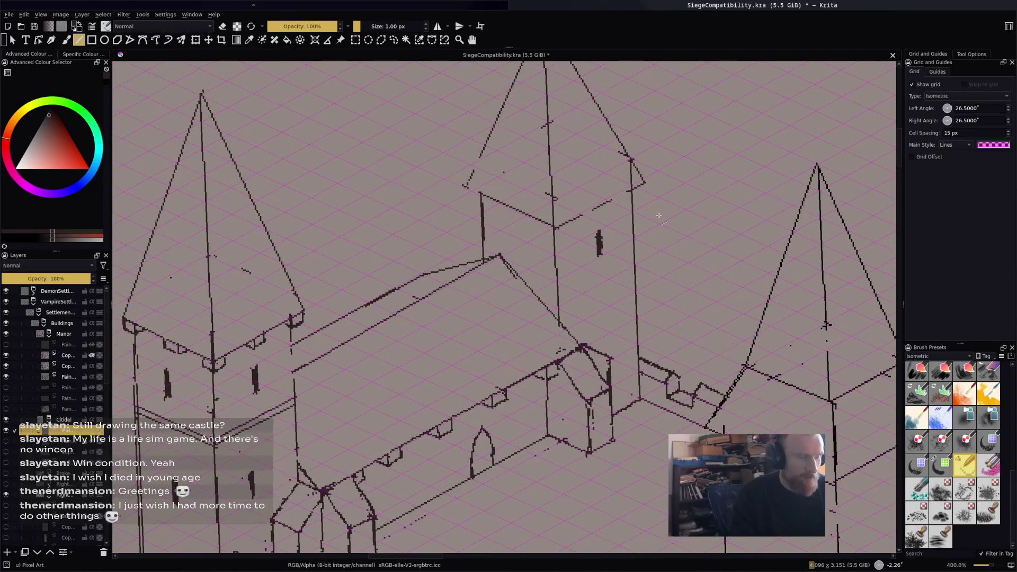
Draw straight parallel band lines across both faces of the tower.
left_click_drag(559, 305, 634, 271)
left_click_drag(559, 306, 536, 297)
mouse_move(609, 291)
left_mouse_down()
mouse_move(629, 281)
mouse_move(526, 224)
left_mouse_up()
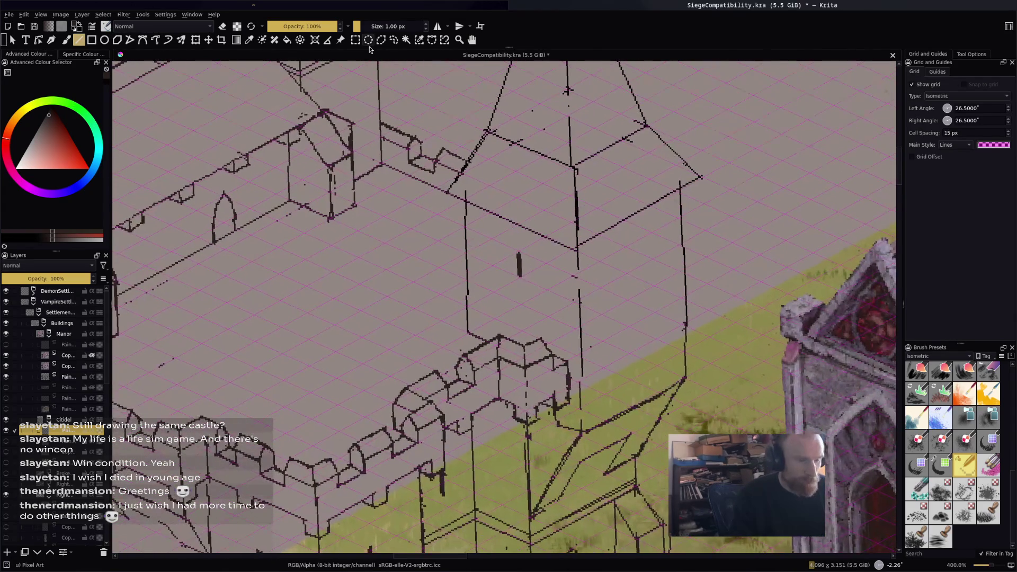
left_click_drag(467, 254, 581, 304)
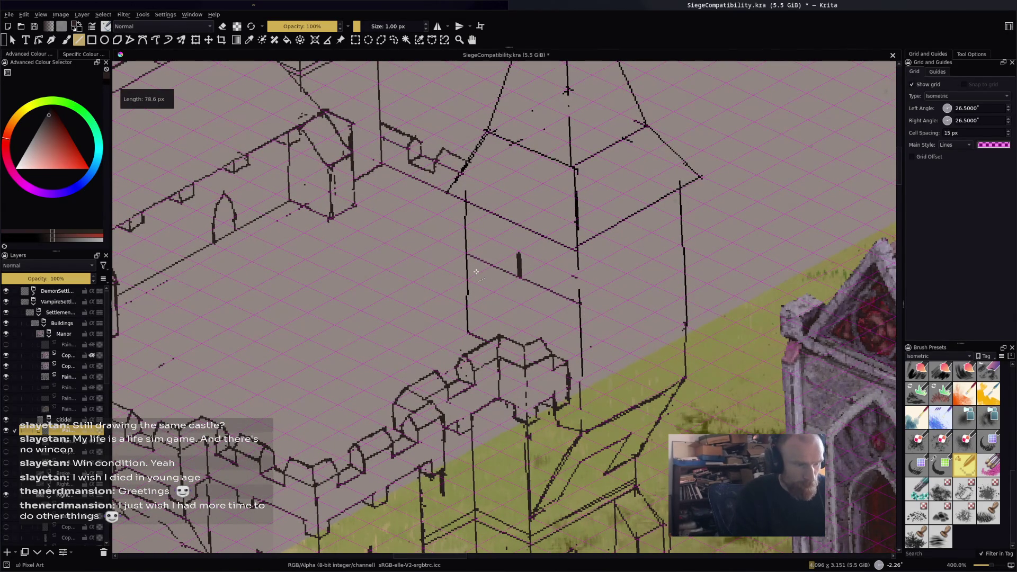
mouse_move(468, 261)
left_mouse_down()
mouse_move(574, 308)
mouse_move(674, 251)
left_mouse_up()
left_click_drag(582, 306, 683, 253)
Sketch small freehand corbel strokes beneath the left tower's roof eaves.
key("b")
scroll(645, 247, "up", 2)
scroll(579, 477, "down", 2)
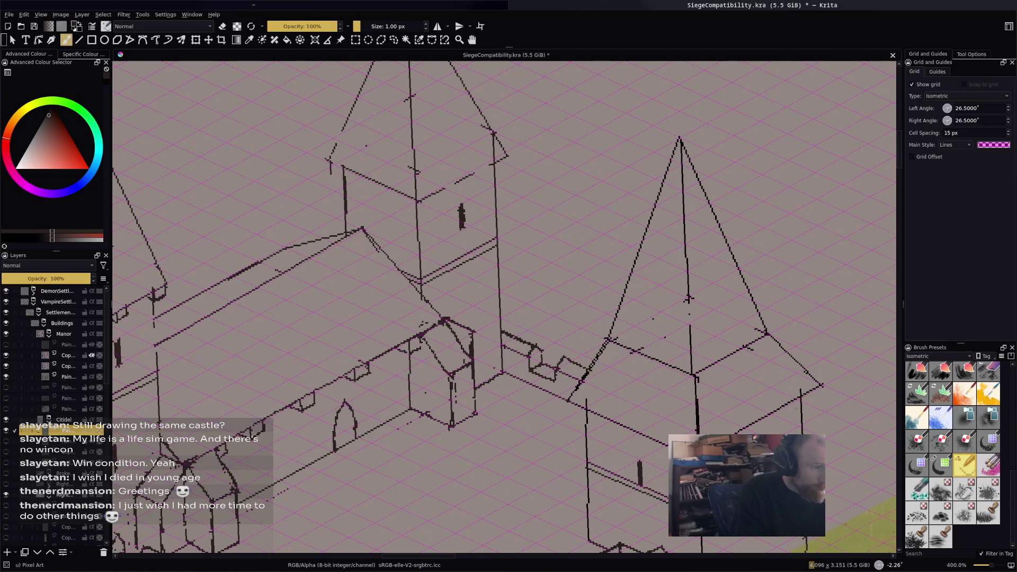
left_click_drag(329, 170, 354, 175)
mouse_move(405, 196)
left_mouse_down()
mouse_move(418, 211)
mouse_move(430, 199)
left_mouse_up()
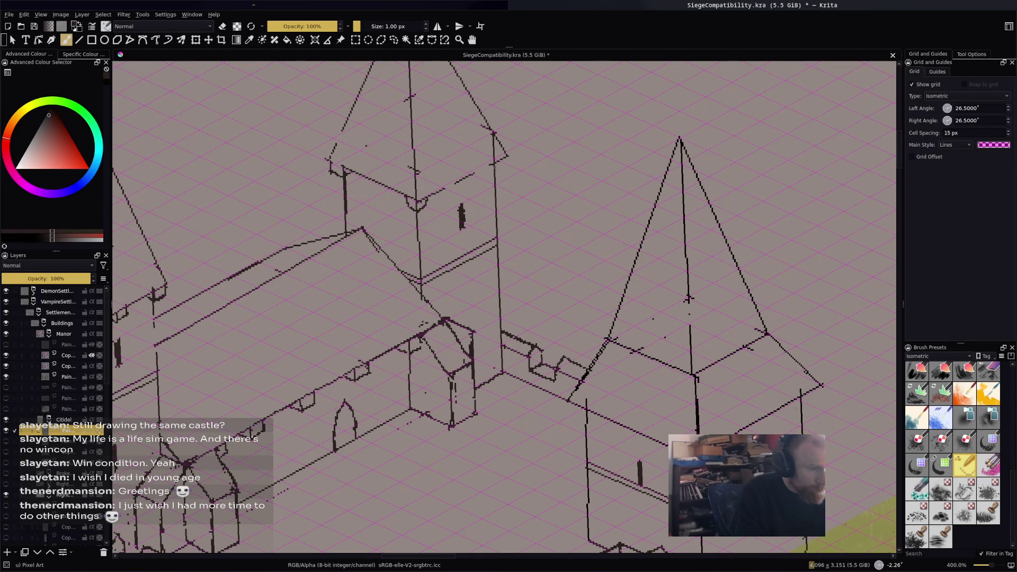
mouse_move(507, 156)
left_mouse_down()
mouse_move(496, 175)
mouse_move(472, 175)
left_mouse_up()
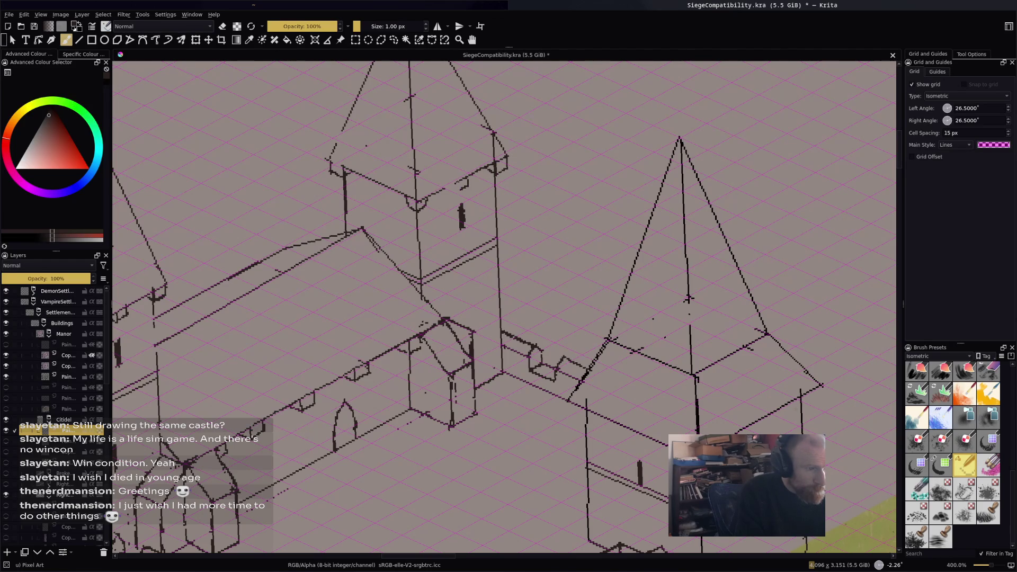
left_click_drag(456, 184, 448, 189)
left_click_drag(367, 186, 390, 191)
left_click_drag(327, 159, 341, 167)
left_click_drag(341, 131, 333, 146)
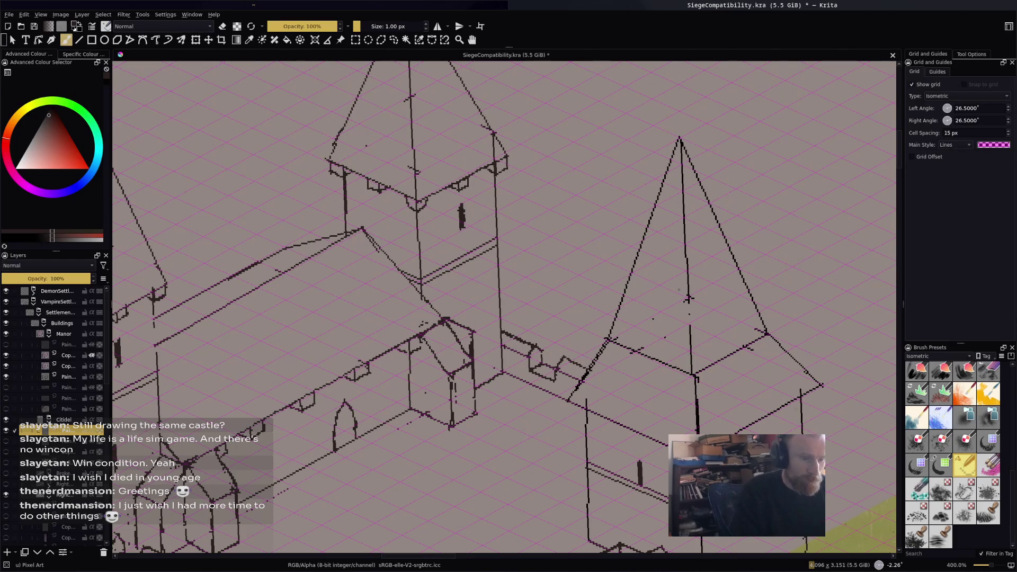
Add brackets and corbels along the right tower's roof corners and edge, then zoom out.
left_click_drag(713, 279, 655, 111)
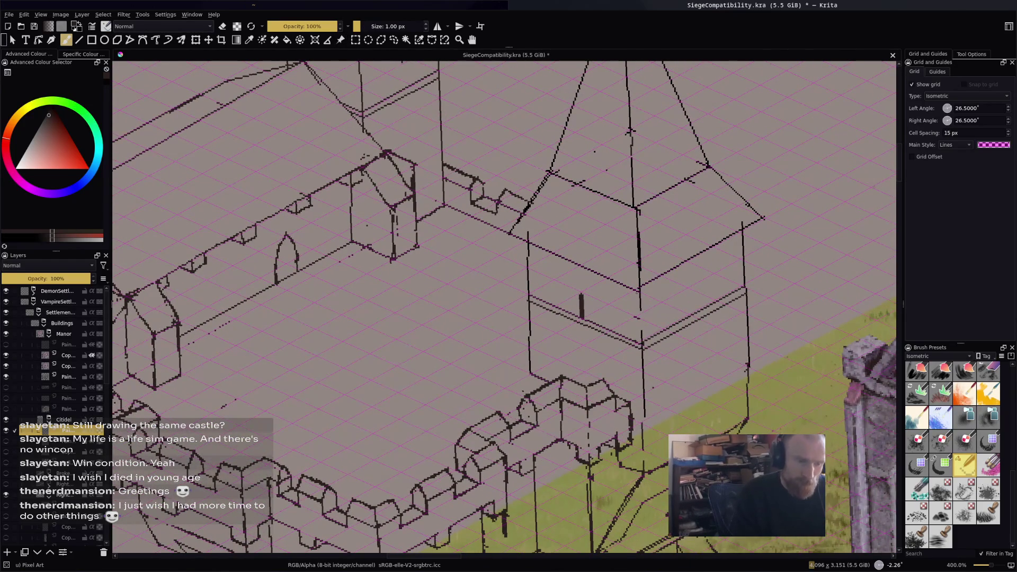
mouse_move(633, 289)
left_mouse_down()
mouse_move(642, 303)
mouse_move(654, 279)
mouse_move(647, 298)
left_mouse_up()
mouse_move(760, 218)
left_mouse_down()
mouse_move(761, 232)
mouse_move(746, 237)
left_mouse_up()
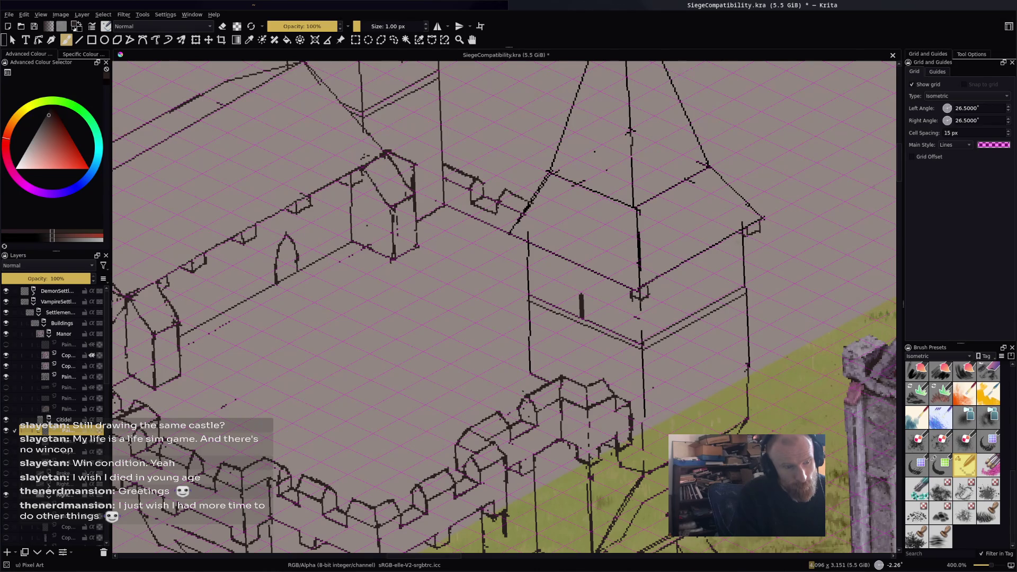
mouse_move(510, 233)
left_mouse_down()
mouse_move(512, 244)
mouse_move(583, 274)
left_mouse_up()
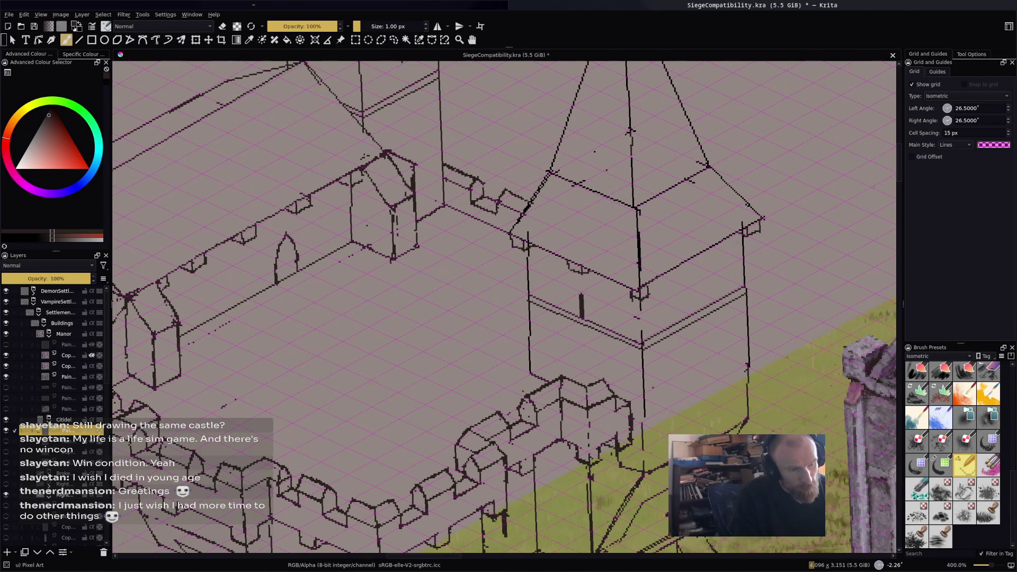
left_click_drag(689, 267, 706, 251)
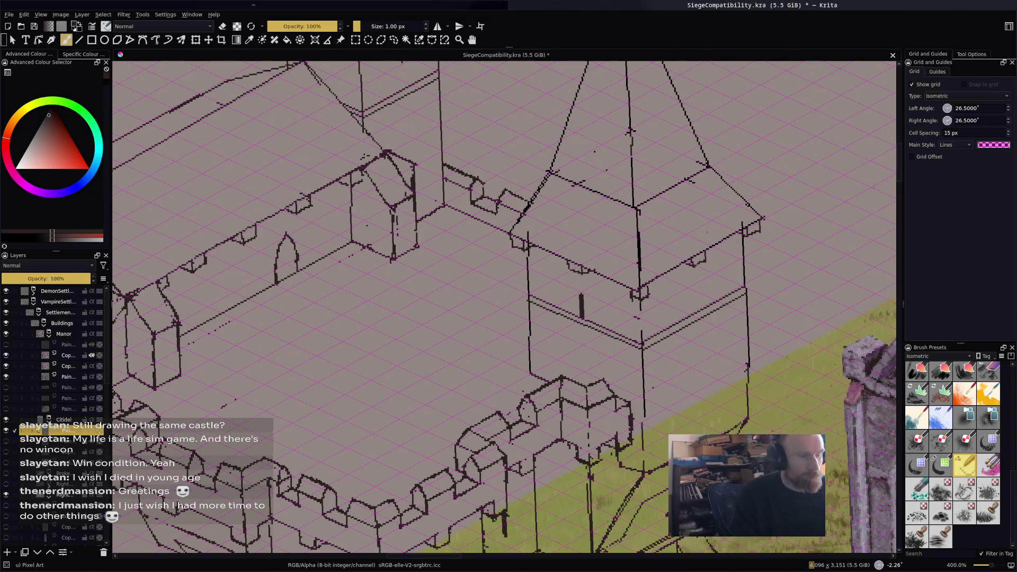
key("minus")
scroll(692, 141, "down", 3)
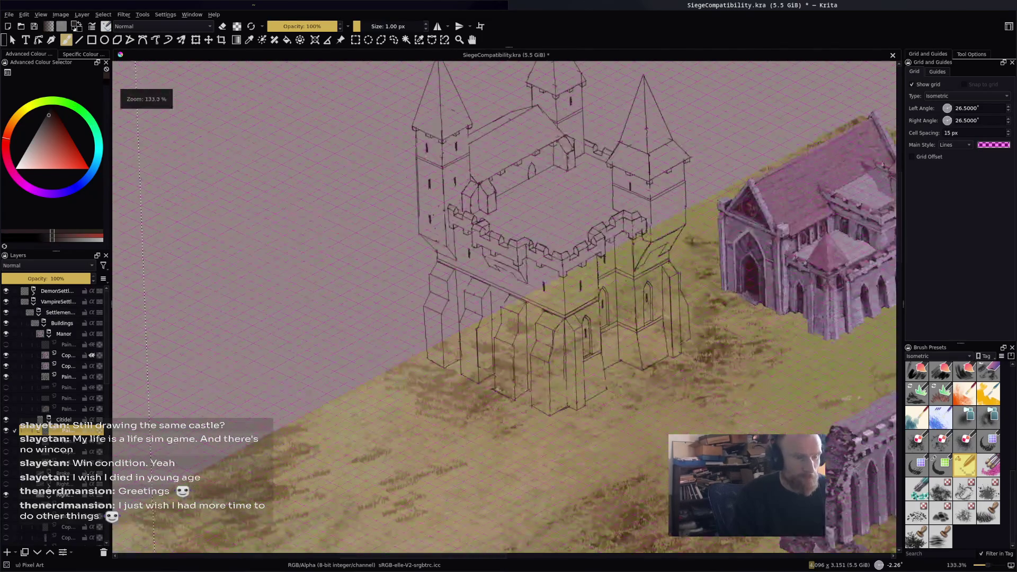
Erase the stray stroke at the tower roof corner and recentre the castle beside the manor.
scroll(692, 141, "up", 4)
key("e")
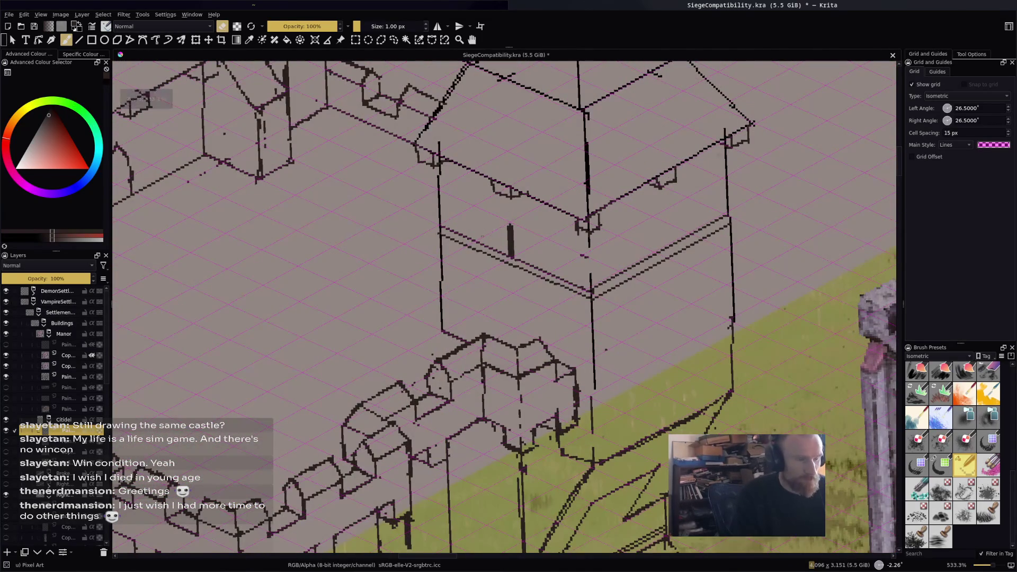
left_click_drag(510, 227, 512, 249)
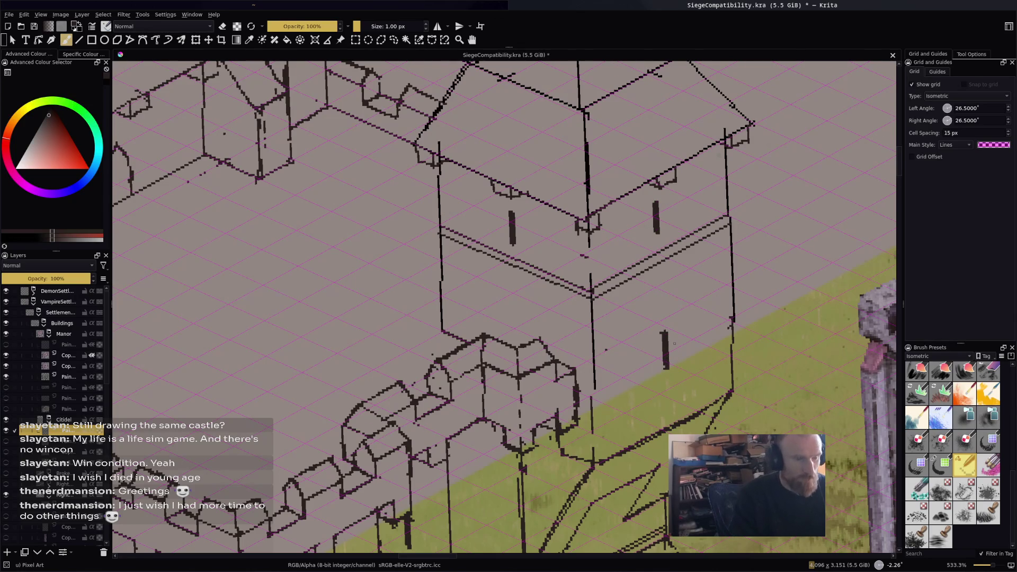
scroll(674, 343, "down", 5)
mouse_move(712, 321)
left_mouse_down()
mouse_move(679, 253)
mouse_move(685, 234)
left_mouse_up()
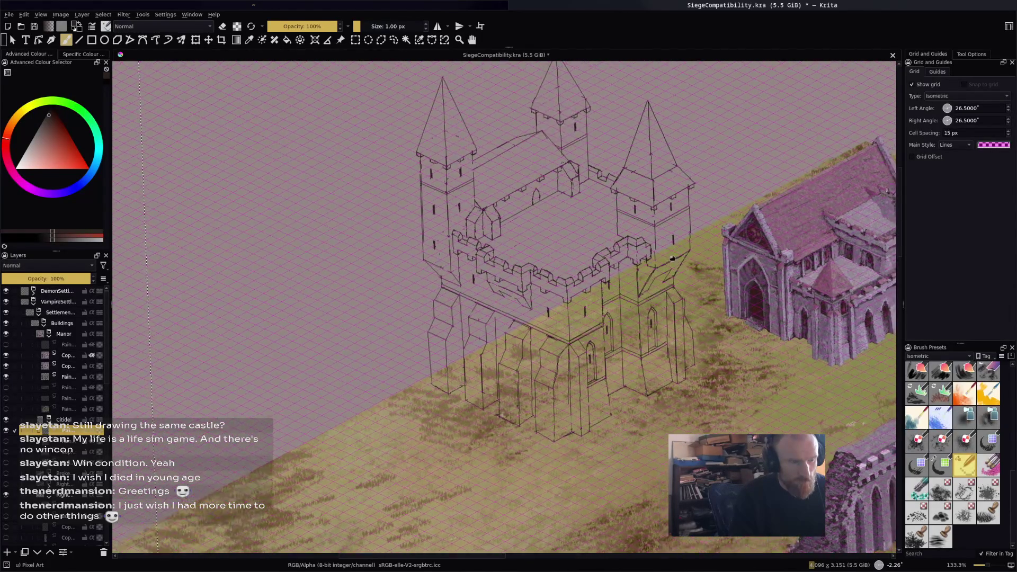
scroll(686, 233, "up", 5, "ctrl")
key("e")
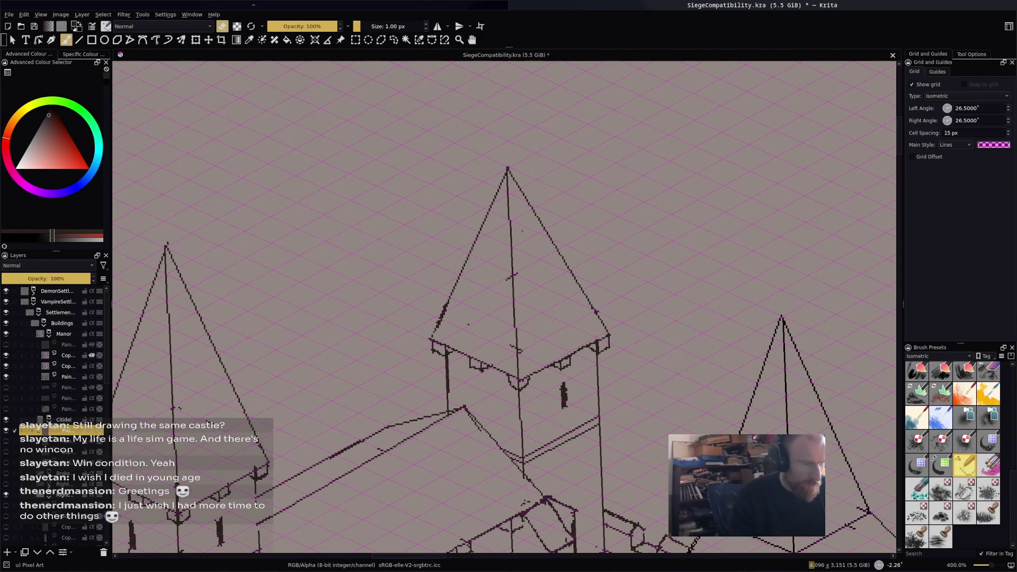
scroll(504, 307, "down", 5, "ctrl")
mouse_move(552, 282)
left_mouse_down()
mouse_move(468, 175)
mouse_move(458, 187)
mouse_move(463, 165)
mouse_move(471, 177)
left_mouse_up()
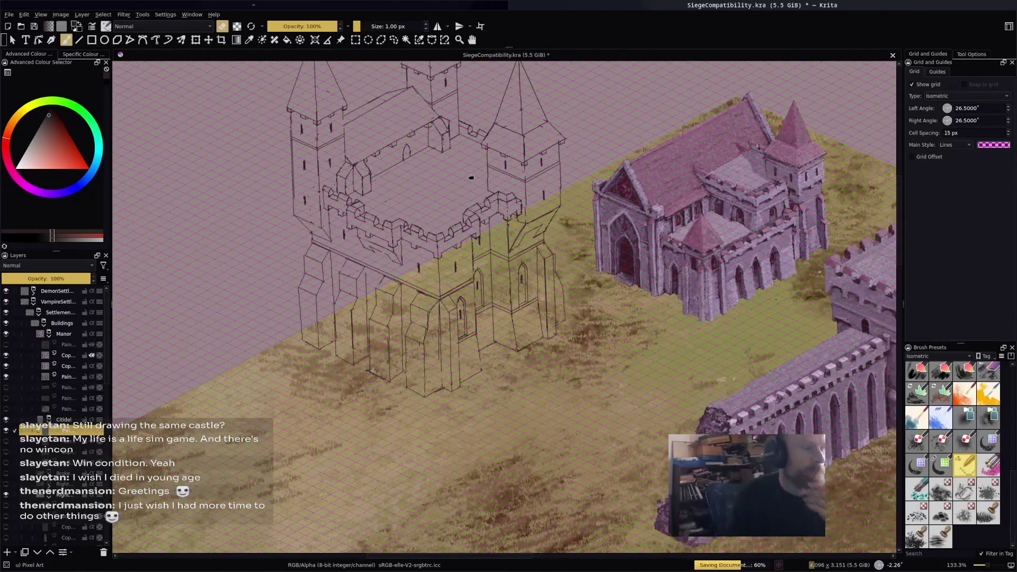
Undo the stray marks added to the inner courtyard wall.
scroll(292, 183, "up", 5, "ctrl")
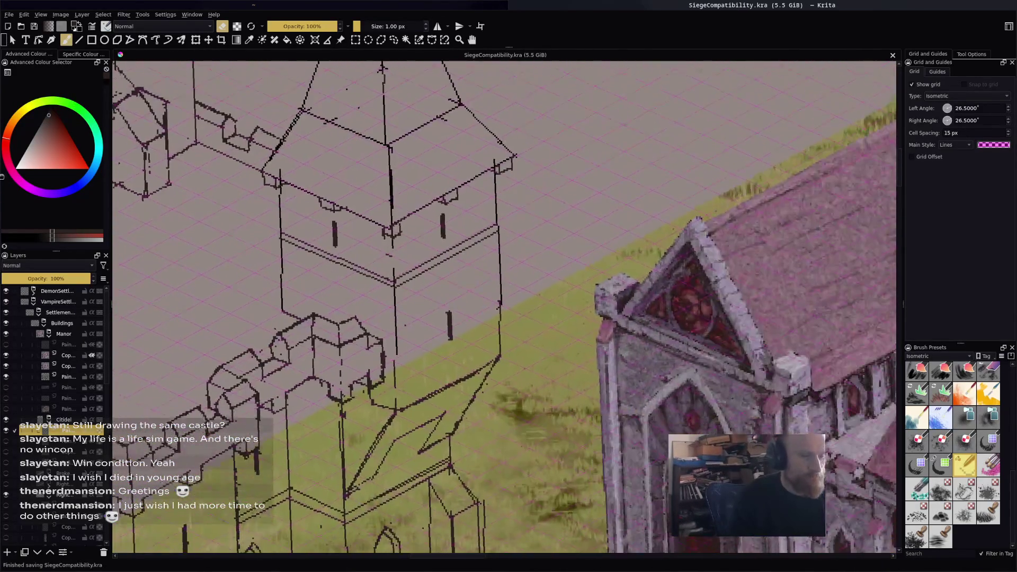
left_click_drag(292, 183, 451, 223)
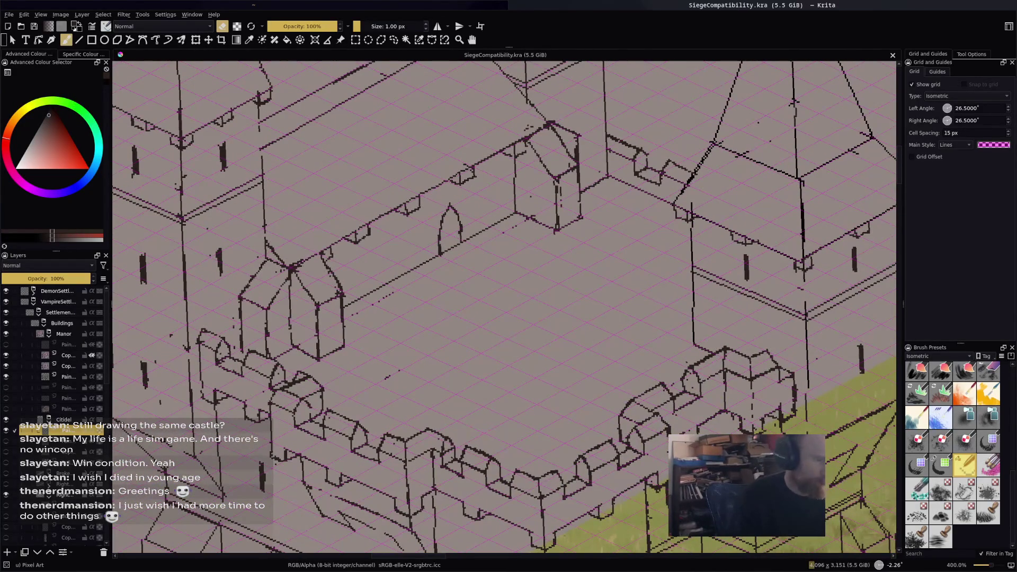
left_click(427, 218)
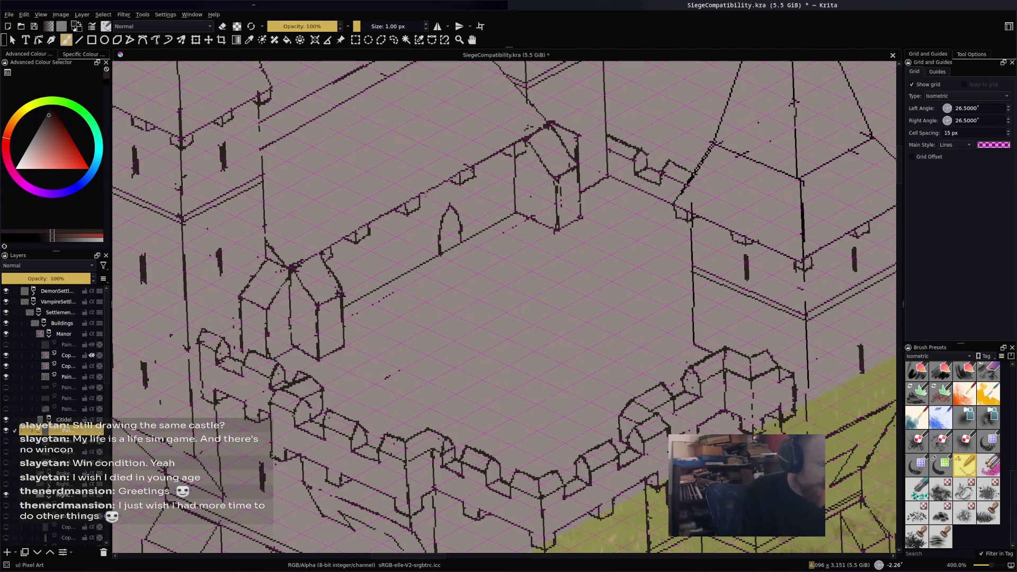
key("ctrl+z")
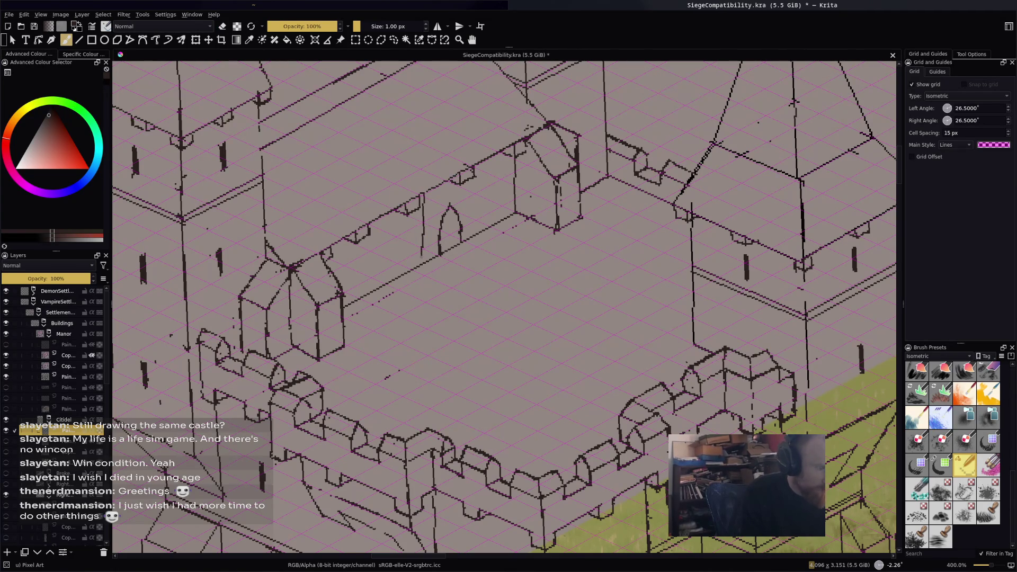
key("ctrl+z")
key("ctrl+z")
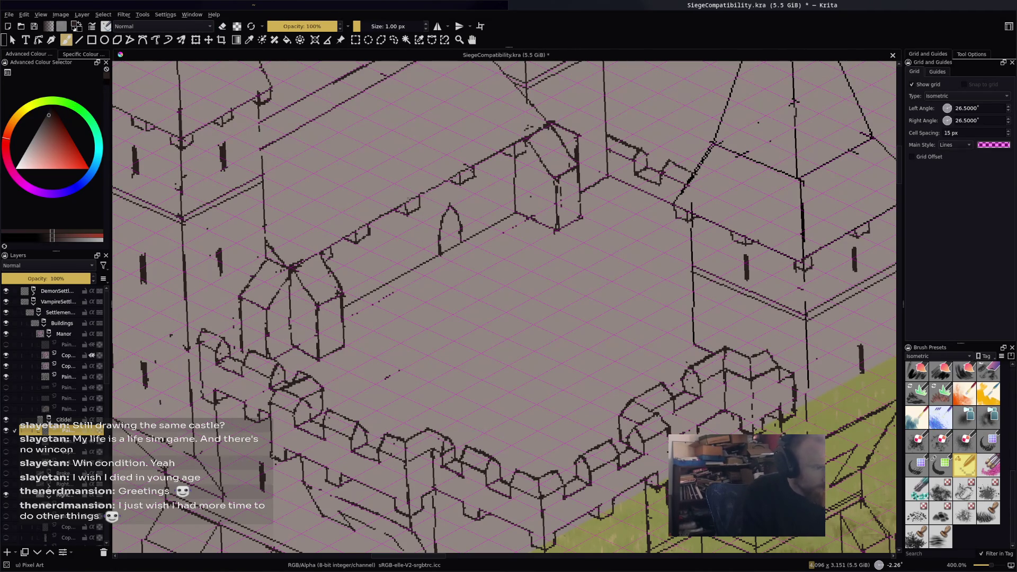
Draw straight vertical pilaster lines framing the arched opening on the inner wall.
key("v")
left_click_drag(423, 201, 424, 262)
mouse_move(429, 225)
left_mouse_down()
mouse_move(434, 259)
mouse_move(466, 239)
left_mouse_up()
left_click_drag(468, 184, 480, 235)
left_click_drag(360, 242, 366, 296)
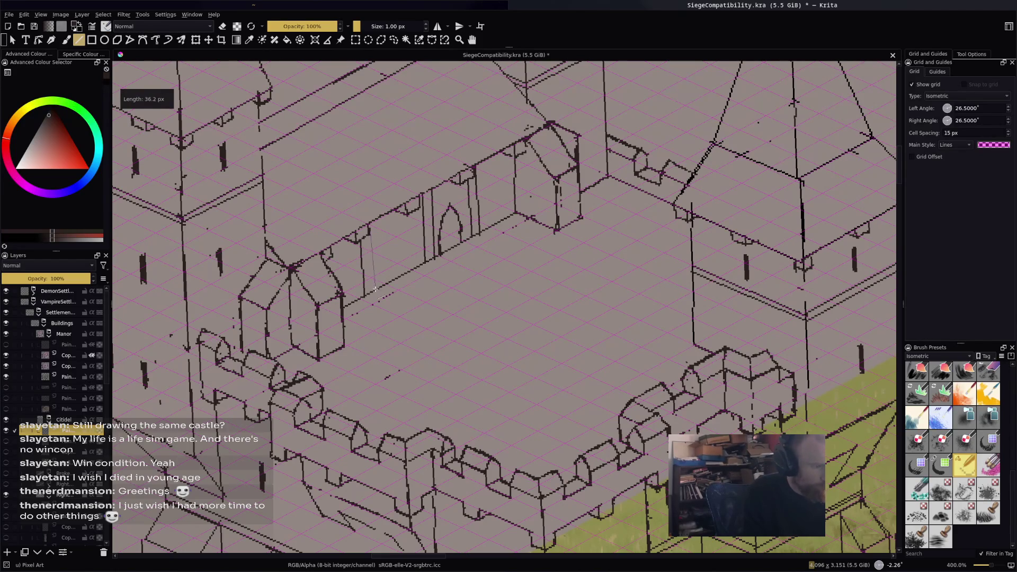
scroll(533, 147, "down", 4)
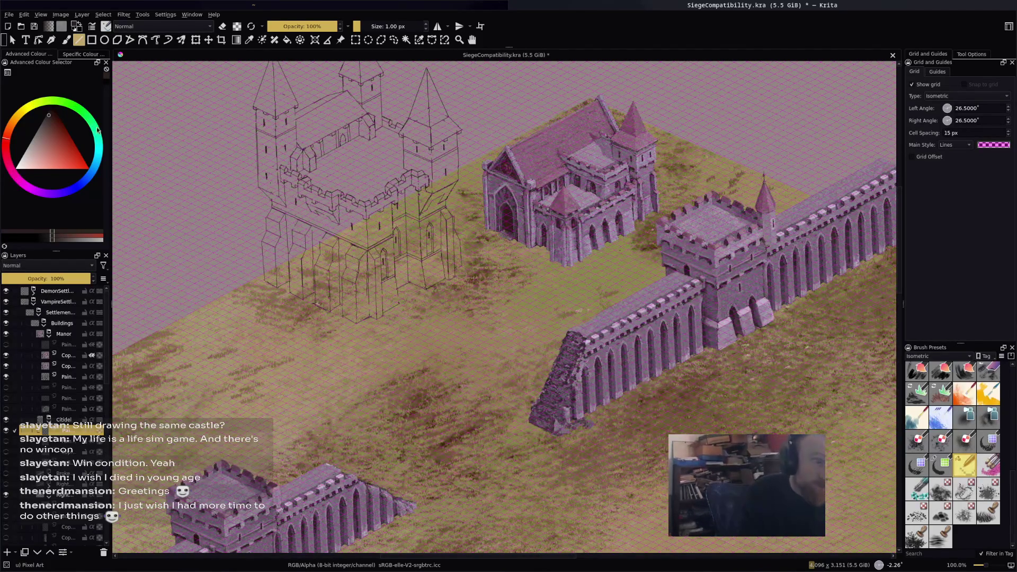
Save SiegeCompatibility.kra with Ctrl+S.
key("ctrl+s")
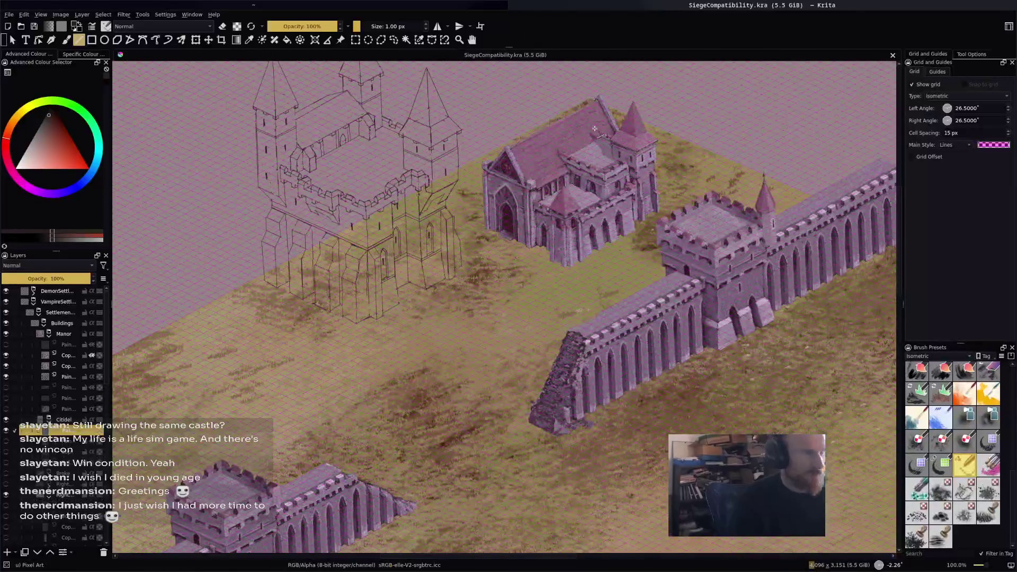
Touch up a pixel on the tower outline with the Freehand Brush.
mouse_move(594, 128)
left_mouse_down()
mouse_move(874, 201)
mouse_move(539, 192)
left_mouse_up()
scroll(539, 192, "up", 5)
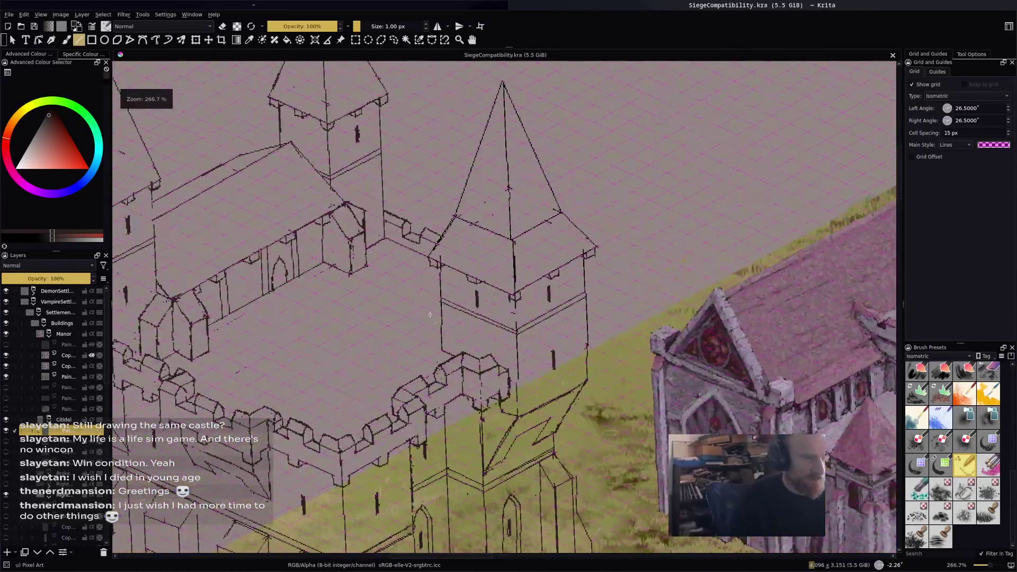
key("b")
left_click(526, 214)
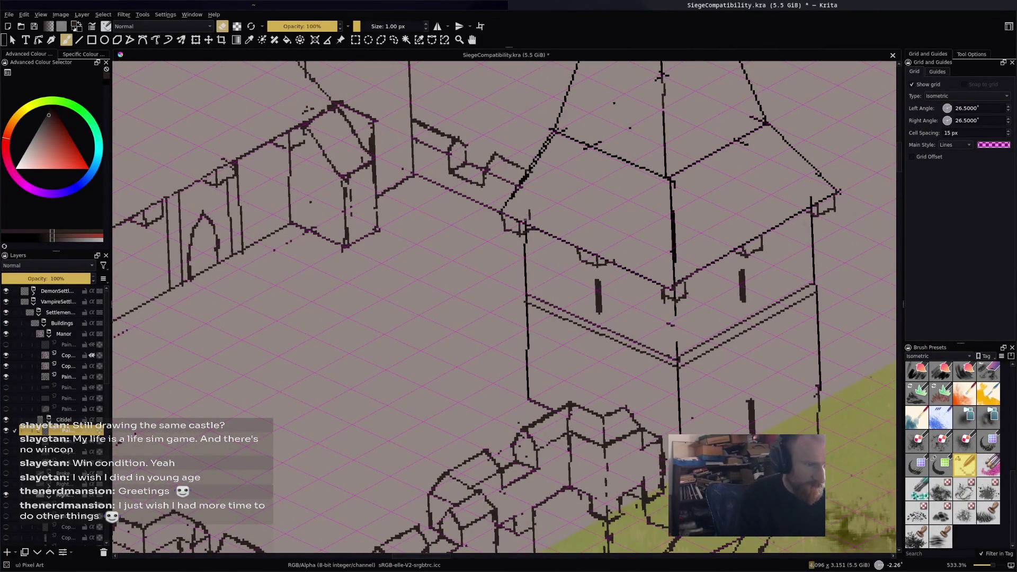
Sample the manor spire's pink and fill the castle tower's spire with it.
scroll(529, 212, "down", 4)
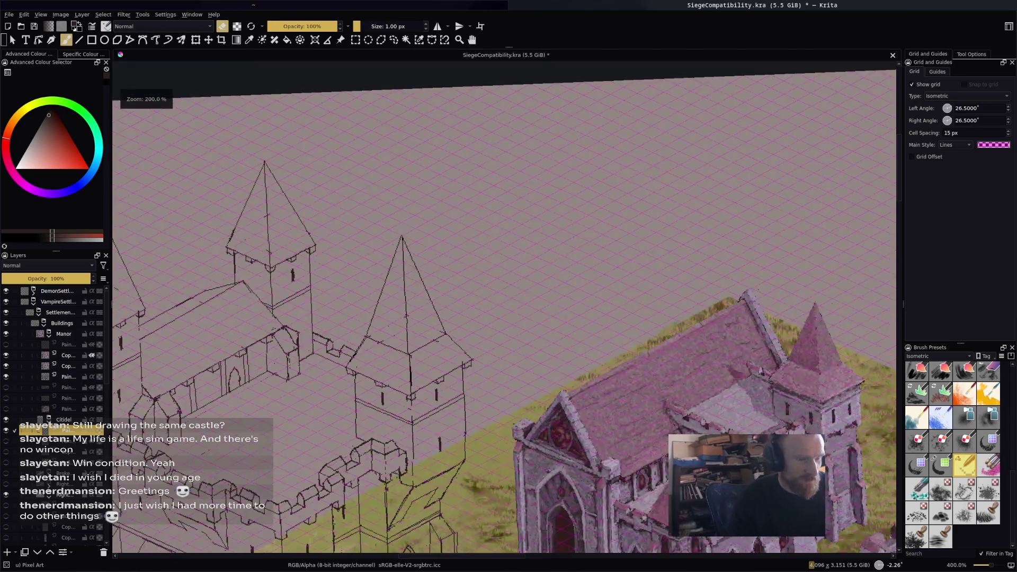
mouse_move(488, 245)
left_mouse_down()
mouse_move(286, 234)
mouse_move(392, 329)
mouse_move(201, 334)
left_mouse_up()
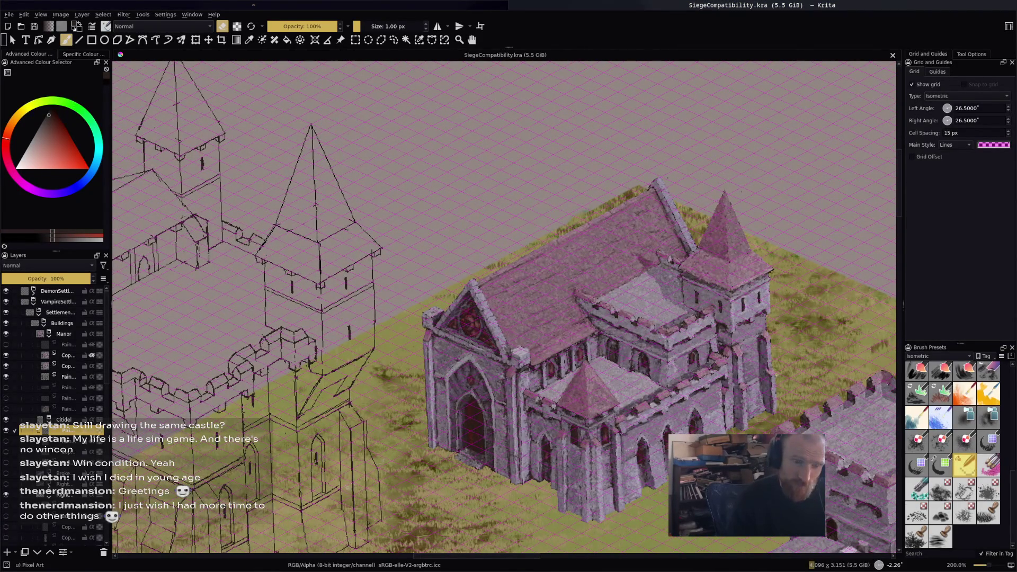
key("f")
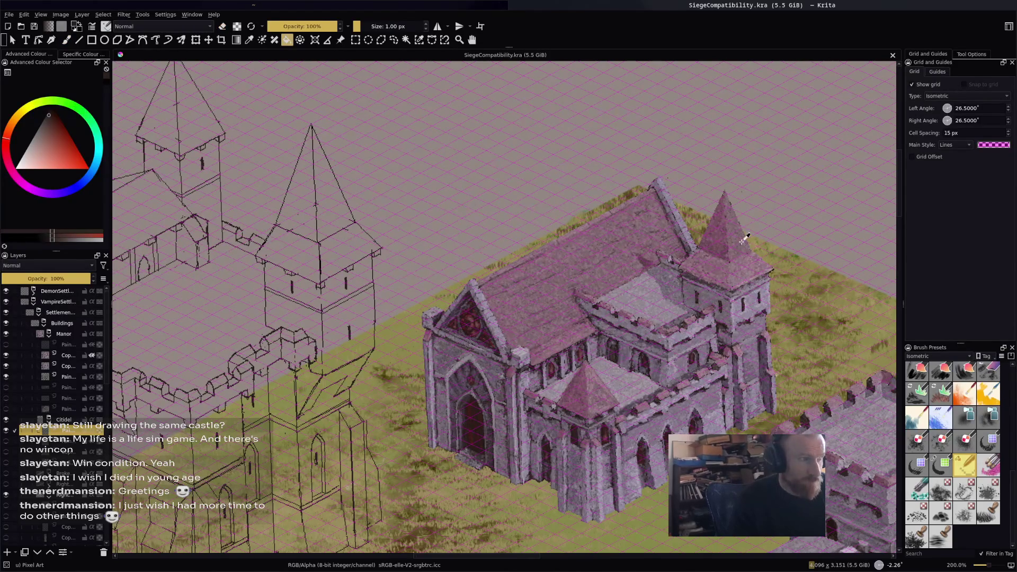
left_click(711, 252, "ctrl")
left_click(349, 212)
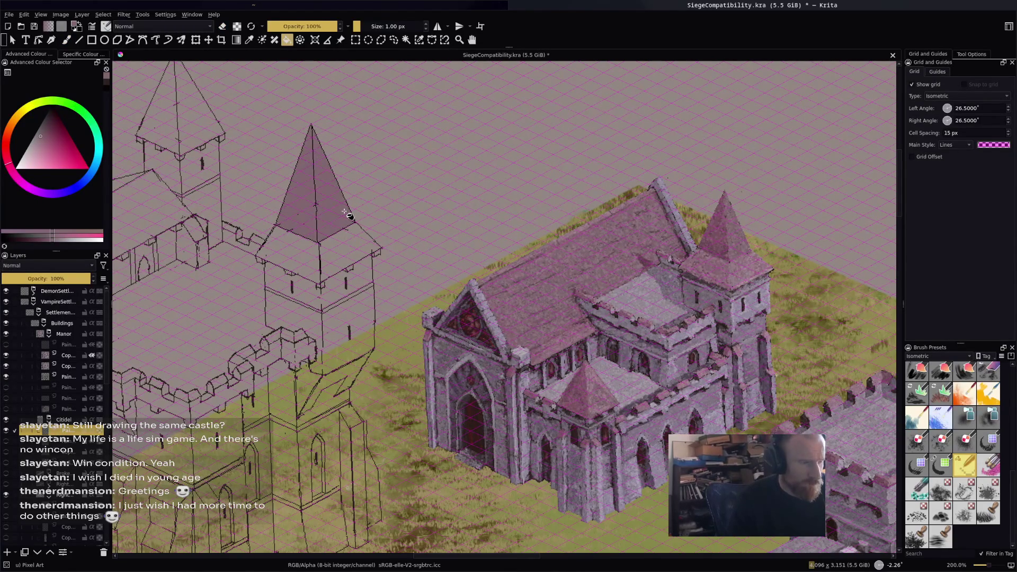
Undo the too-dark spire fill and refill the spire's right face in darker pink.
key("ctrl+z")
scroll(318, 218, "up", 1)
scroll(319, 218, "up", 3)
key("b")
key("f")
left_click(338, 209)
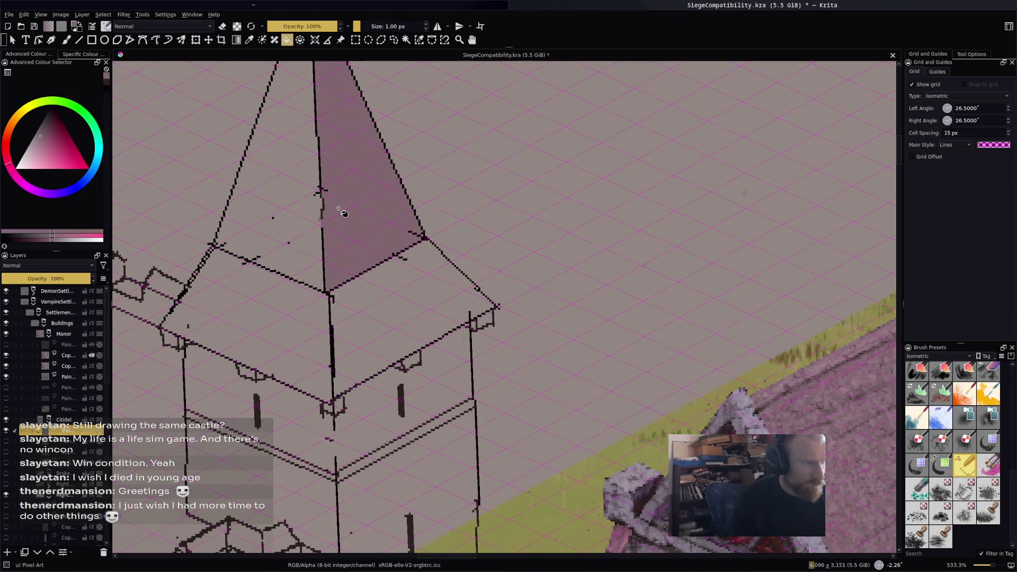
Fill the tower roof's left face pink and the spire's left face lighter pink.
scroll(413, 230, "down", 4)
scroll(693, 269, "up", 2)
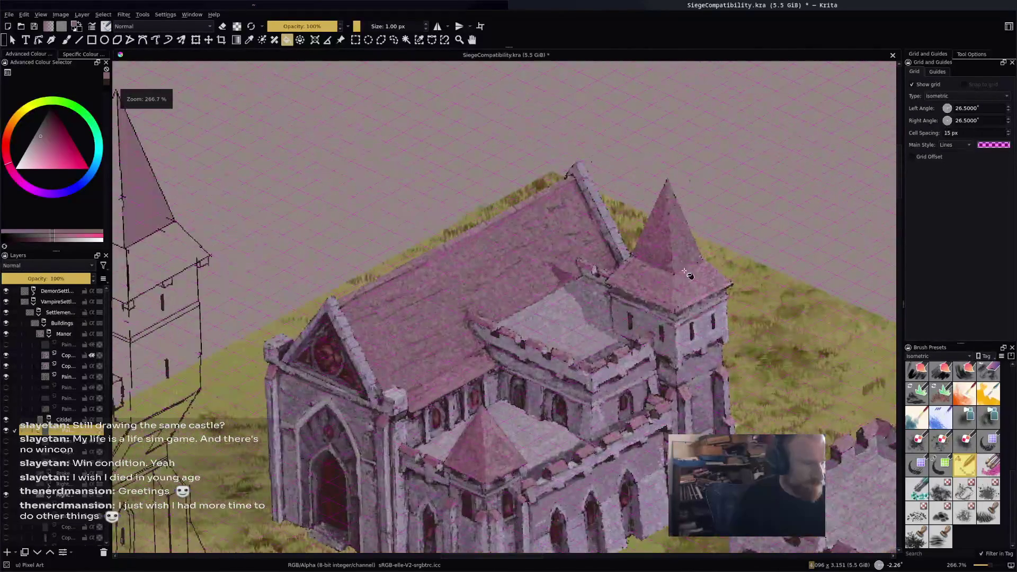
left_click_drag(259, 251, 324, 238)
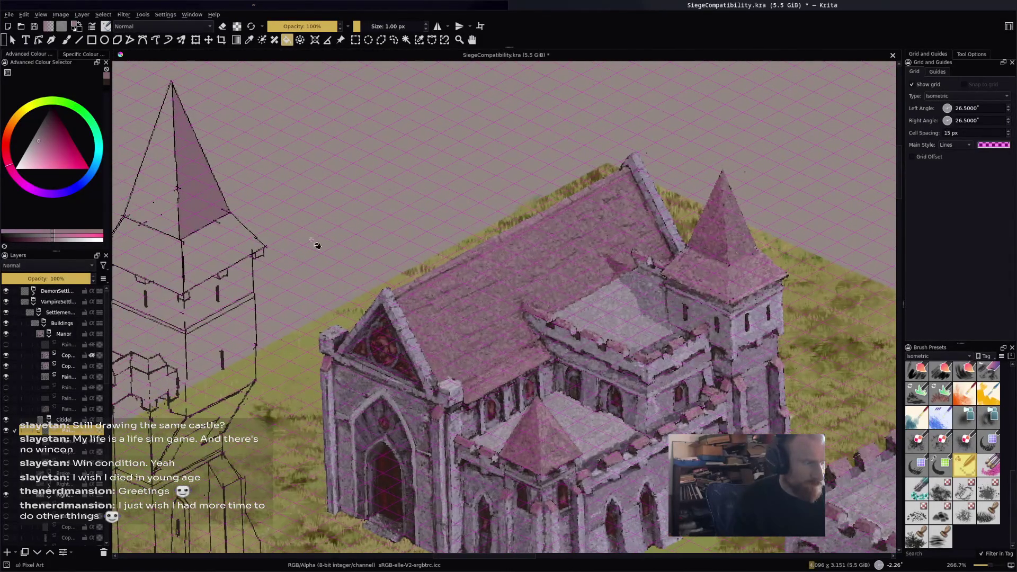
left_click(230, 254)
left_click_drag(231, 254, 373, 239)
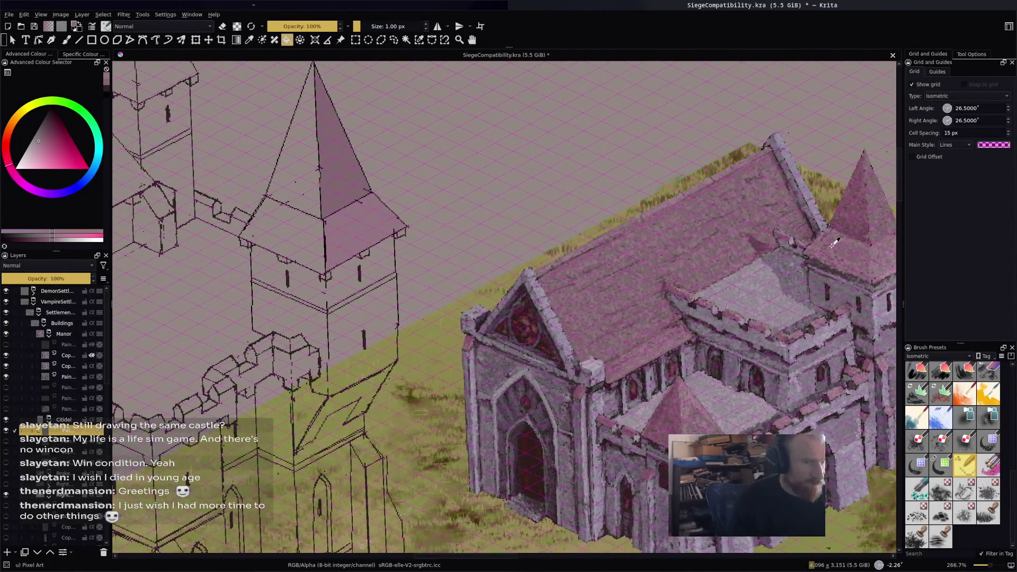
left_click(267, 240)
left_click(851, 212, "ctrl")
left_click(296, 171)
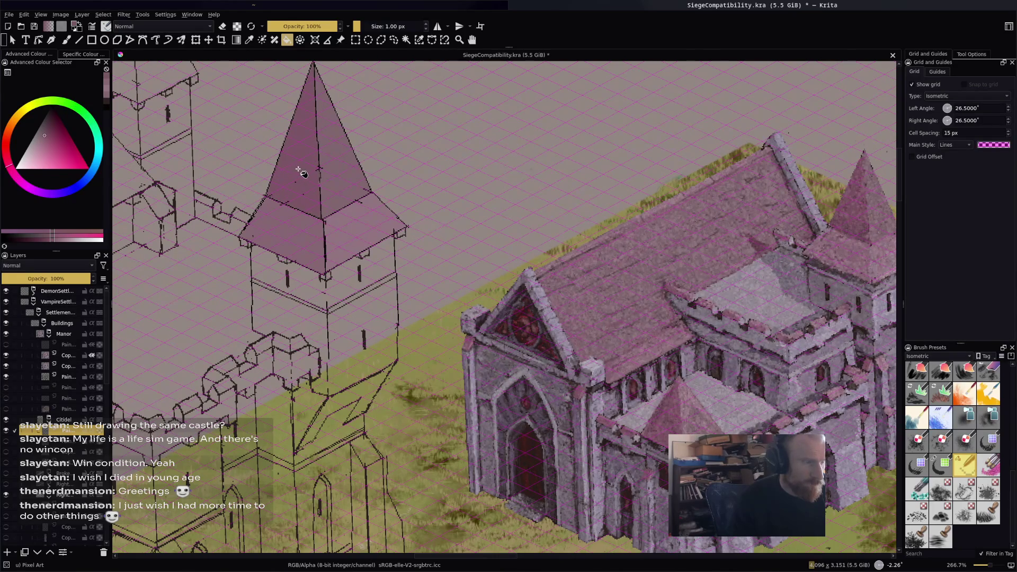
Undo an accidental pink flood fill of the background around the buildings.
scroll(504, 209, "down", 2)
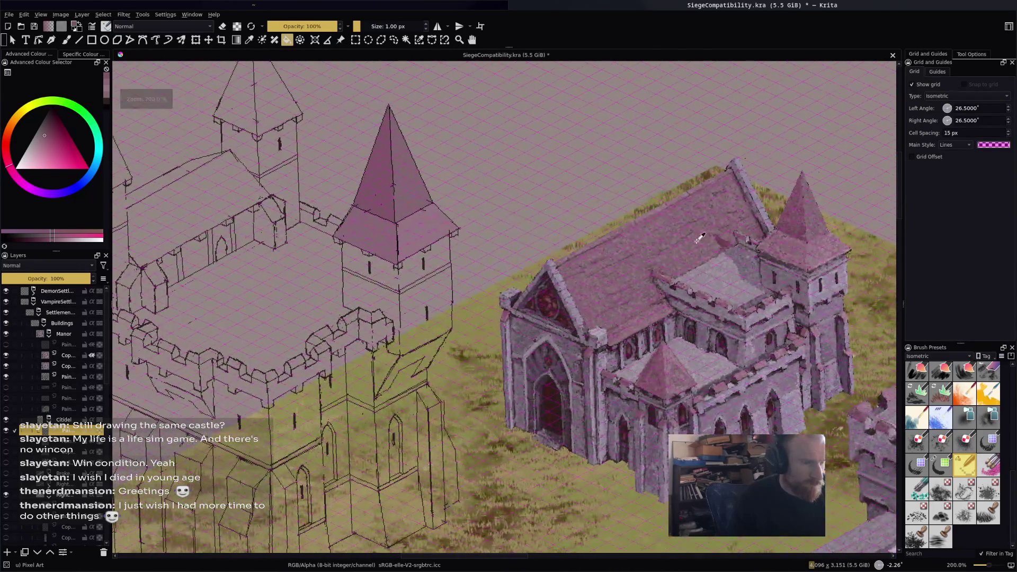
left_click(252, 192)
key("ctrl+z")
scroll(344, 225, "up", 4)
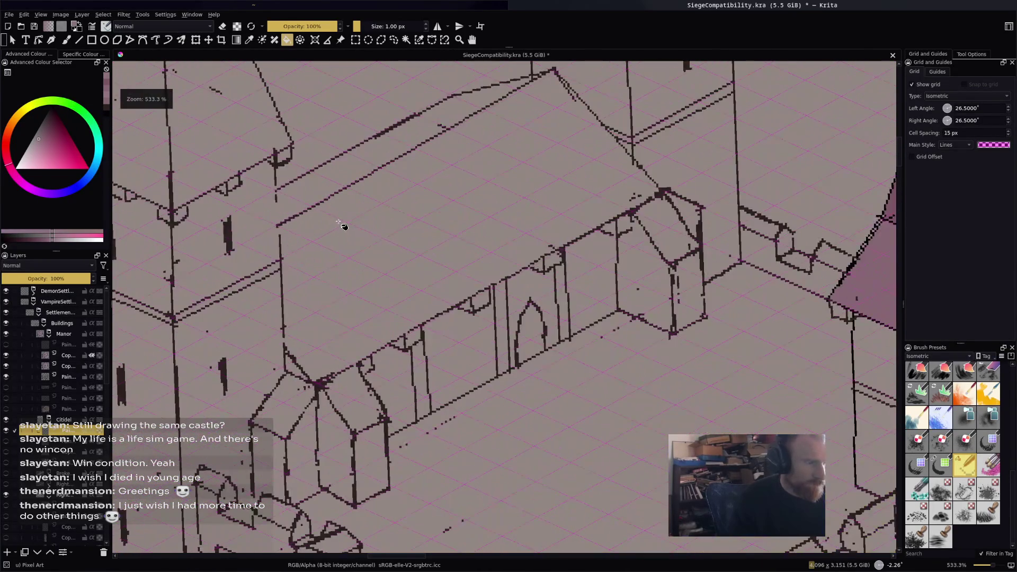
key("b")
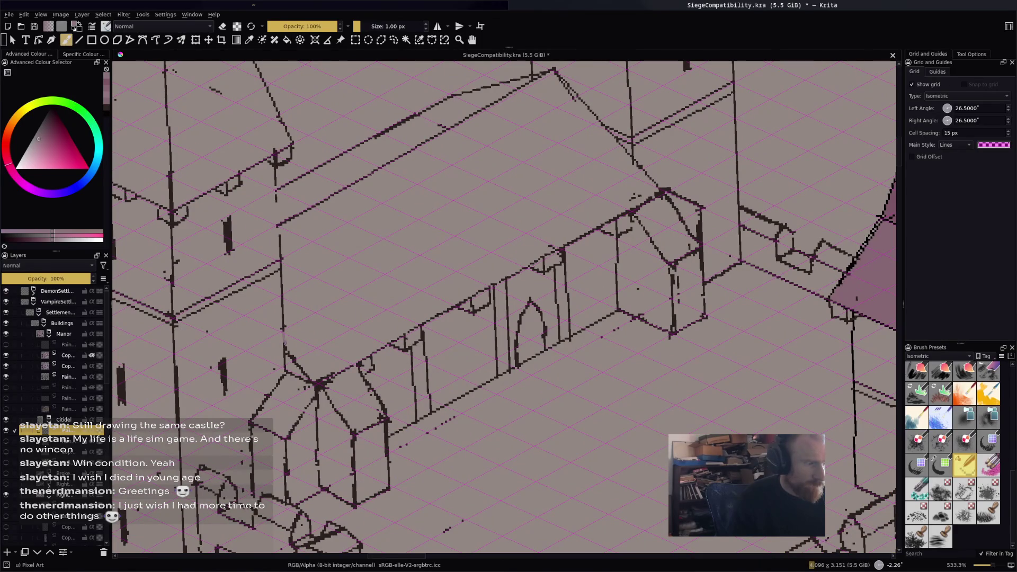
key("f")
Fill the long hall roof and the small gable at its end with pink.
left_click(346, 220)
left_click_drag(369, 216, 382, 232)
key("ctrl+z")
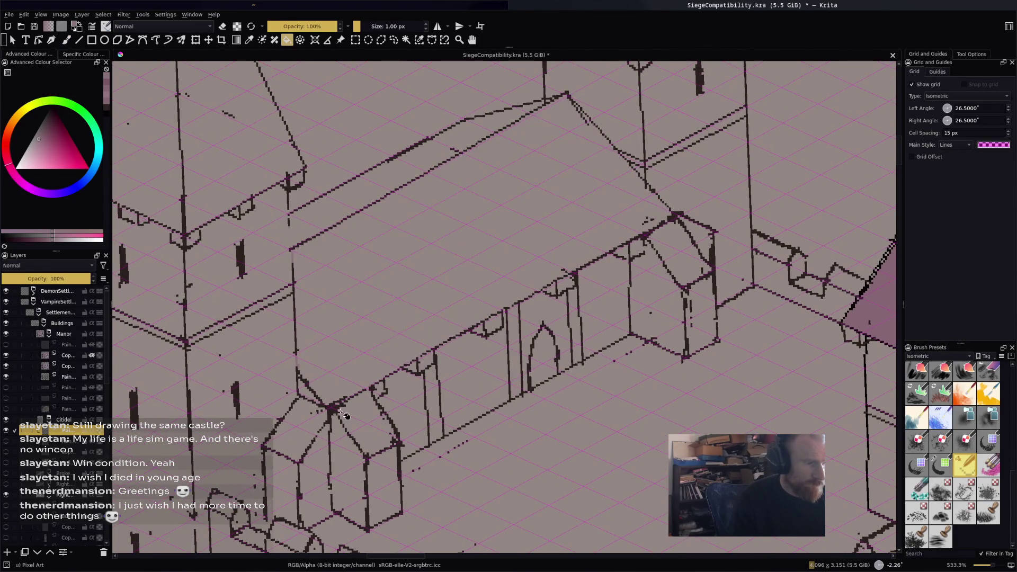
left_click(477, 284)
left_click(683, 268)
scroll(683, 275, "down", 1)
scroll(686, 276, "down", 2)
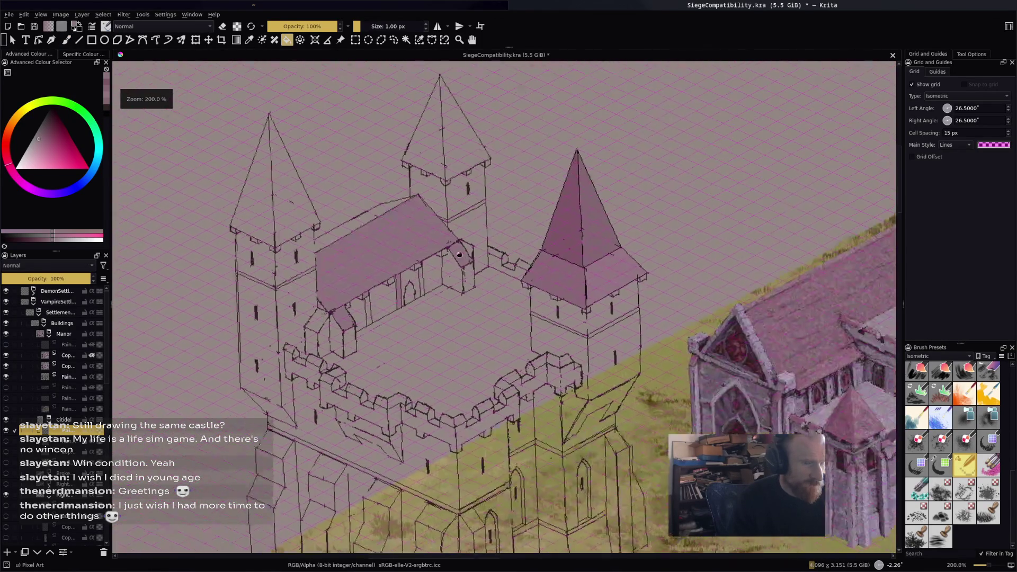
left_click_drag(686, 276, 529, 354)
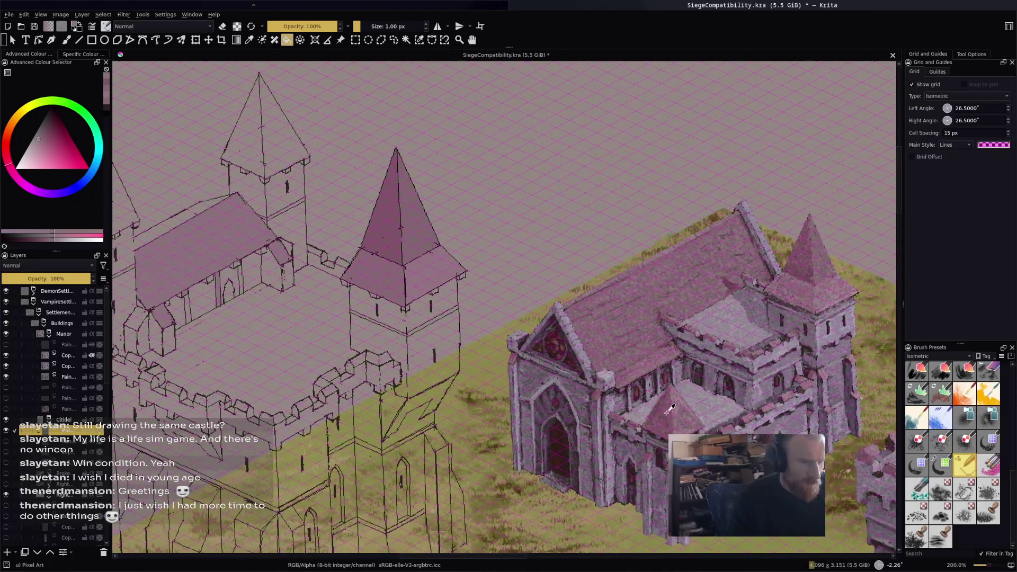
Paint over the stray dark line on the hall roof in pink with the Freehand Brush.
left_click_drag(310, 300, 499, 288)
scroll(498, 280, "up", 1)
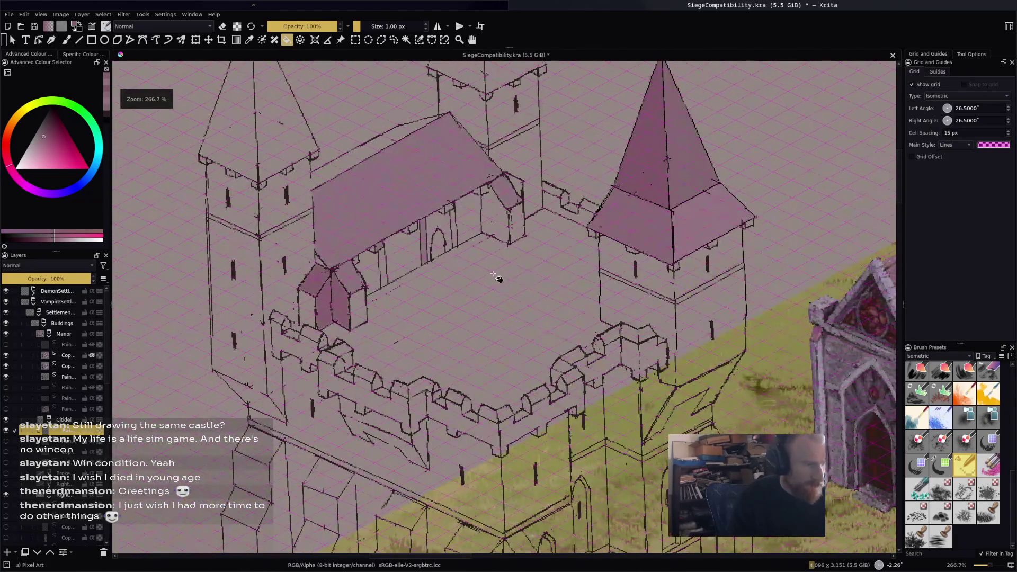
scroll(513, 270, "up", 2)
key("b")
scroll(495, 298, "down", 2)
key("f")
scroll(495, 298, "down", 5)
scroll(495, 298, "up", 7)
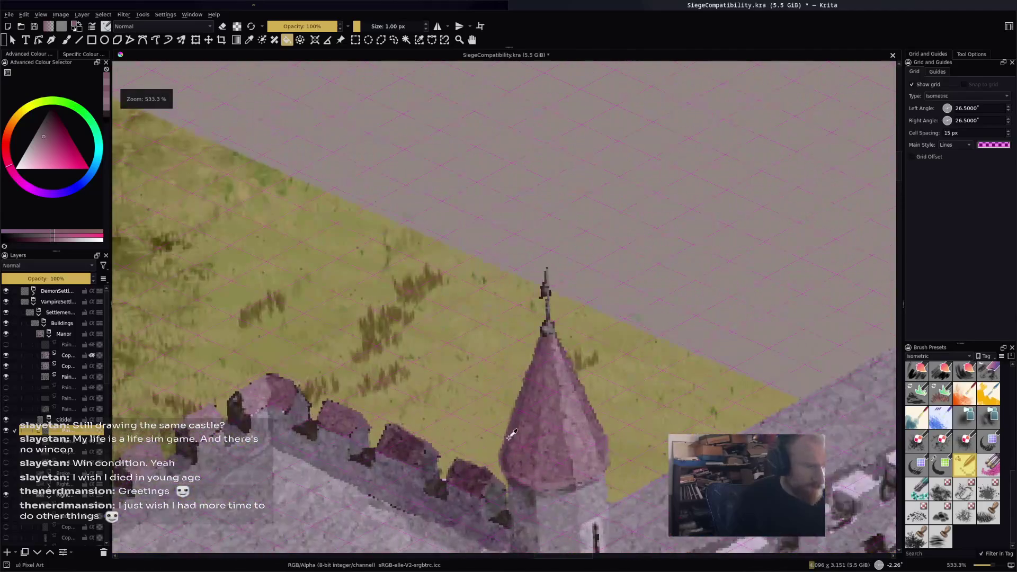
scroll(493, 424, "down", 4)
scroll(563, 393, "up", 2)
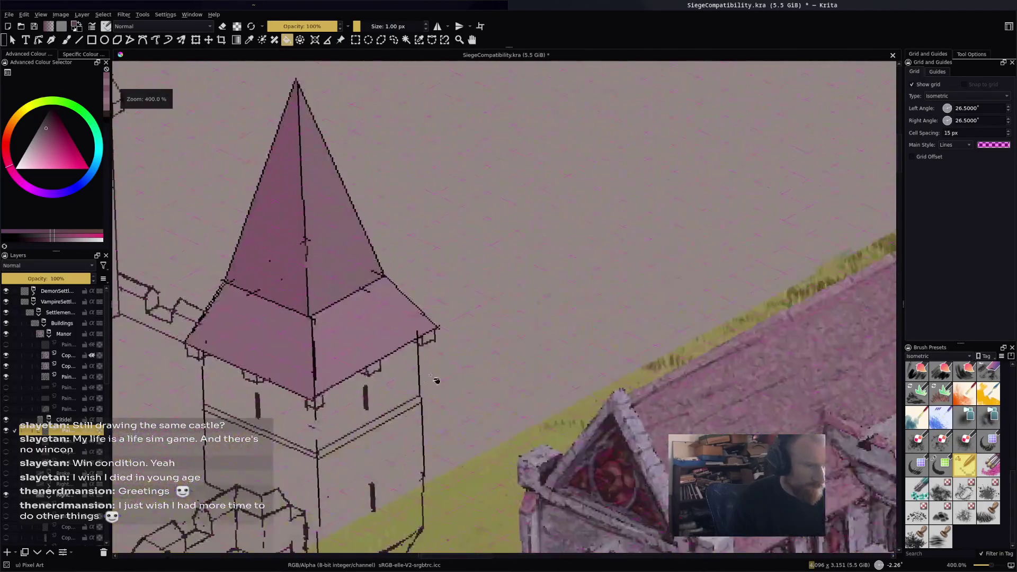
scroll(563, 393, "down", 2)
scroll(159, 389, "up", 2)
scroll(471, 299, "down", 2)
scroll(291, 249, "up", 6)
key("b")
left_click_drag(291, 249, 289, 272)
Fill the roof's back band with a darker pink.
key("f")
left_click(423, 262)
scroll(541, 303, "down", 4)
scroll(490, 253, "up", 3)
Centre the left castle tower and sample the darker pink from the canvas.
key("b")
scroll(472, 256, "down", 3)
scroll(471, 257, "down", 4)
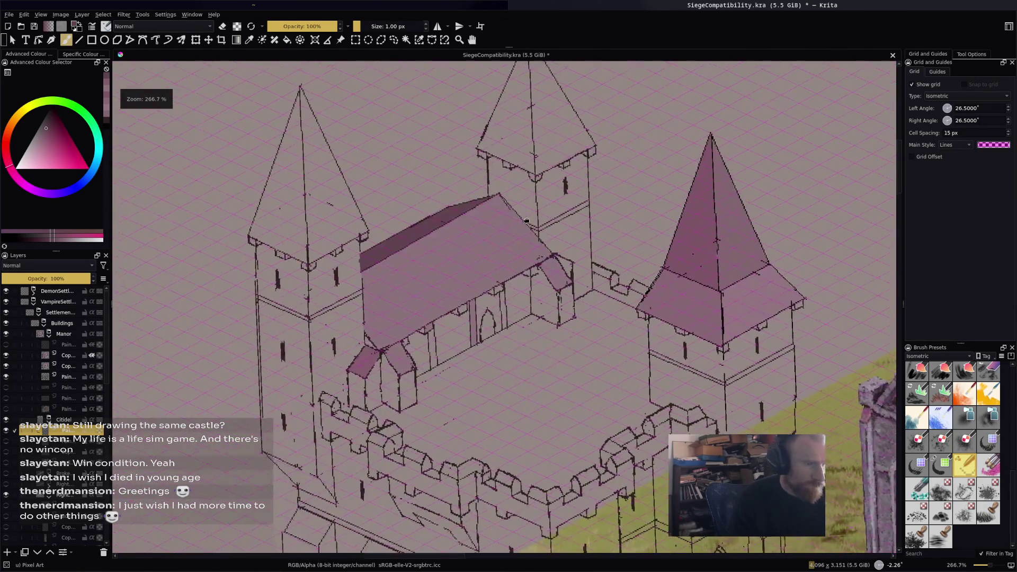
mouse_move(503, 307)
left_mouse_down()
mouse_move(440, 339)
mouse_move(361, 318)
left_mouse_up()
left_click_drag(519, 302, 482, 245)
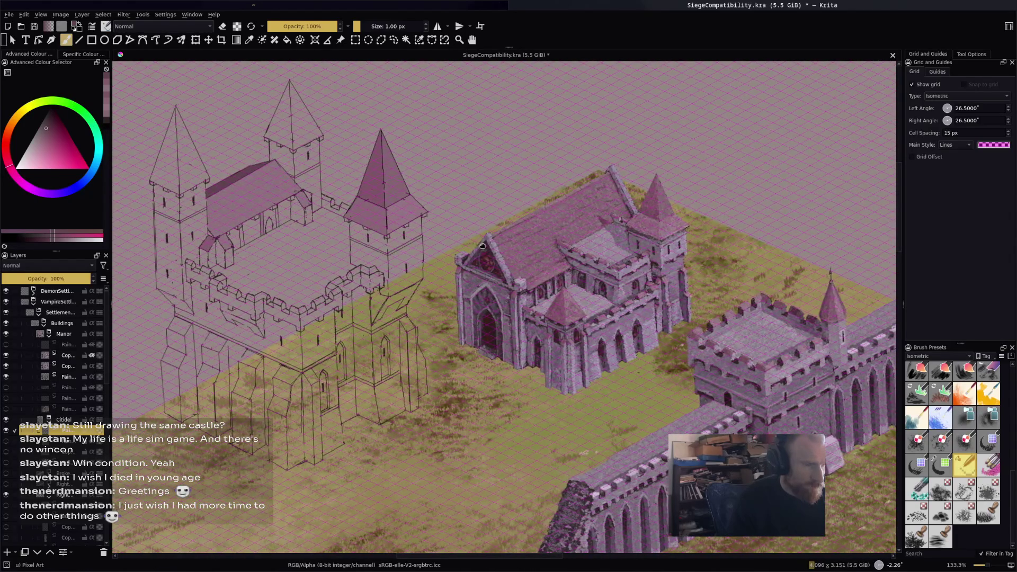
scroll(787, 336, "up", 1)
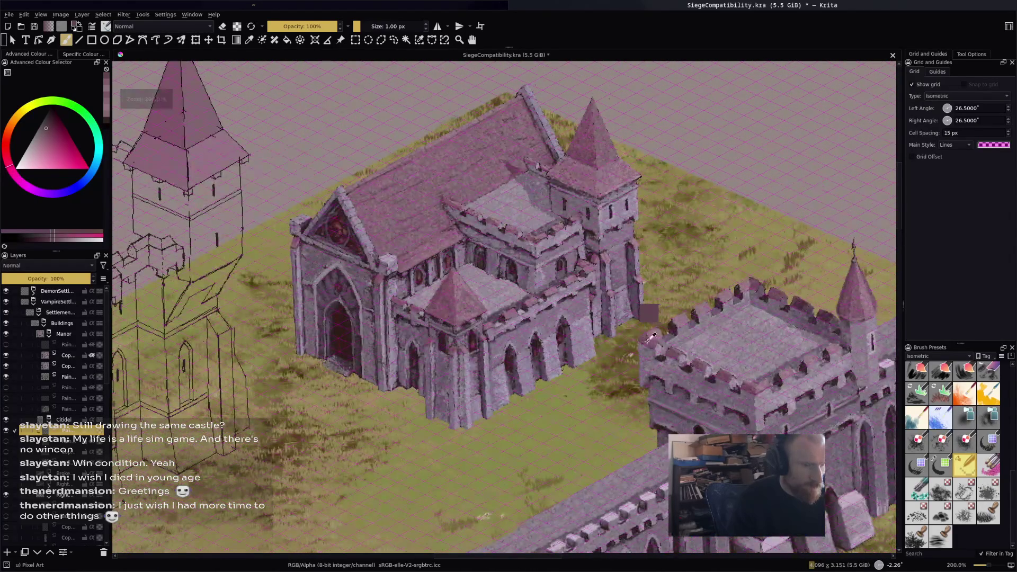
mouse_move(238, 106)
left_mouse_down()
mouse_move(418, 175)
mouse_move(354, 196)
mouse_move(522, 216)
left_mouse_up()
left_click(488, 222, "ctrl")
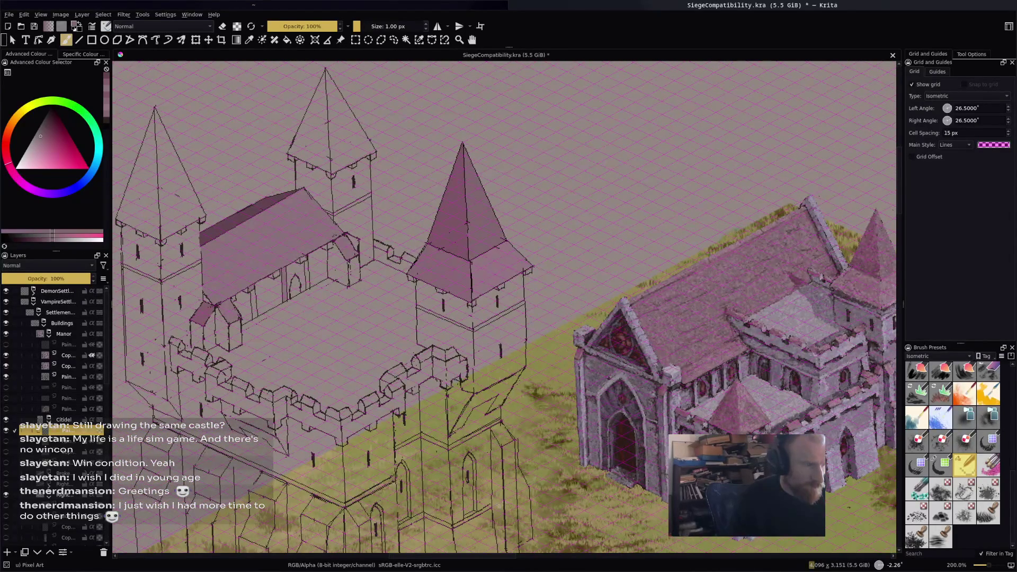
Fill the middle and left spires' right faces darker pink, undoing a fill that flooded the background.
key("f")
left_click(349, 132)
left_click(179, 208)
left_click_drag(179, 208, 328, 243)
left_click(306, 225)
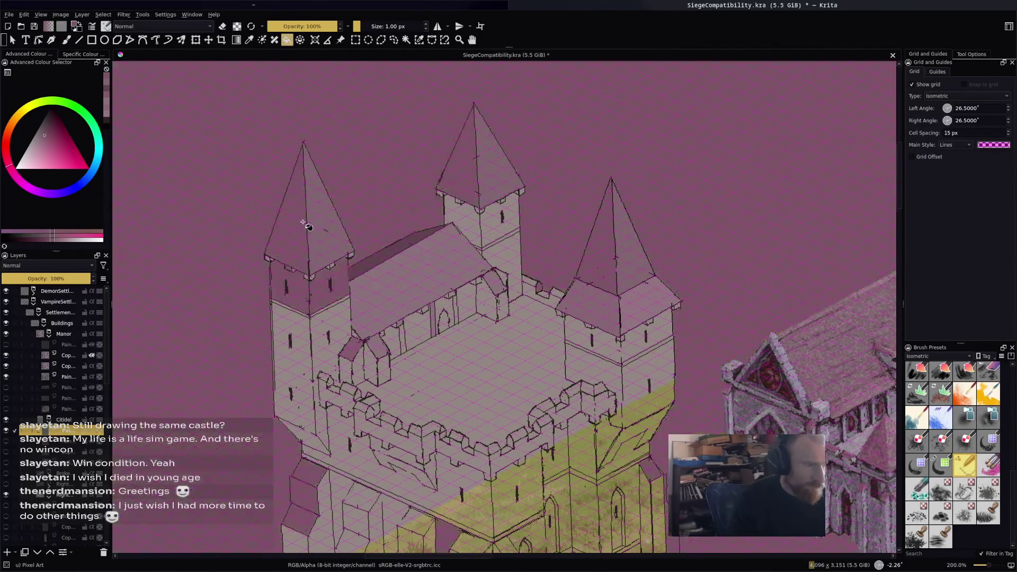
key("ctrl+z")
Fill the middle spire's left face darker, undoing the left spire fill that leaked outside.
scroll(461, 141, "up", 2)
scroll(439, 216, "up", 2)
scroll(442, 220, "down", 2)
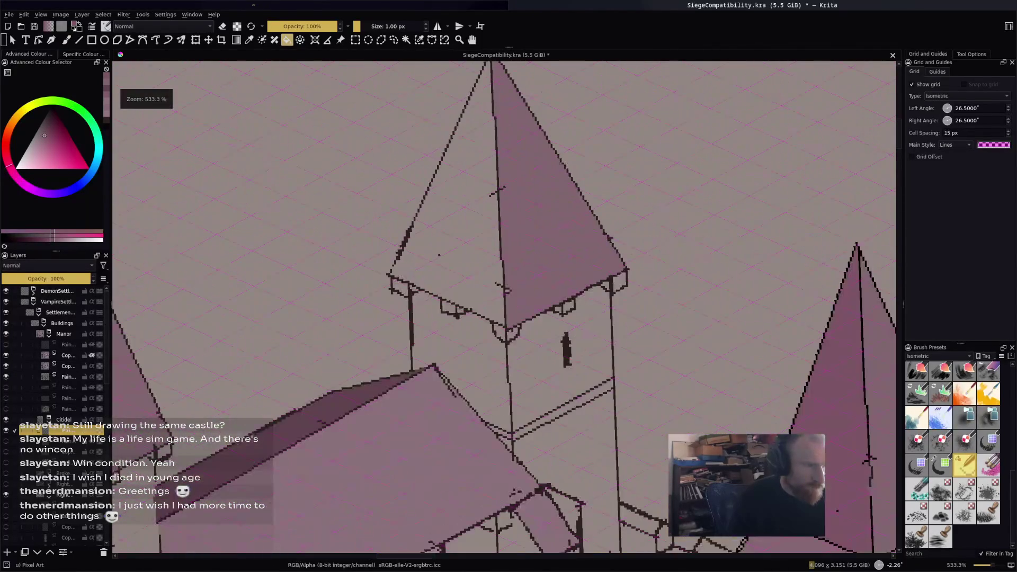
key("b")
key("f")
left_click(425, 259)
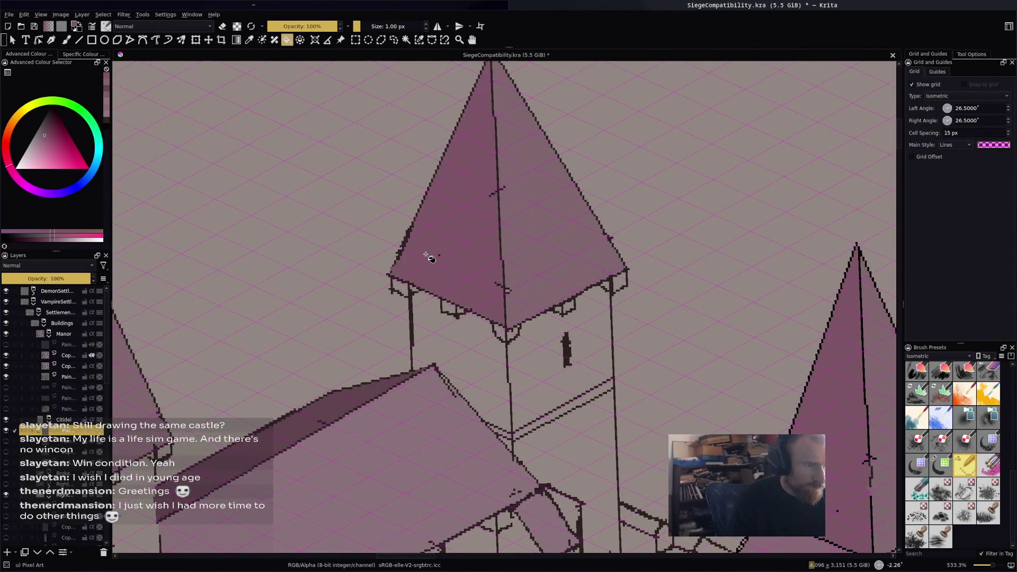
scroll(432, 257, "down", 3)
left_click(358, 287)
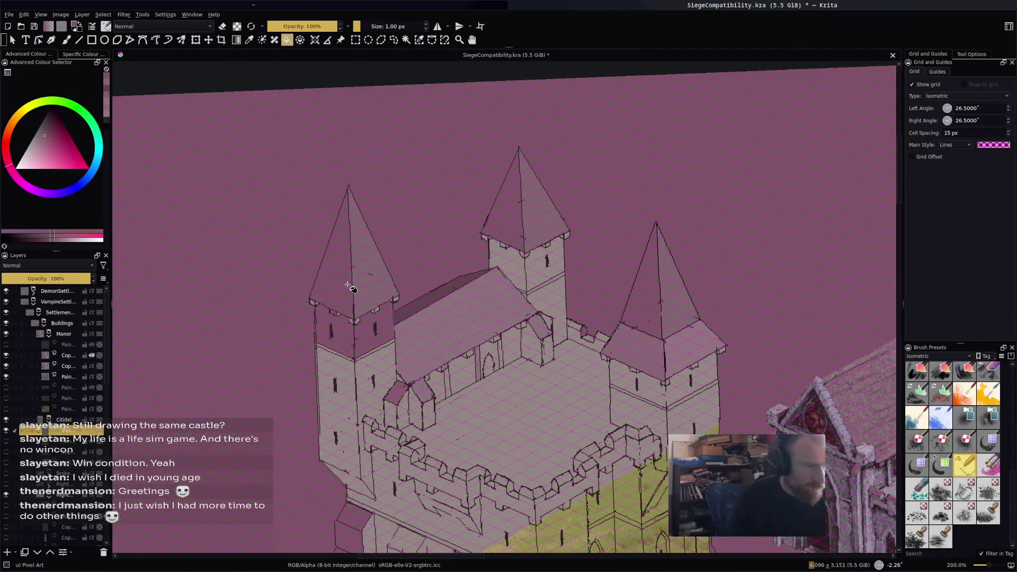
key("ctrl+z")
scroll(331, 311, "up", 3)
scroll(294, 299, "up", 2)
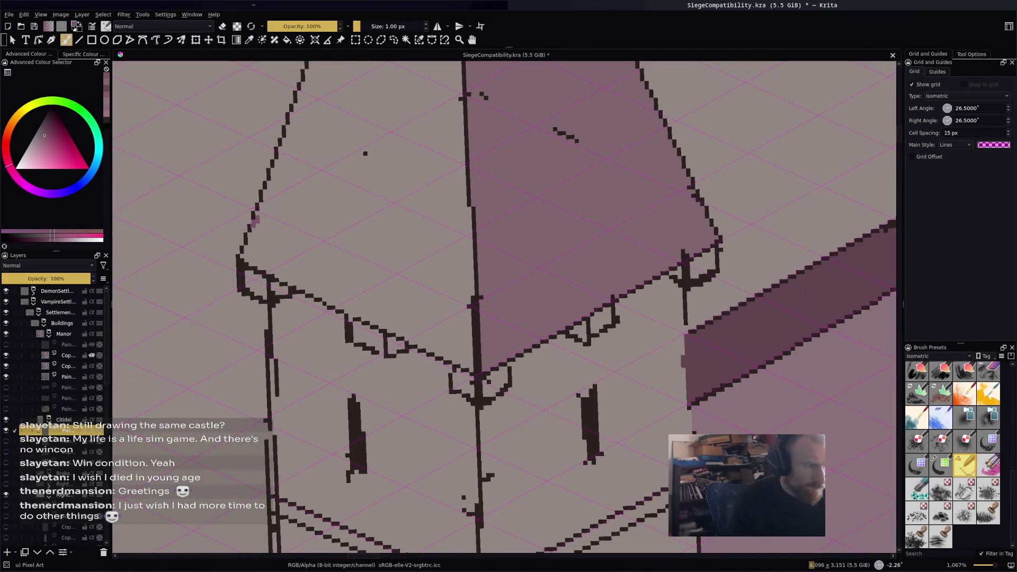
scroll(350, 233, "down", 4)
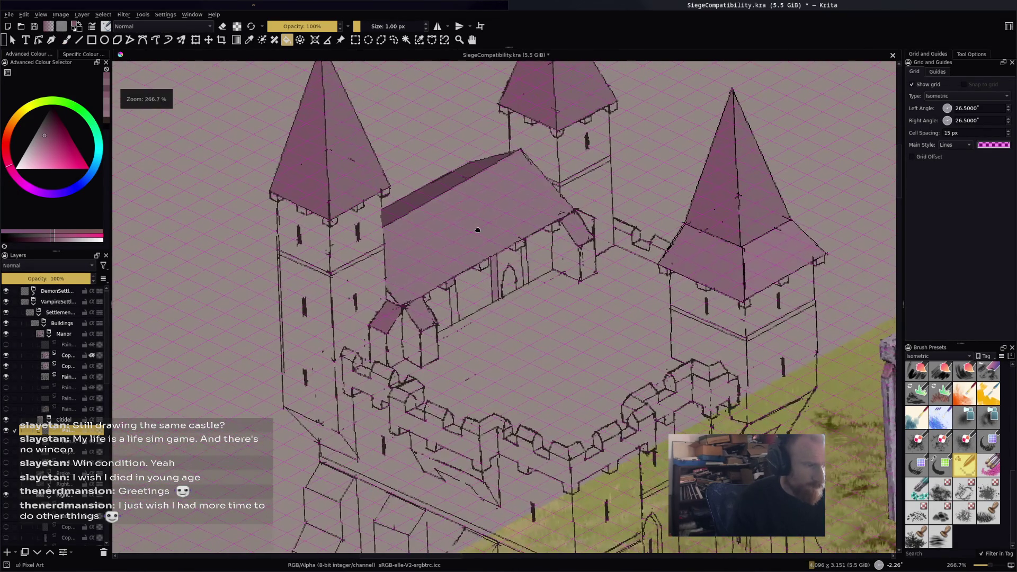
scroll(546, 281, "down", 1)
scroll(439, 243, "up", 5)
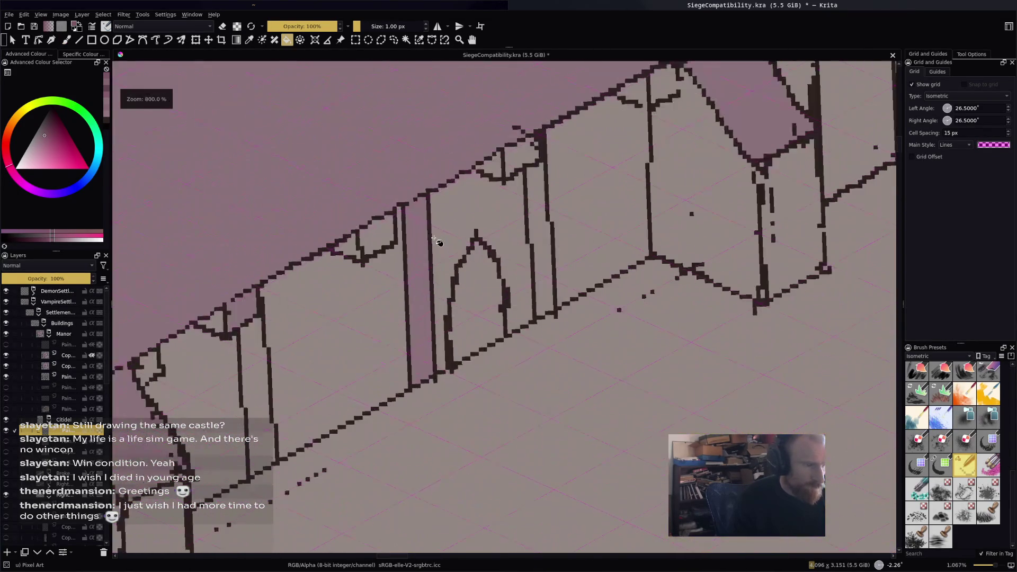
scroll(429, 253, "down", 5)
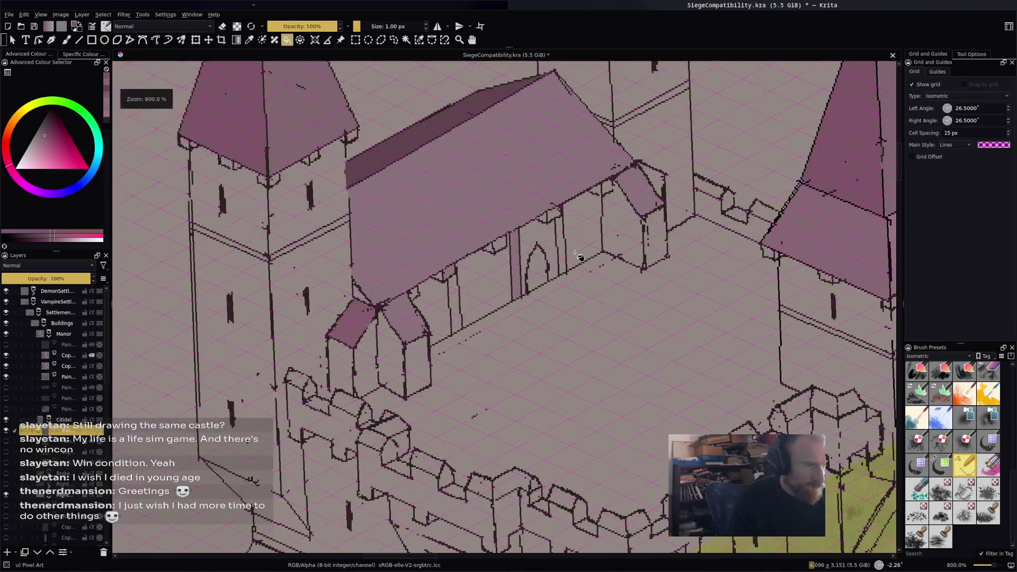
scroll(715, 333, "up", 1)
scroll(715, 333, "up", 2)
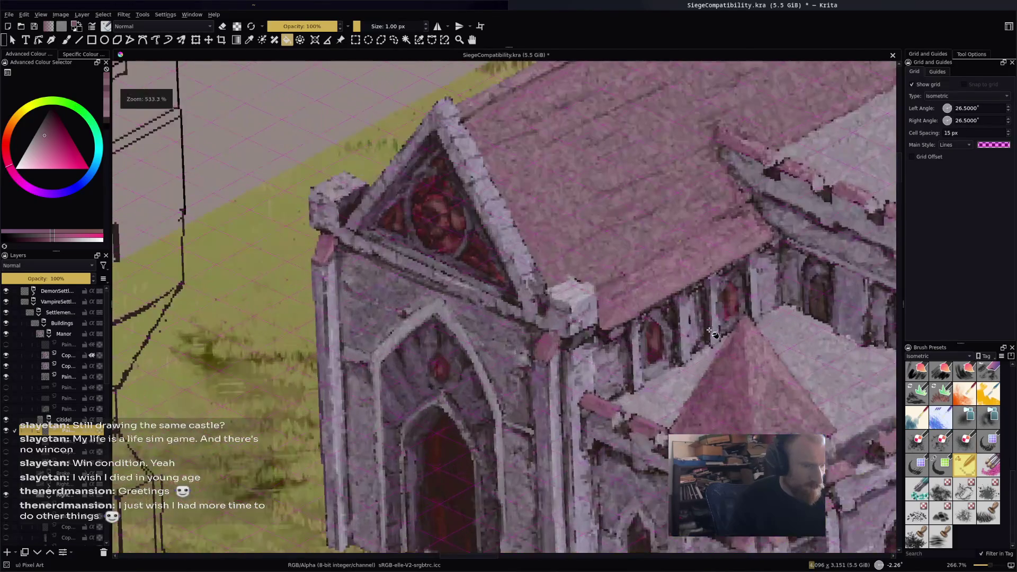
left_click_drag(691, 323, 286, 184)
scroll(286, 184, "up", 1)
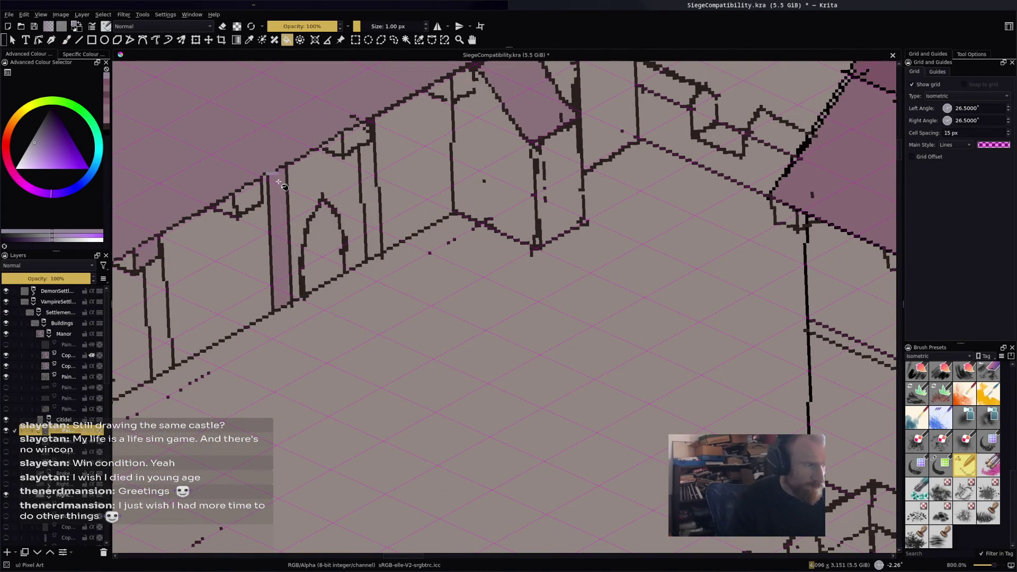
Fill the narrow wall strip and the panels left and right of the pillar with pale lavender.
left_click(276, 176)
scroll(316, 221, "down", 2)
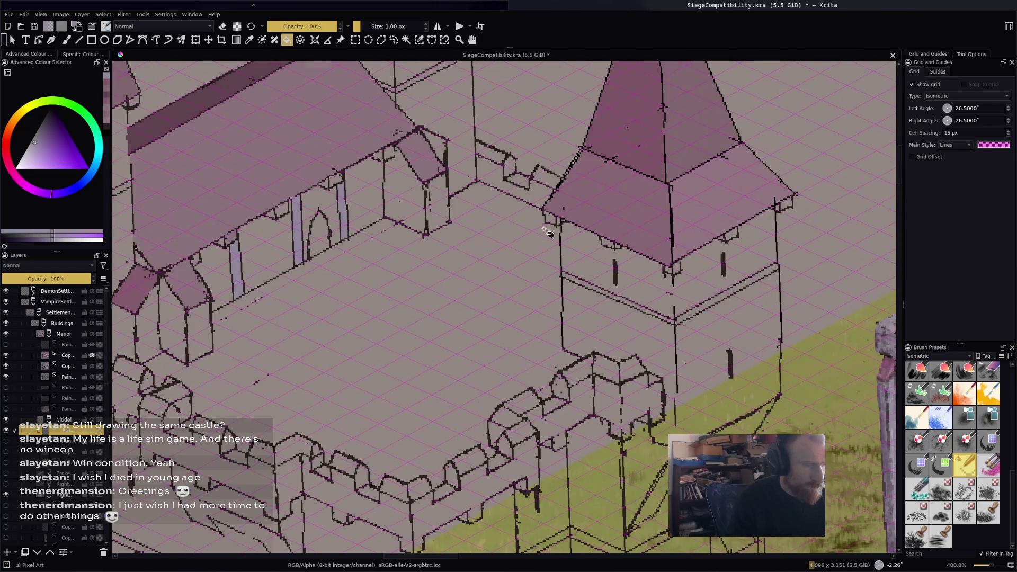
scroll(549, 232, "down", 2)
scroll(713, 327, "up", 2)
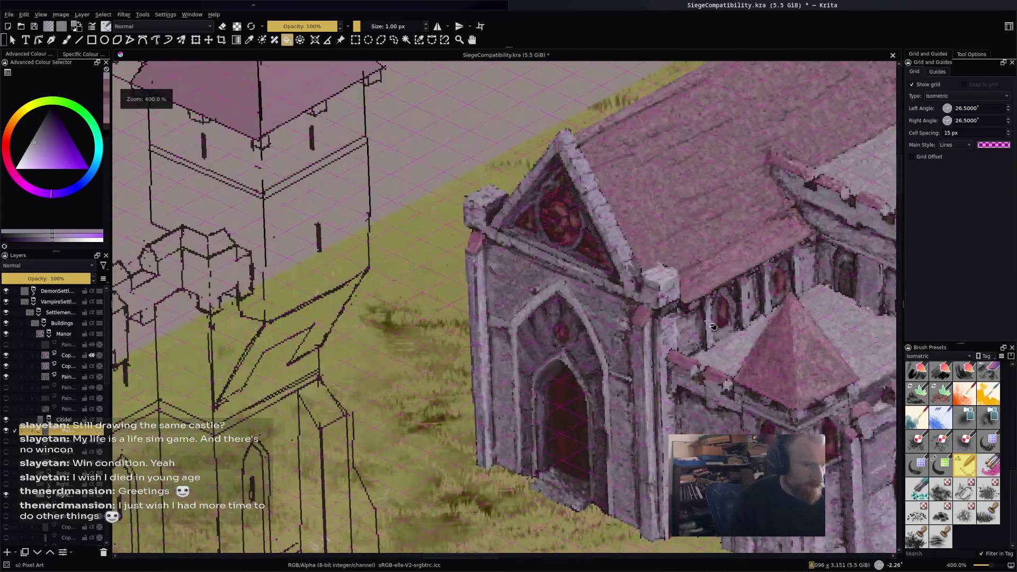
scroll(509, 254, "down", 1)
scroll(307, 186, "up", 1)
left_click(222, 212)
left_click(270, 195)
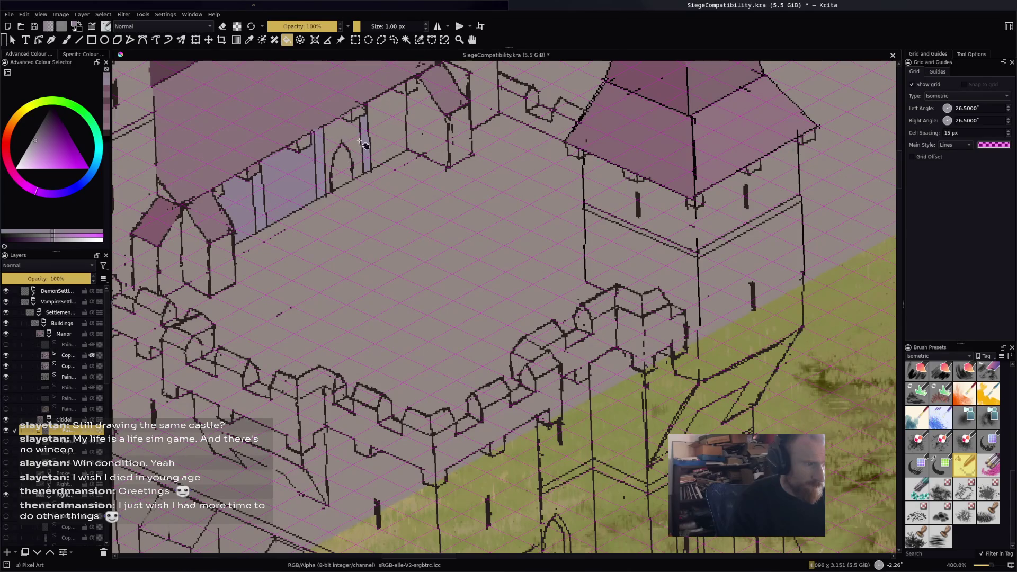
left_click_drag(457, 142, 461, 163)
scroll(469, 174, "up", 2)
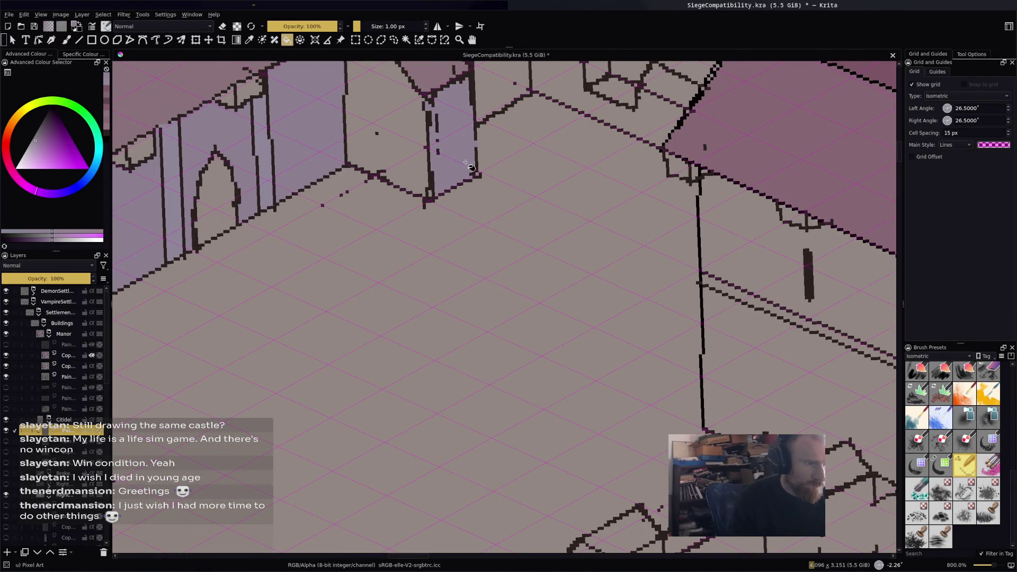
scroll(469, 162, "down", 2)
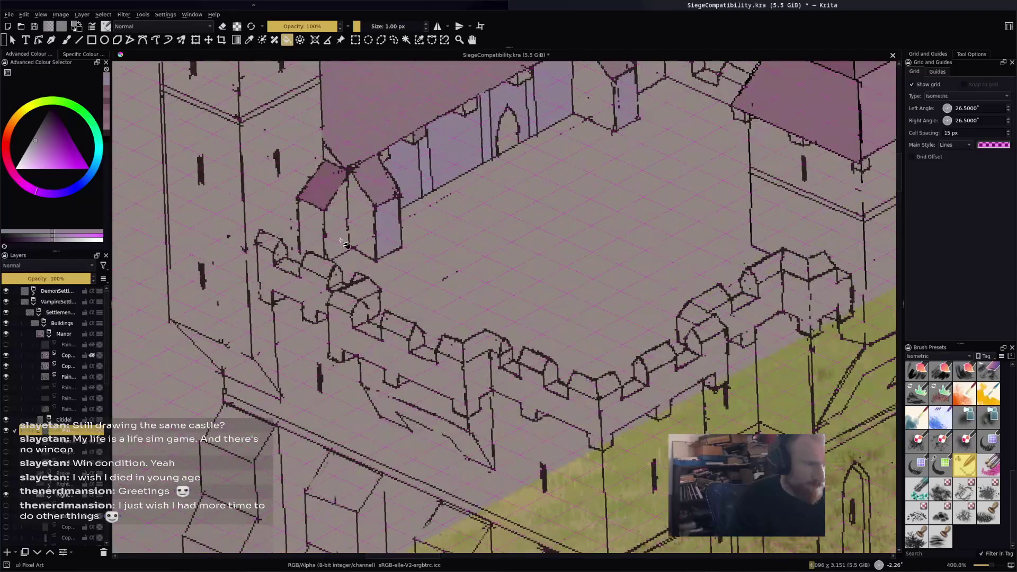
scroll(352, 223, "up", 2)
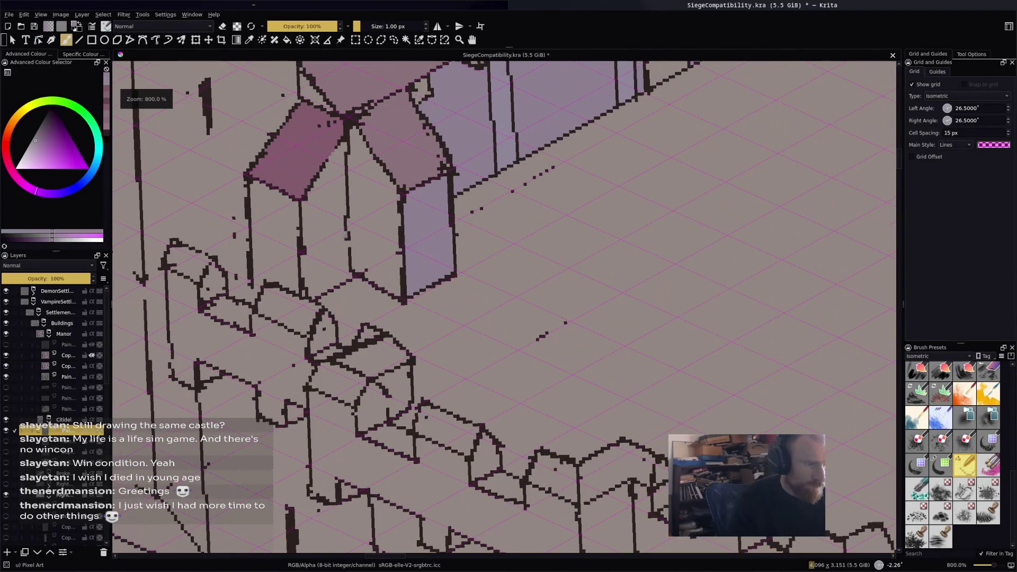
scroll(375, 233, "down", 3)
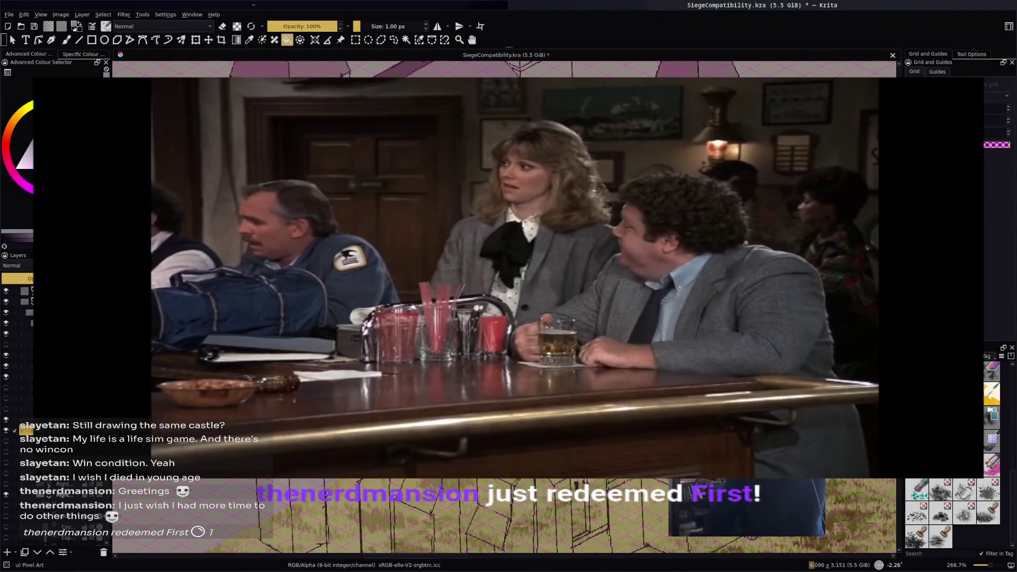
scroll(366, 228, "up", 5)
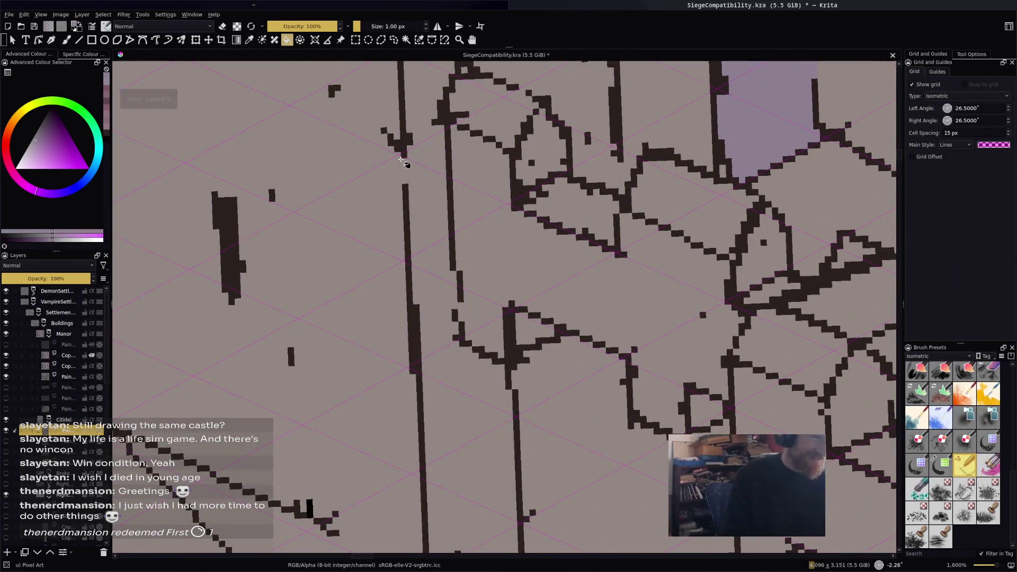
key("b")
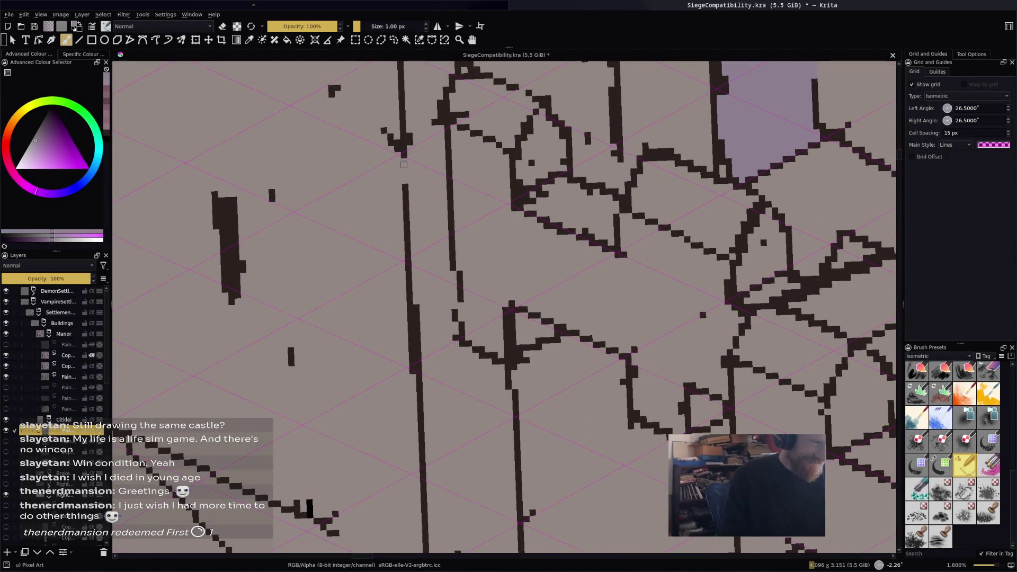
scroll(403, 181, "down", 3)
key("f")
scroll(456, 318, "down", 2)
scroll(458, 276, "up", 3)
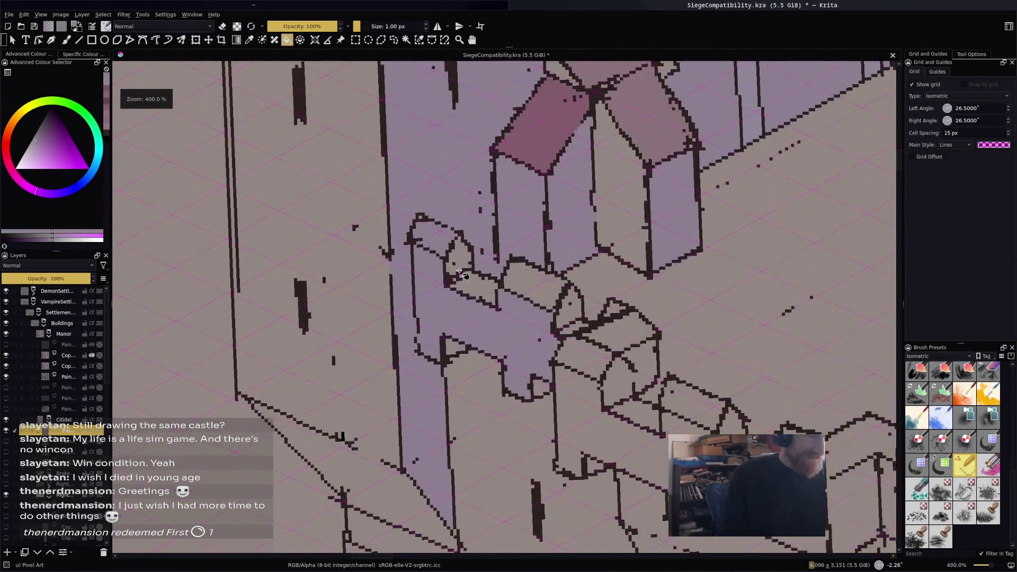
key("b")
key("f")
scroll(485, 264, "up", 1)
key("b")
key("f")
scroll(391, 355, "down", 5)
scroll(397, 288, "up", 6)
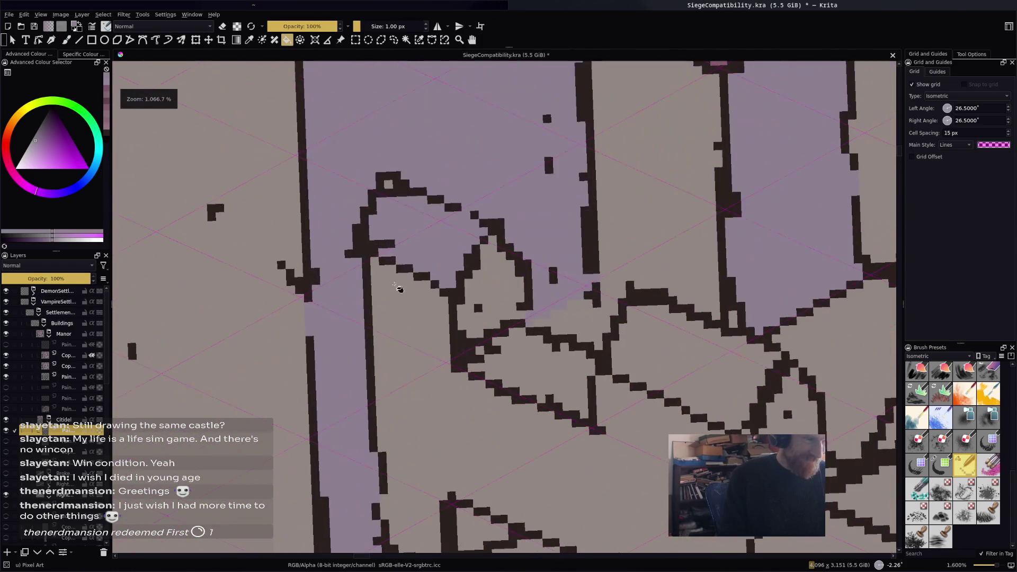
key("b")
key("f")
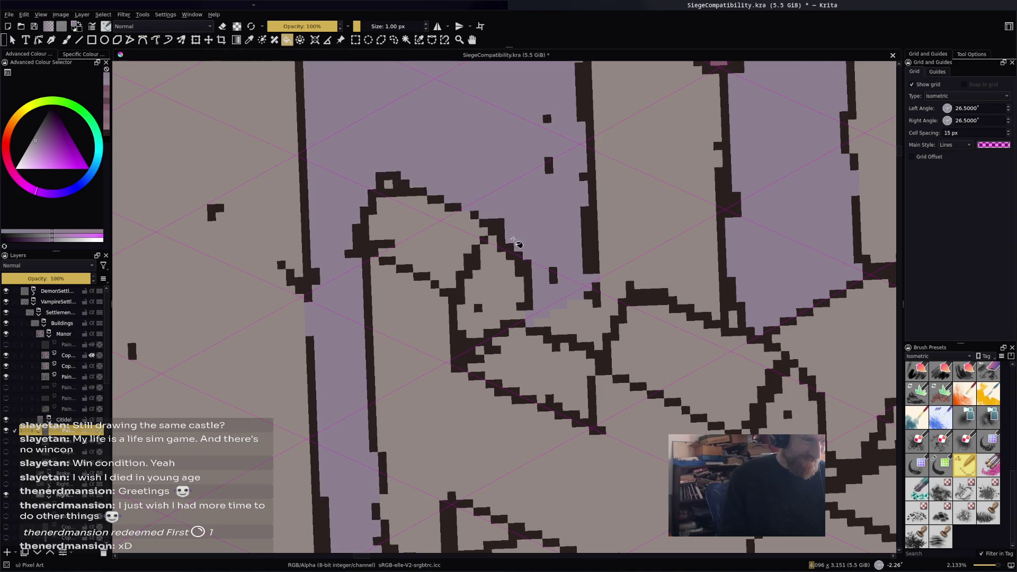
scroll(477, 326, "down", 6)
scroll(476, 326, "down", 4)
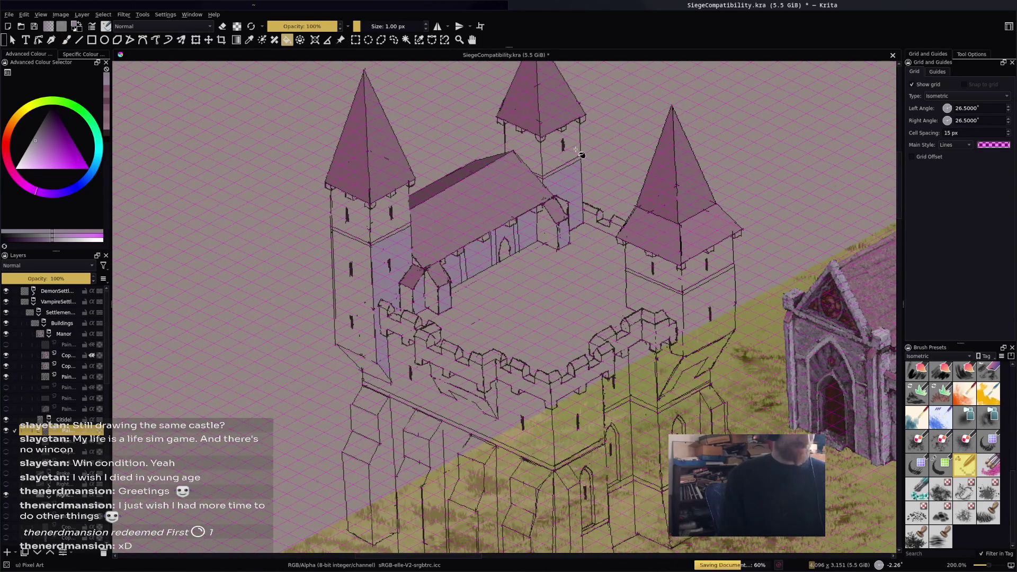
left_click_drag(654, 239, 585, 207)
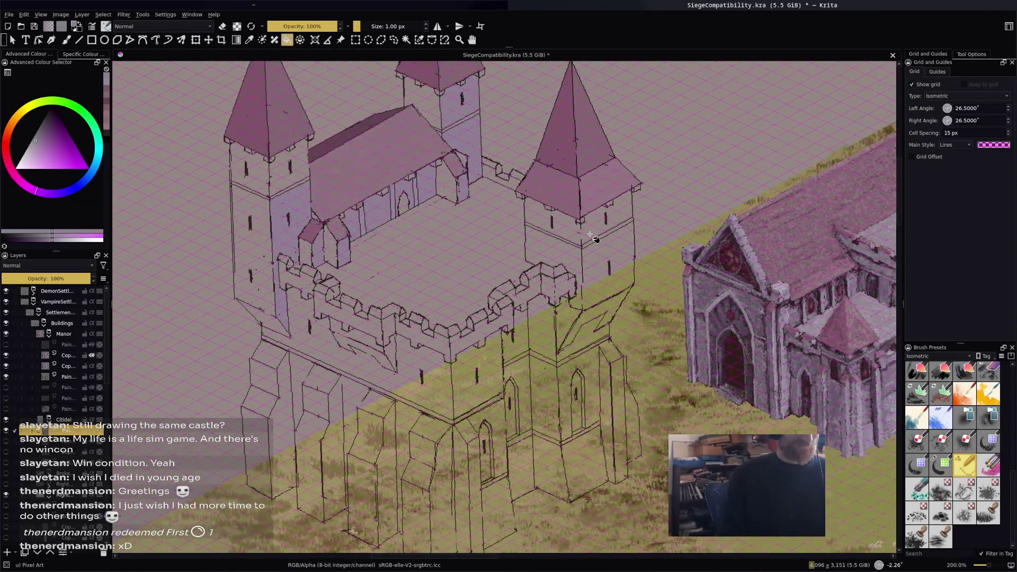
scroll(609, 246, "up", 5)
key("b")
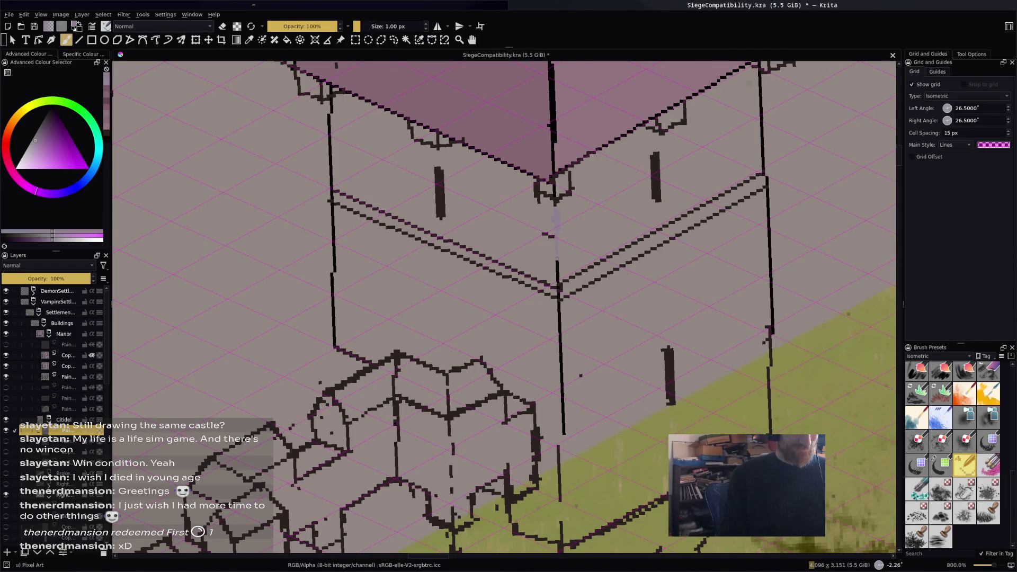
key("f")
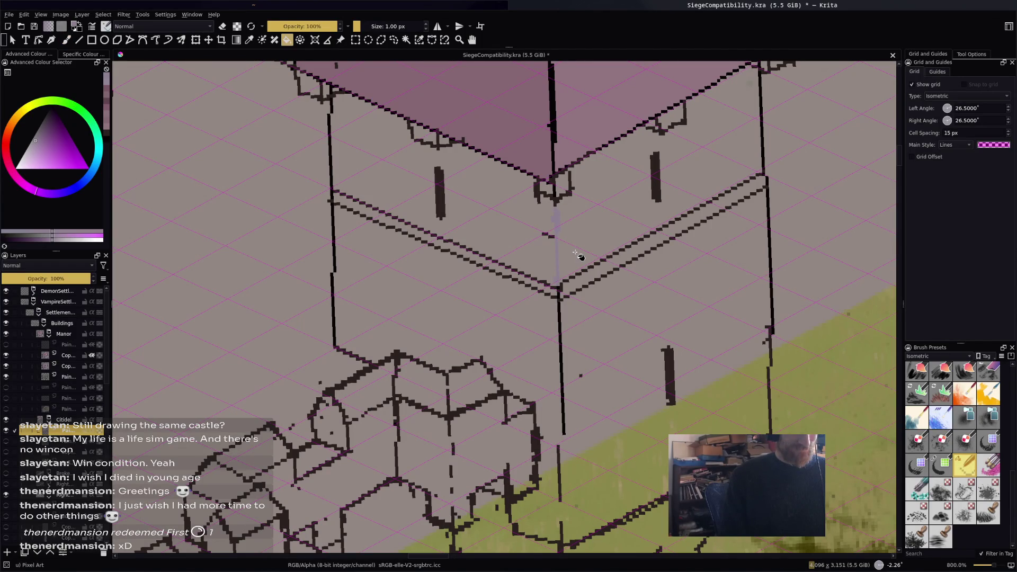
scroll(593, 249, "down", 3)
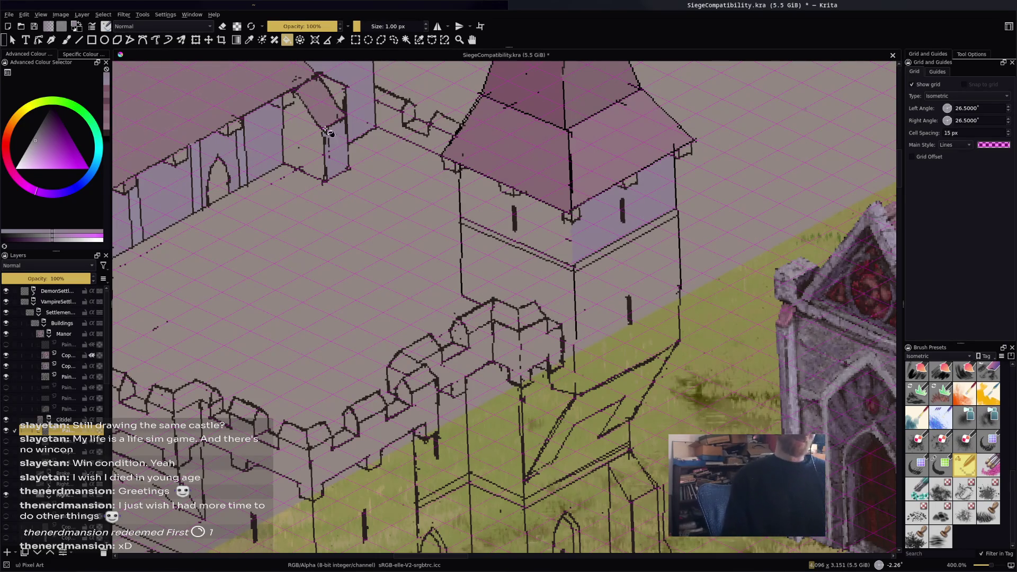
scroll(631, 133, "up", 3)
scroll(624, 191, "up", 5, "ctrl")
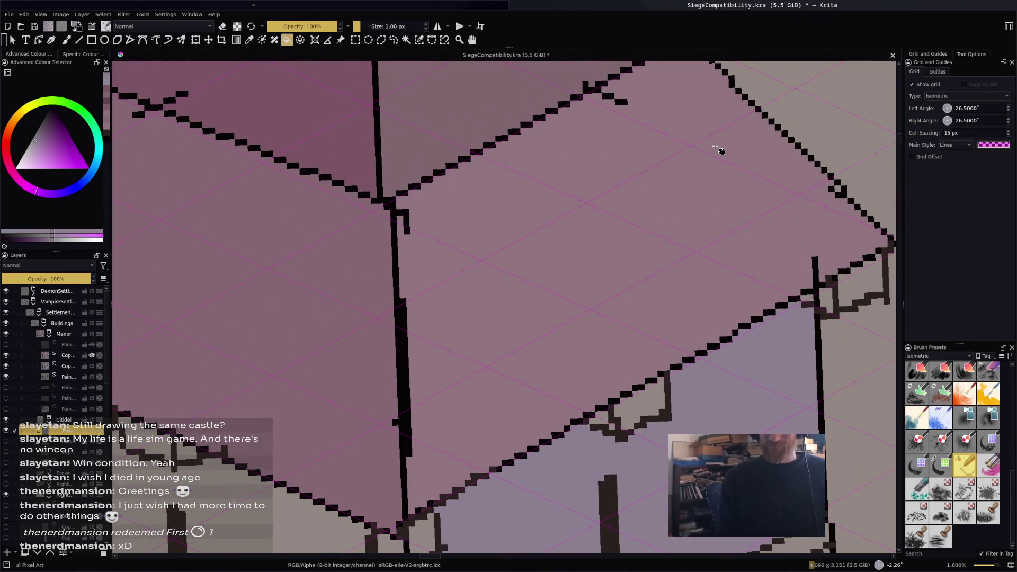
scroll(683, 220, "down", 5)
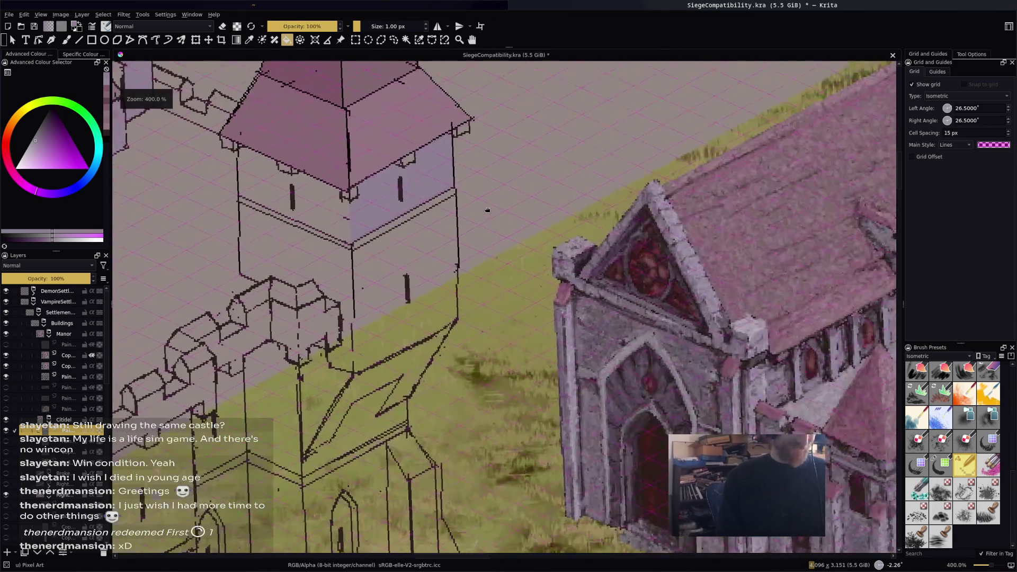
scroll(221, 147, "right", 3)
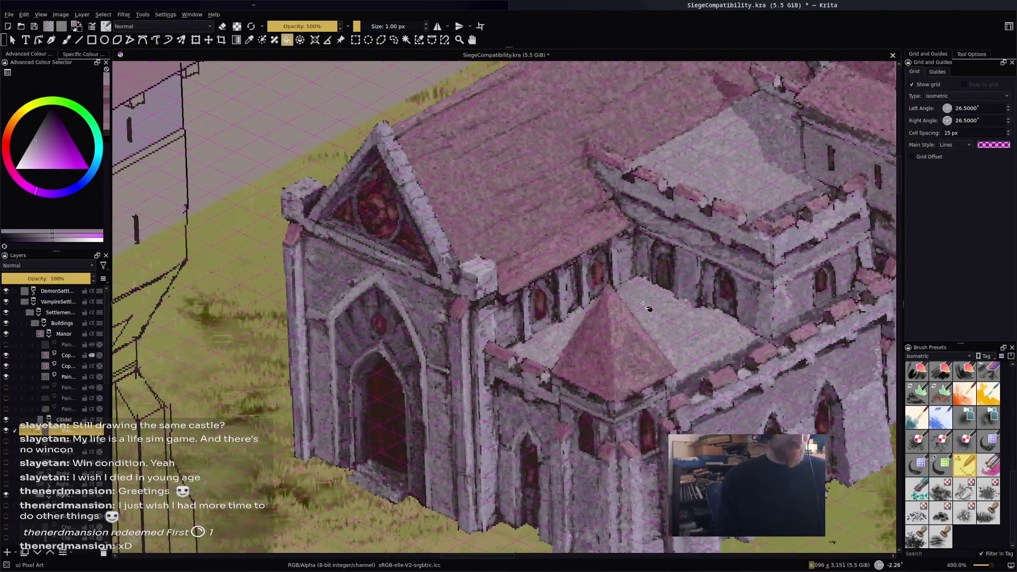
scroll(583, 264, "left", 4)
scroll(540, 236, "up", 3)
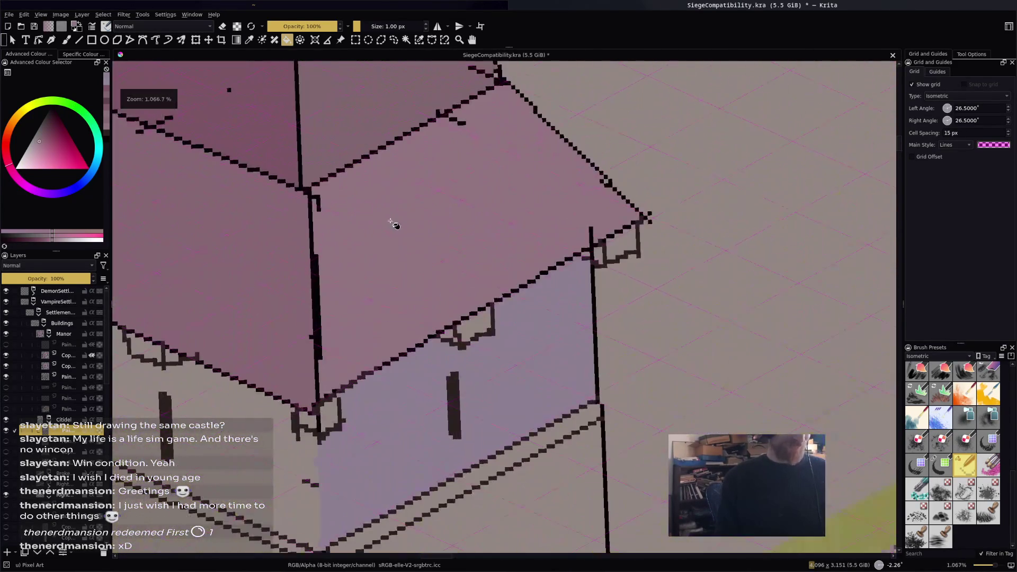
scroll(396, 228, "down", 2)
scroll(424, 243, "left", 1)
scroll(477, 273, "up", 3)
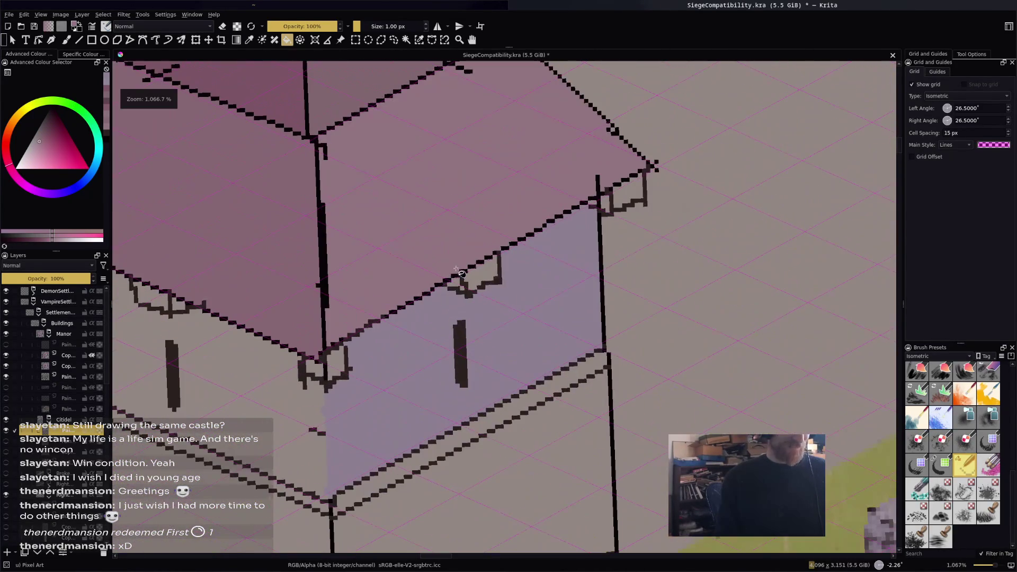
scroll(563, 328, "down", 3)
scroll(566, 254, "right", 2)
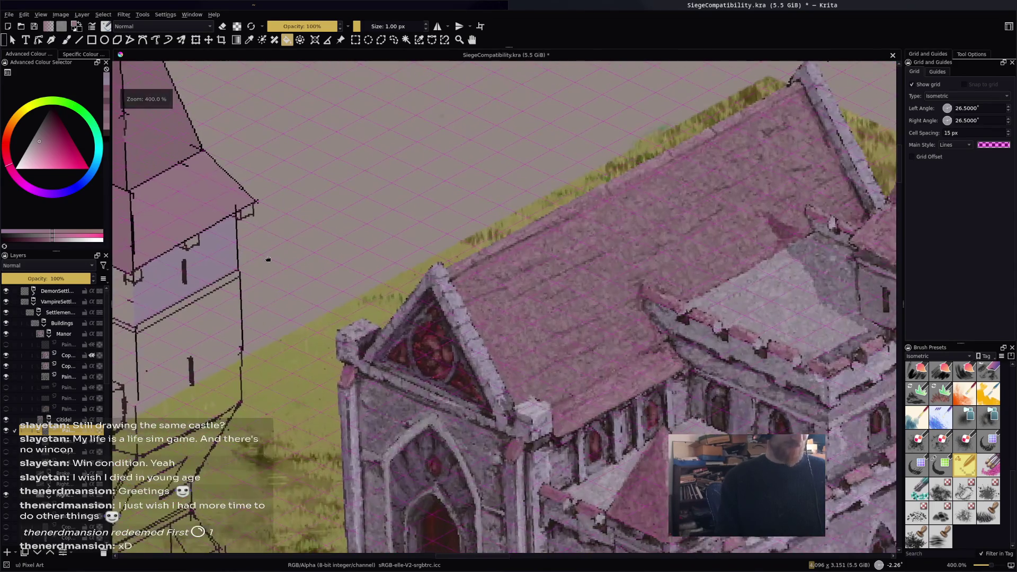
scroll(625, 300, "left", 2)
scroll(625, 301, "up", 1)
scroll(625, 301, "left", 1)
scroll(559, 279, "up", 2)
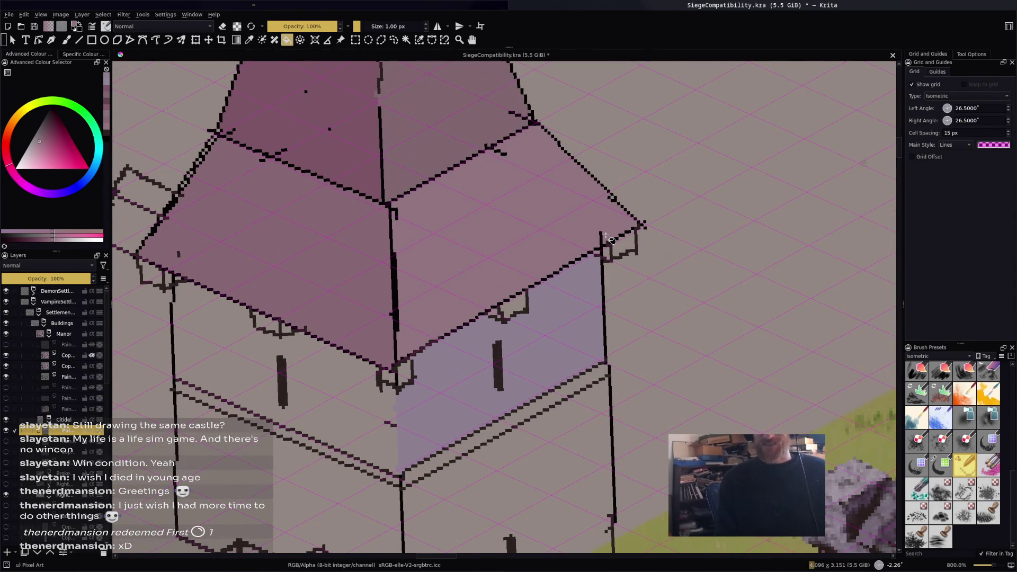
scroll(611, 240, "down", 1)
scroll(364, 279, "right", 4)
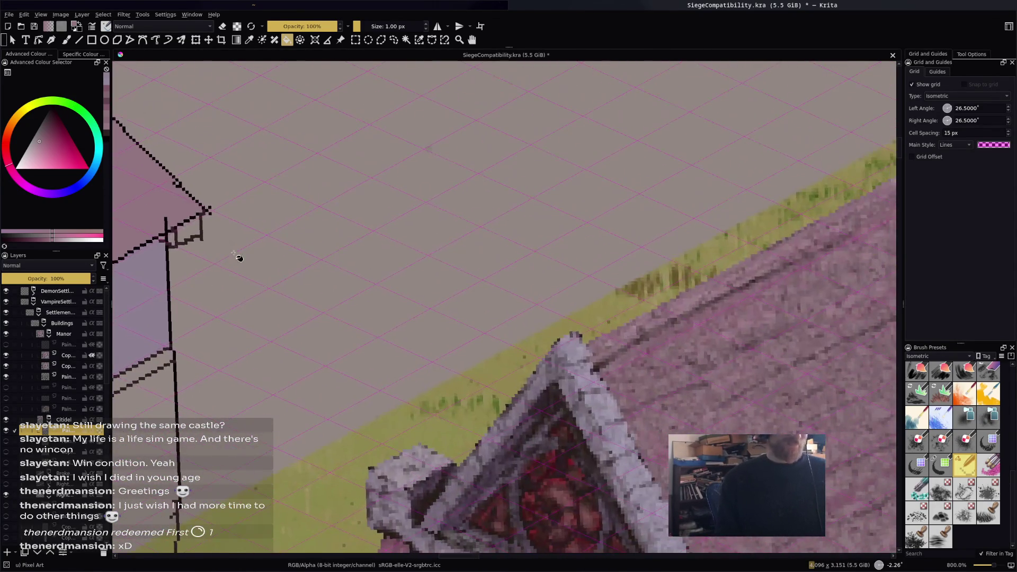
Frame the right tower beside the manor and sample new paint colours from the drawing.
left_click(380, 232, "ctrl")
left_click_drag(380, 232, 629, 272)
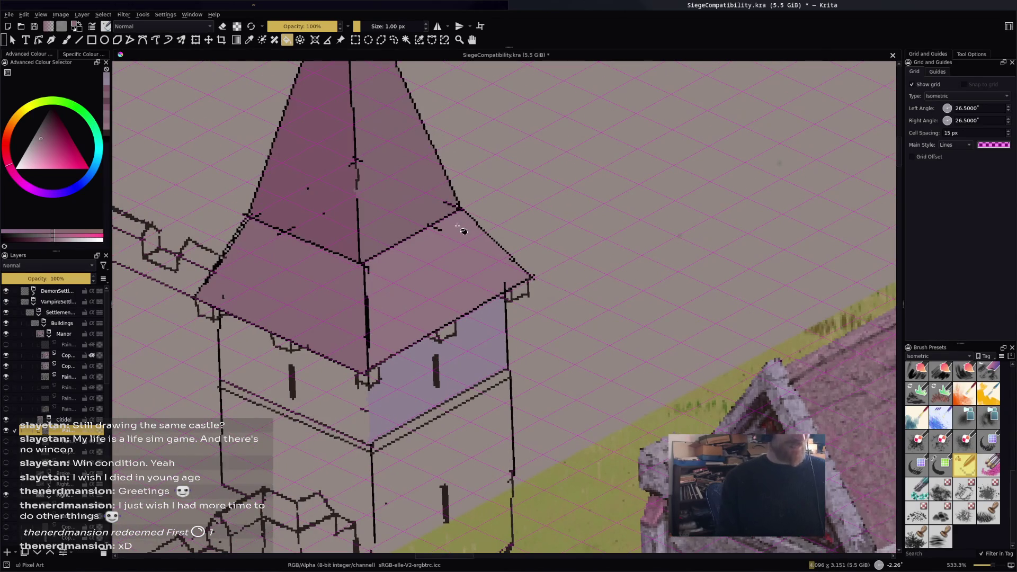
scroll(448, 266, "up", 3)
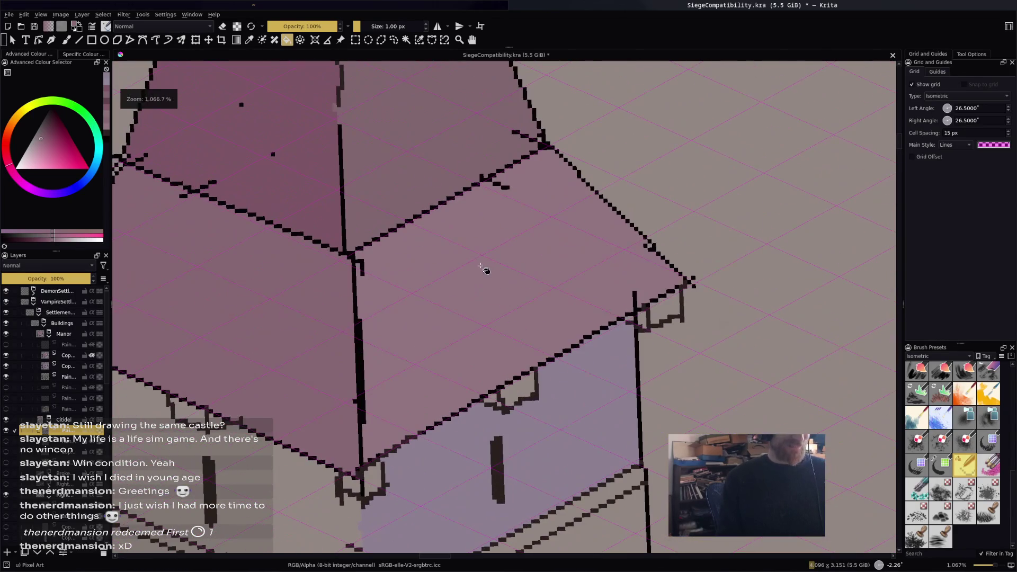
scroll(469, 275, "down", 3)
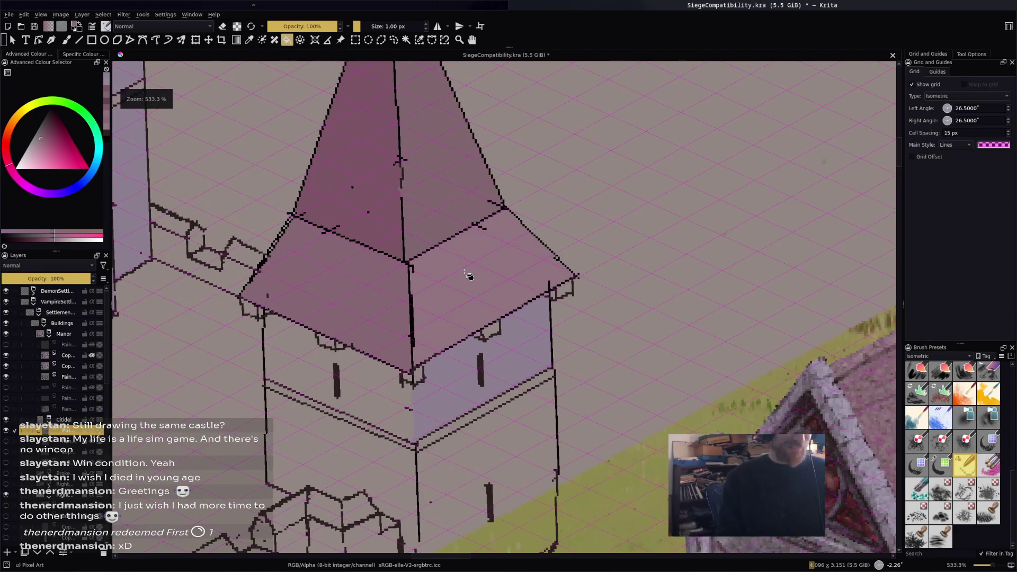
scroll(511, 310, "down", 3)
mouse_move(511, 310)
left_mouse_down()
mouse_move(318, 296)
mouse_move(463, 274)
mouse_move(707, 278)
mouse_move(629, 300)
mouse_move(536, 265)
mouse_move(793, 279)
left_mouse_up()
scroll(628, 300, "up", 3)
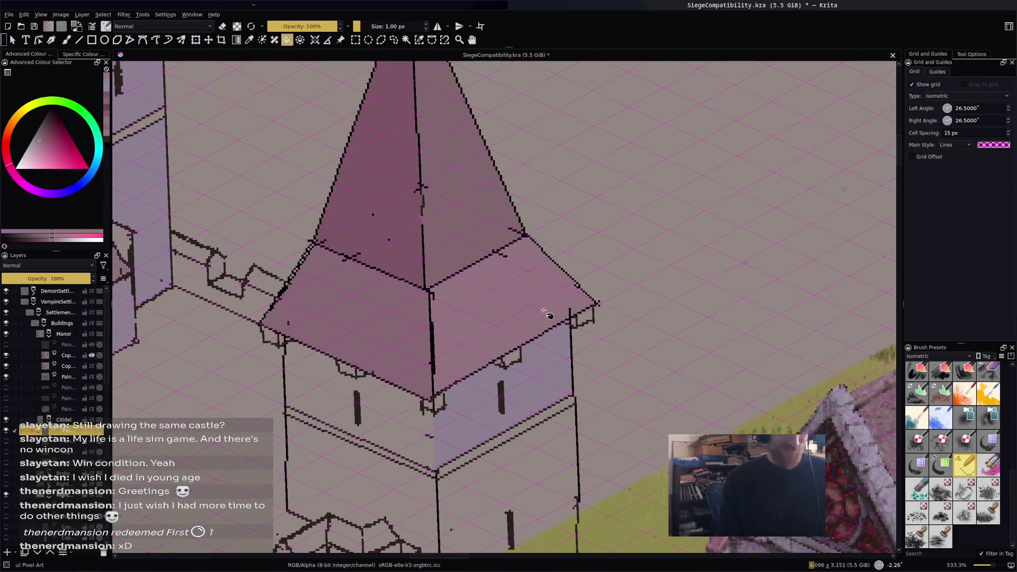
scroll(553, 313, "down", 3)
mouse_move(572, 334)
left_mouse_down()
mouse_move(360, 314)
mouse_move(505, 270)
left_mouse_up()
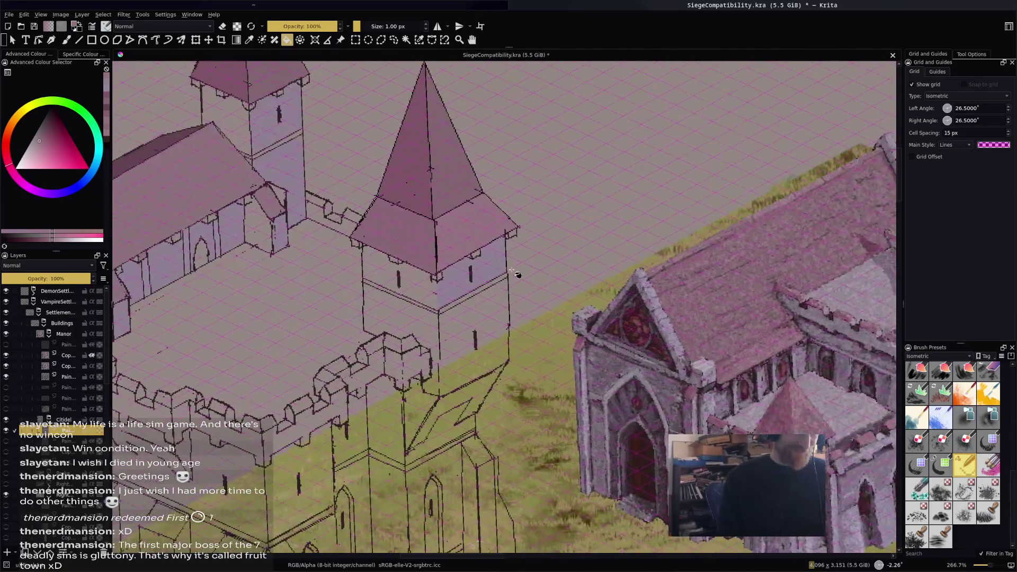
left_click(689, 287, "ctrl")
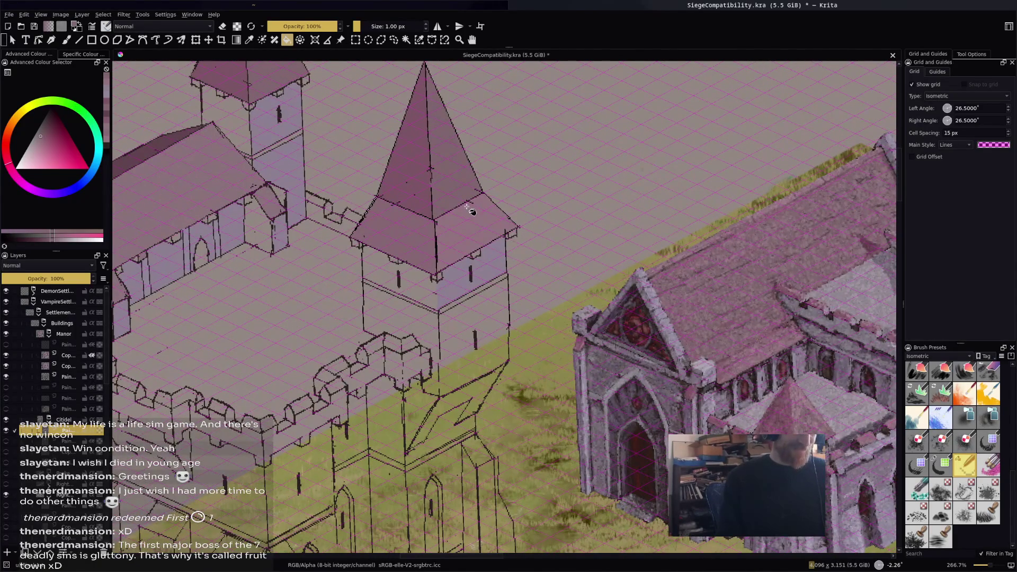
left_click_drag(531, 238, 510, 254)
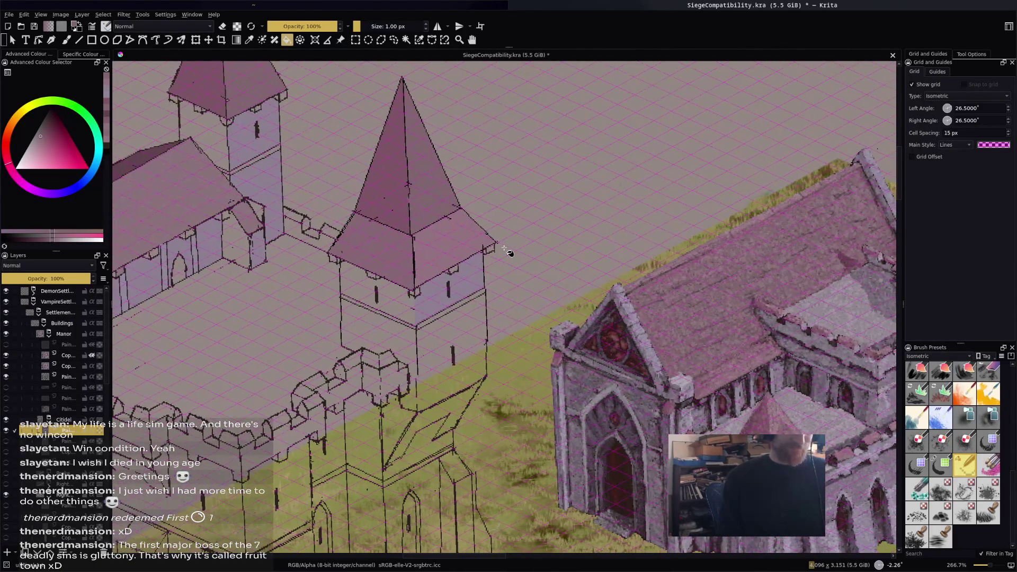
scroll(506, 264, "down", 2)
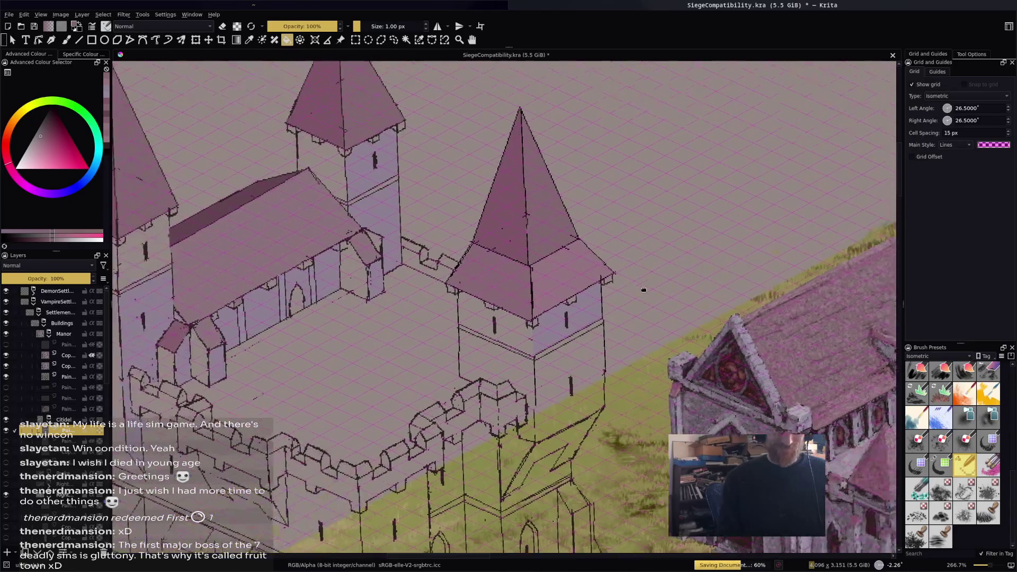
scroll(499, 293, "up", 5)
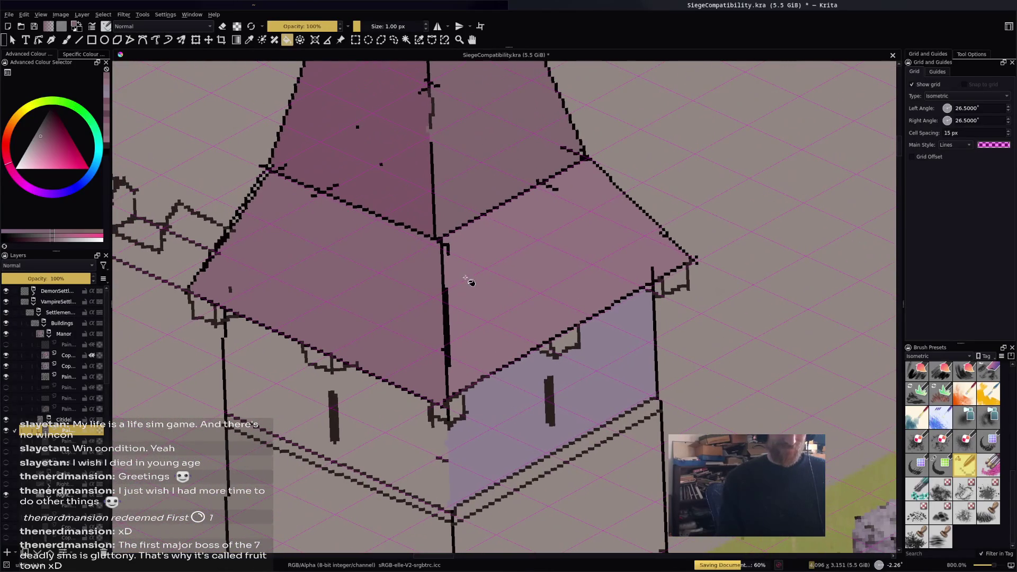
Touch up the pink roof with the Freehand Brush using the sampled roof pink, undoing a stray stroke.
key("b")
left_click(447, 246, "ctrl")
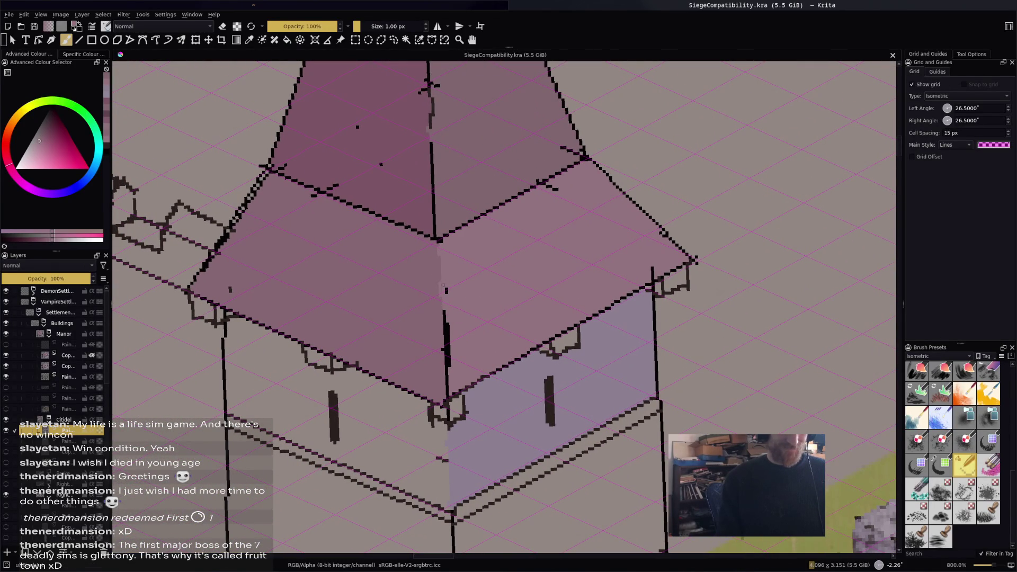
key("ctrl+z")
left_click(588, 285)
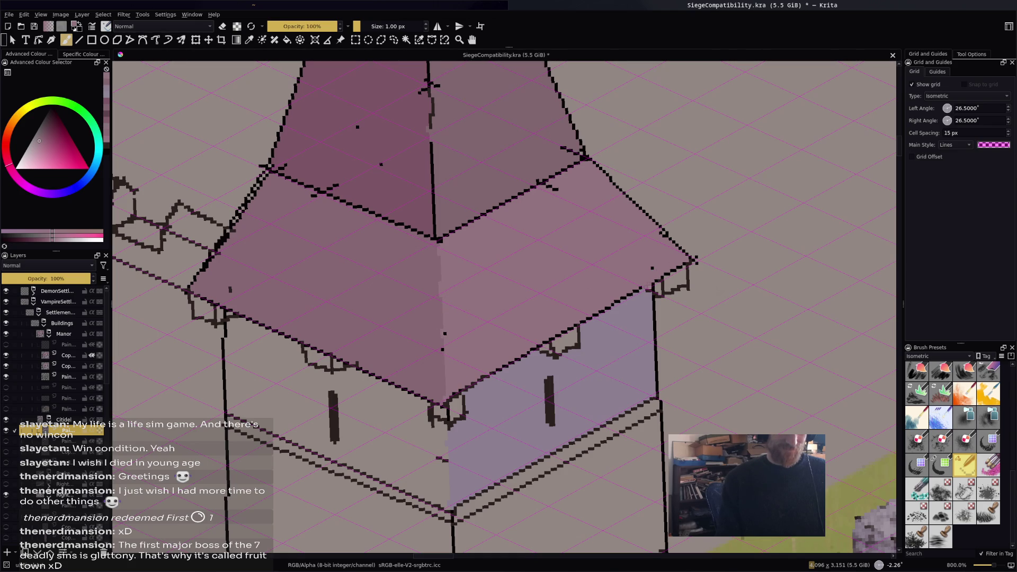
Fill the tower wall with a greyish purple.
scroll(648, 269, "down", 5)
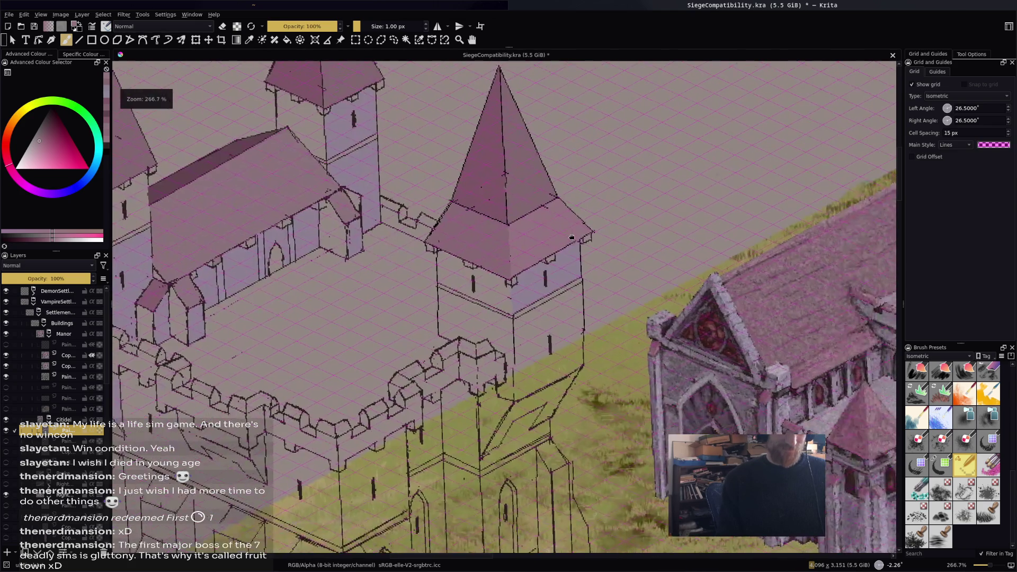
mouse_move(670, 376)
left_mouse_down()
mouse_move(446, 315)
mouse_move(582, 298)
mouse_move(477, 245)
mouse_move(348, 214)
left_mouse_up()
left_click(751, 201, "ctrl")
key("f")
left_click(222, 204)
scroll(365, 233, "up", 2)
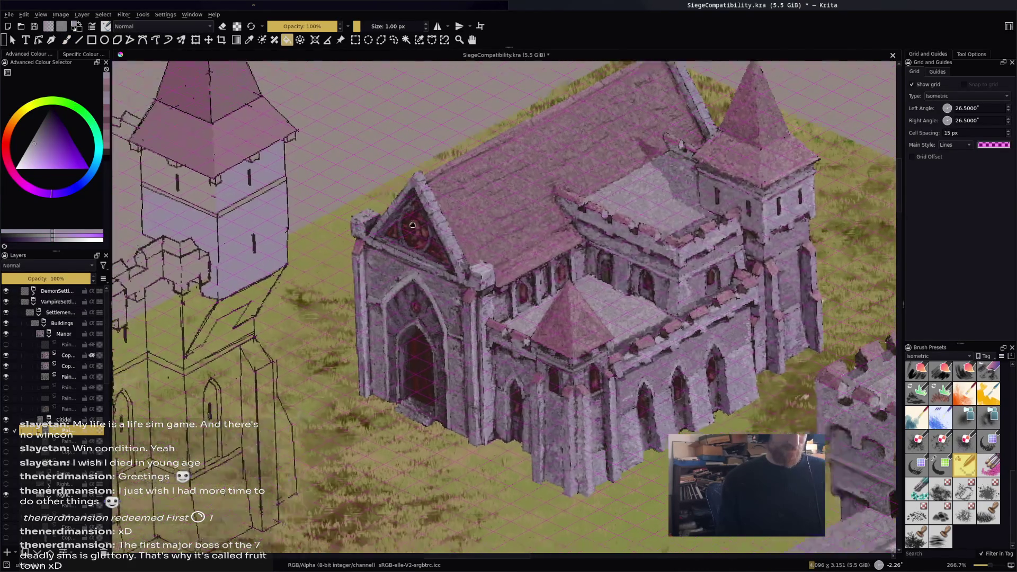
scroll(373, 244, "up", 2)
Fill the area between the tower lines with lavender, undoing a fill that spilled onto the grass.
key("b")
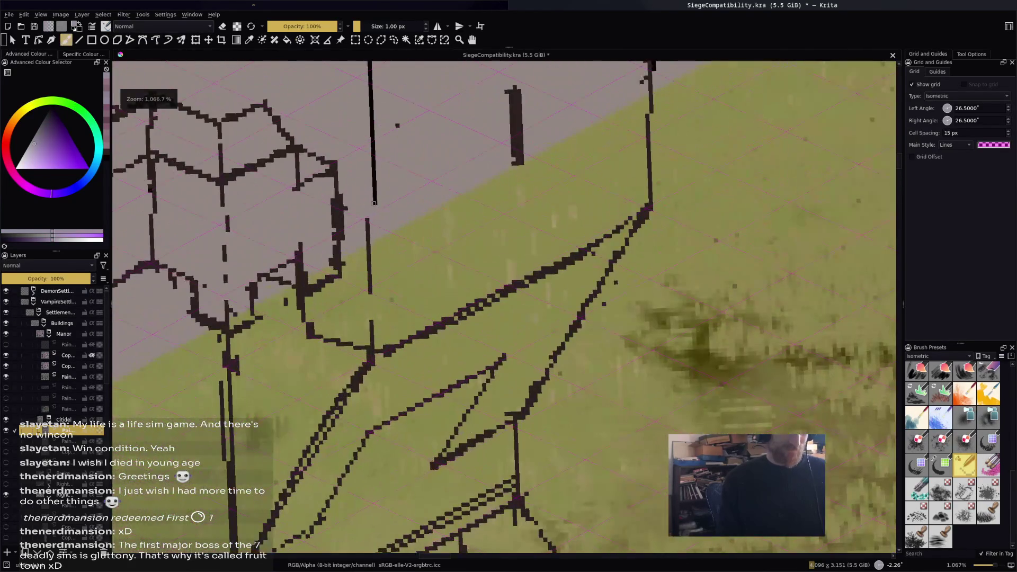
key("f")
left_click(383, 227)
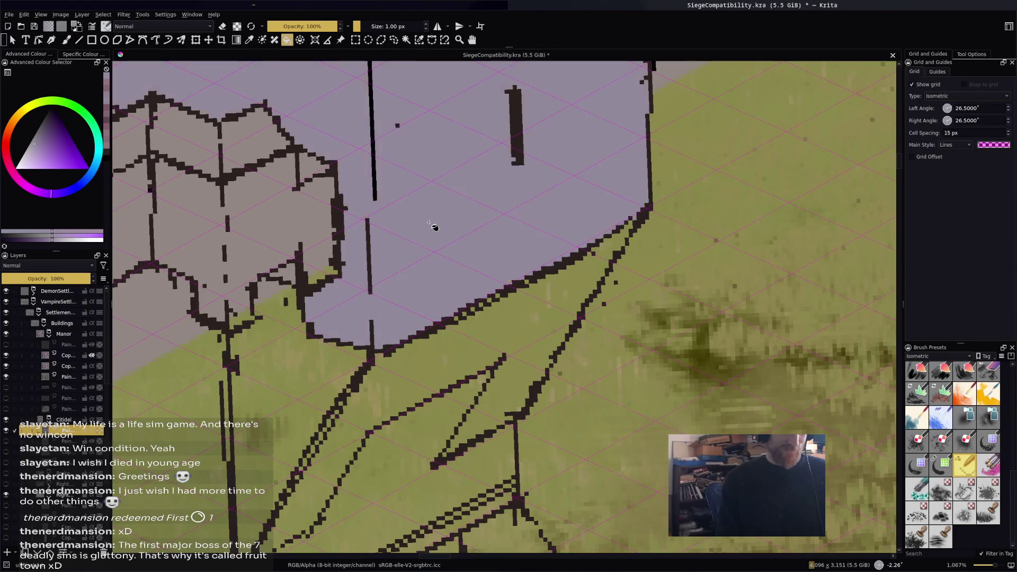
key("ctrl+z")
key("b")
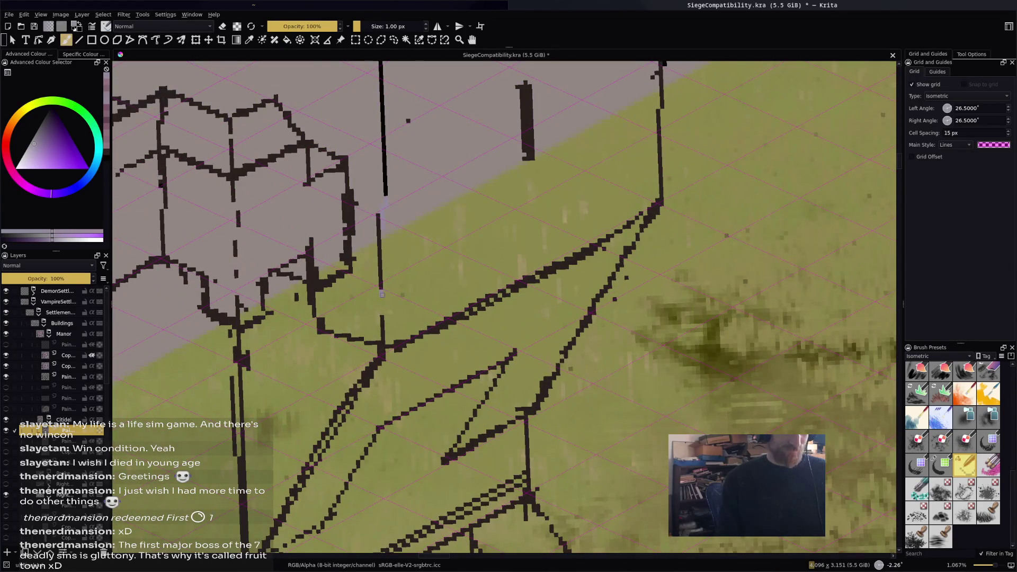
key("f")
left_click(408, 287)
scroll(526, 269, "down", 5)
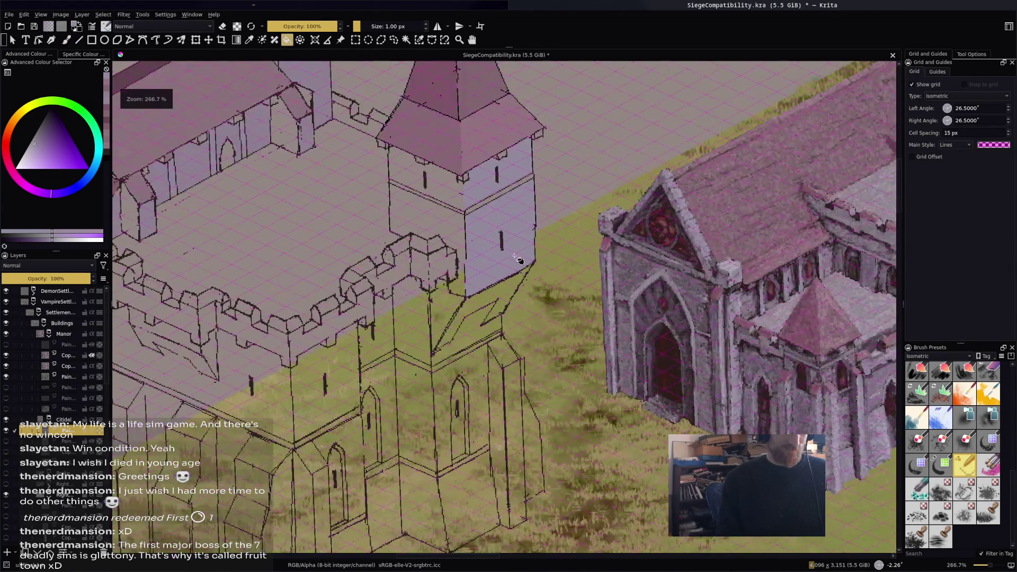
scroll(526, 269, "up", 1)
scroll(544, 246, "up", 1)
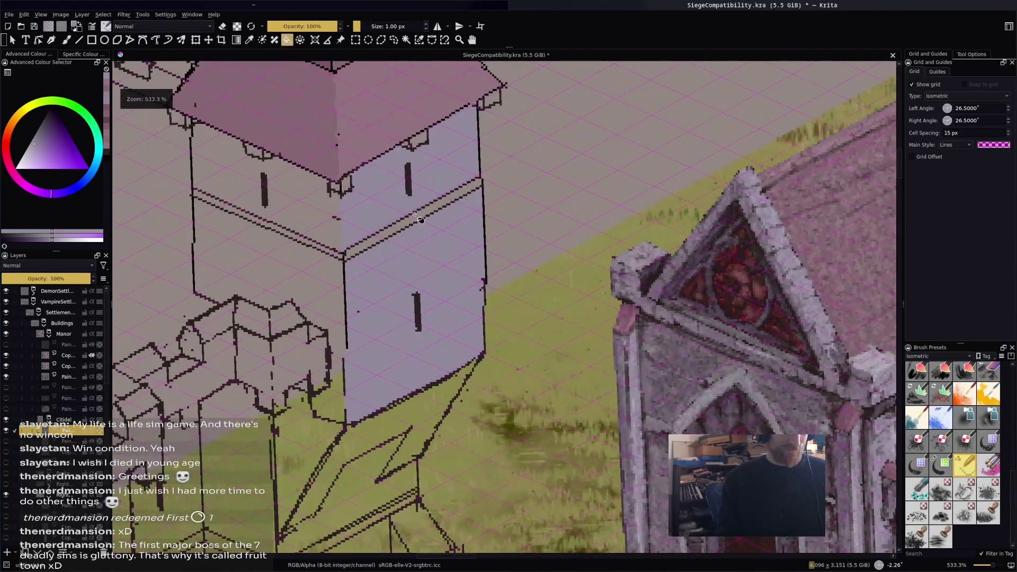
scroll(469, 227, "down", 2)
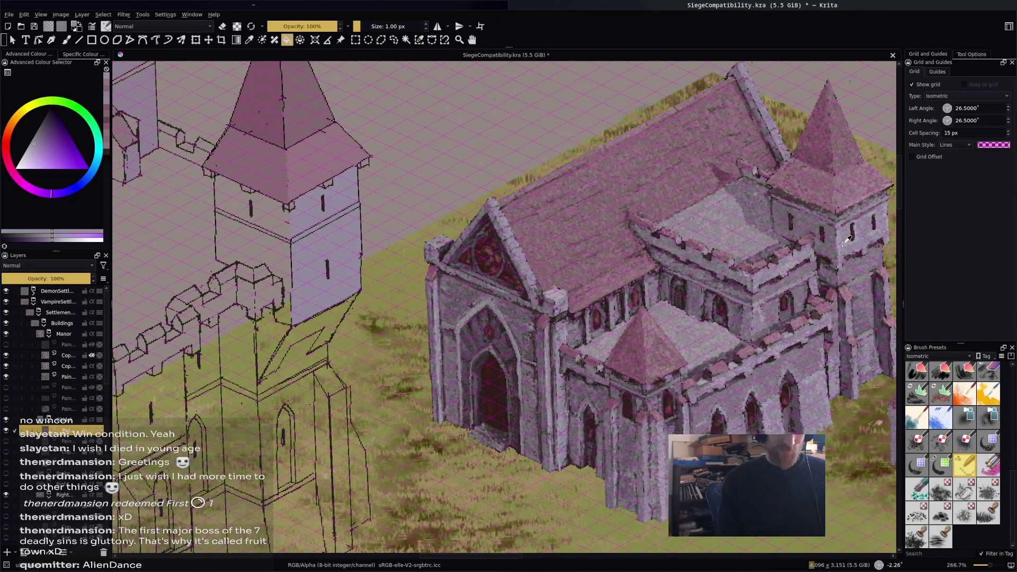
Sample a darker shade from the painted manor and fill the tower's upper and lower right faces.
left_click(858, 210, "ctrl")
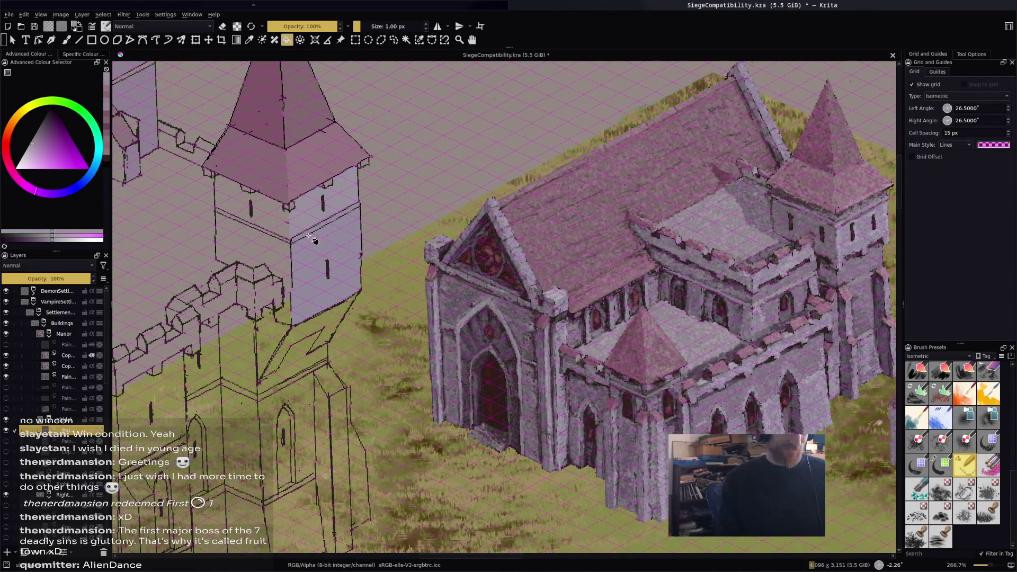
left_click(858, 265, "ctrl")
left_click(321, 219)
left_click(351, 254)
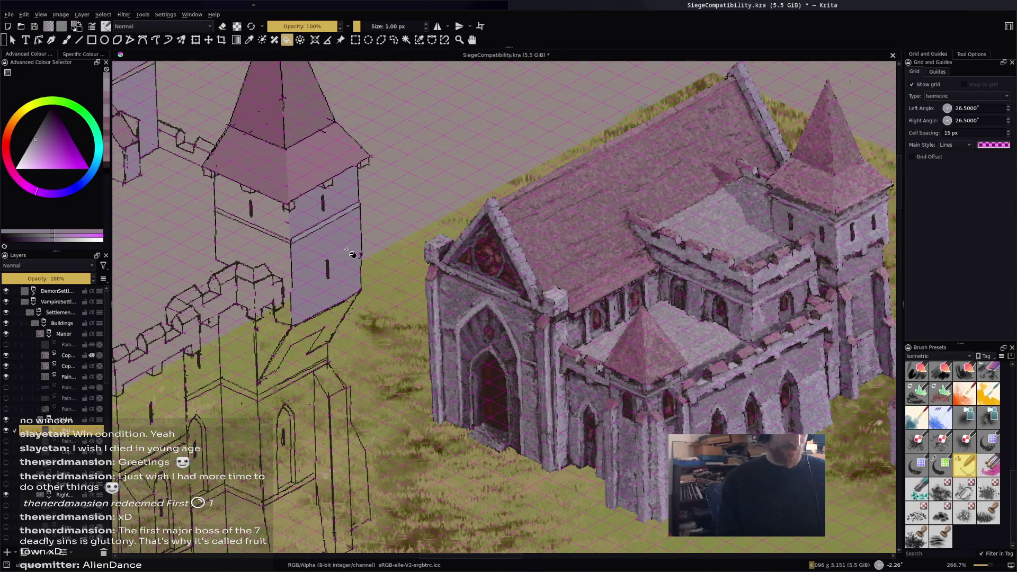
left_click(861, 299, "ctrl")
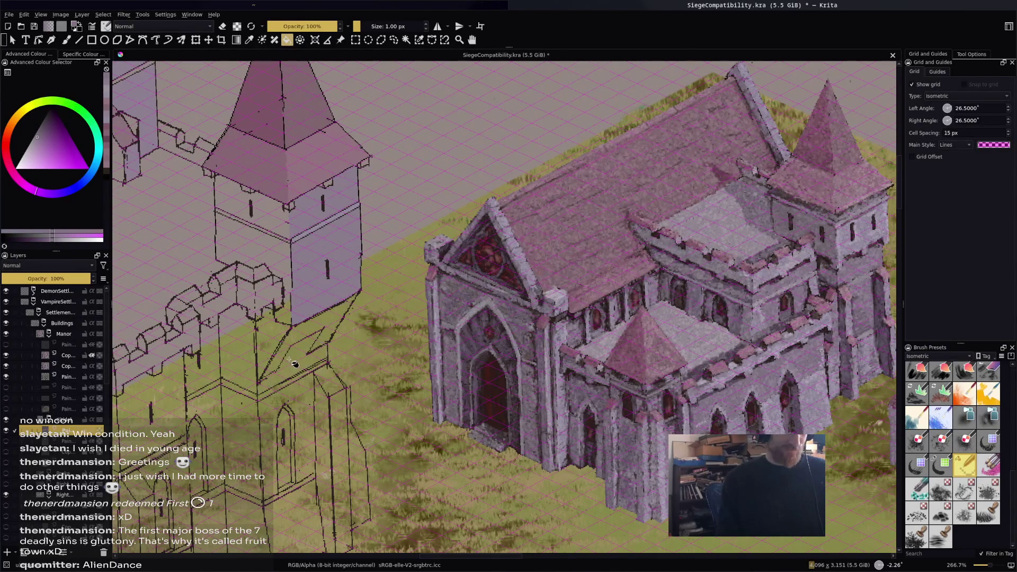
scroll(299, 356, "up", 3)
key("b")
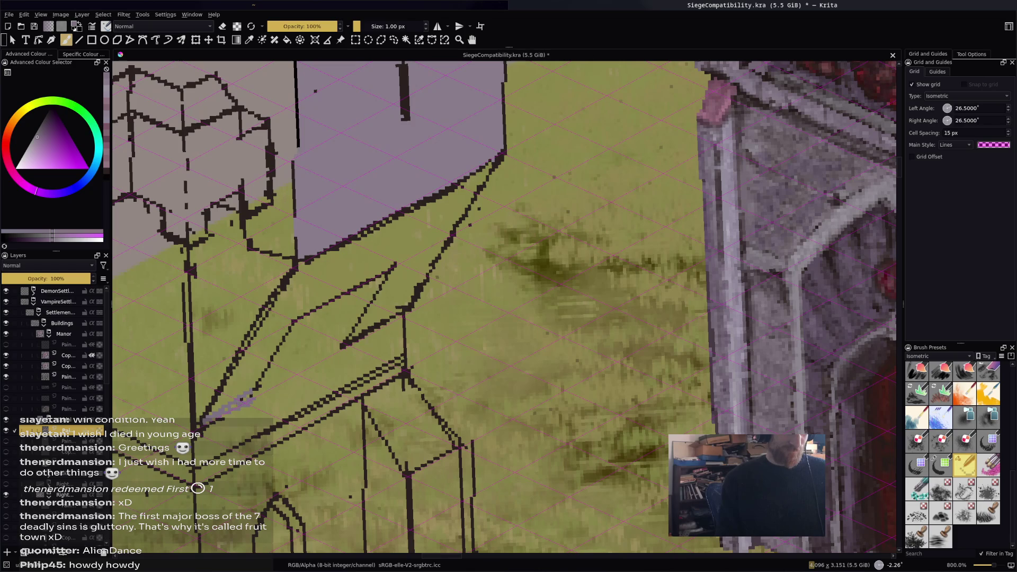
Fill the overhang corbel below the tower with lavender.
key("f")
left_click(406, 284)
key("b")
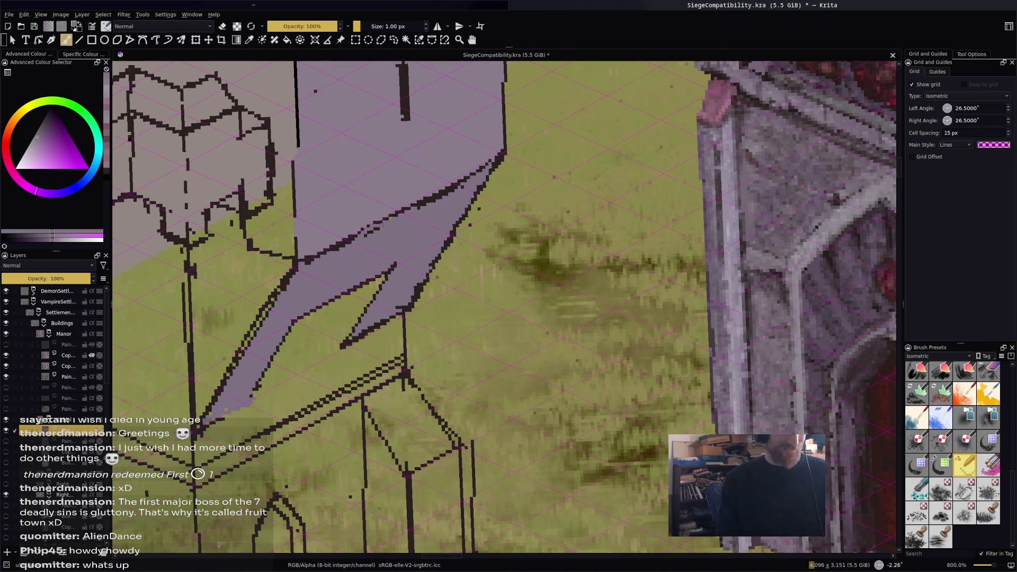
scroll(503, 307, "down", 3)
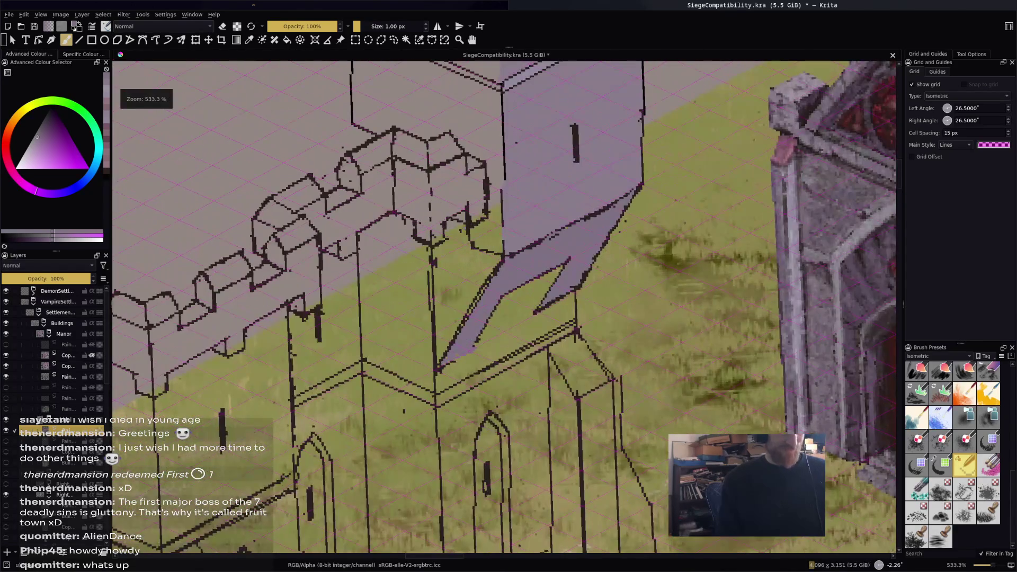
scroll(476, 271, "down", 3)
scroll(476, 271, "up", 6)
Paint a faint lavender stroke along the overhang's edge.
left_click_drag(483, 259, 480, 329)
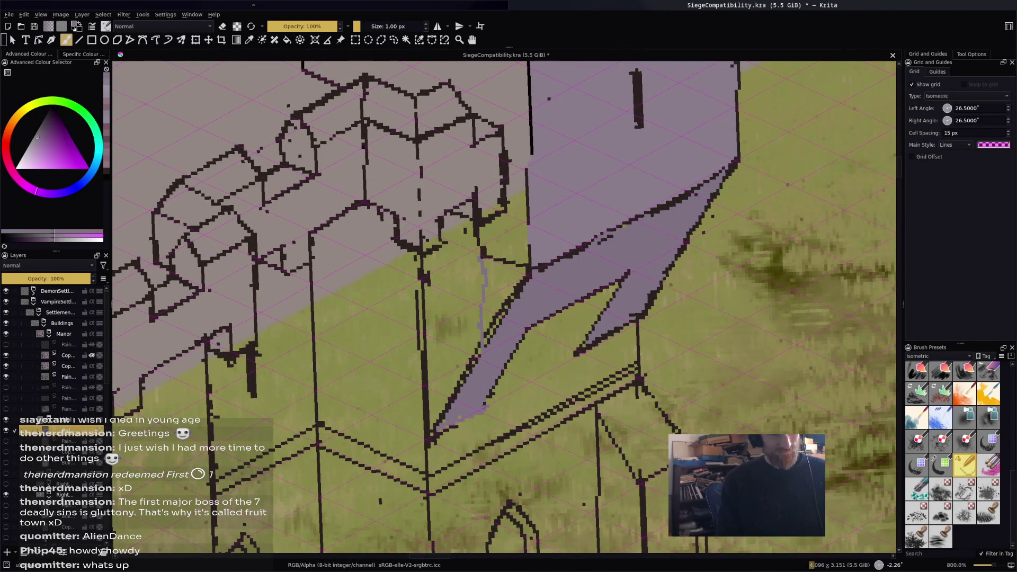
scroll(479, 317, "down", 3)
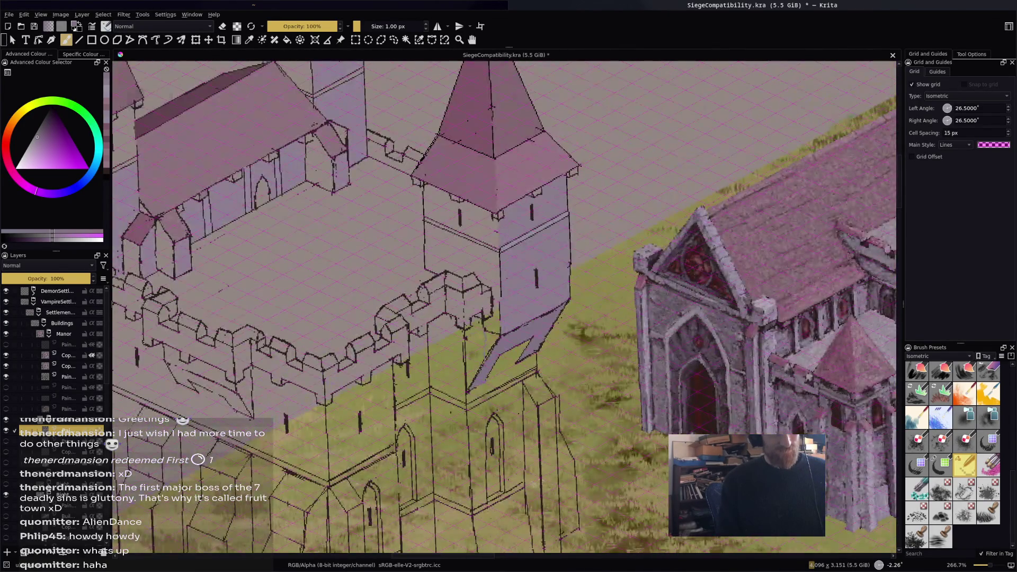
scroll(480, 318, "up", 3)
scroll(419, 327, "down", 5)
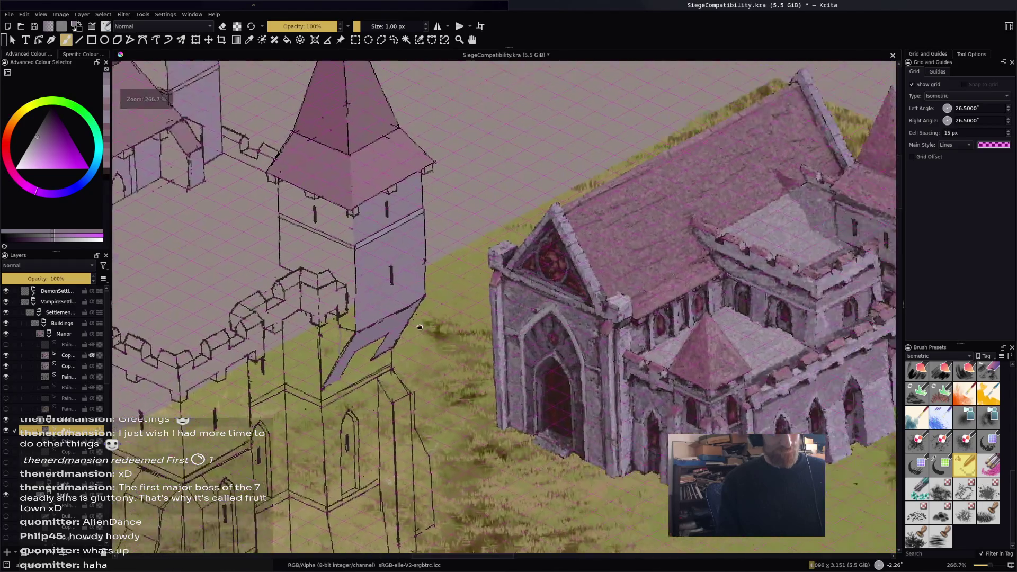
Fill the remaining gap between the outline and the lavender strip.
left_click_drag(420, 327, 322, 332)
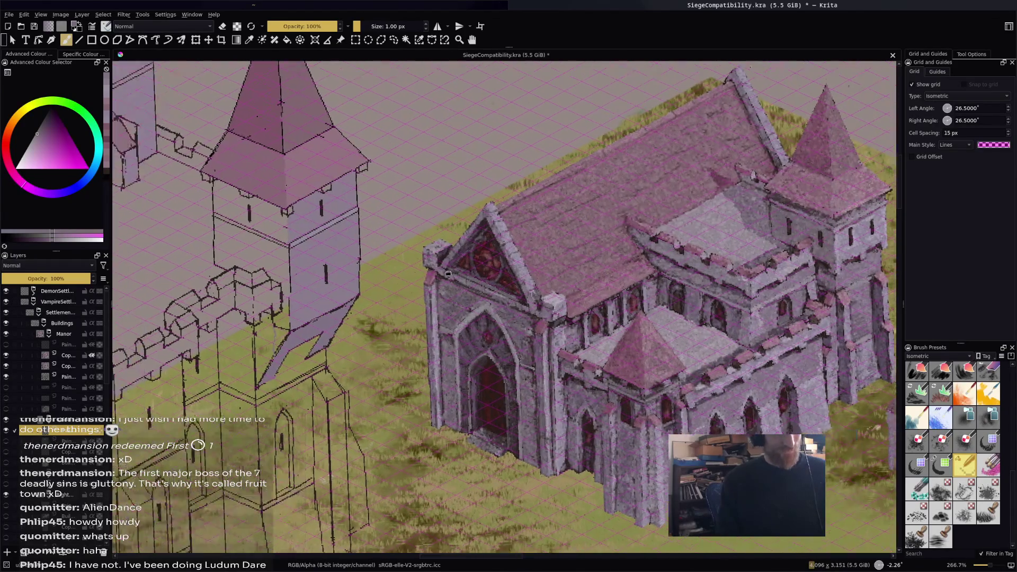
scroll(466, 332, "up", 3)
key("f")
left_click(466, 332)
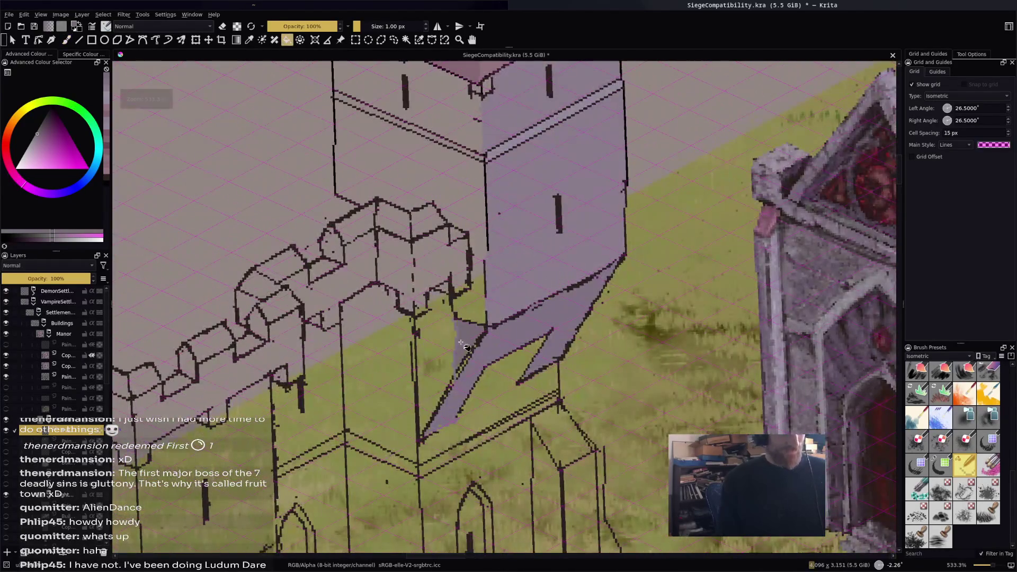
scroll(466, 332, "up", 4)
key("b")
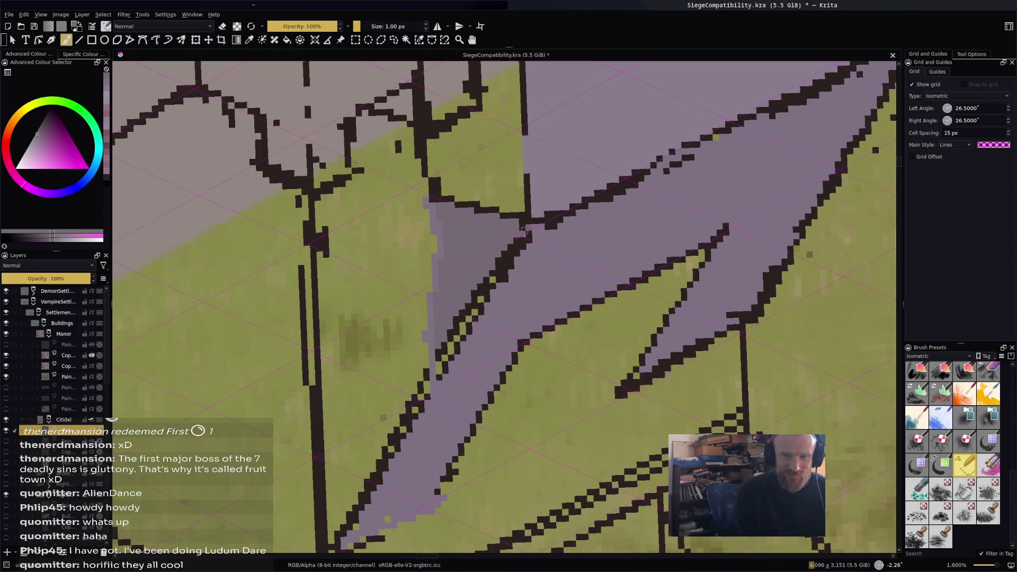
Paint lavender over the dark outline and stray pixels inside the corbel strip, tidying its edges.
left_click_drag(527, 233, 506, 264)
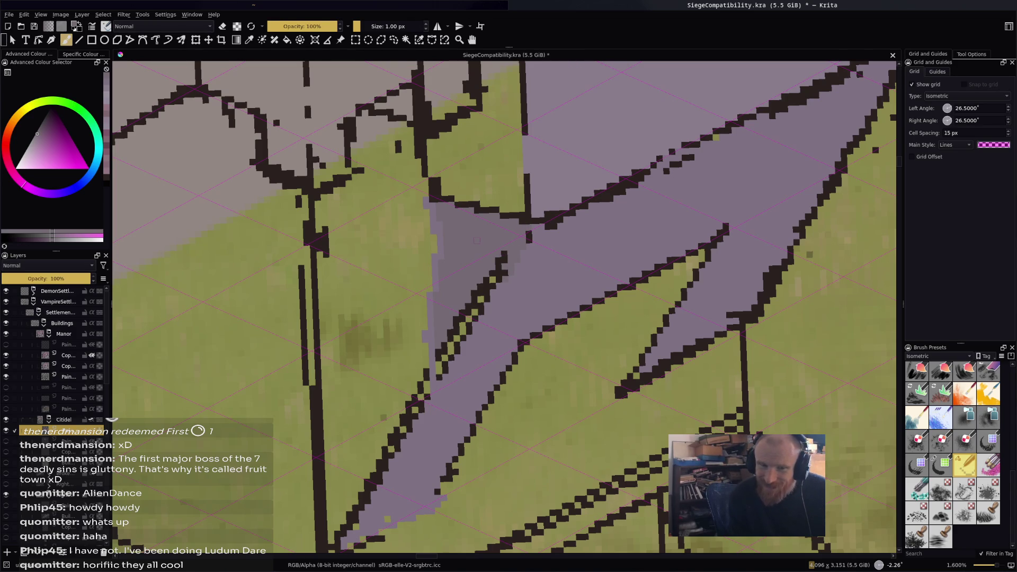
left_click_drag(512, 245, 490, 292)
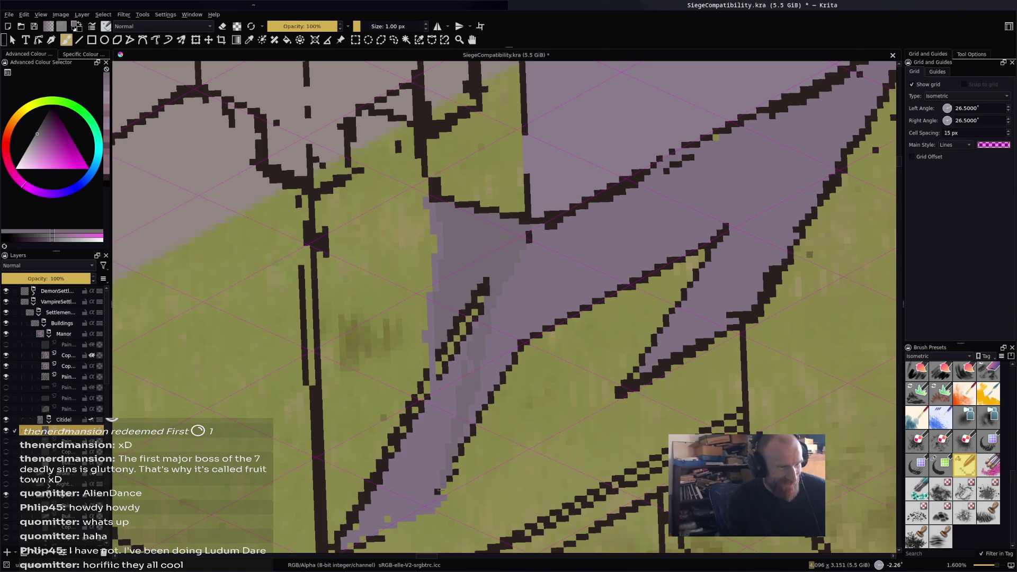
left_click_drag(466, 323, 439, 379)
mouse_move(450, 344)
left_mouse_down()
mouse_move(469, 299)
mouse_move(471, 345)
left_mouse_up()
left_click_drag(486, 288, 474, 319)
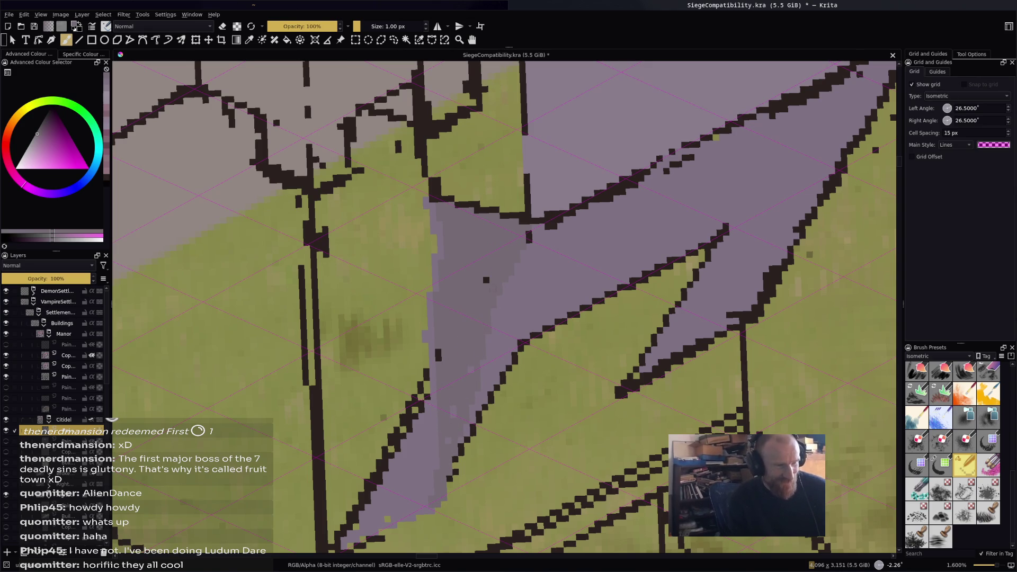
left_click_drag(432, 253, 430, 184)
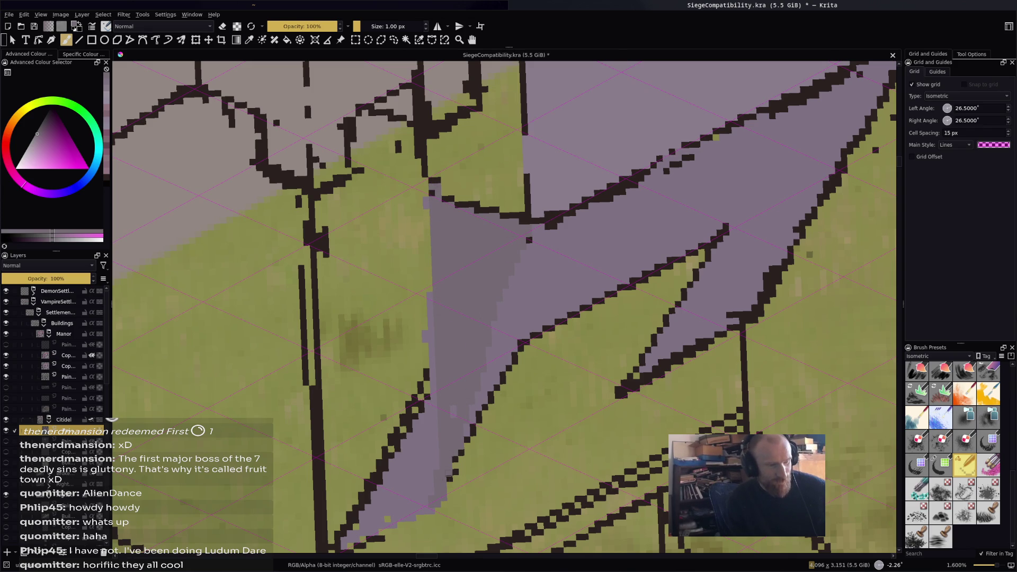
left_click_drag(454, 457, 453, 471)
In eraser mode, trim excess lavender from the strip's left and lower-left edges and its tip.
key("e")
left_click_drag(428, 371, 426, 450)
left_click_drag(429, 341, 430, 293)
mouse_move(428, 417)
left_mouse_down()
mouse_move(419, 455)
mouse_move(377, 495)
mouse_move(359, 489)
left_mouse_up()
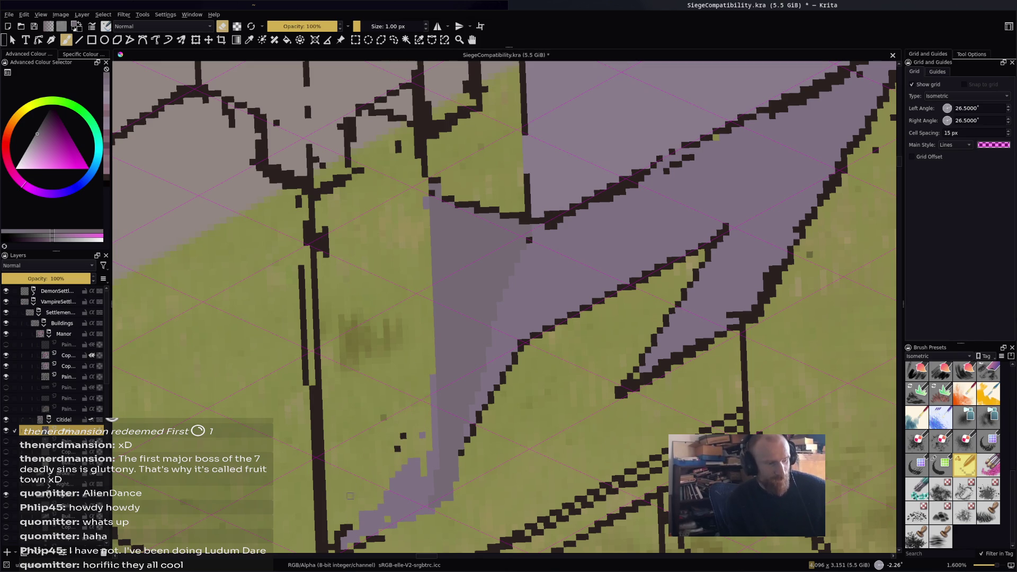
left_click_drag(336, 541, 393, 477)
left_click_drag(403, 436, 418, 418)
mouse_move(411, 461)
left_mouse_down()
mouse_move(398, 501)
mouse_move(421, 466)
left_mouse_up()
mouse_move(424, 501)
left_mouse_down()
mouse_move(431, 429)
mouse_move(431, 464)
left_mouse_up()
key("e")
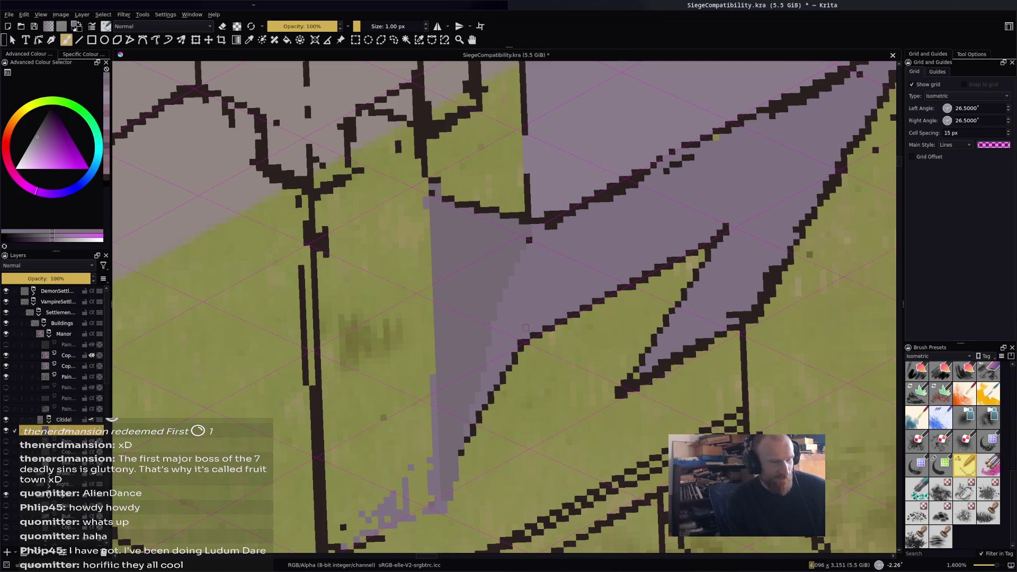
Extend lavender below the dark outline along the strip and cover part of the outline in grass green.
mouse_move(535, 334)
left_mouse_down()
mouse_move(508, 440)
mouse_move(521, 423)
left_mouse_up()
mouse_move(543, 379)
left_mouse_down()
mouse_move(531, 408)
mouse_move(559, 347)
mouse_move(530, 434)
left_mouse_up()
left_click_drag(558, 326, 524, 450)
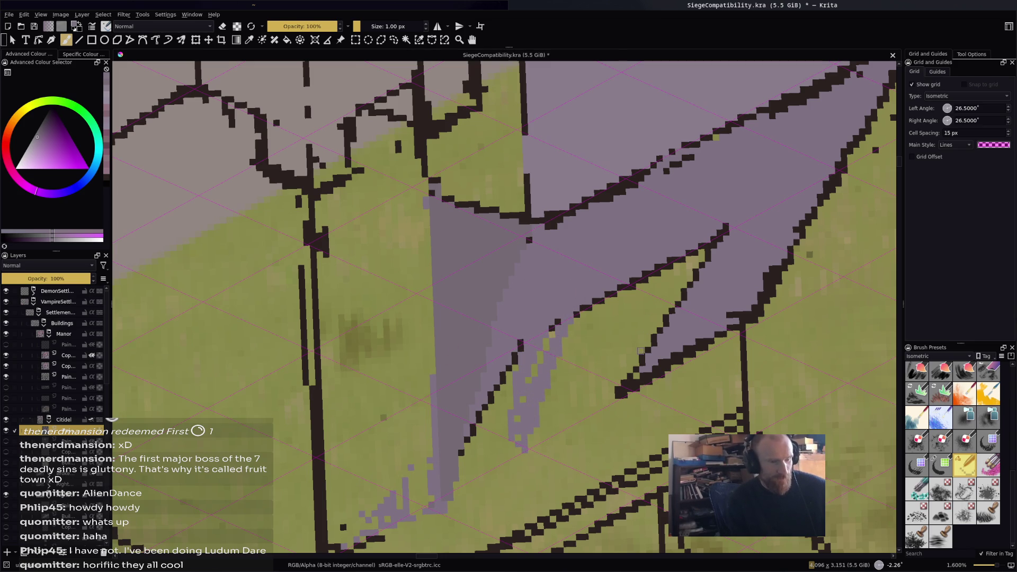
mouse_move(600, 298)
left_mouse_down()
mouse_move(559, 366)
mouse_move(532, 447)
mouse_move(543, 418)
left_mouse_up()
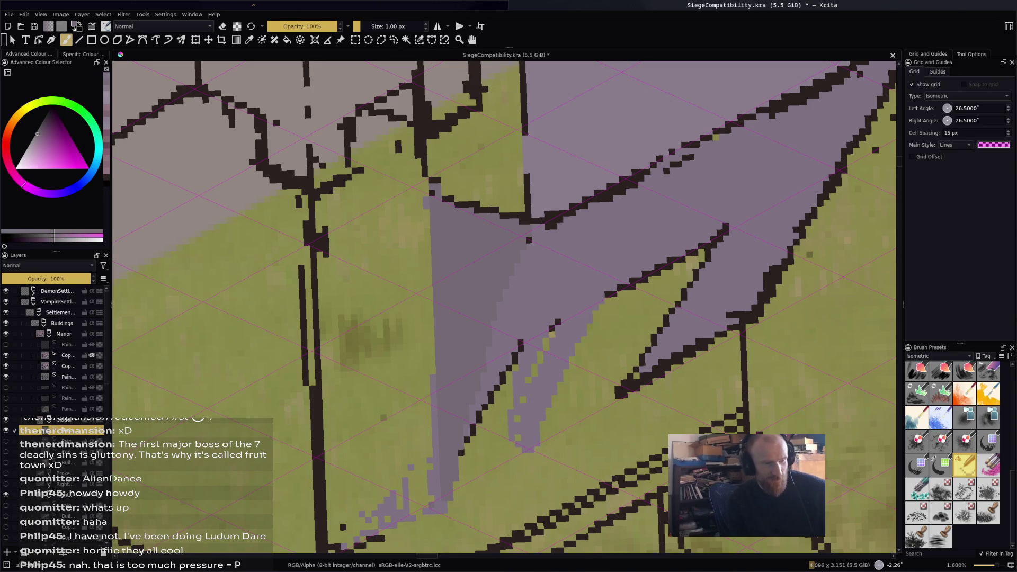
Resample the strip's lavender, retouch the outline, green specks and lower tip, and undo a stray purple dab.
left_click(513, 337, "ctrl")
mouse_move(551, 326)
left_mouse_down()
mouse_move(506, 376)
mouse_move(482, 439)
mouse_move(570, 320)
left_mouse_up()
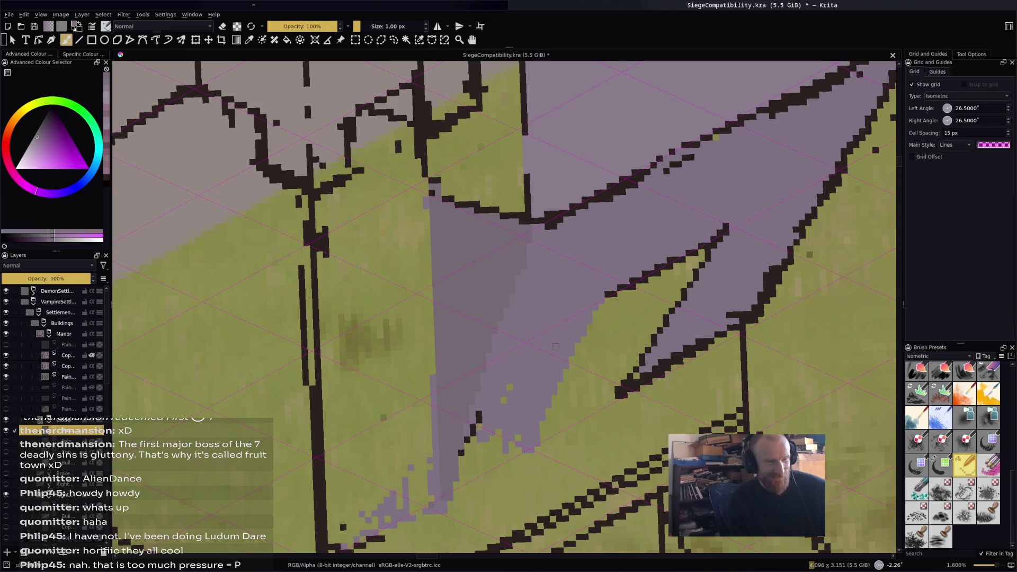
mouse_move(519, 433)
left_mouse_down()
mouse_move(466, 479)
mouse_move(466, 450)
mouse_move(459, 479)
mouse_move(513, 430)
left_mouse_up()
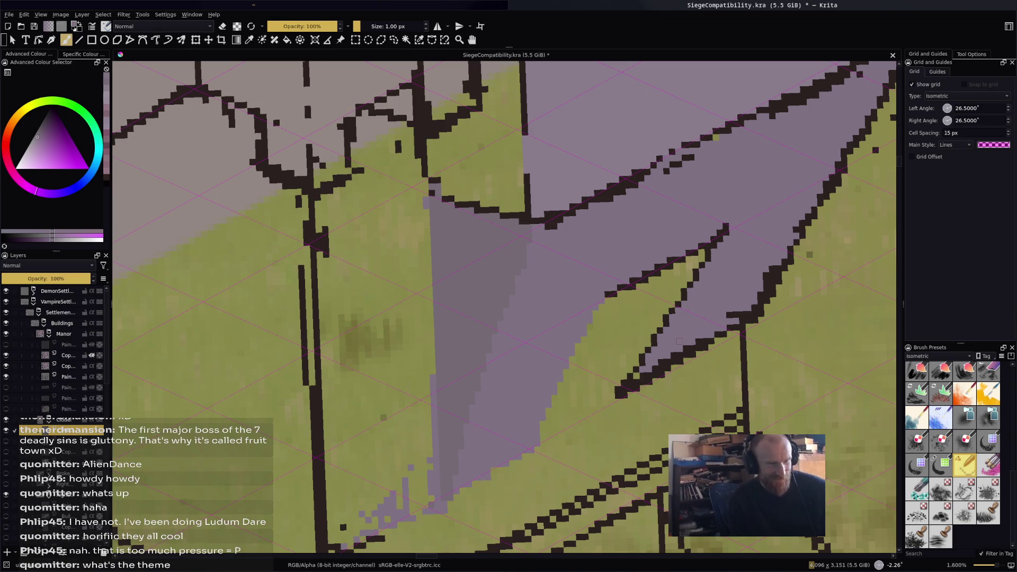
left_click(649, 315)
key("ctrl+z")
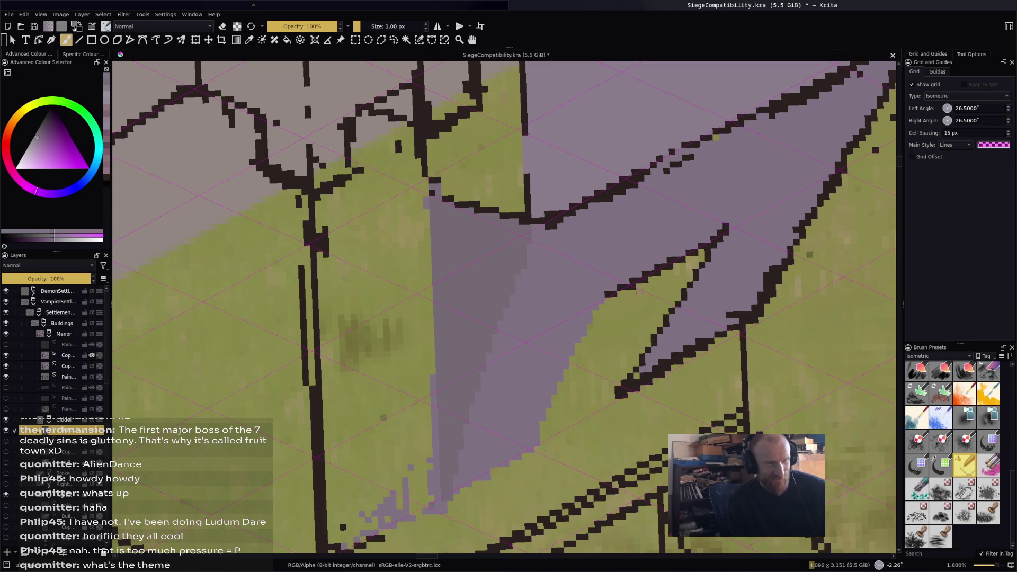
scroll(639, 290, "down", 2)
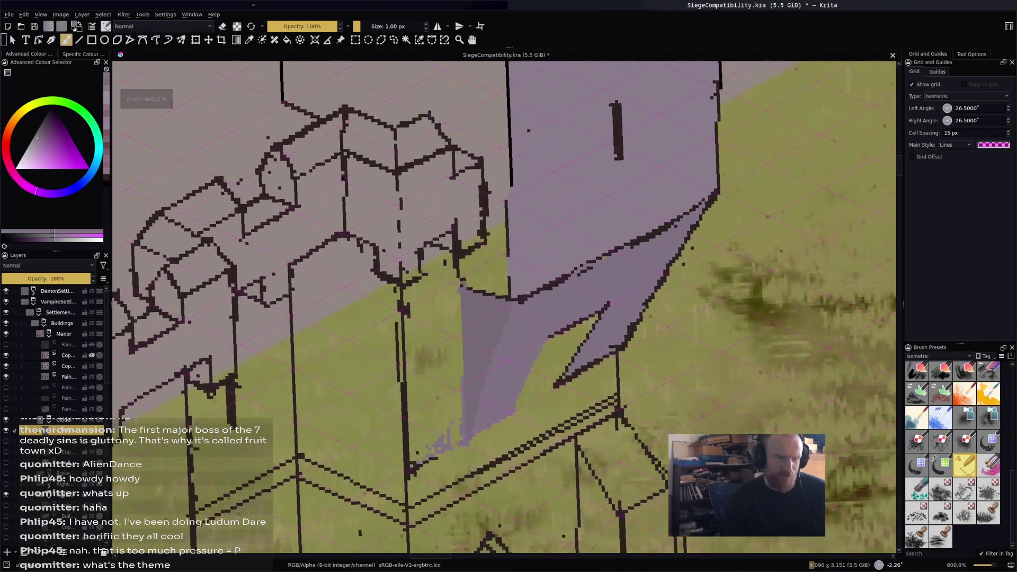
Pick a new purple and cover the green wedge under the overhang with lavender.
scroll(641, 281, "up", 1)
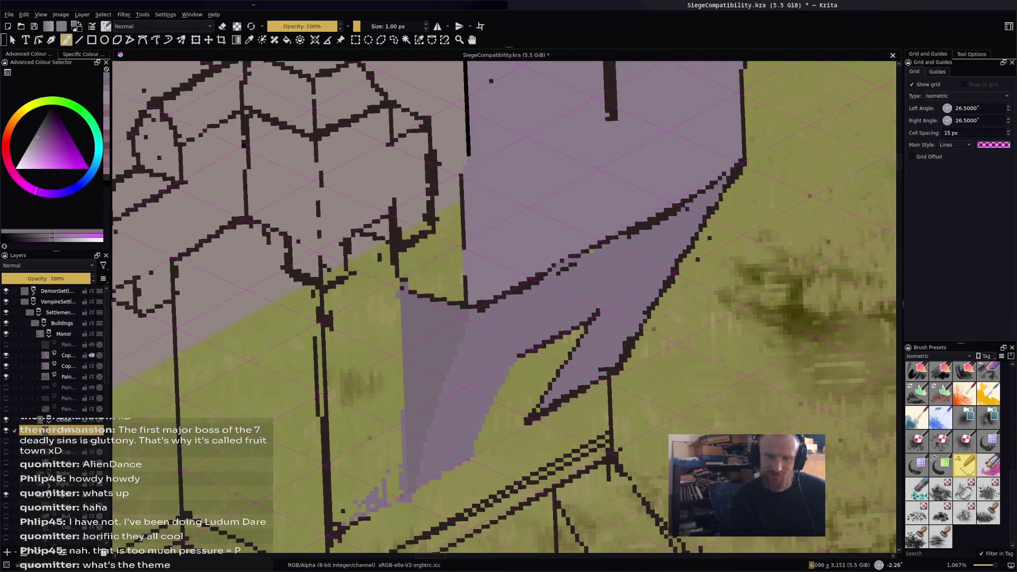
left_click(448, 300, "ctrl")
left_click_drag(533, 411, 531, 378)
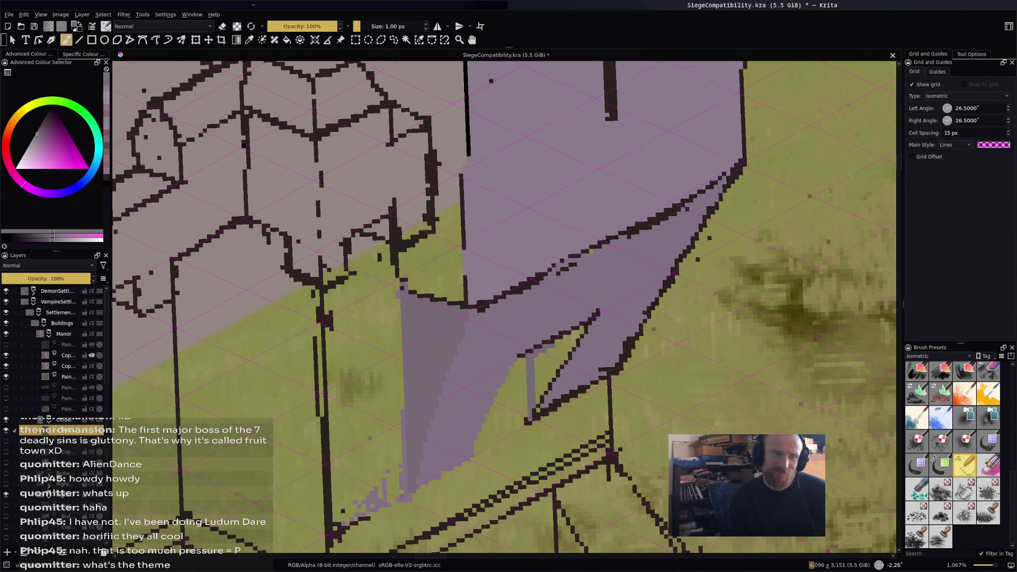
mouse_move(577, 332)
left_mouse_down()
mouse_move(538, 377)
mouse_move(538, 368)
left_mouse_up()
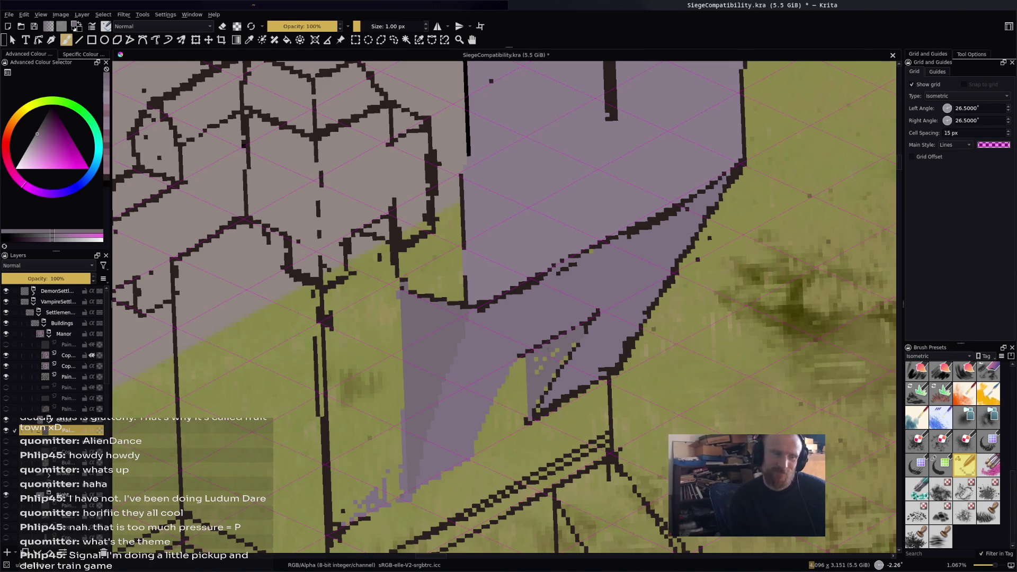
left_click_drag(534, 412, 586, 332)
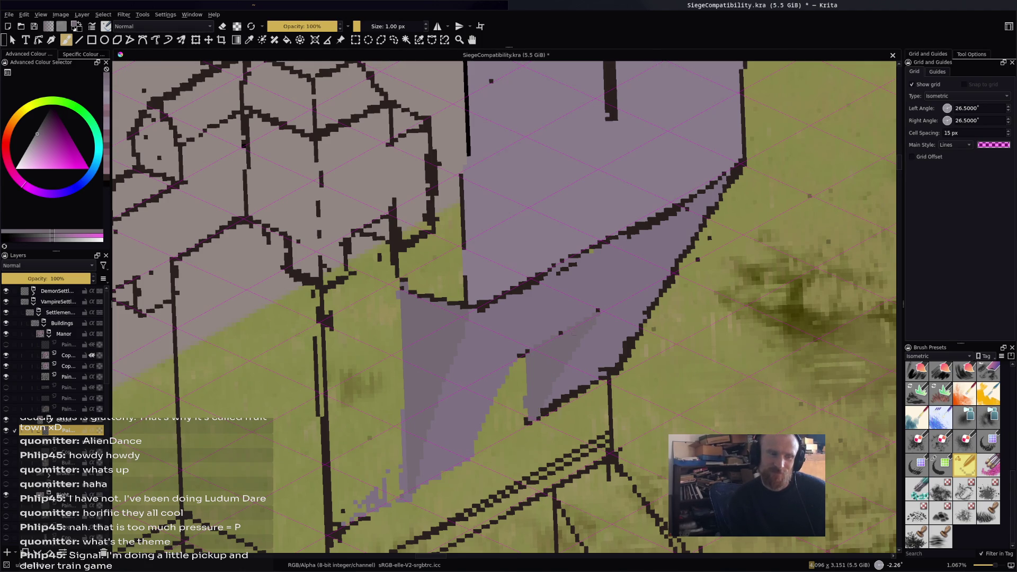
Sample the corbel's purple and paint out stray dark outline pixels along its edges.
left_click(579, 363, "ctrl")
left_click_drag(553, 407, 569, 396)
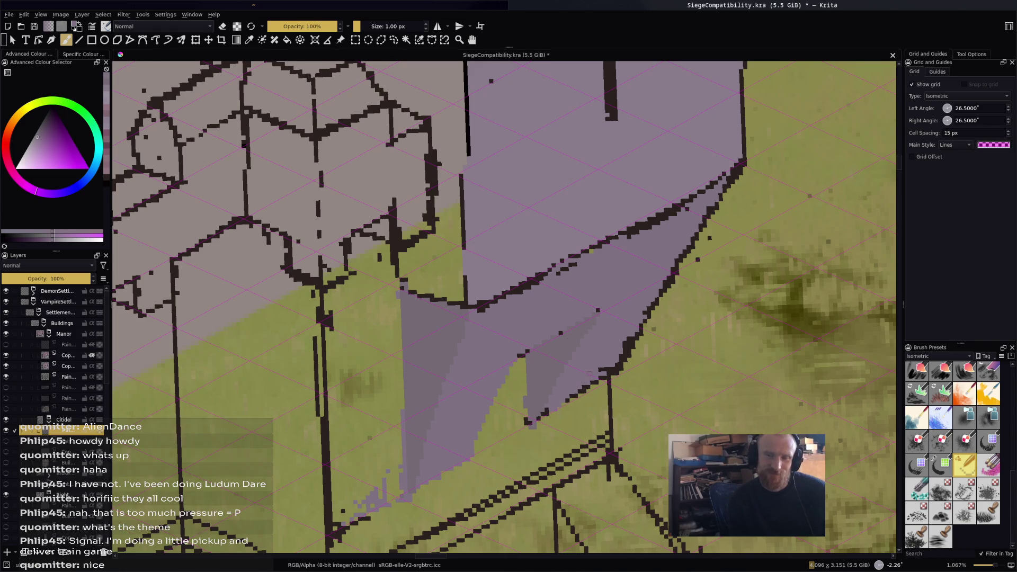
left_click_drag(566, 400, 617, 365)
left_click(545, 411)
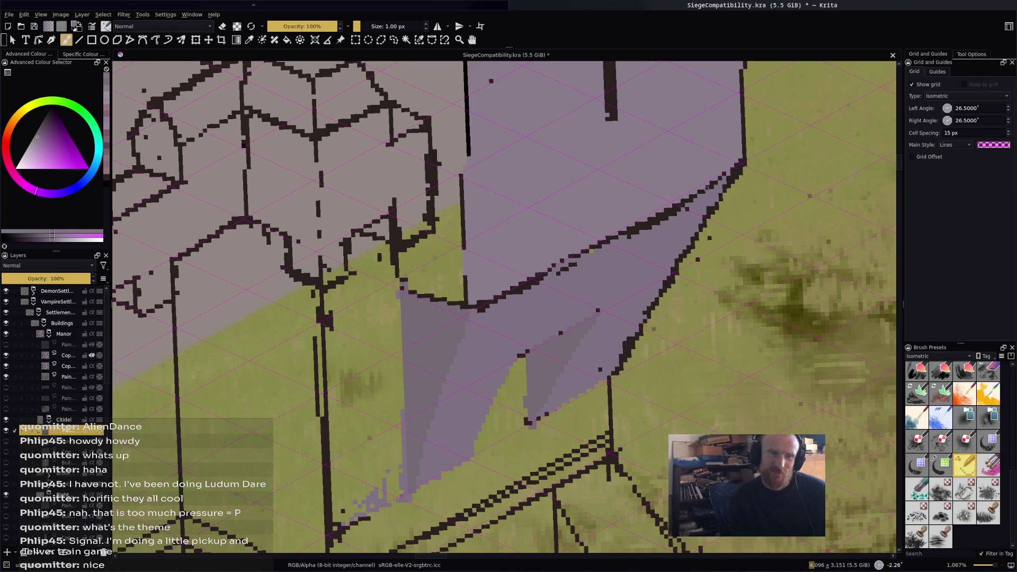
left_click_drag(739, 171, 675, 263)
left_click_drag(644, 321, 624, 351)
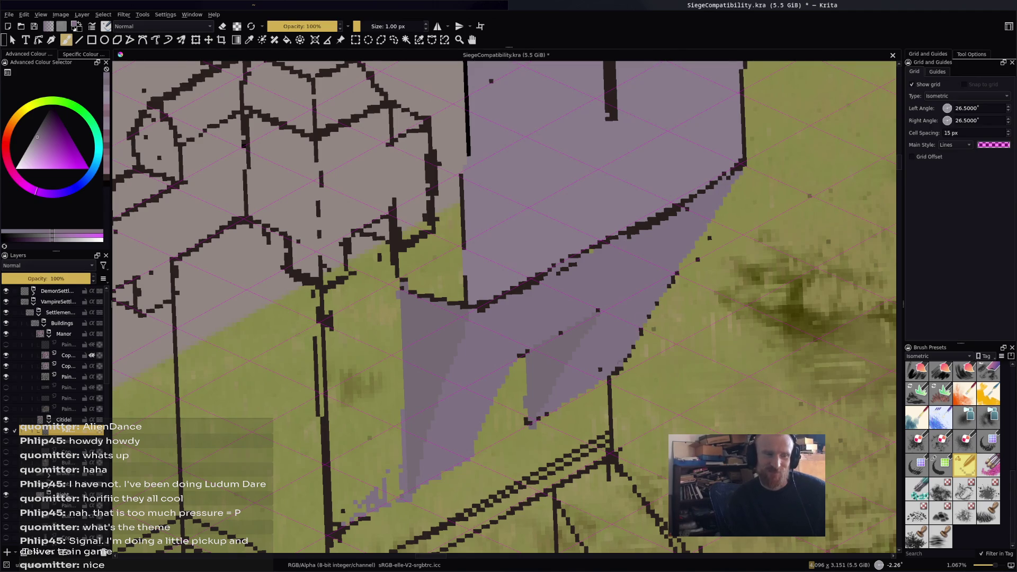
Erase dark outline pixels on the lower-right edge, then overpaint remaining outline with a slightly different lavender.
key("e")
left_click_drag(640, 333, 616, 377)
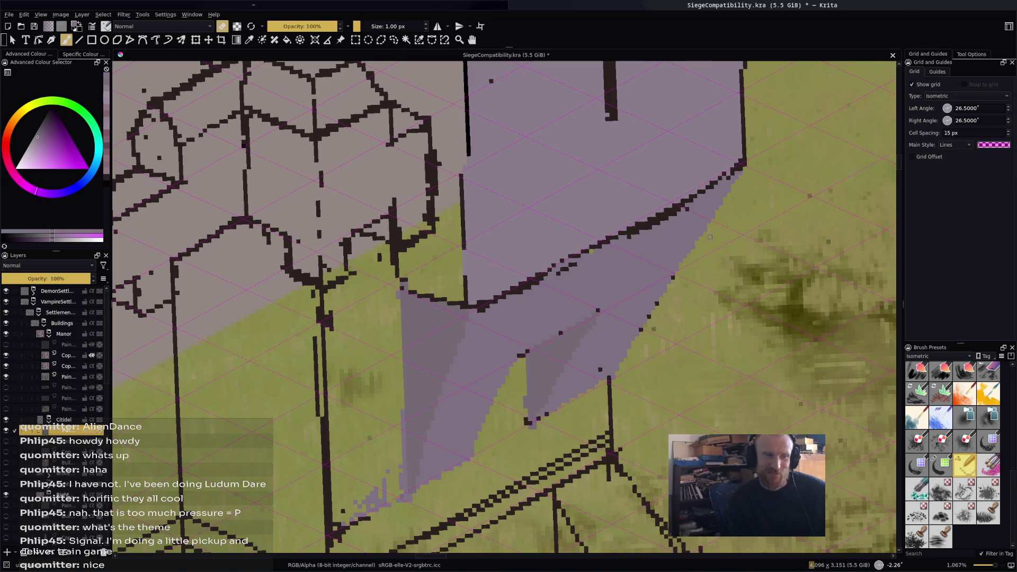
key("e")
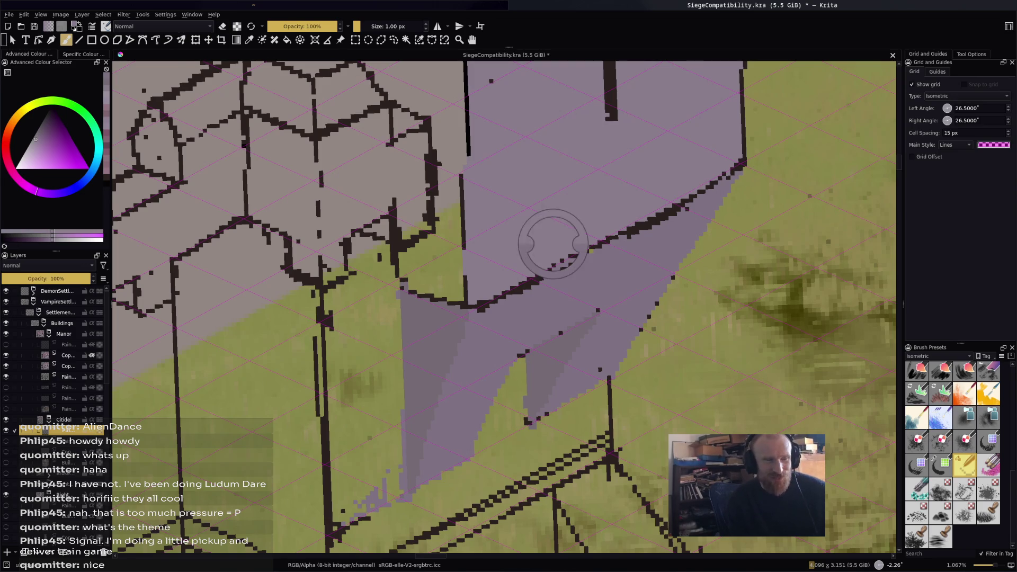
left_click(485, 318, "ctrl")
left_click_drag(480, 310, 682, 208)
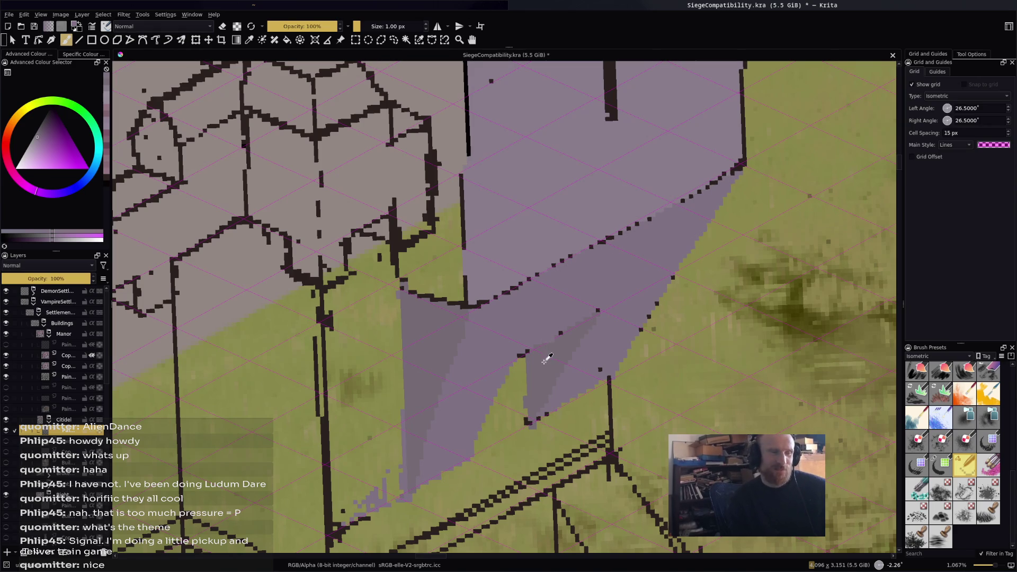
Pick a darker wall shade, adjust its darkness, and paint it over the lighter strip.
left_click(459, 358, "ctrl")
left_click_drag(461, 323, 463, 379)
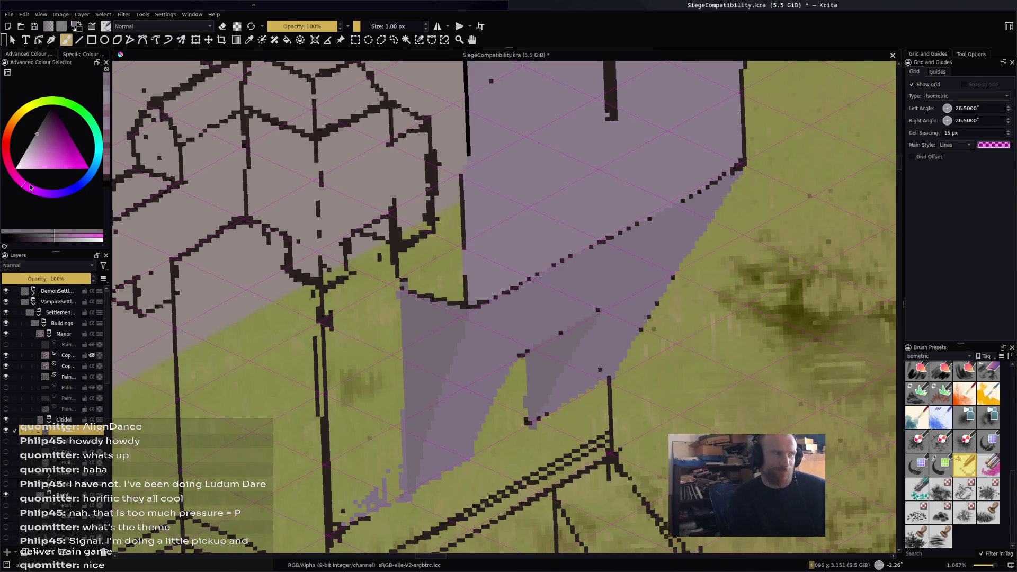
left_click_drag(37, 137, 41, 128)
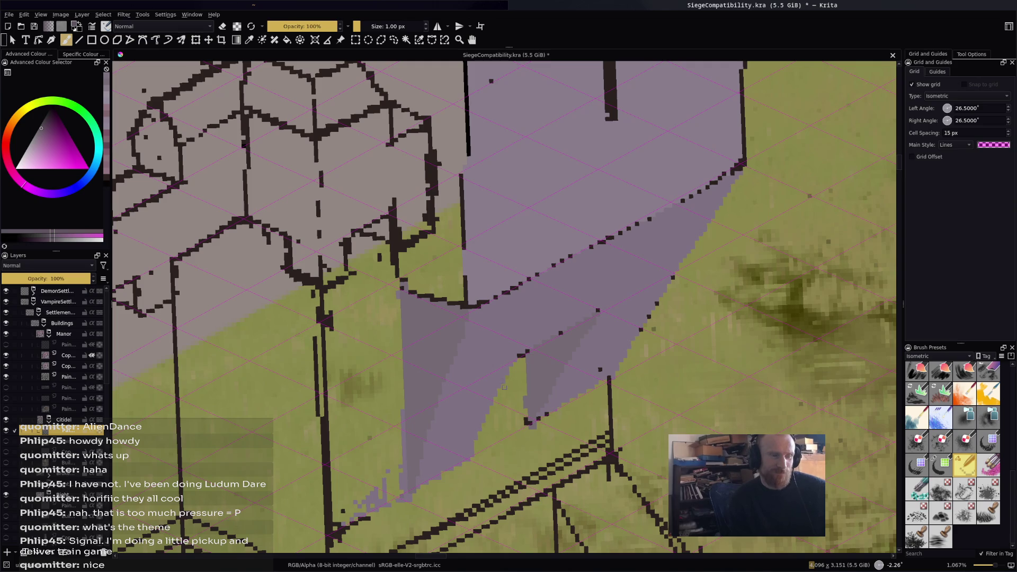
left_click_drag(473, 457, 523, 419)
Fill the triangular wall area with the darker shade and save the drawing.
key("f")
left_click(518, 415)
scroll(539, 371, "down", 4)
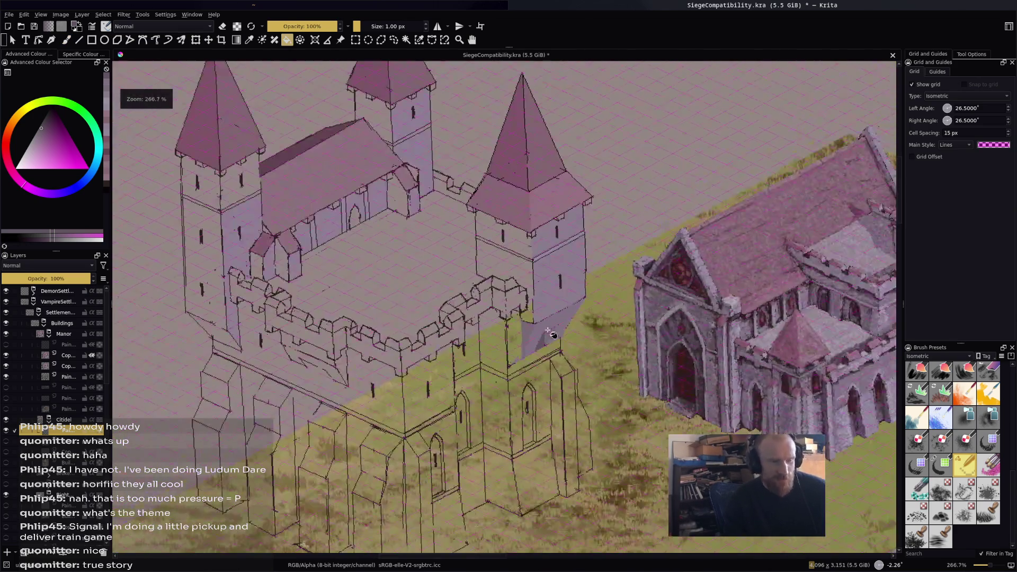
scroll(559, 349, "up", 2)
scroll(559, 349, "down", 4)
key("ctrl+s")
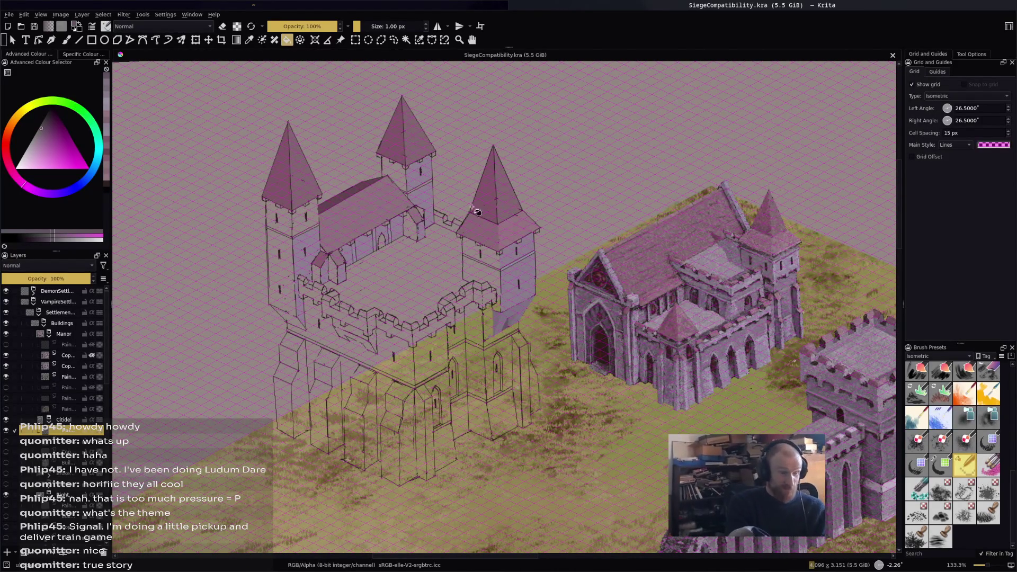
Pan across the castle and manor, then fill the tower's underside patch with a darker shade.
scroll(525, 297, "up", 4)
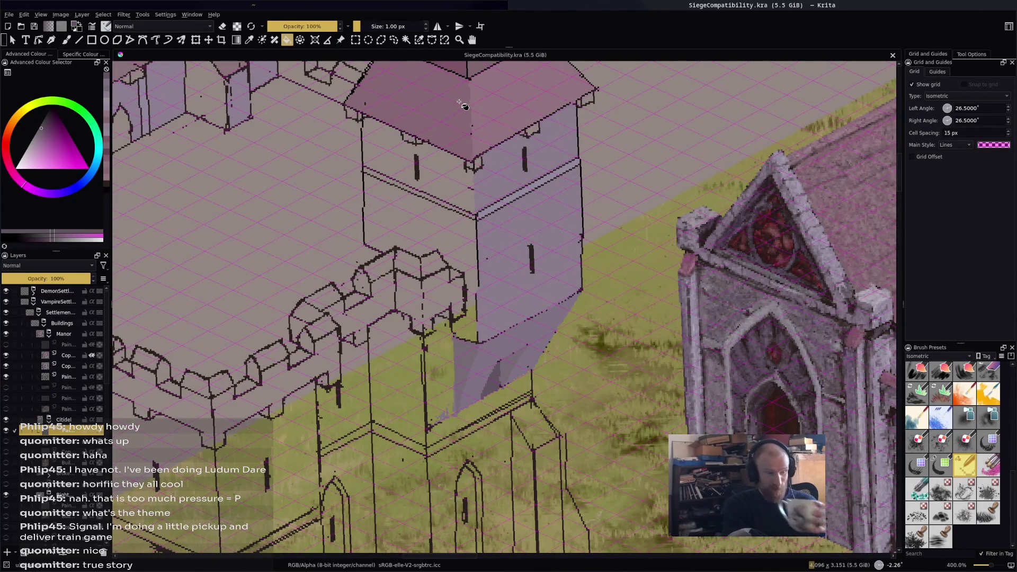
scroll(477, 160, "down", 4)
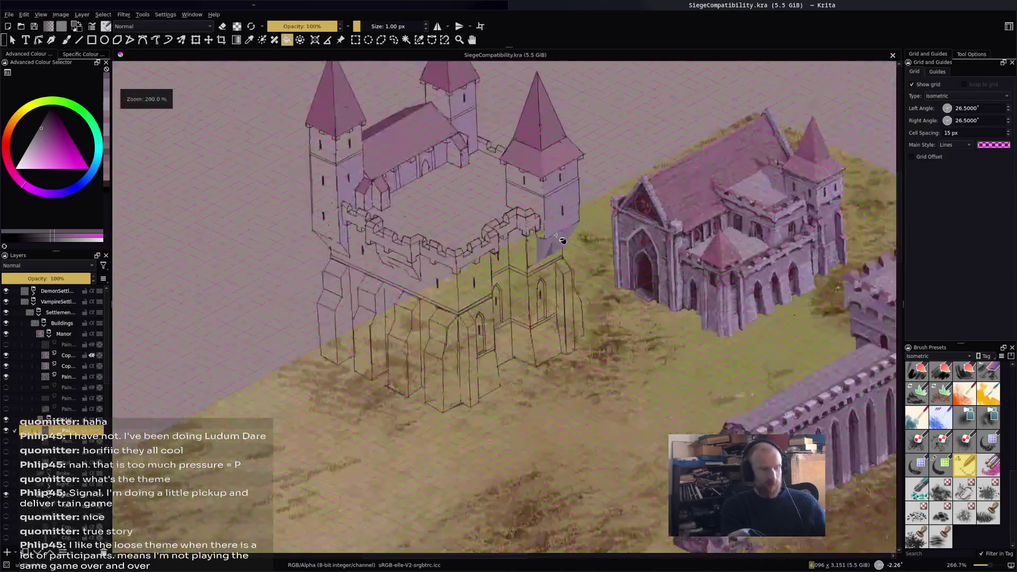
scroll(598, 268, "up", 3)
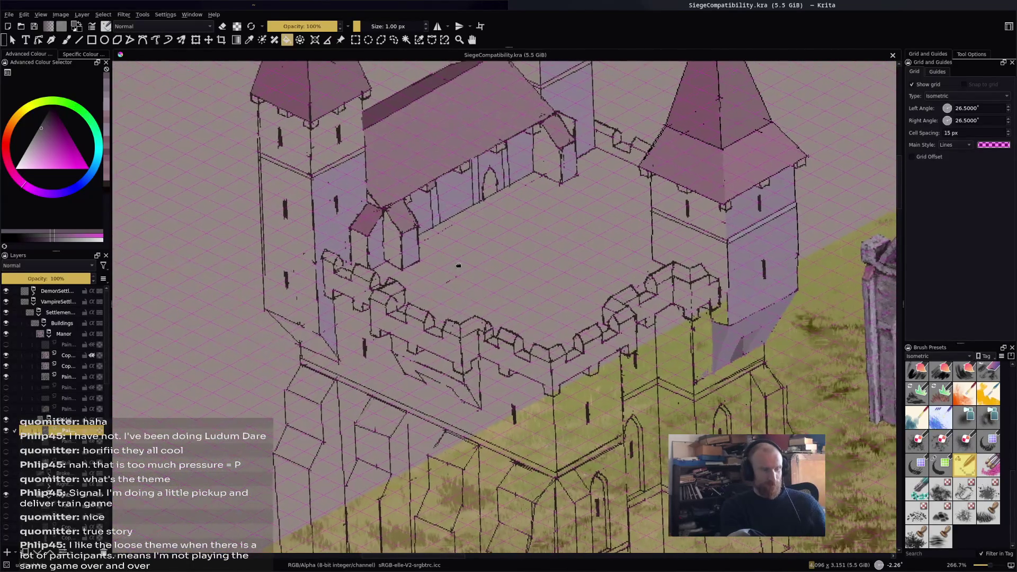
left_click_drag(459, 265, 461, 261)
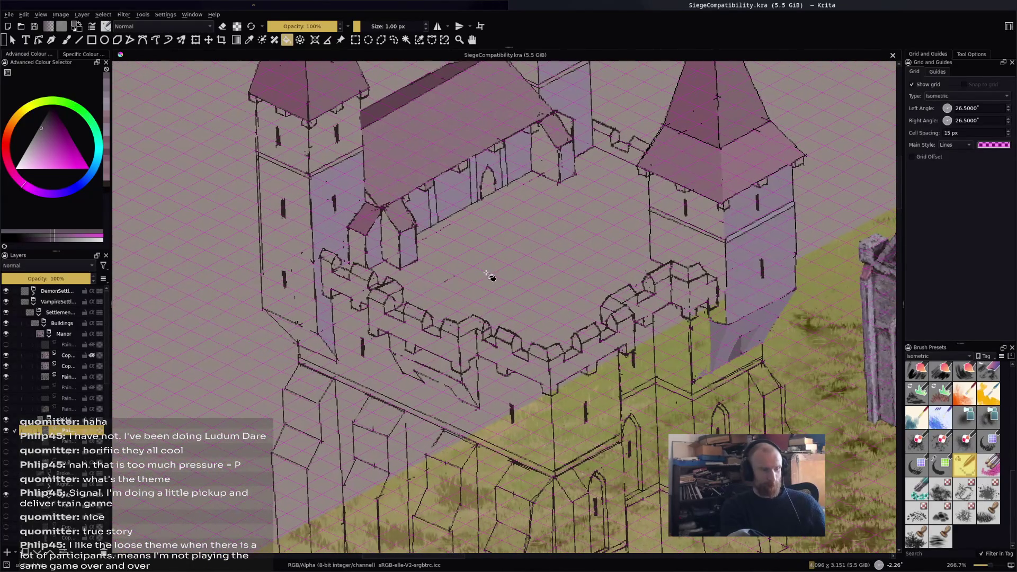
scroll(491, 276, "down", 2)
scroll(609, 339, "up", 1)
mouse_move(609, 339)
left_mouse_down()
mouse_move(455, 313)
mouse_move(450, 288)
mouse_move(148, 205)
mouse_move(159, 235)
left_mouse_up()
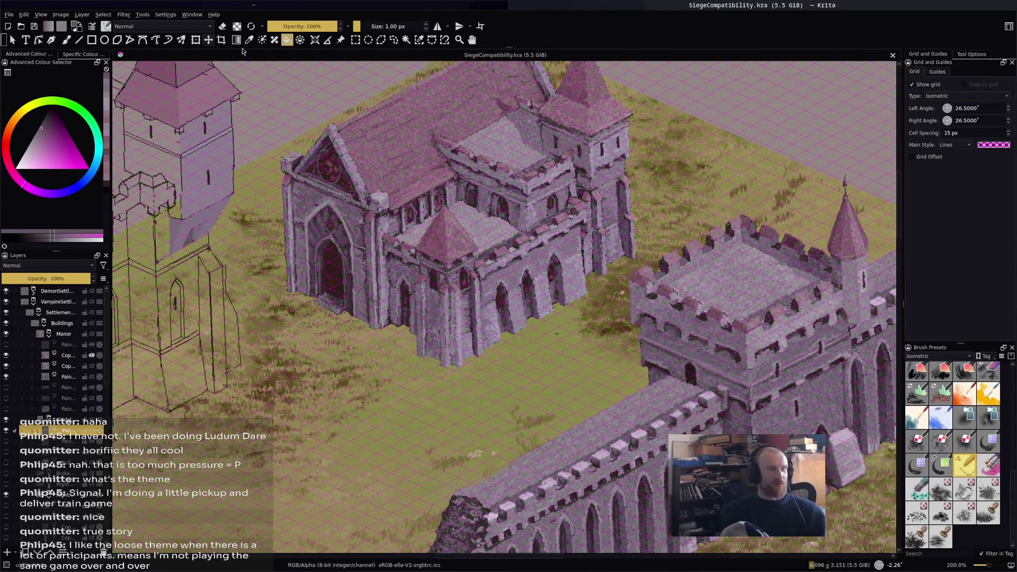
left_click_drag(412, 228, 566, 239)
scroll(479, 199, "up", 1)
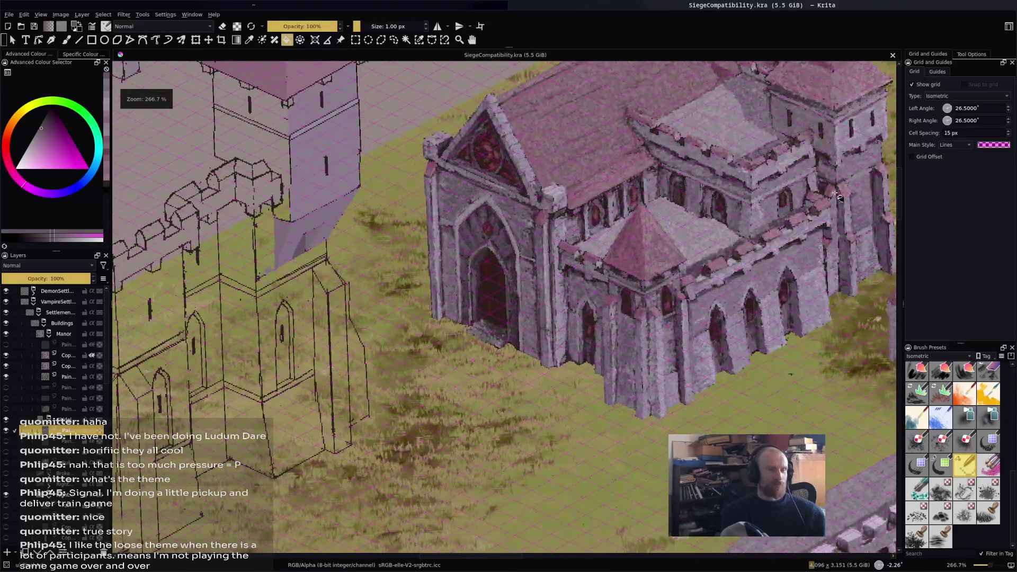
left_click(304, 248)
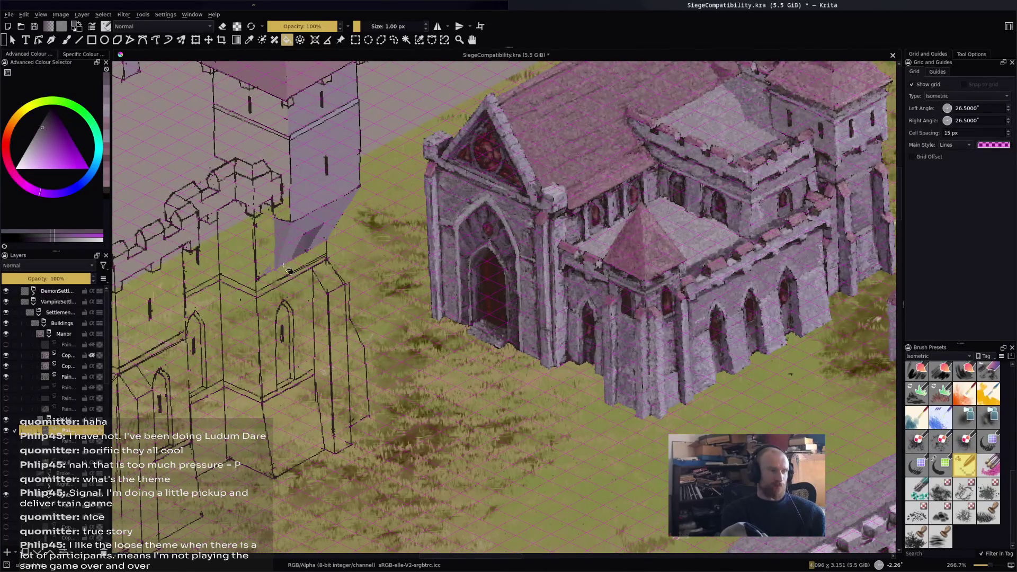
left_click(284, 243)
key("ctrl+z")
left_click(847, 248, "ctrl")
left_click_drag(373, 248, 444, 293)
left_click(695, 385, "ctrl")
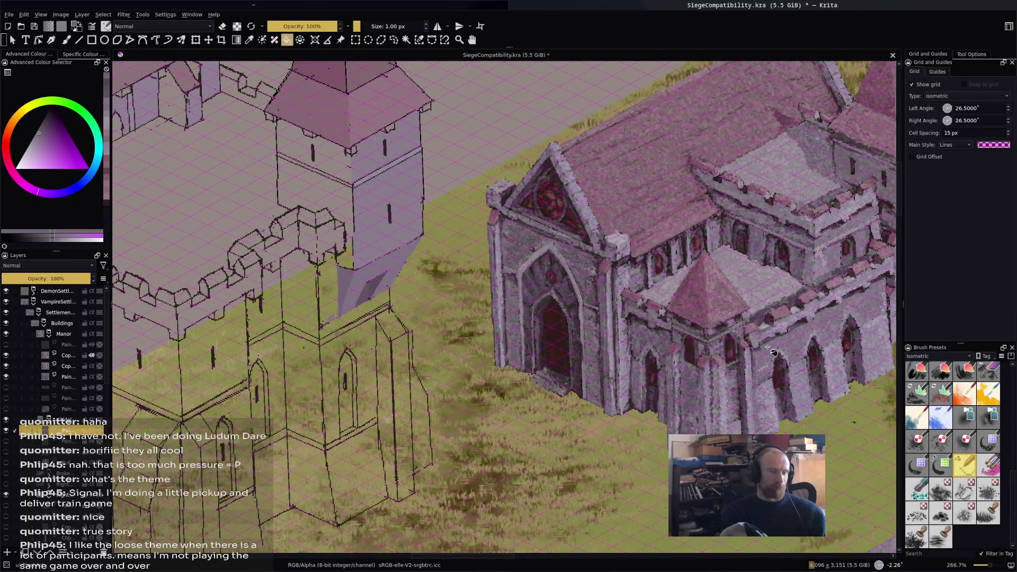
left_click_drag(771, 353, 694, 336)
left_click(789, 364, "ctrl")
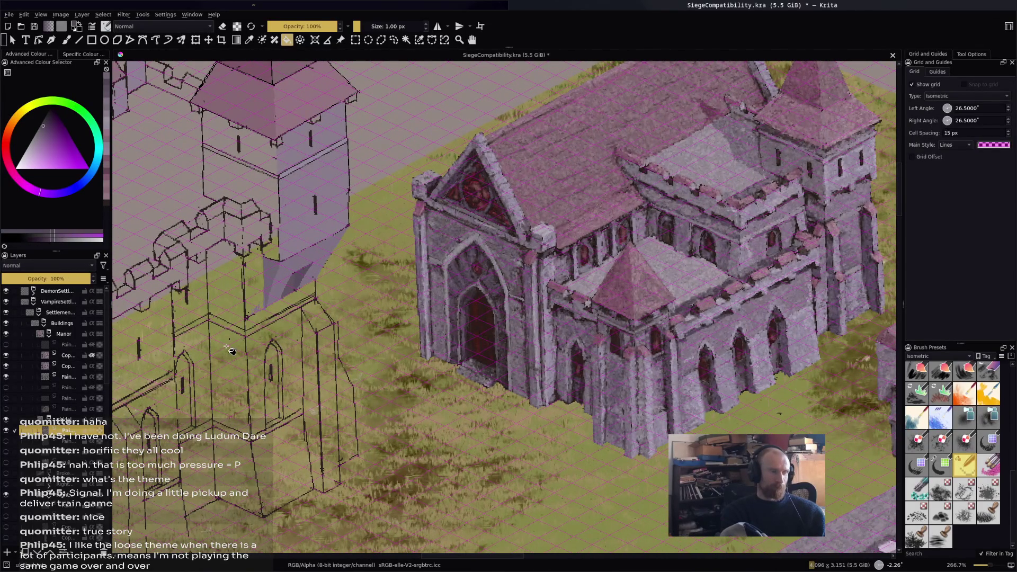
left_click(229, 351)
left_click(231, 295)
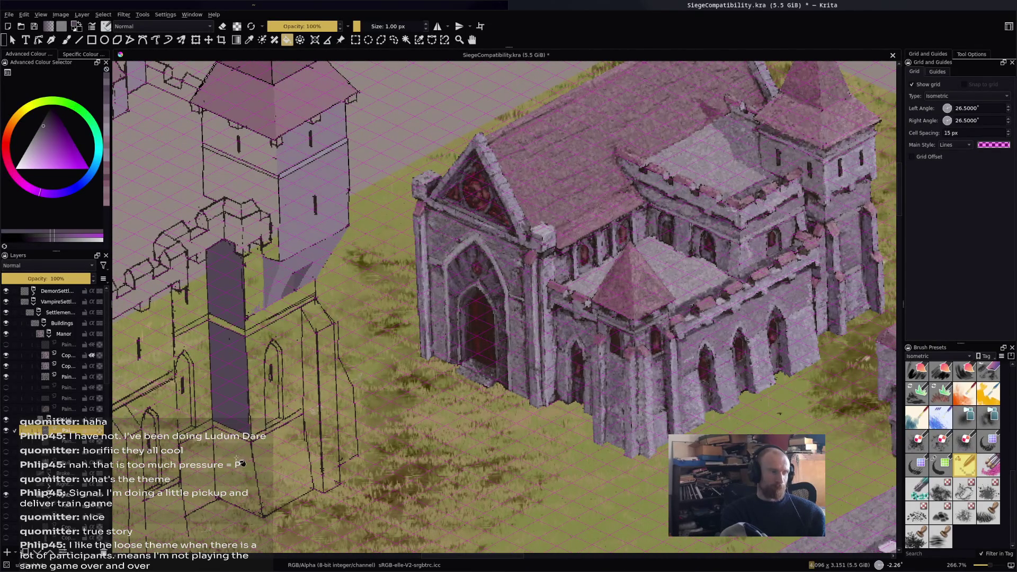
scroll(239, 464, "down", 3)
scroll(470, 268, "up", 3)
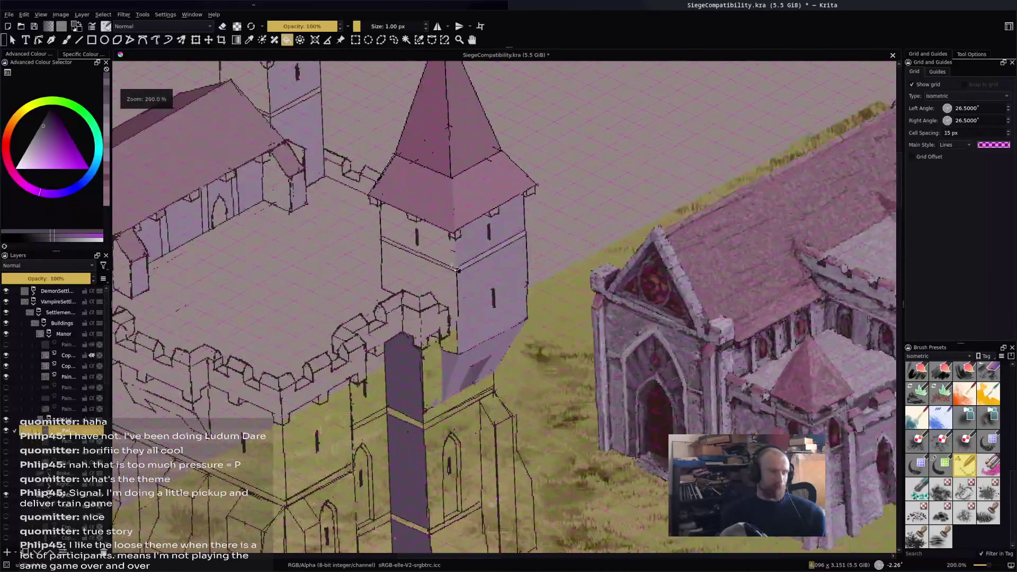
left_click(452, 350, "ctrl")
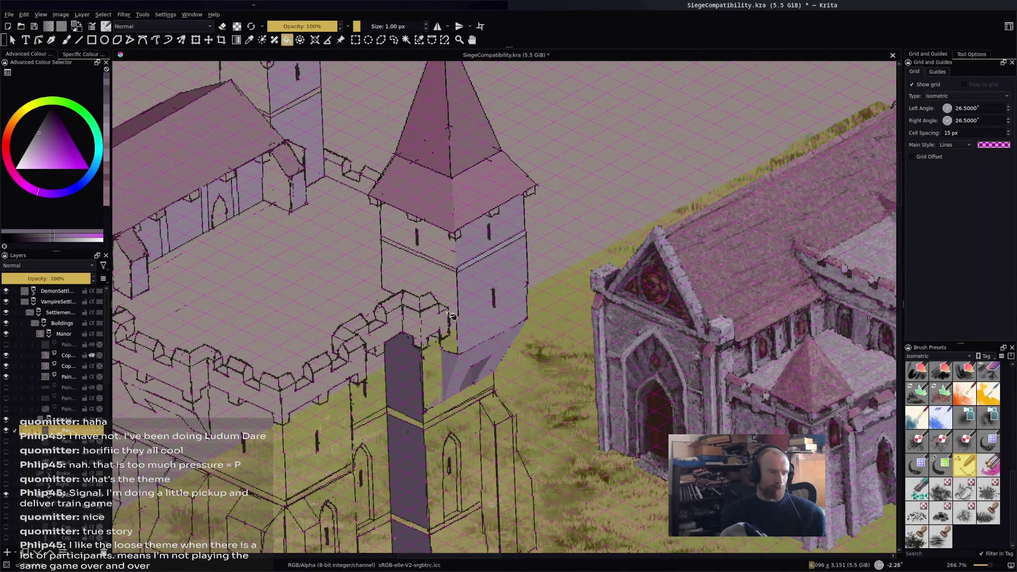
left_click(450, 301)
left_click(448, 251)
left_click(473, 284, "ctrl")
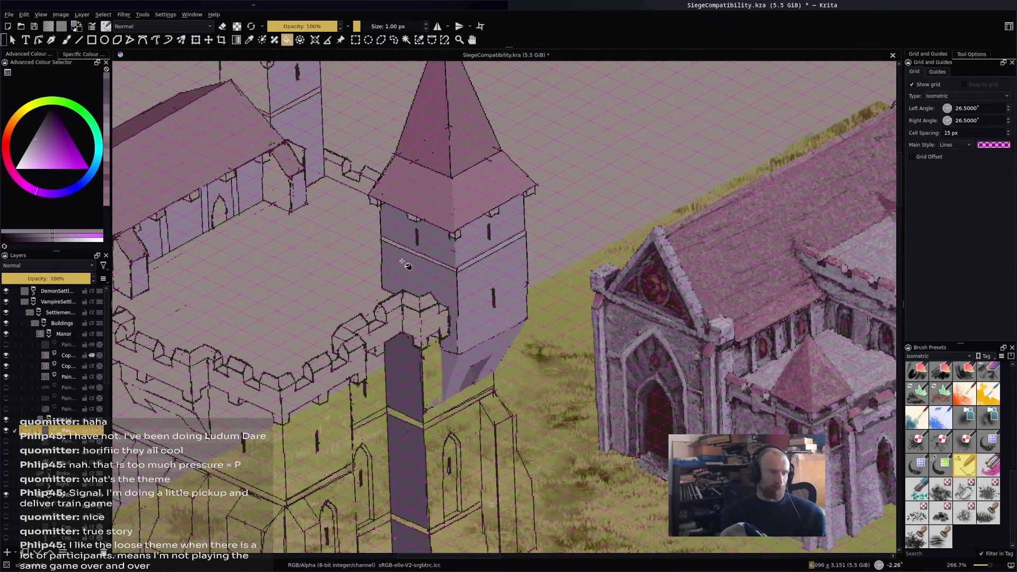
scroll(413, 259, "up", 3)
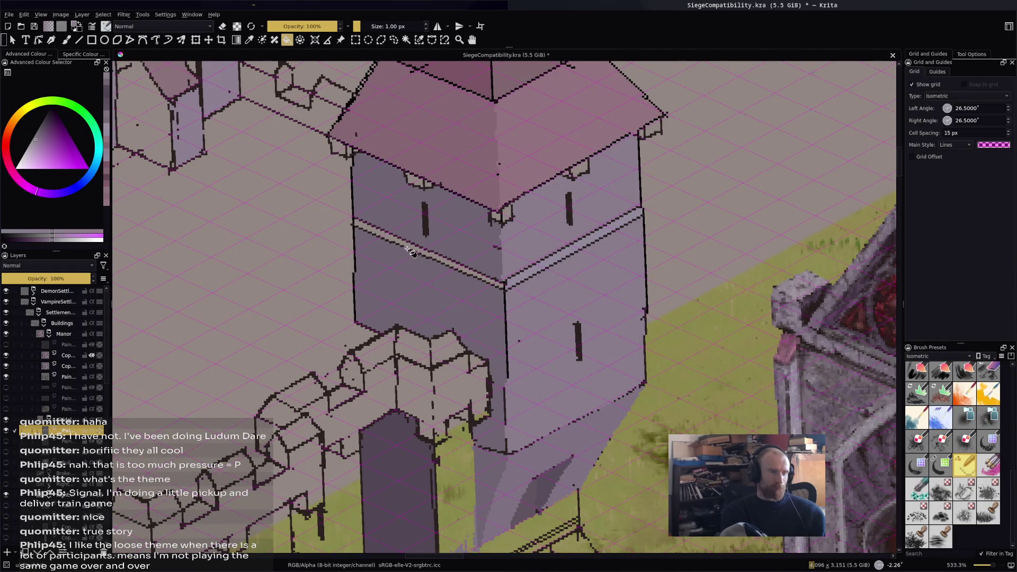
scroll(455, 272, "down", 3)
scroll(475, 280, "up", 2)
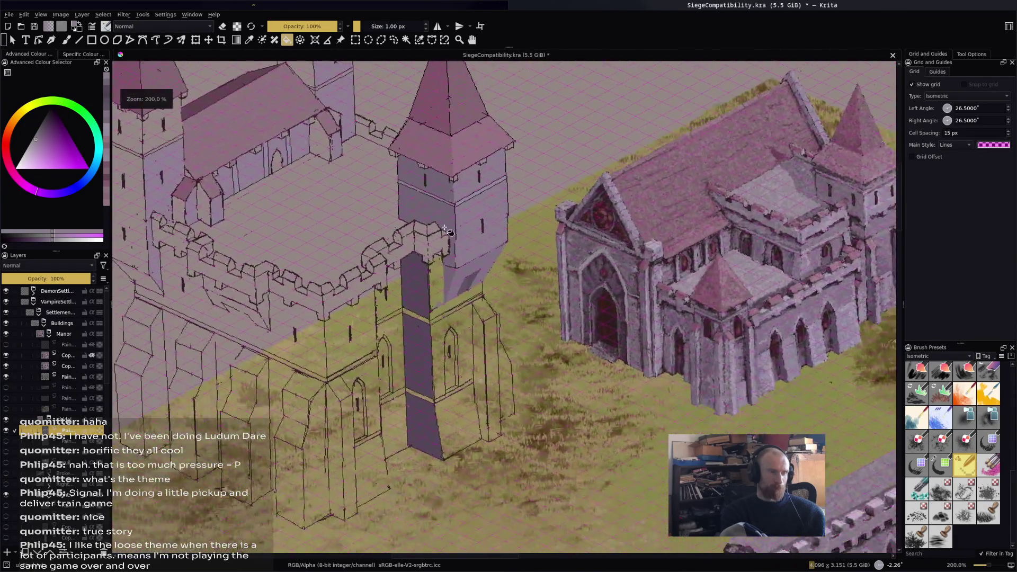
scroll(478, 282, "down", 3)
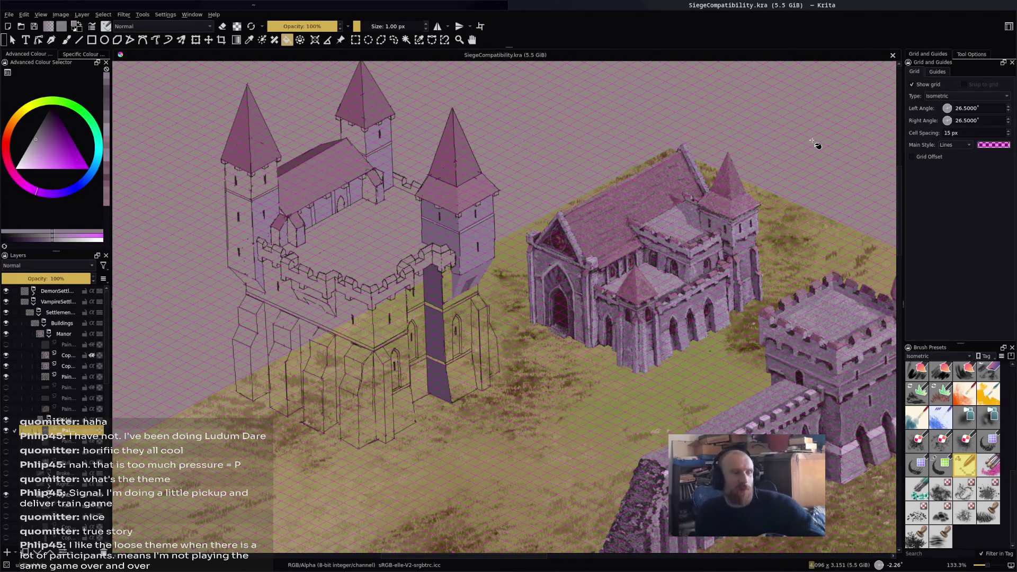
scroll(460, 350, "up", 3)
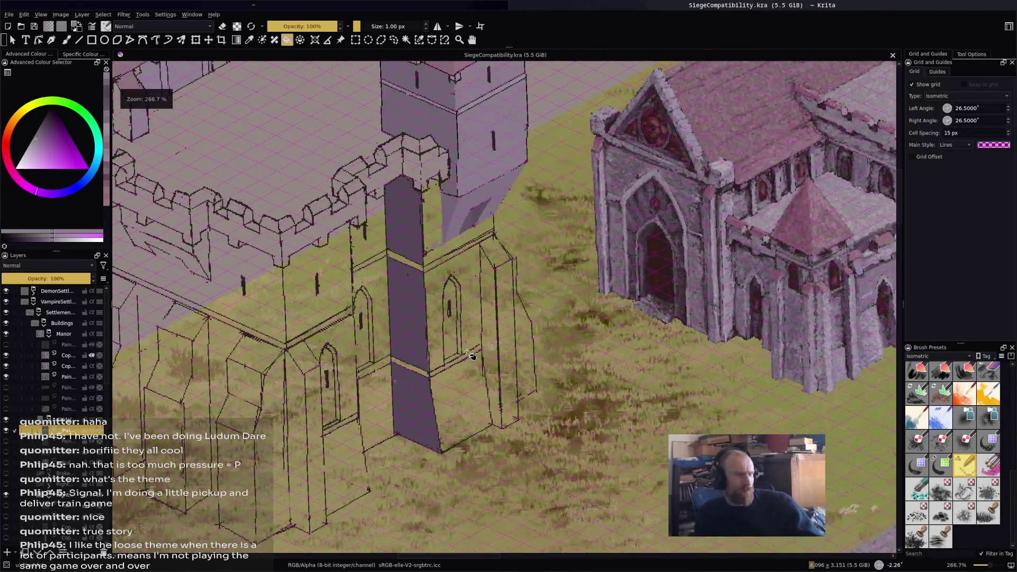
scroll(541, 273, "down", 2)
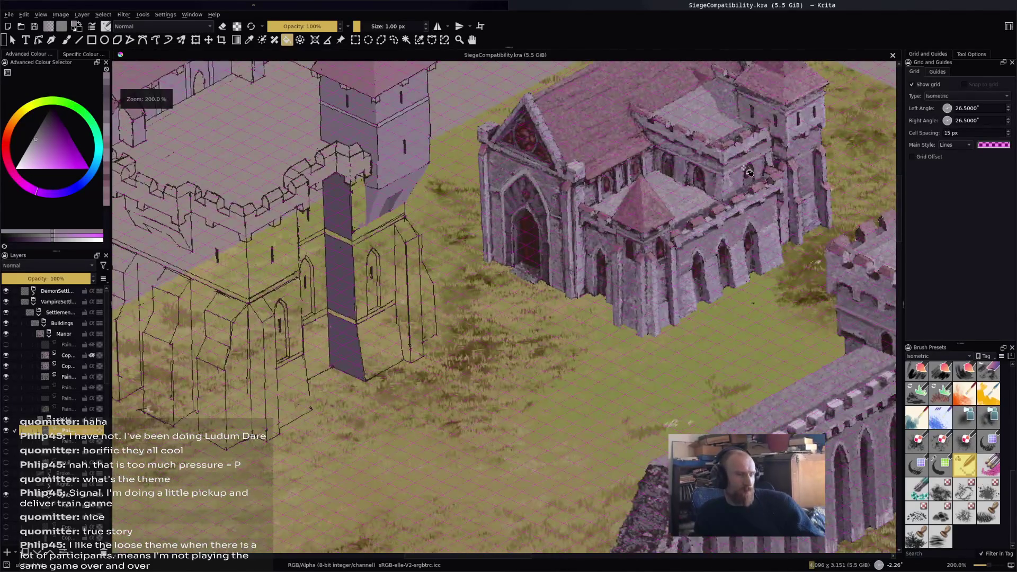
left_click(364, 195)
Redo the darker fill of the tower base under the battlements until it looks right.
key("ctrl+z")
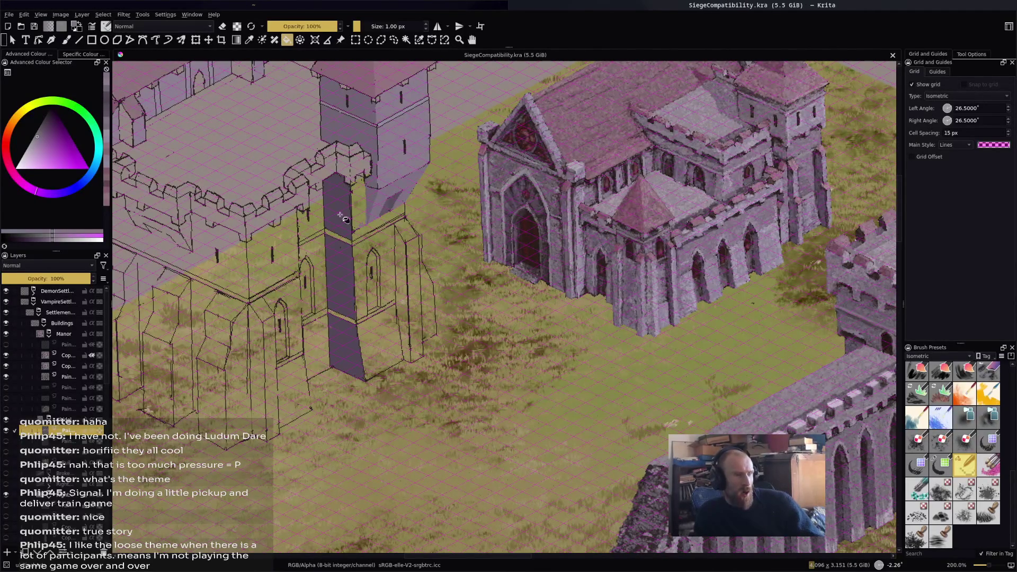
left_click(368, 219)
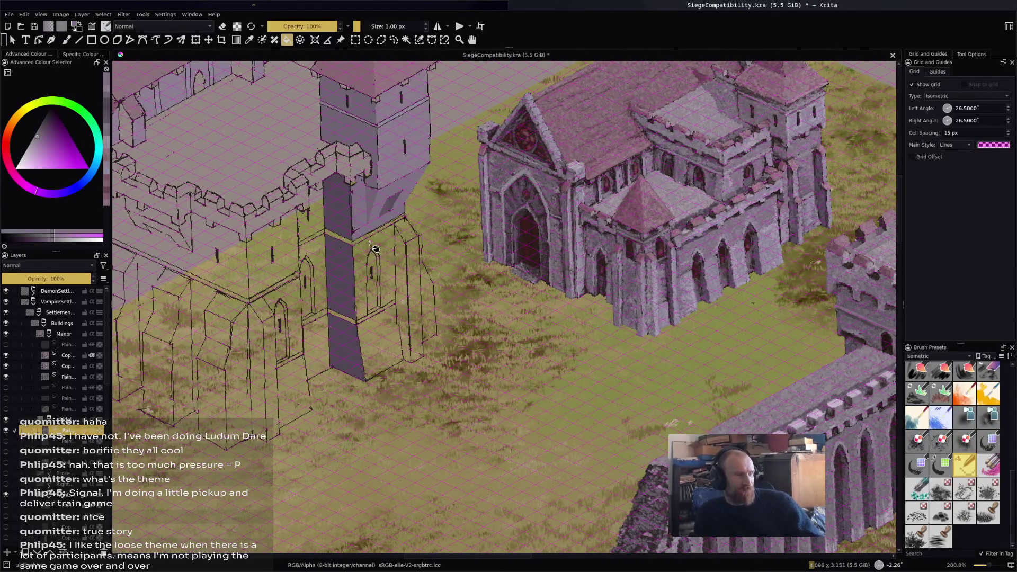
key("ctrl+z")
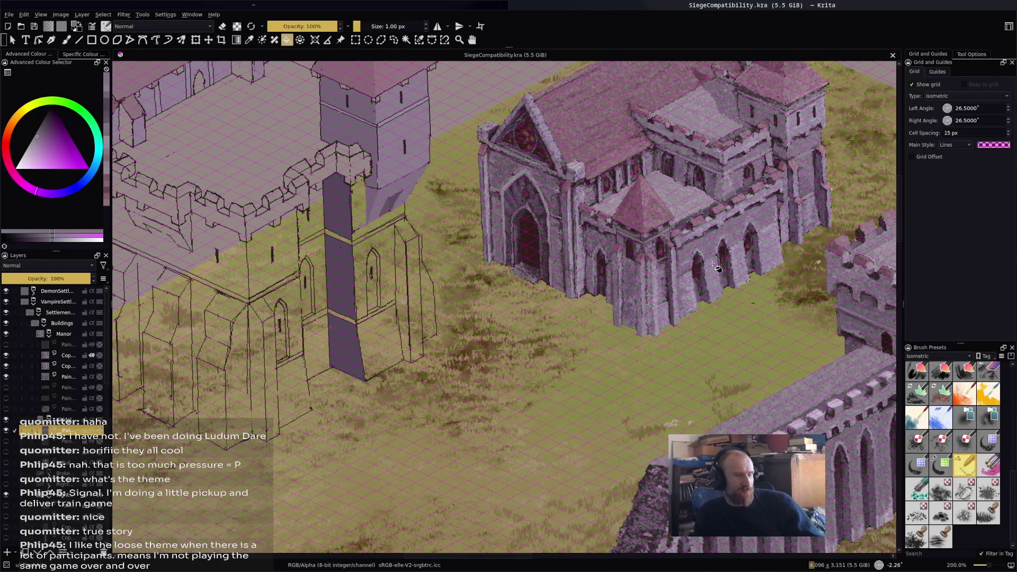
left_click(359, 216)
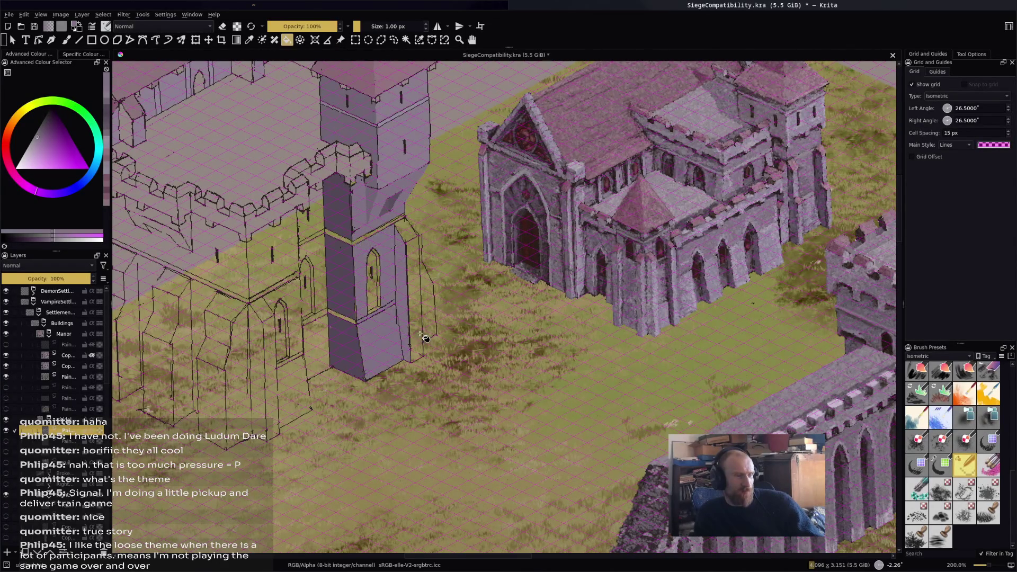
scroll(422, 326, "down", 2)
scroll(415, 321, "up", 4)
Fill the wall face above the ledge purple and the lower wall face with the sampled tower purple.
key("b")
key("f")
left_click(379, 262)
left_click(372, 329)
key("ctrl+z")
key("b")
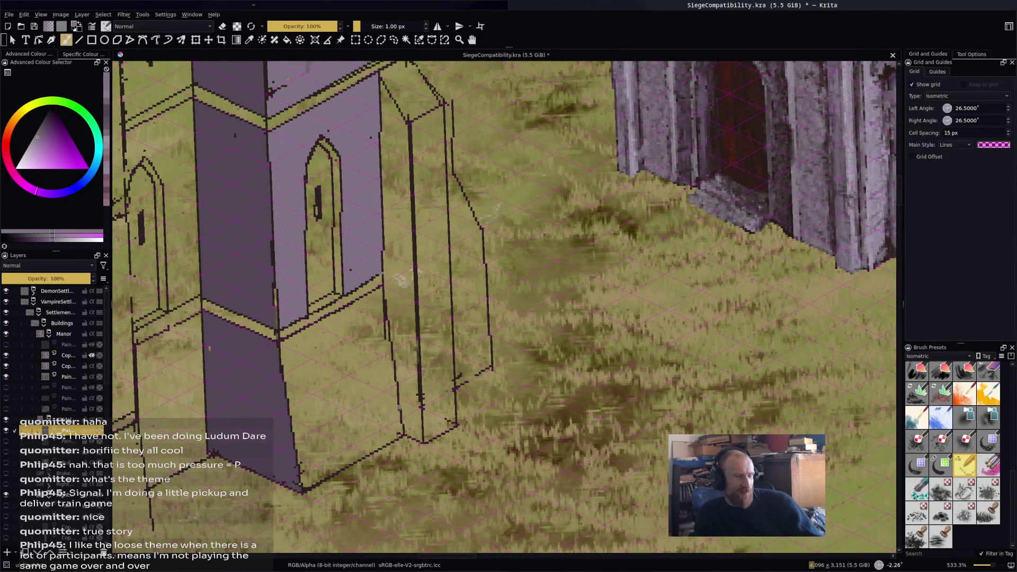
scroll(771, 290, "down", 2)
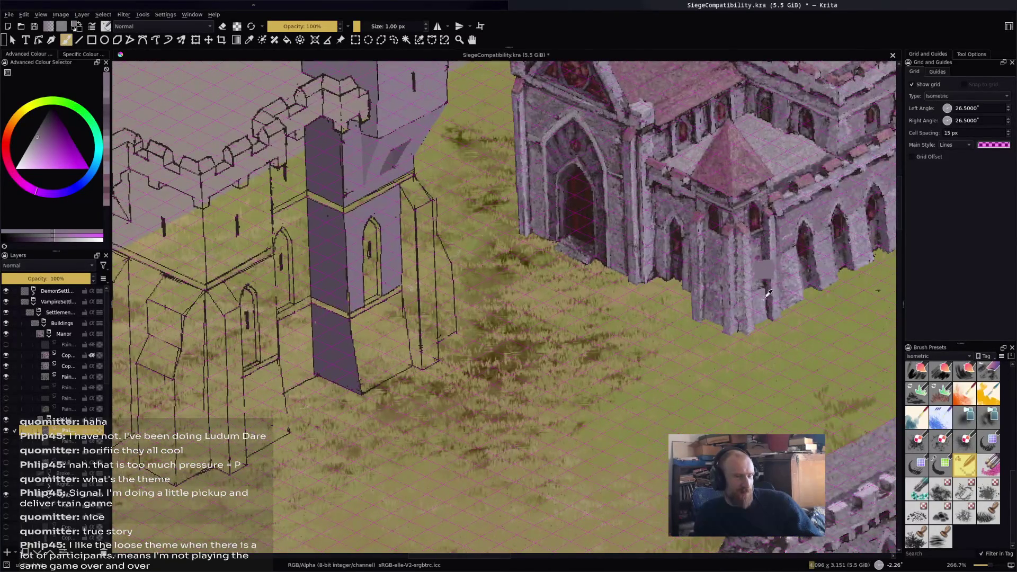
left_click(770, 291, "ctrl")
key("f")
left_click(407, 330)
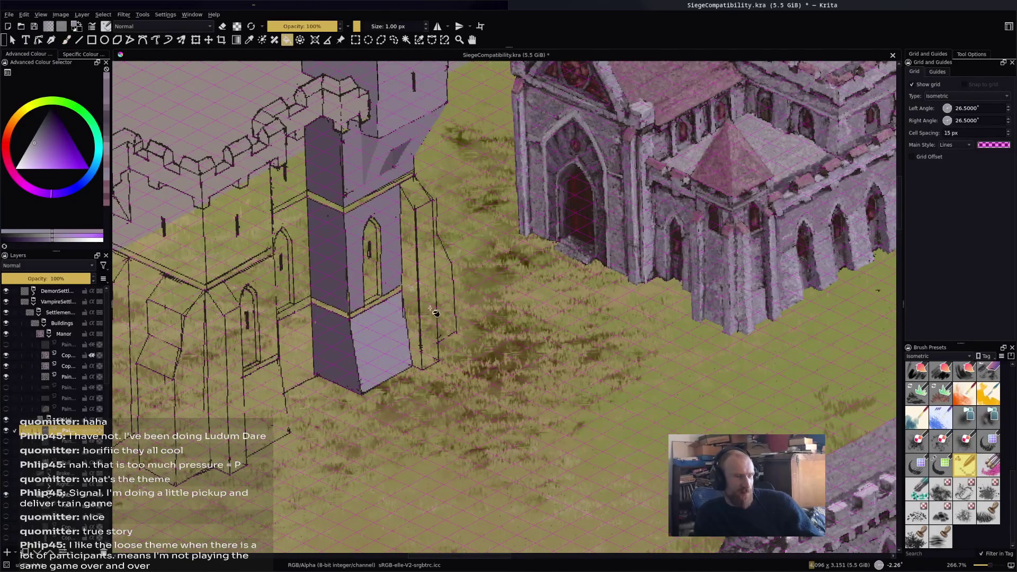
Fill the tower's right faces above and below the band and the thin pillar's right face in lighter purple.
scroll(434, 312, "down", 2)
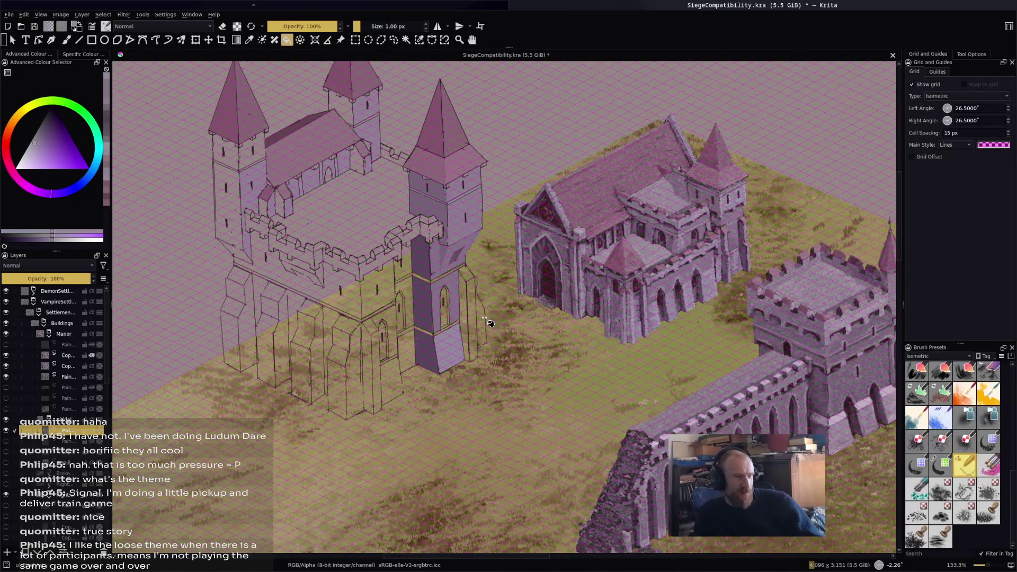
scroll(460, 246, "up", 3)
left_click(478, 149)
left_click(467, 116)
scroll(478, 171, "down", 3)
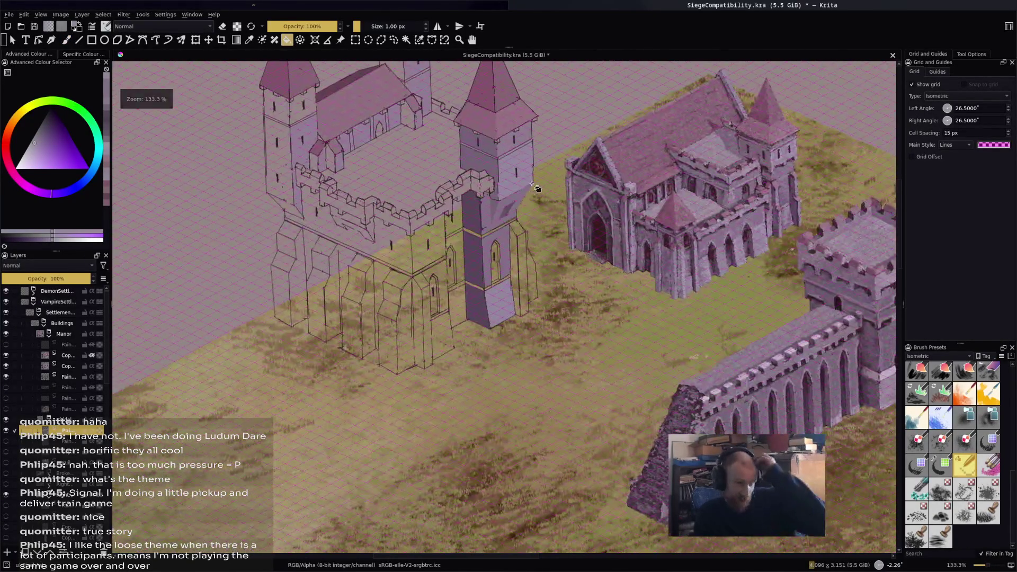
scroll(533, 189, "up", 2)
left_click(521, 257)
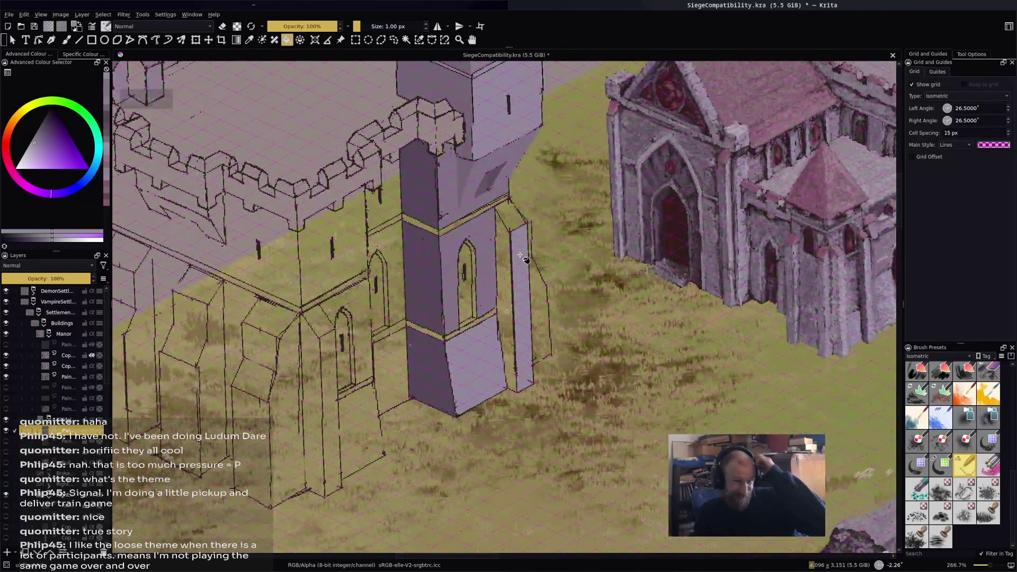
scroll(525, 258, "down", 2)
scroll(496, 161, "up", 2)
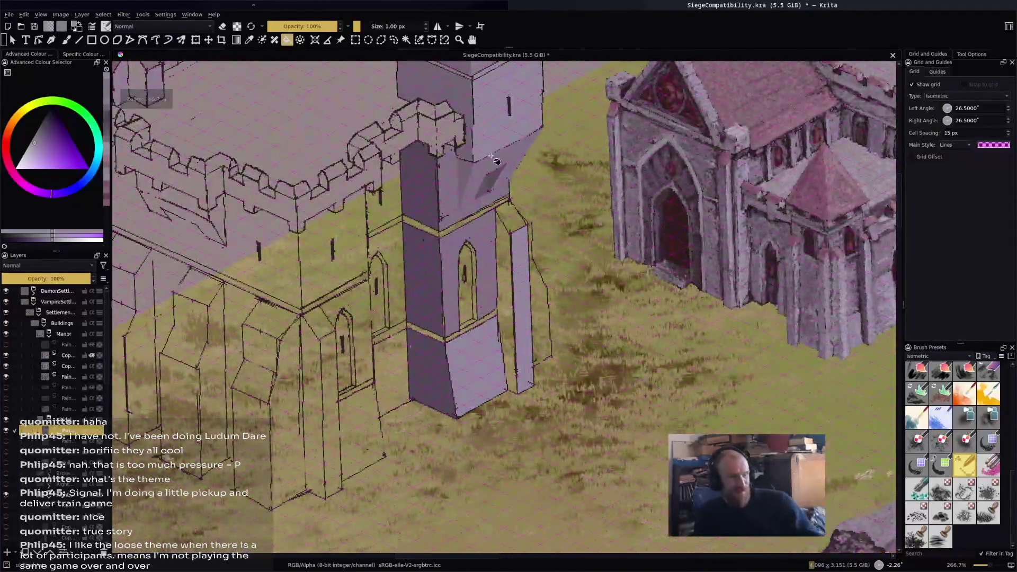
Pick a pinker tone and fill the tower face under the overhang a darker shade.
left_click_drag(496, 161, 417, 175)
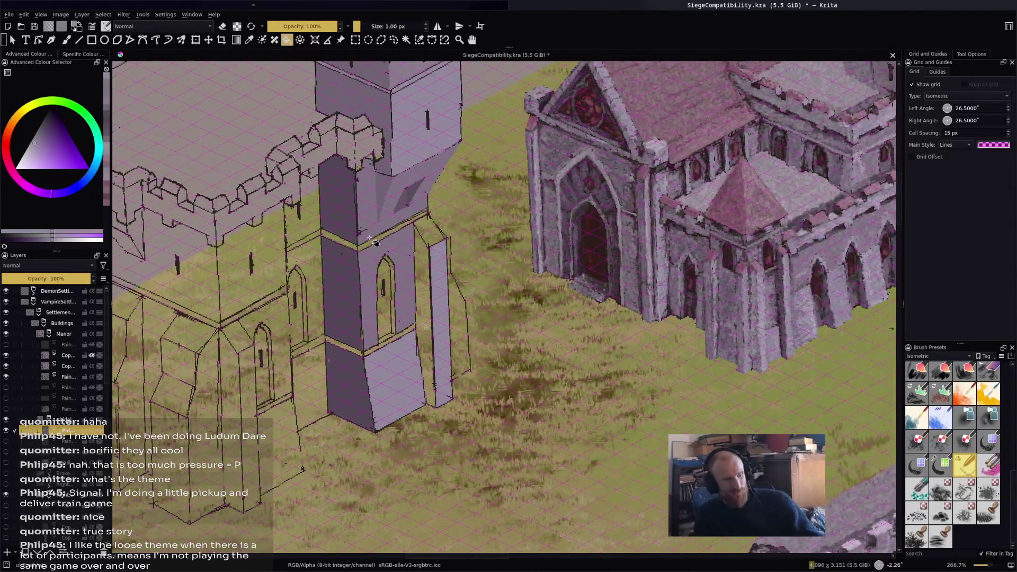
left_click(627, 187, "ctrl")
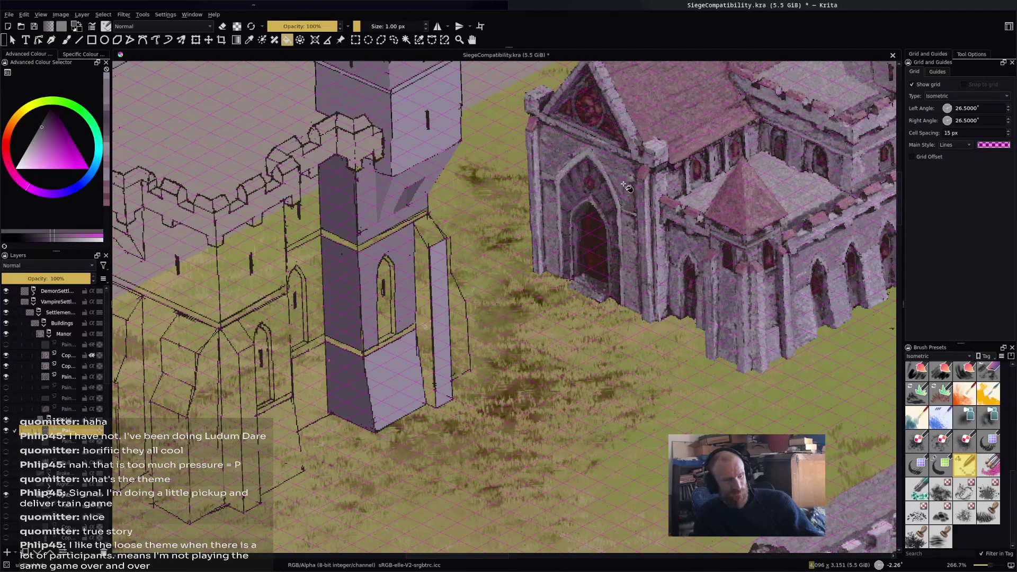
left_click(432, 168)
scroll(367, 221, "up", 2)
key("b")
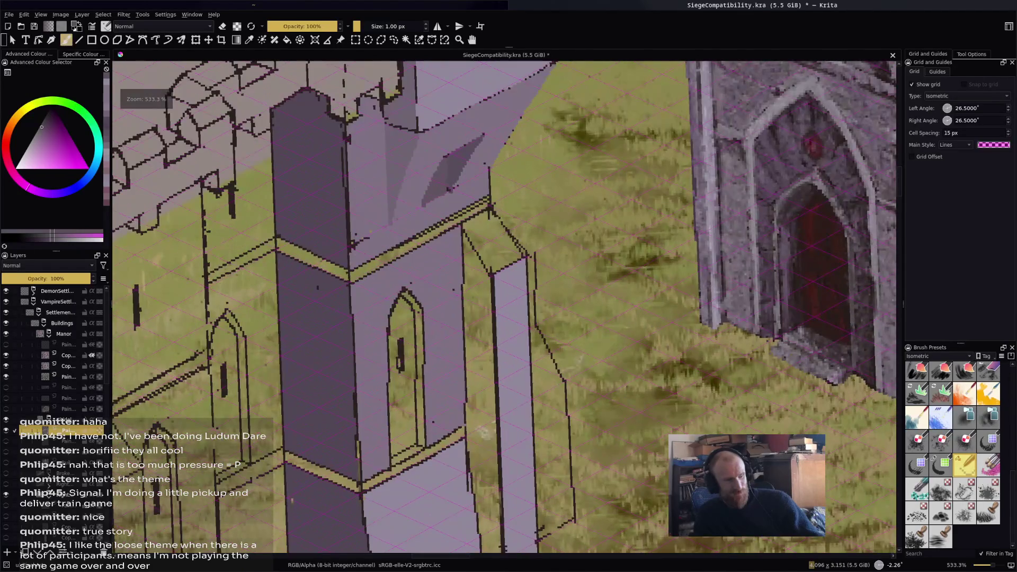
scroll(503, 307, "right", 3)
scroll(503, 307, "down", 2)
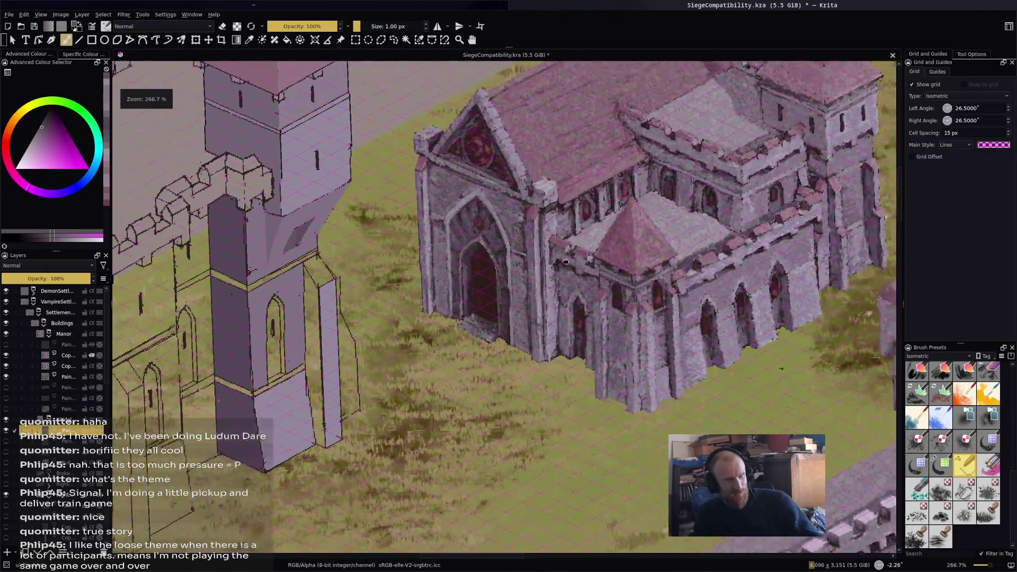
scroll(503, 307, "up", 1)
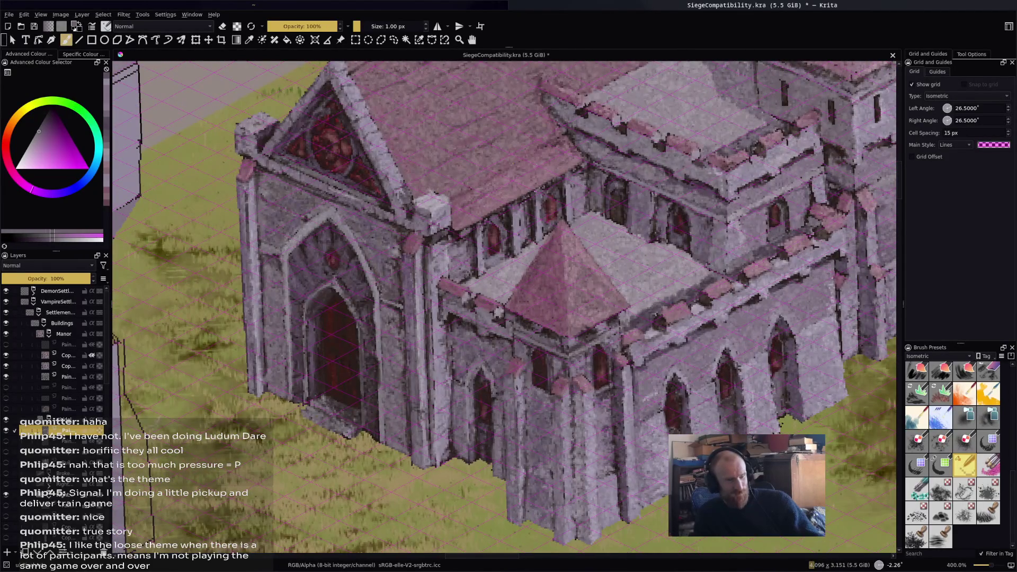
scroll(699, 190, "left", 5)
scroll(699, 190, "up", 2)
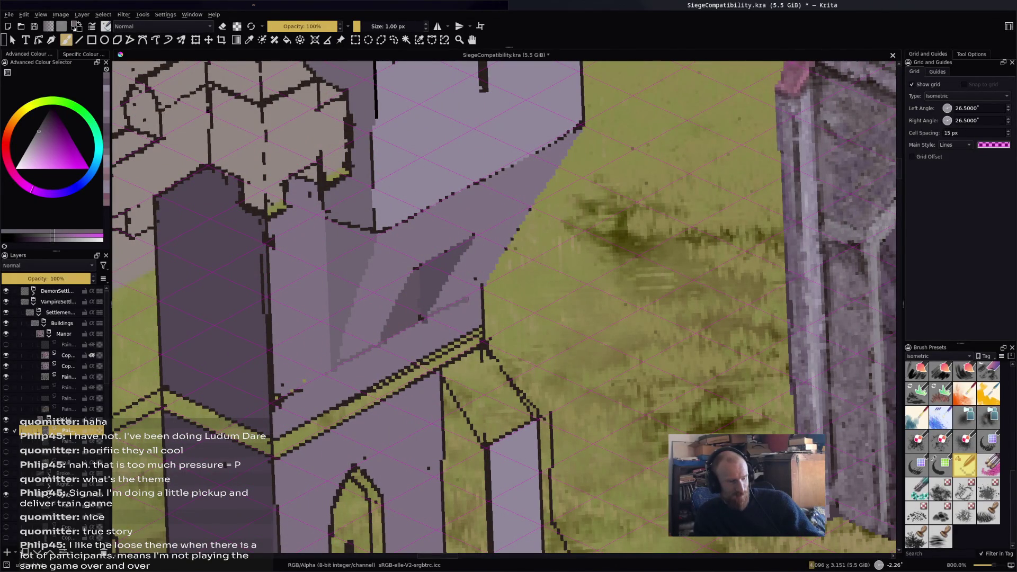
Pick a darker purple and fill the corbel's lower face with it.
left_click(500, 200, "ctrl")
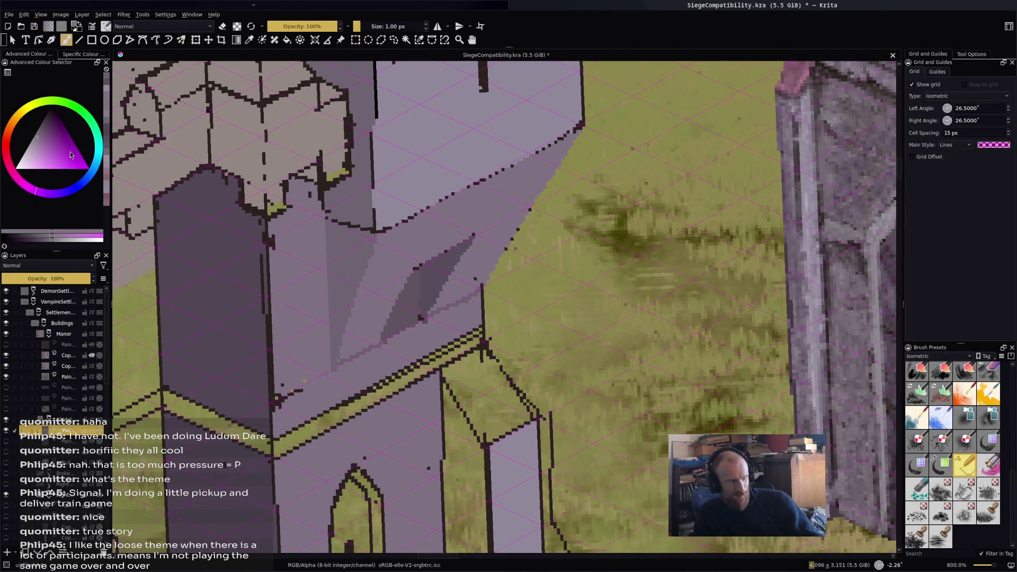
left_click(40, 134)
key("f")
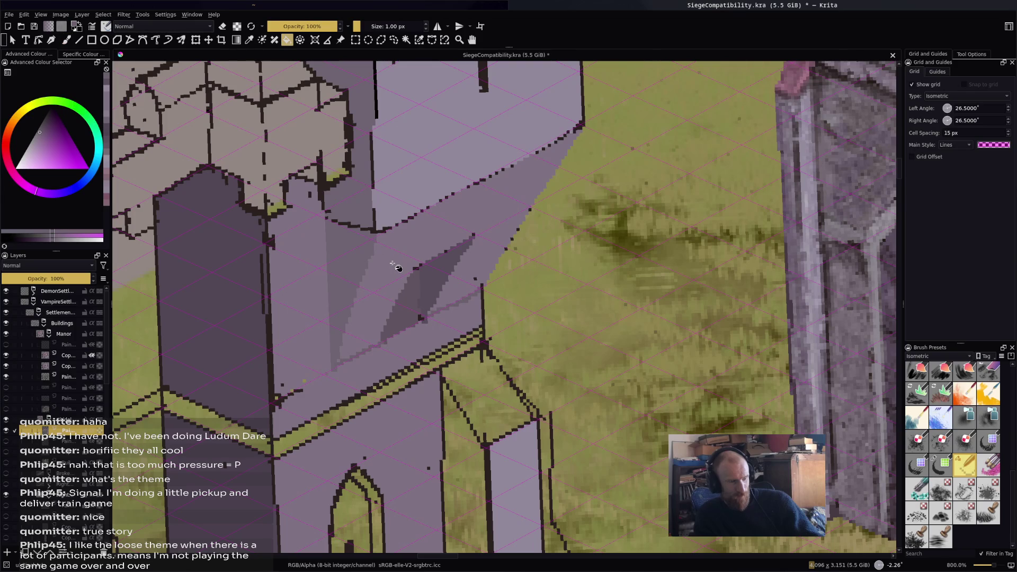
left_click(392, 261)
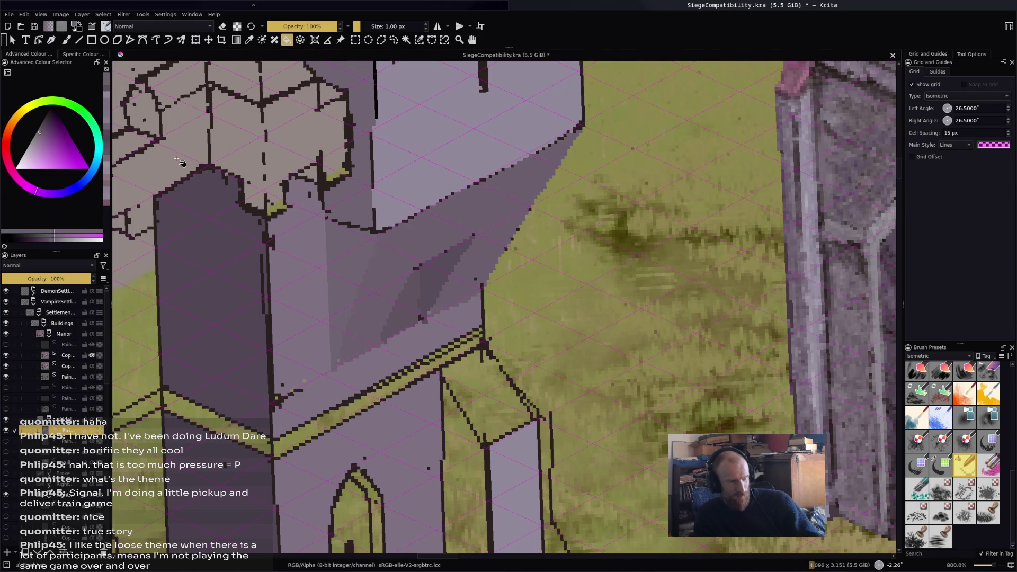
scroll(319, 260, "down", 6)
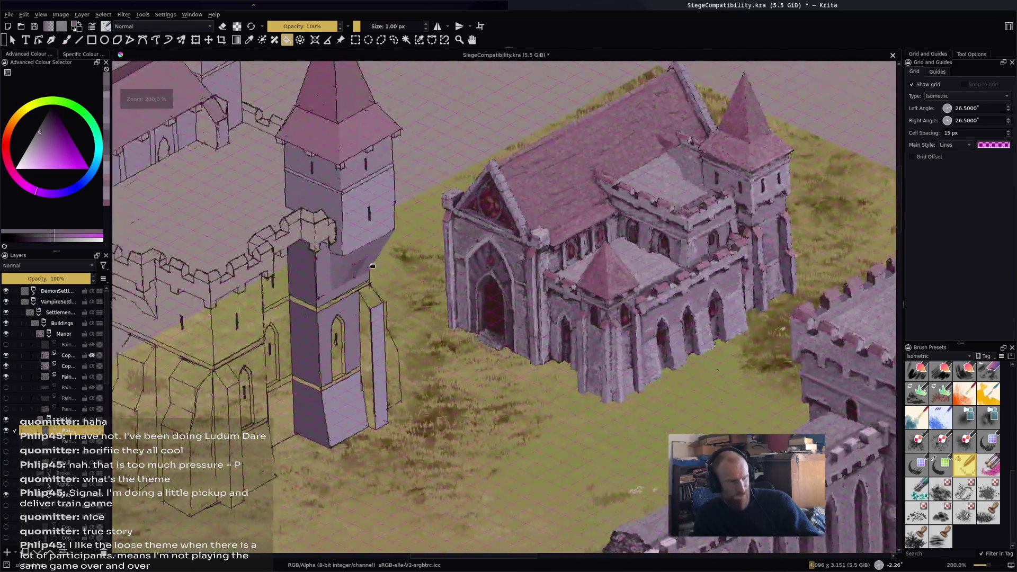
scroll(419, 256, "up", 3)
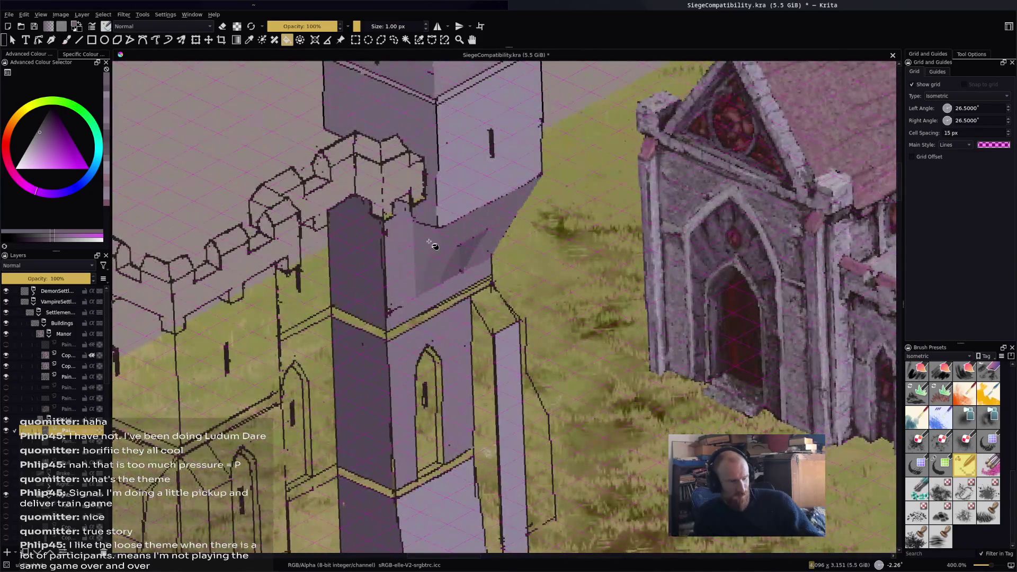
scroll(430, 239, "up", 1)
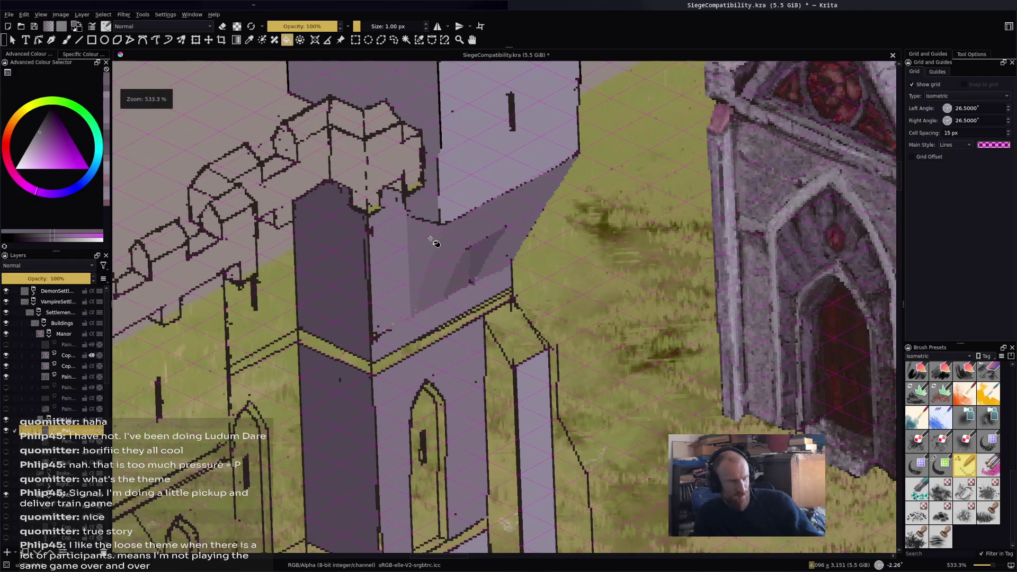
scroll(435, 241, "down", 2)
scroll(434, 239, "down", 1)
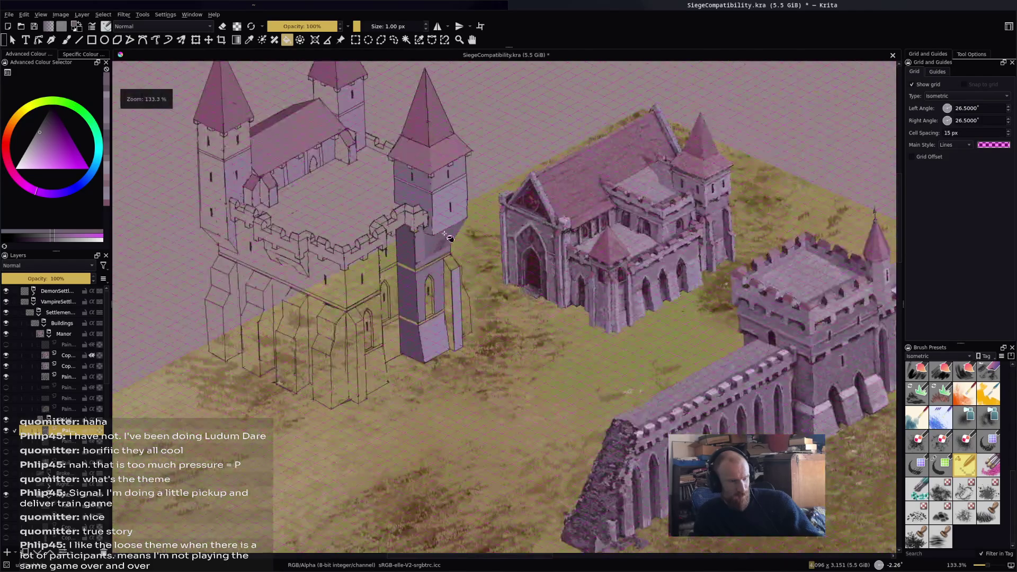
scroll(434, 236, "up", 1)
scroll(434, 235, "up", 2)
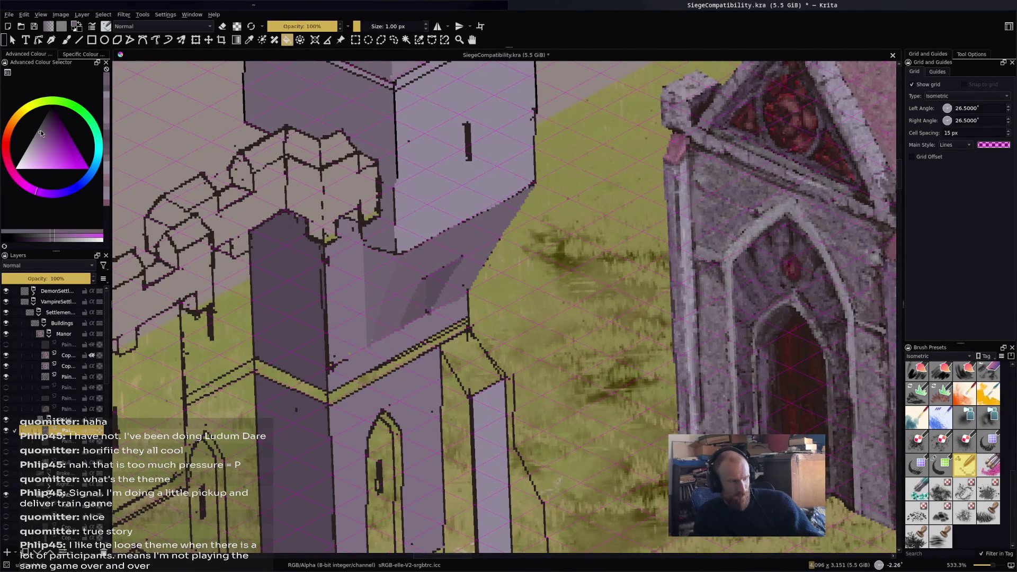
scroll(459, 256, "down", 1)
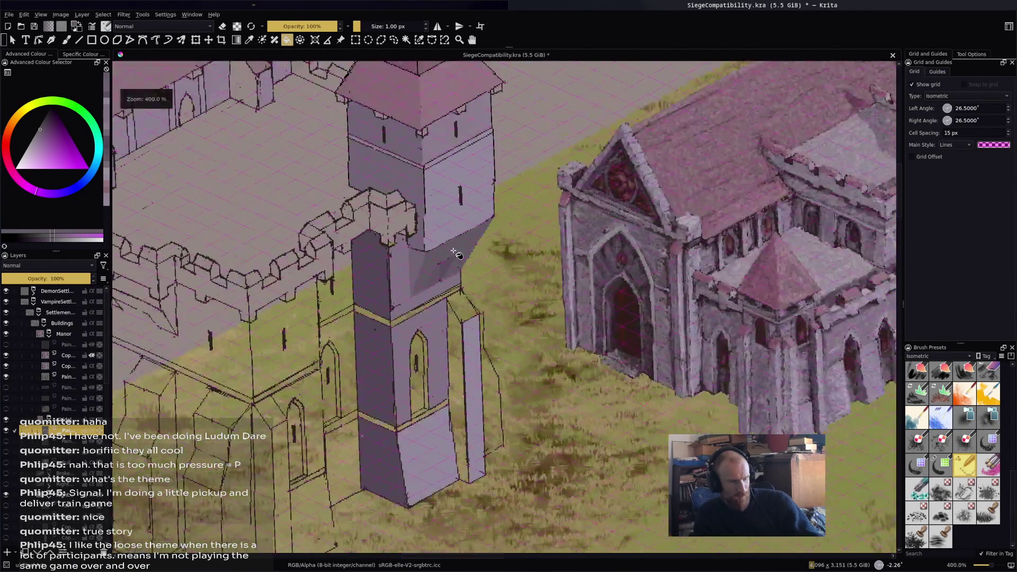
scroll(458, 255, "down", 3)
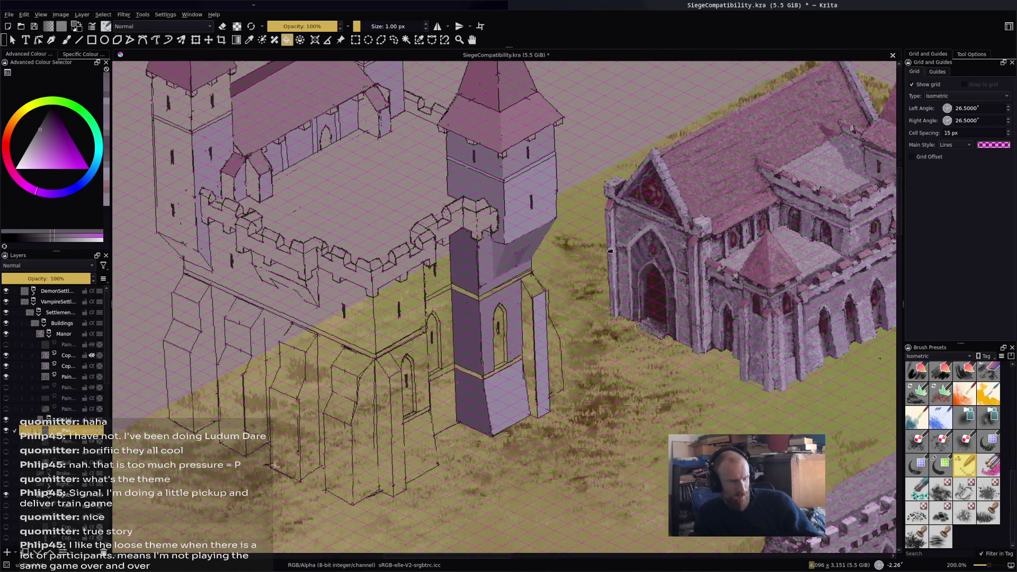
Pick and sample the darker shadow colour, then fill the rest of the corbel's underside with it.
left_click_drag(610, 250, 547, 289)
scroll(485, 285, "down", 3)
scroll(484, 285, "up", 2)
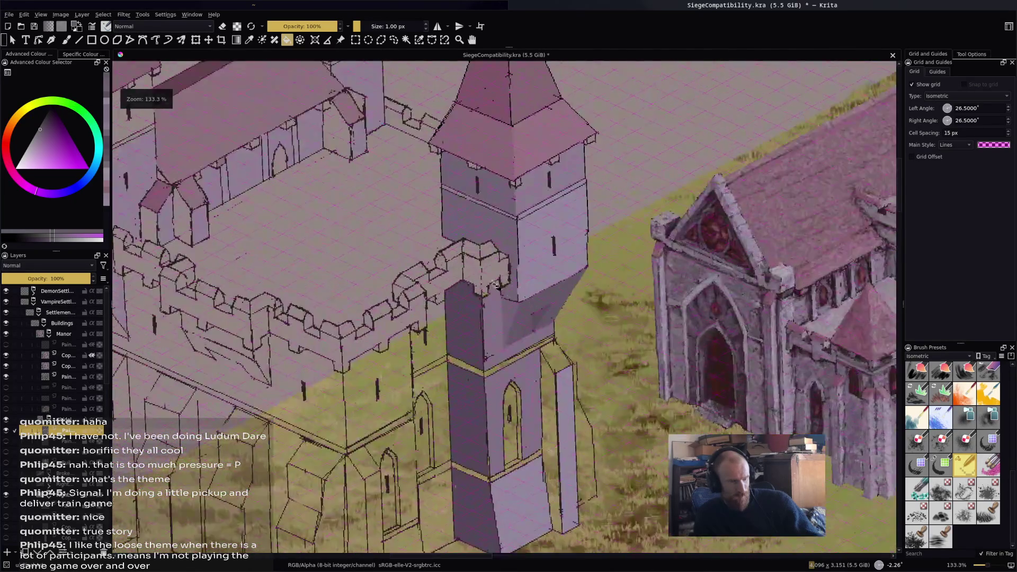
scroll(485, 285, "up", 3)
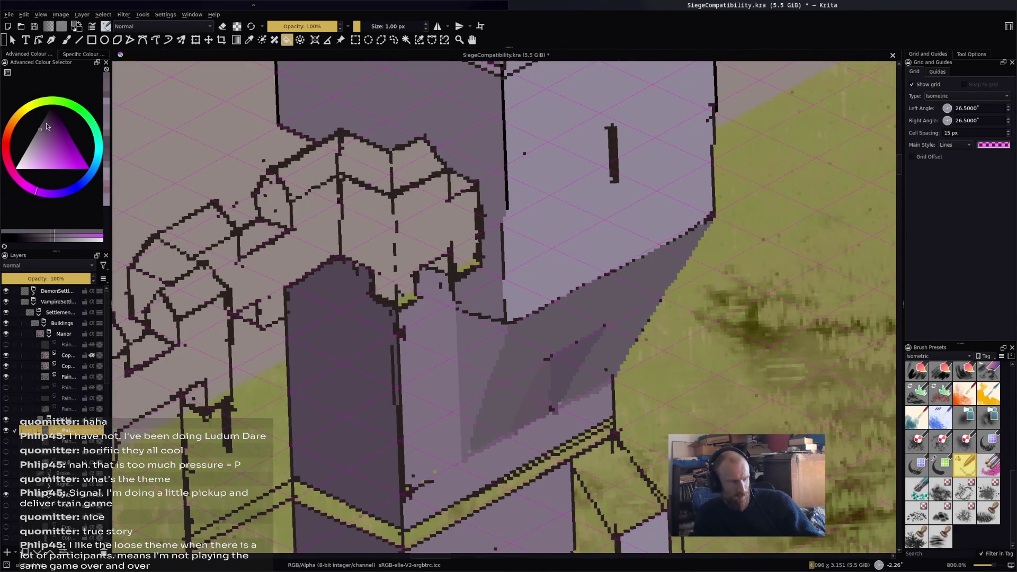
left_click(42, 122)
left_click(562, 361, "ctrl")
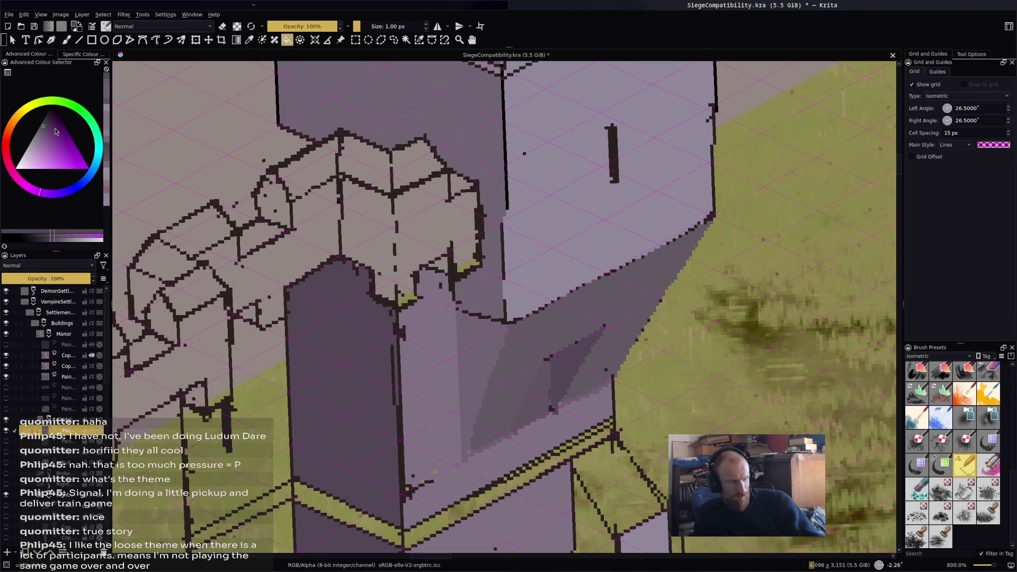
left_click(46, 124)
left_click(539, 386)
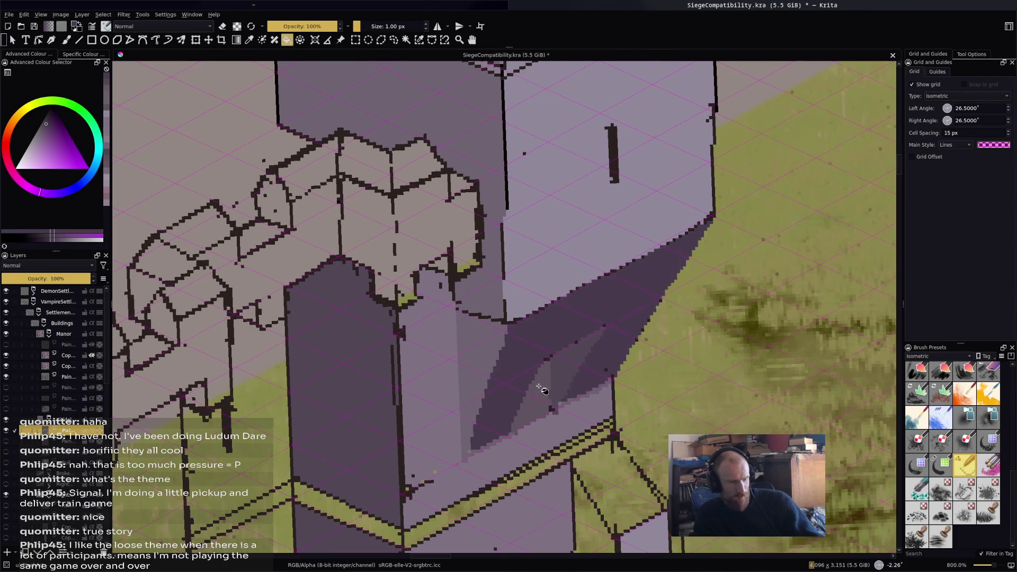
scroll(561, 371, "down", 3)
scroll(597, 333, "down", 2)
scroll(636, 323, "up", 3)
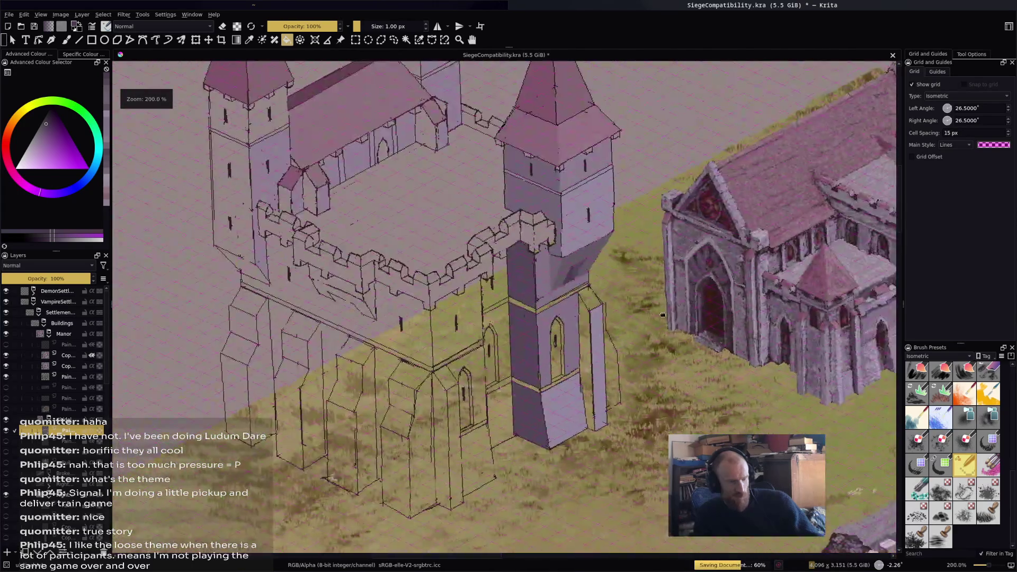
Fill the small pillar's top with pink using the Fill tool.
scroll(664, 316, "up", 2)
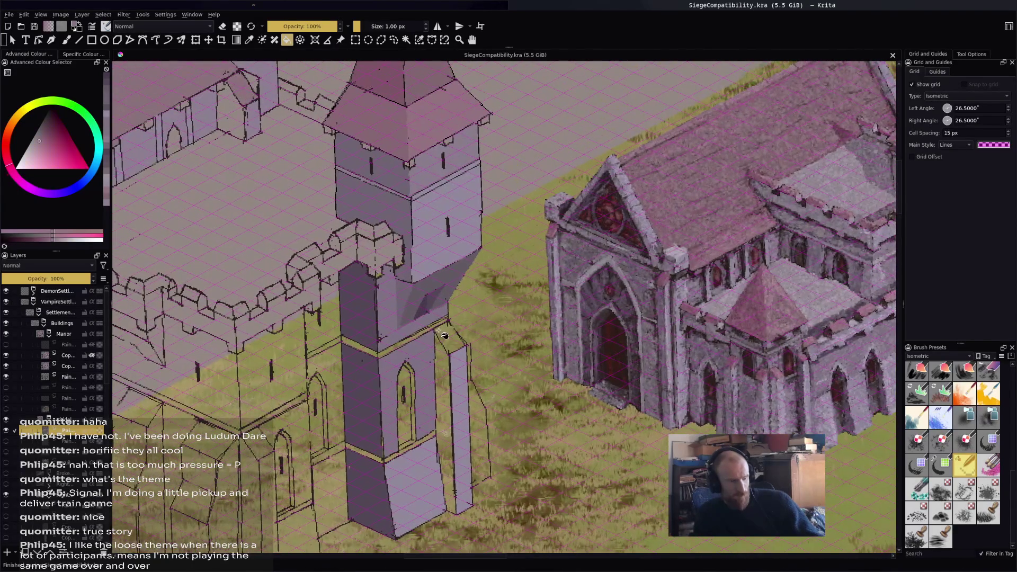
scroll(448, 328, "up", 3)
key("b")
key("f")
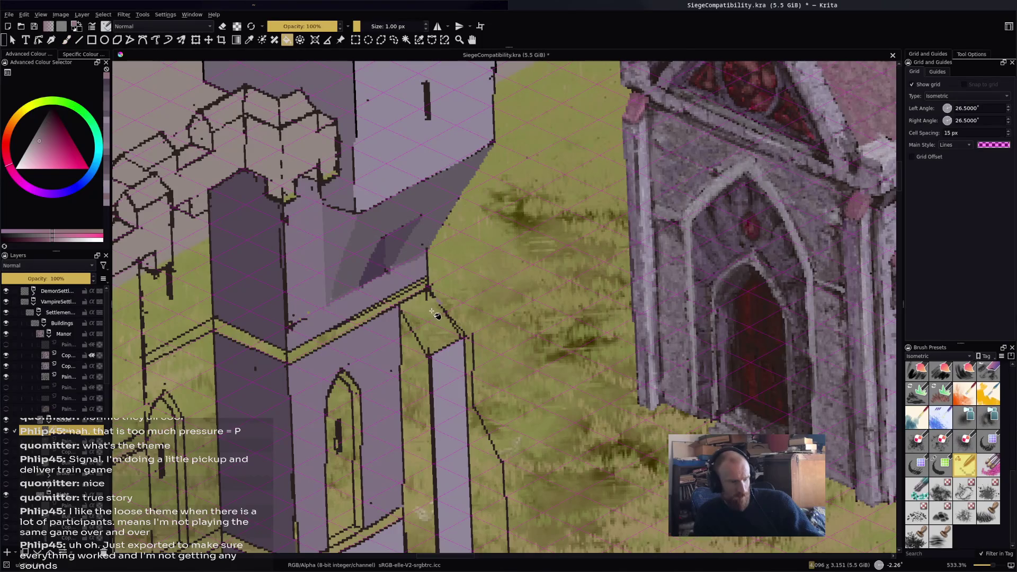
left_click(437, 317)
Sample the light pink from the chapel door frame and fill the window's right frame strip.
scroll(571, 293, "down", 3)
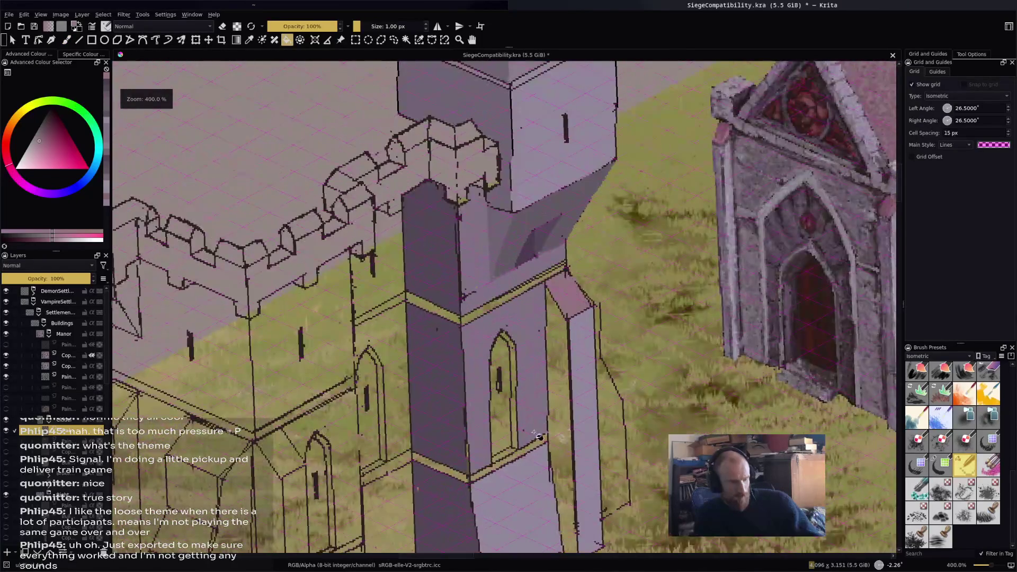
scroll(539, 436, "down", 2)
scroll(450, 215, "up", 2)
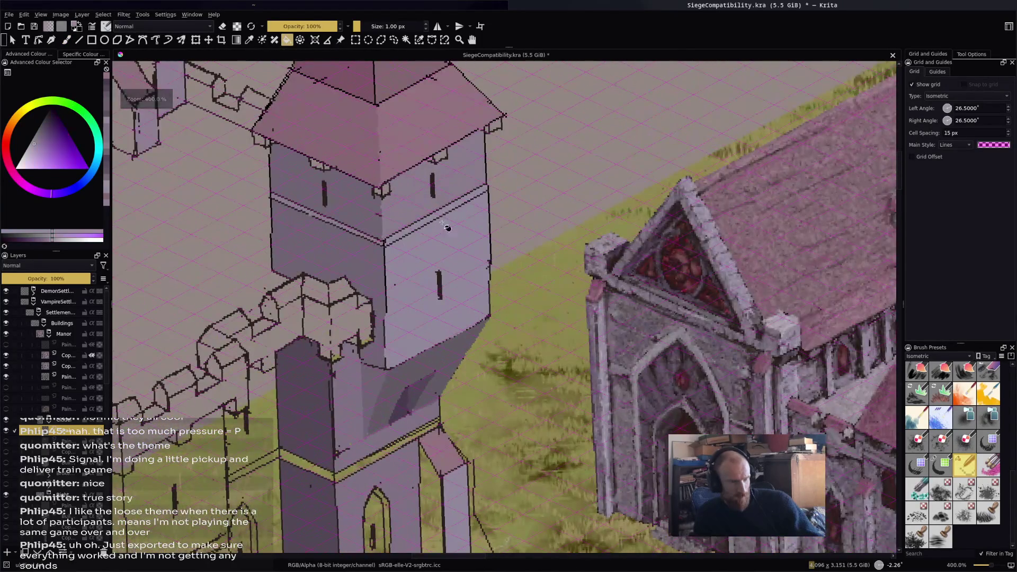
scroll(500, 380, "down", 4)
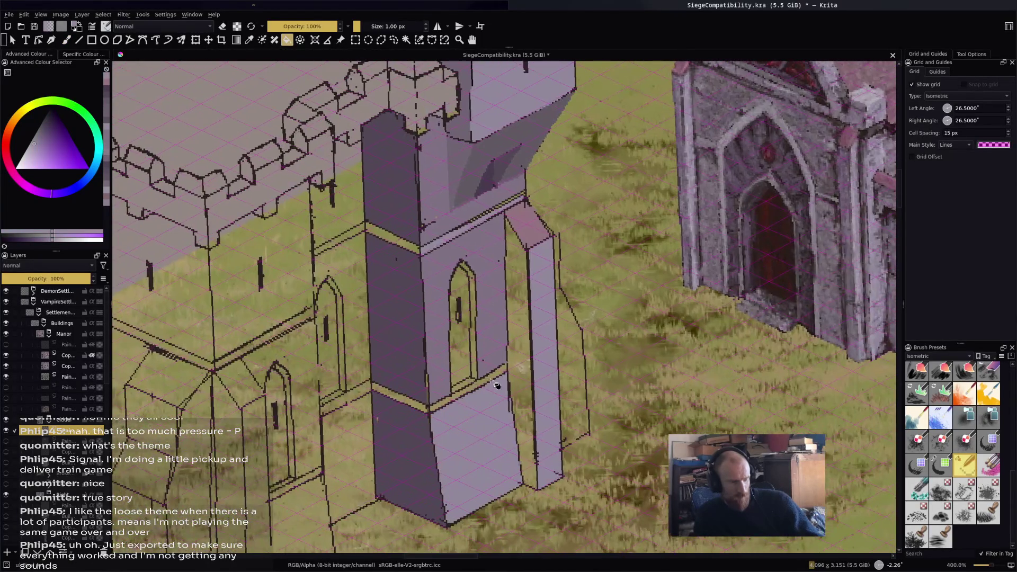
scroll(503, 382, "down", 3)
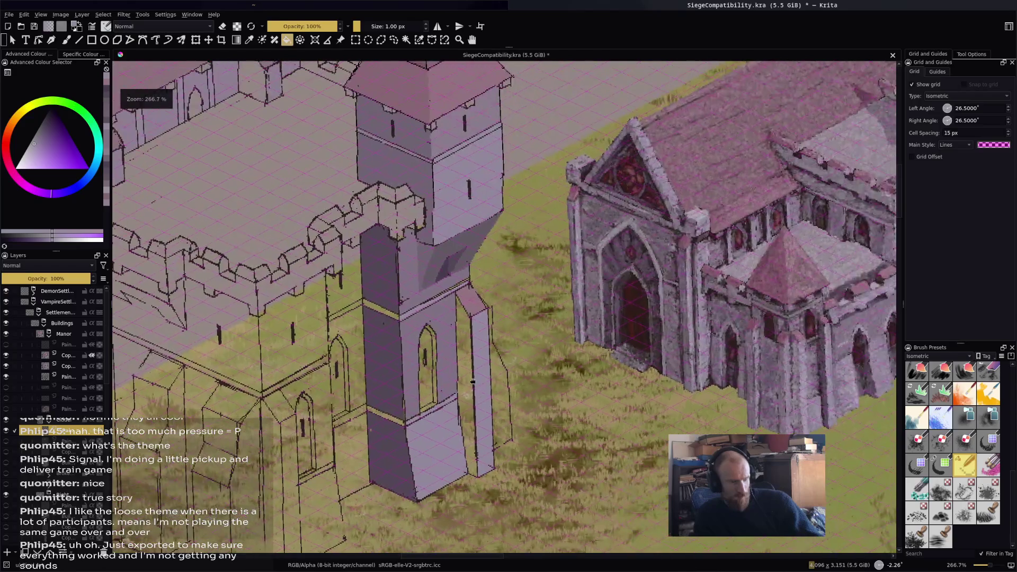
scroll(740, 319, "up", 4)
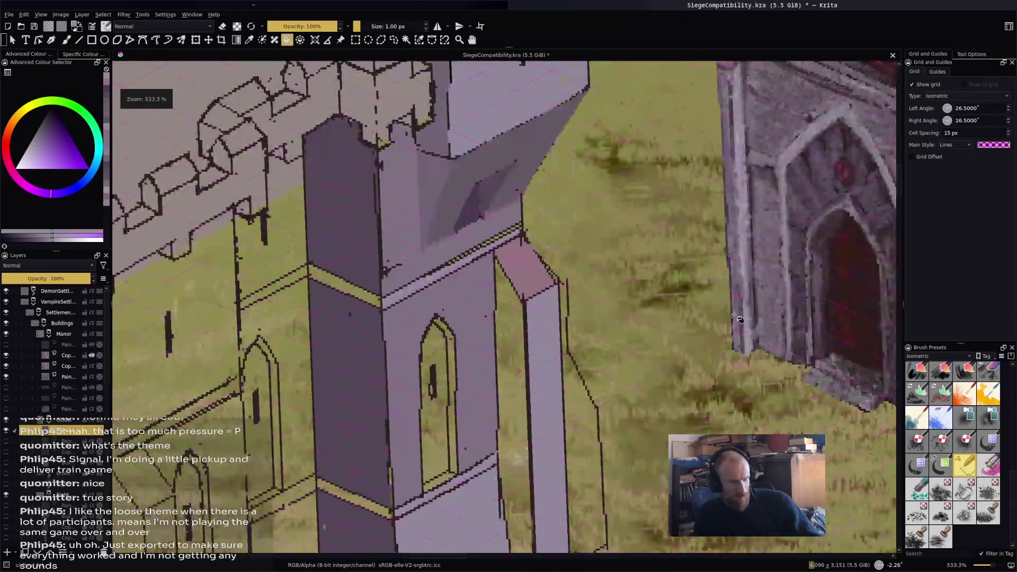
left_click(835, 222, "ctrl")
scroll(503, 477, "up", 2)
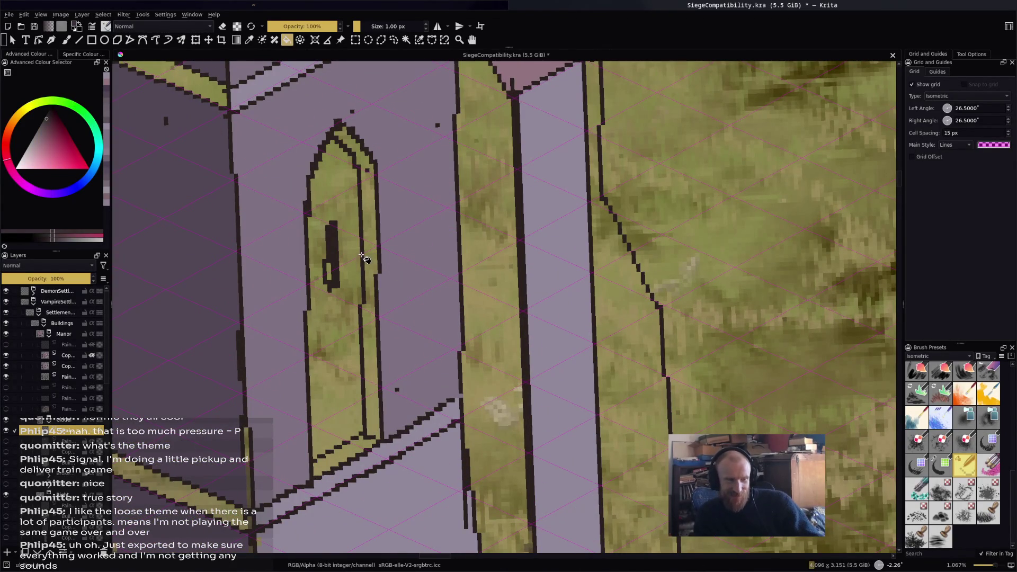
left_click(370, 261)
Pick the purple from the chapel roof and fill the tower's arched doorway with it.
scroll(480, 355, "down", 4)
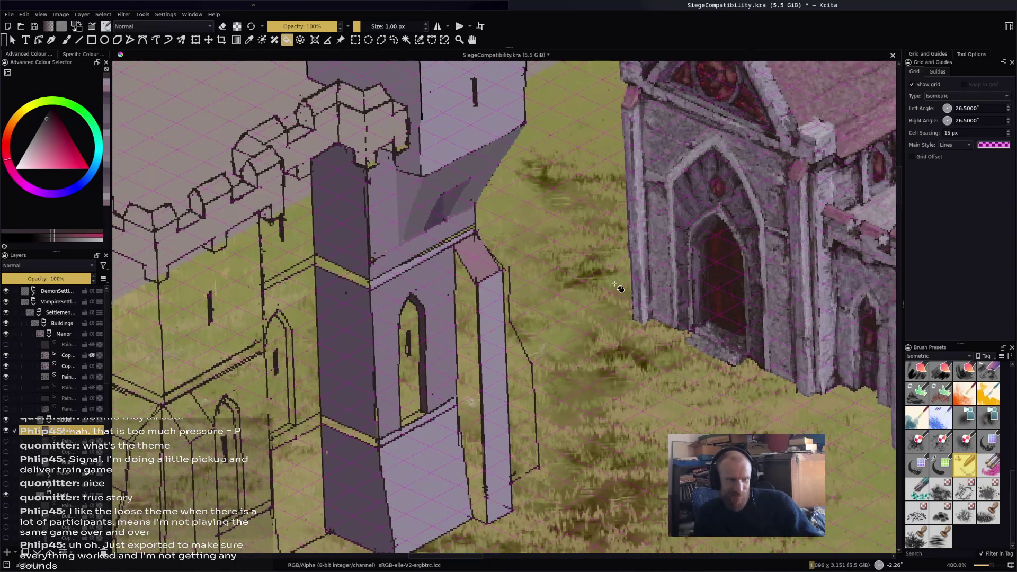
left_click_drag(716, 274, 626, 260)
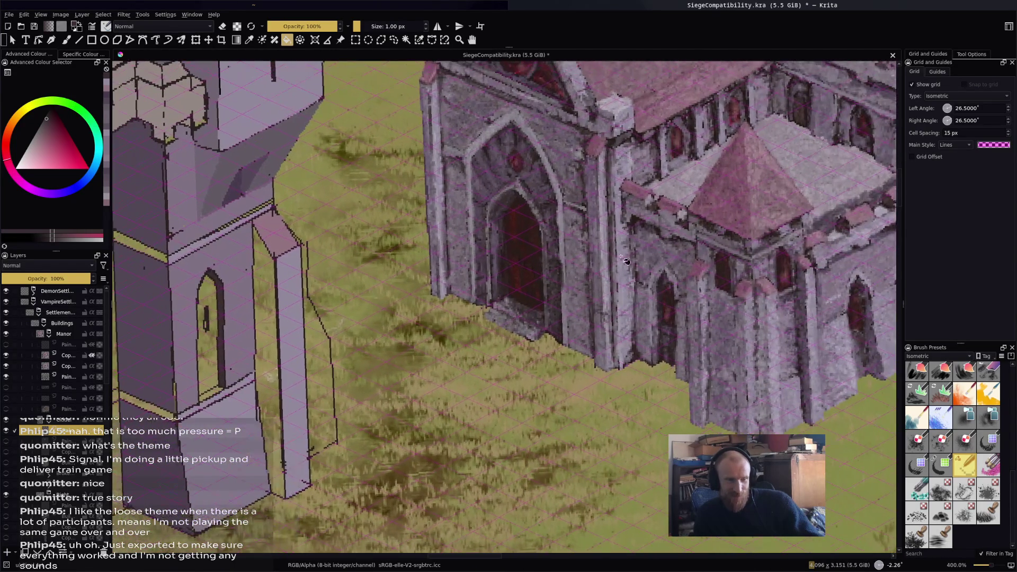
left_click(682, 119, "ctrl")
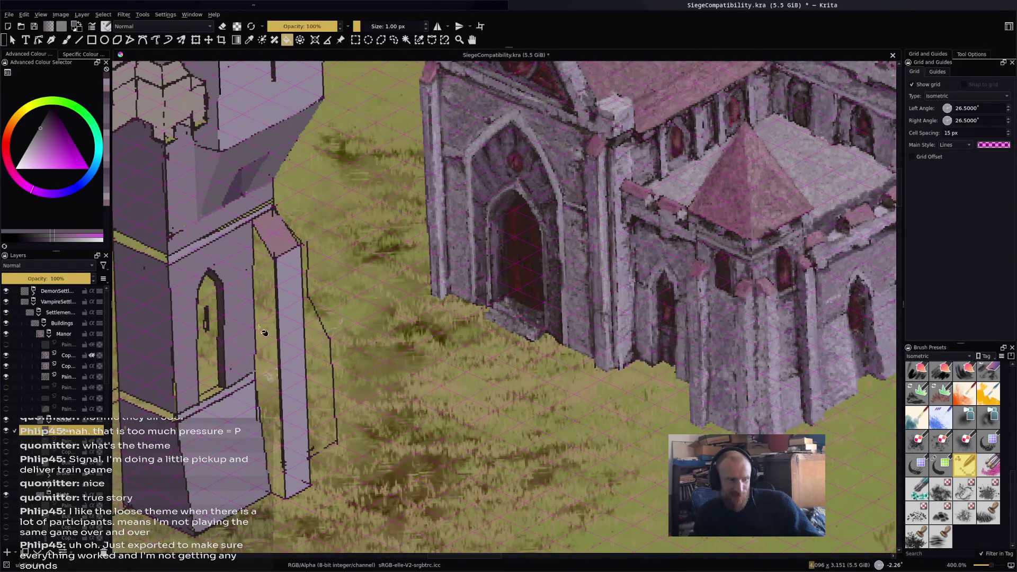
left_click(215, 364)
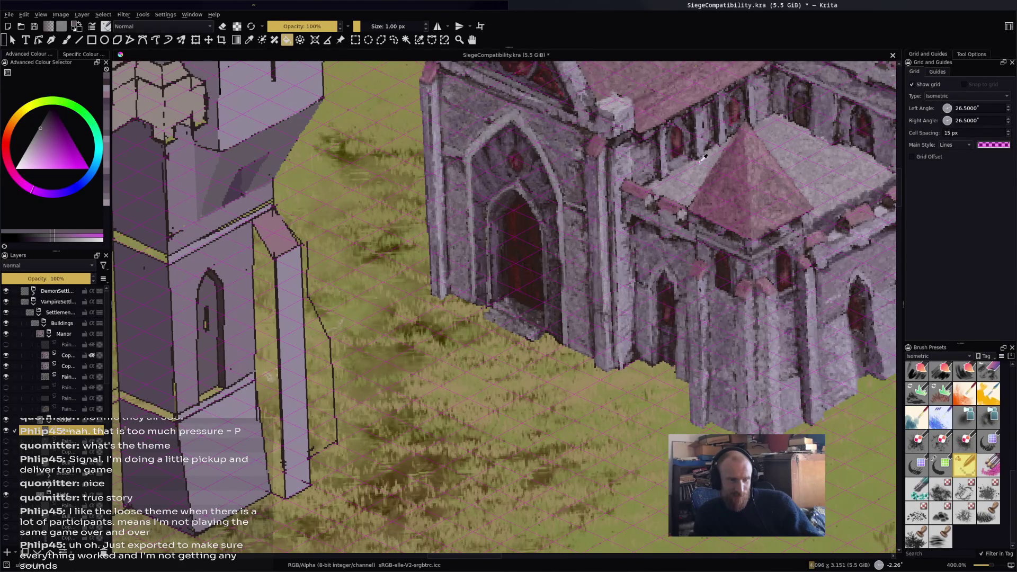
Sample another colour from the drawing and centre the view on the tower.
left_click(689, 170, "ctrl")
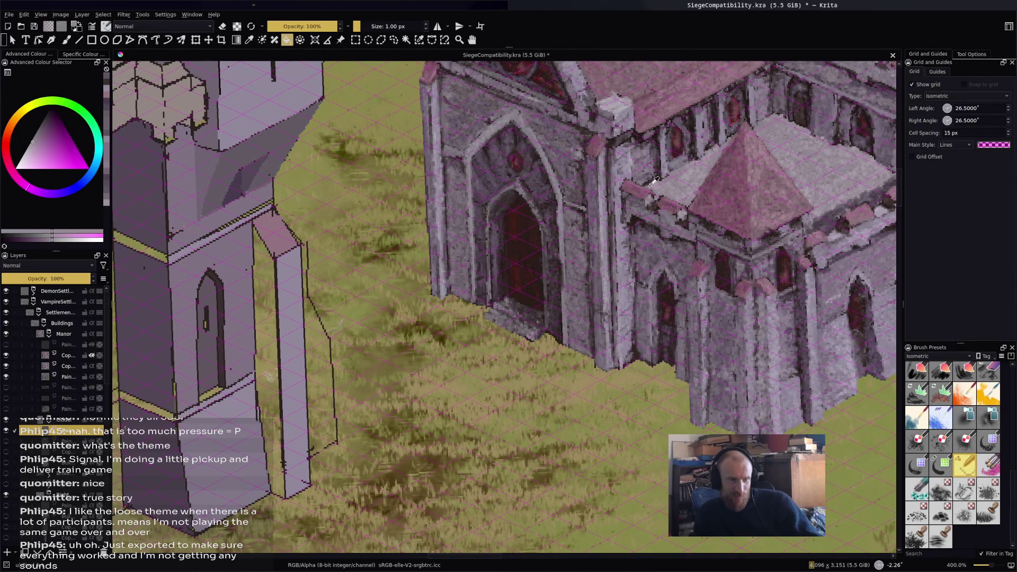
mouse_move(228, 147)
left_mouse_down()
mouse_move(540, 274)
mouse_move(575, 308)
mouse_move(588, 237)
left_mouse_up()
scroll(588, 238, "down", 2)
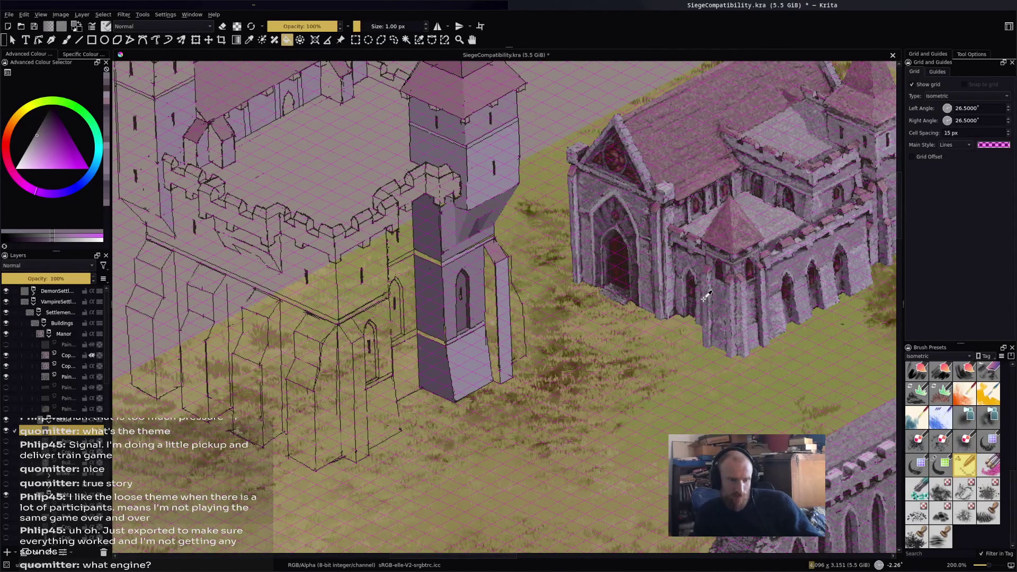
scroll(494, 324, "up", 2)
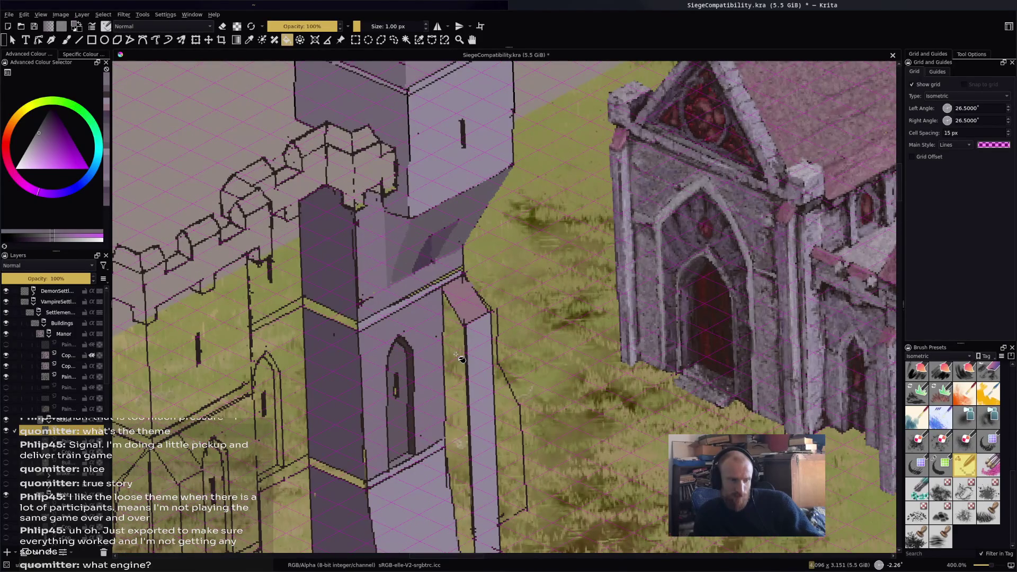
scroll(470, 337, "down", 3)
scroll(443, 302, "up", 2)
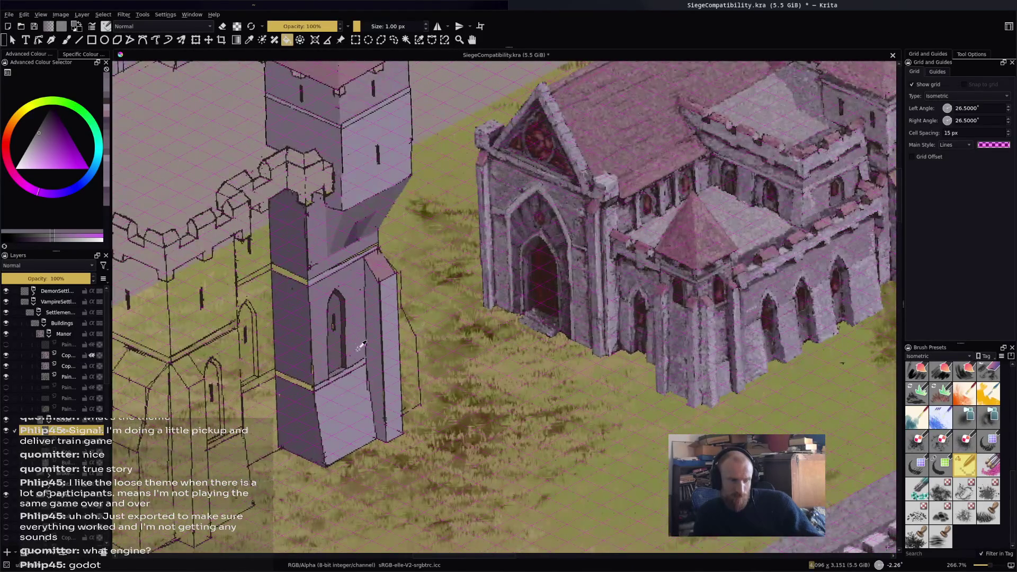
scroll(414, 360, "up", 5)
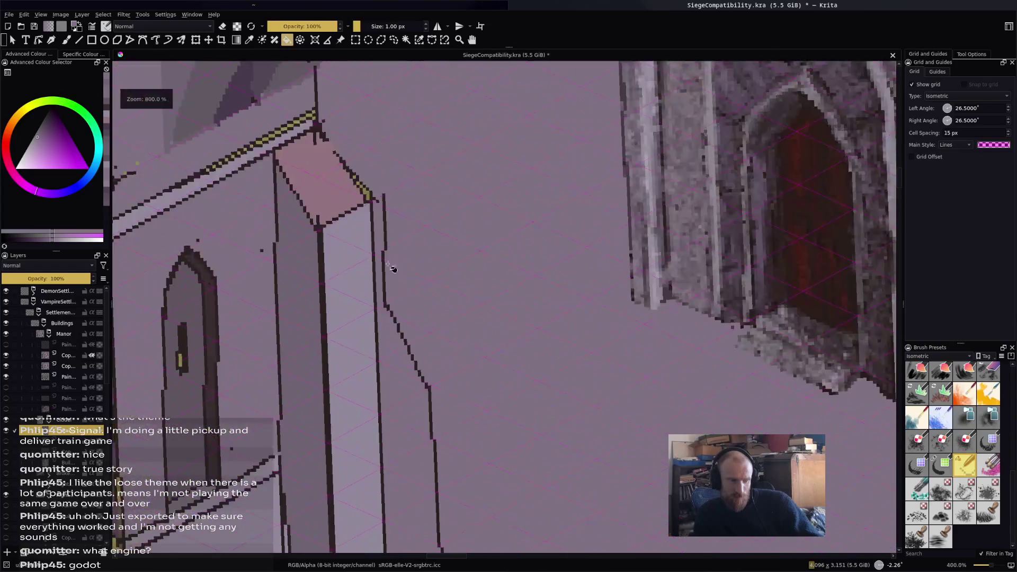
Undo the accidental purple fill beside the pillar on the grass.
key("b")
key("f")
left_click(388, 227)
key("ctrl+z")
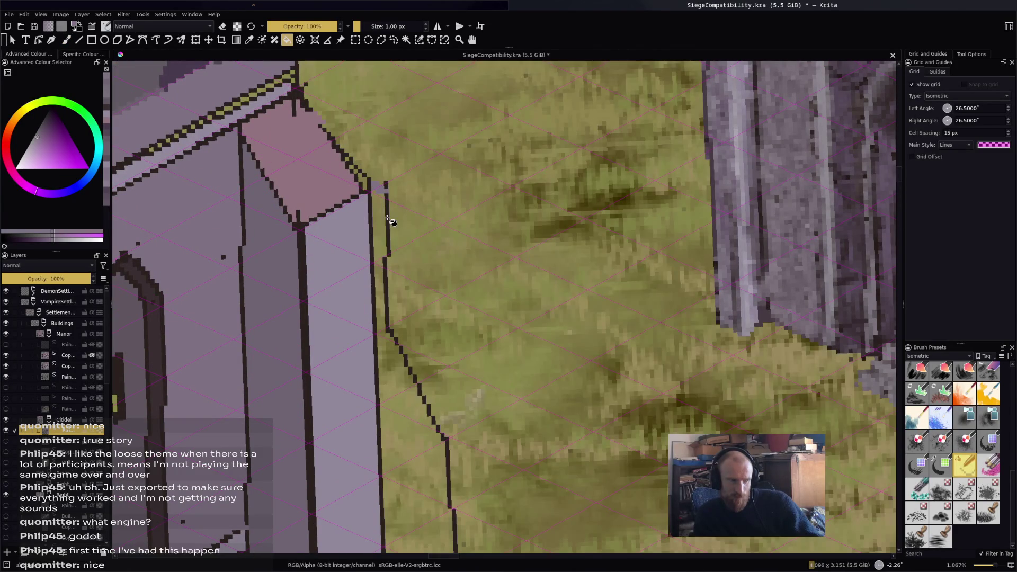
Brush lavender over the olive pixels on the pillar's upper edge, then sample the pillar-top pink.
left_click_drag(429, 455, 403, 212)
left_click_drag(410, 260, 407, 211)
key("b")
key("f")
scroll(359, 384, "down", 5)
scroll(359, 384, "up", 3)
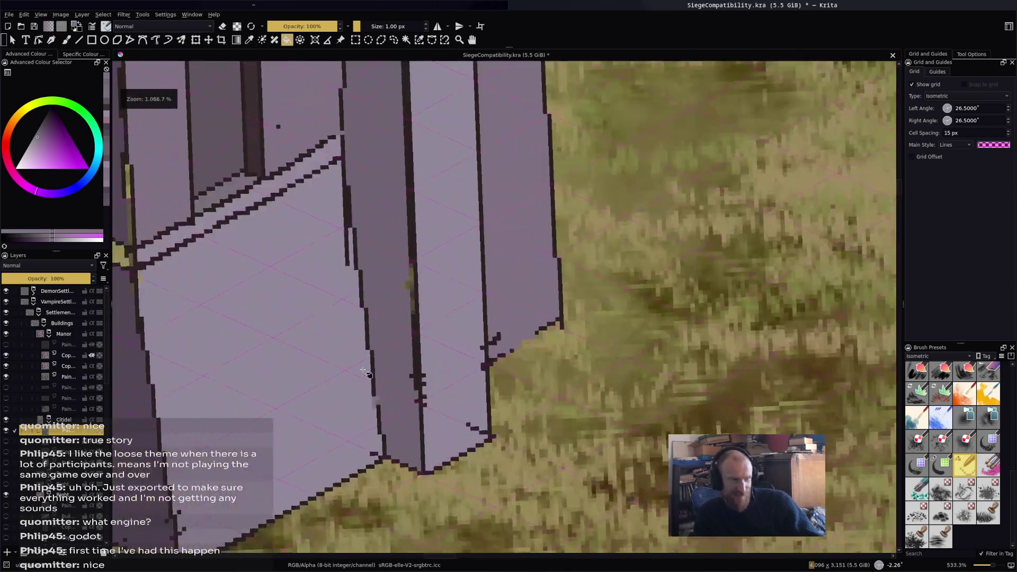
scroll(356, 382, "up", 2)
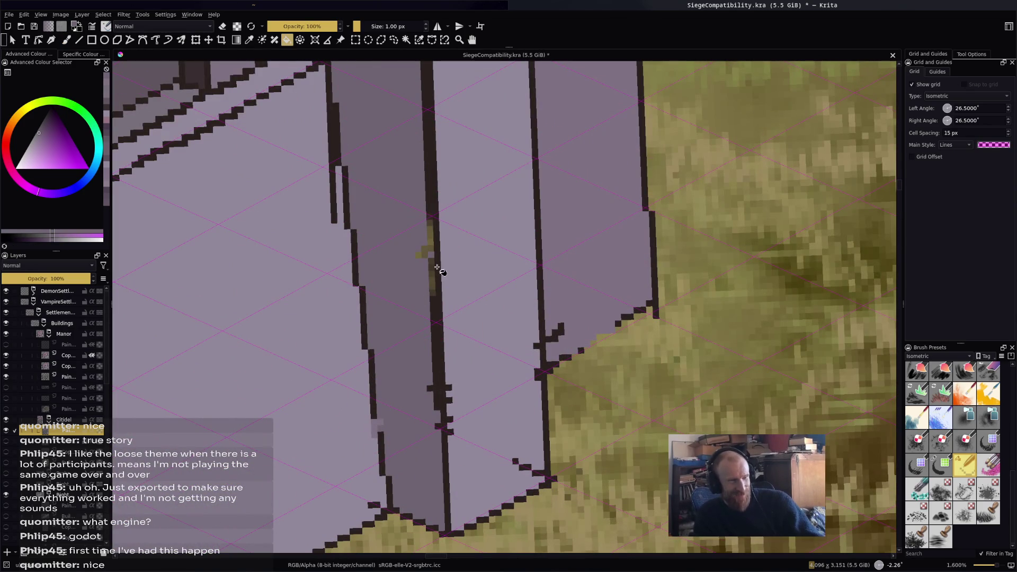
key("b")
left_click_drag(430, 220, 430, 265)
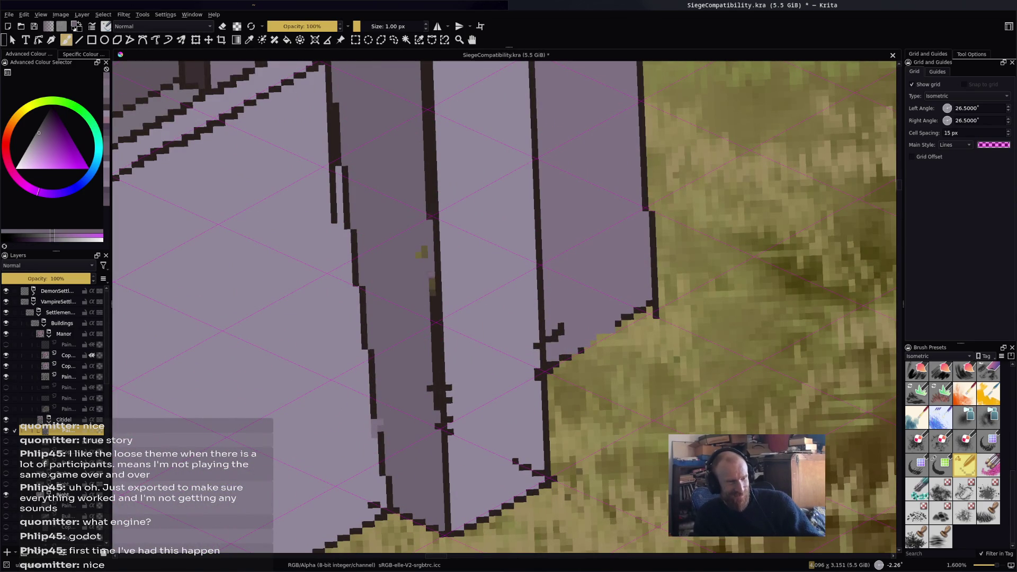
scroll(419, 255, "down", 4)
scroll(440, 284, "up", 3)
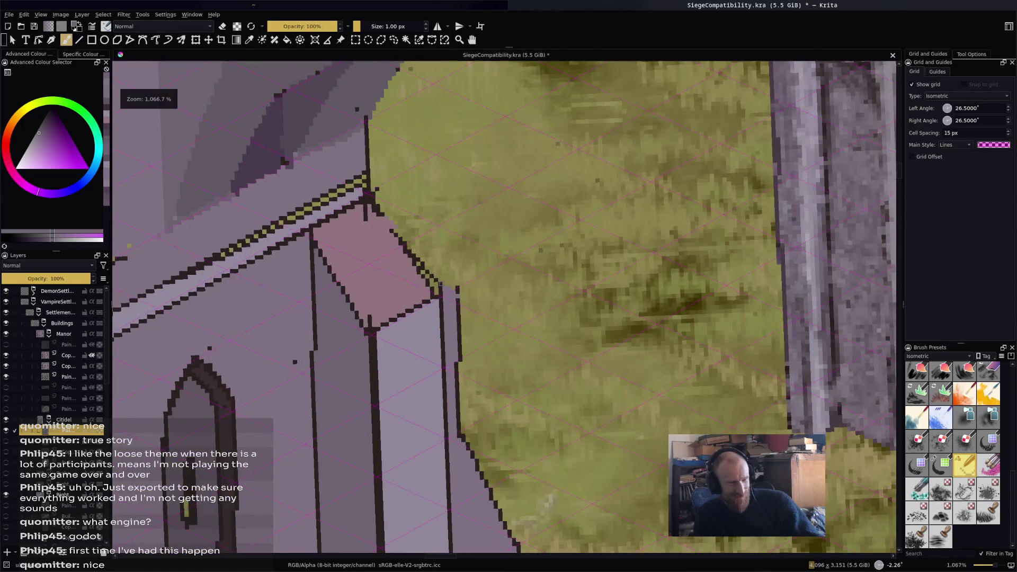
left_click(405, 273, "ctrl")
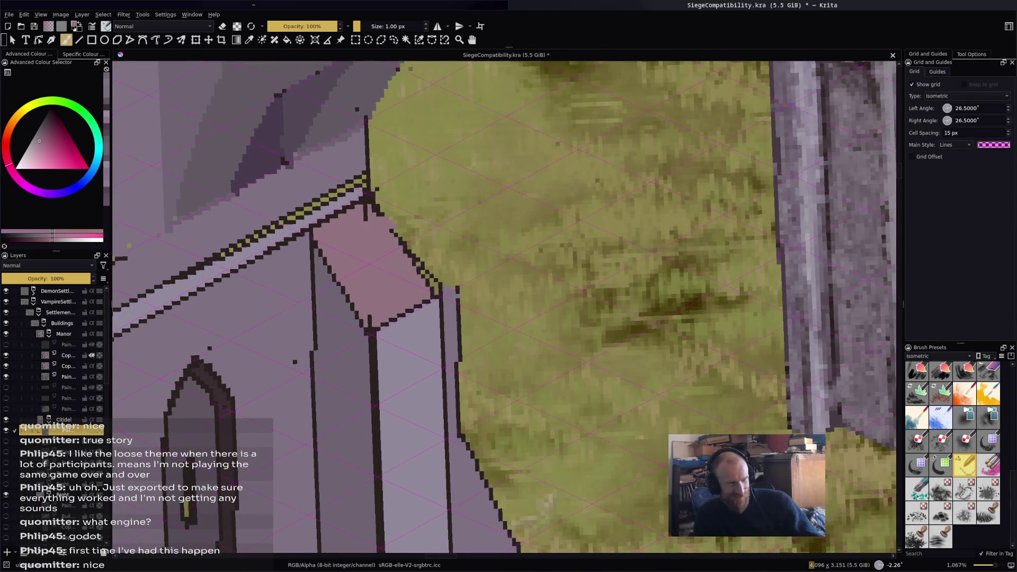
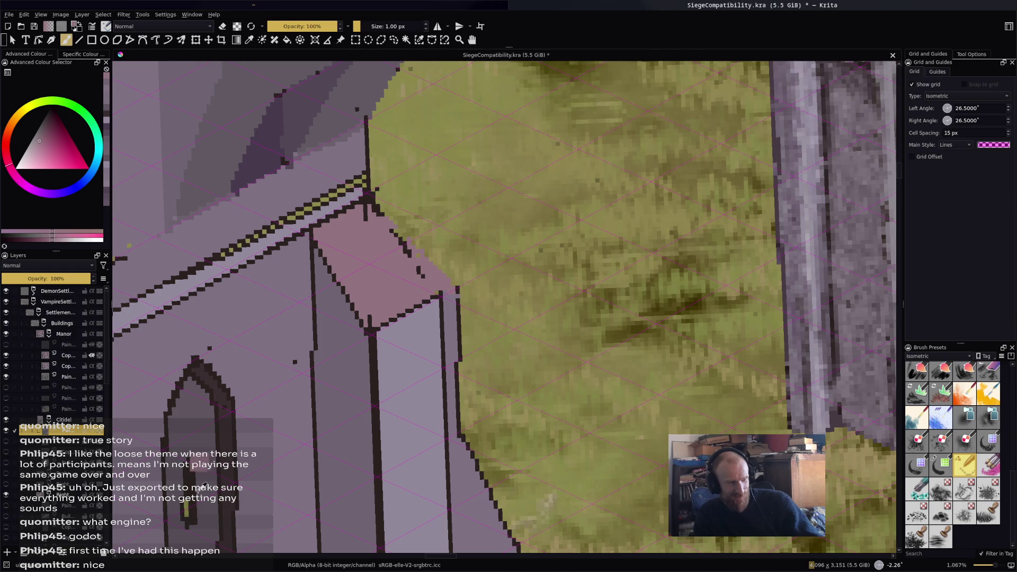
Pick a dark purple and flat-fill the yellow band on the tower.
key("d")
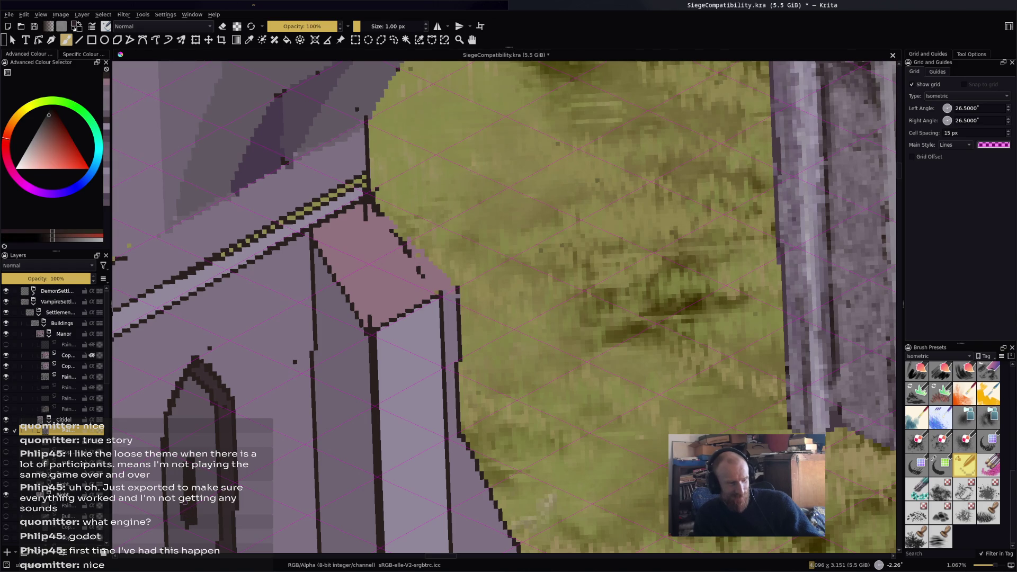
left_click(154, 498, "ctrl")
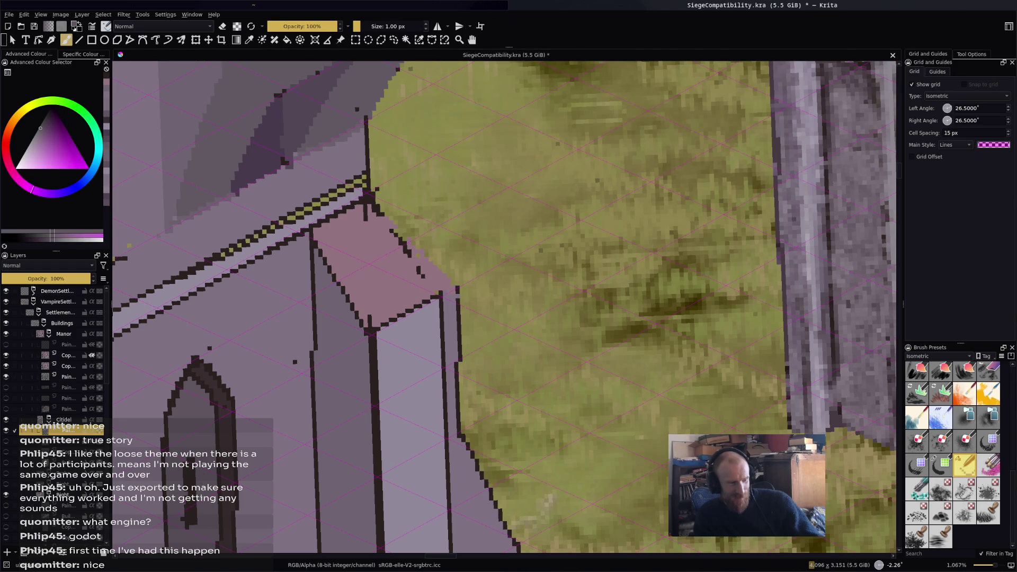
key("minus")
key("minus")
key("minus")
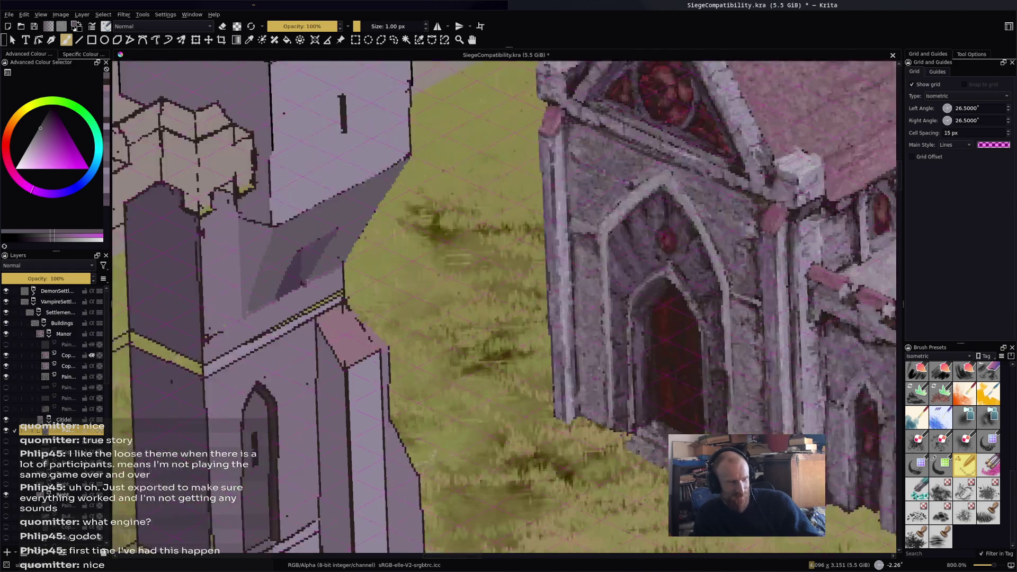
key("plus")
key("plus")
key("plus")
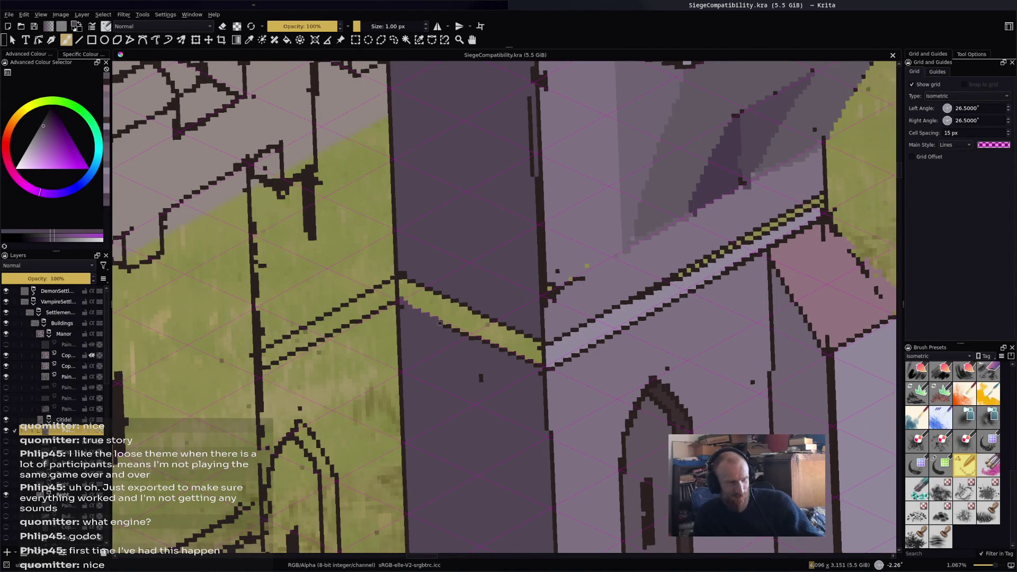
key("minus")
key("minus")
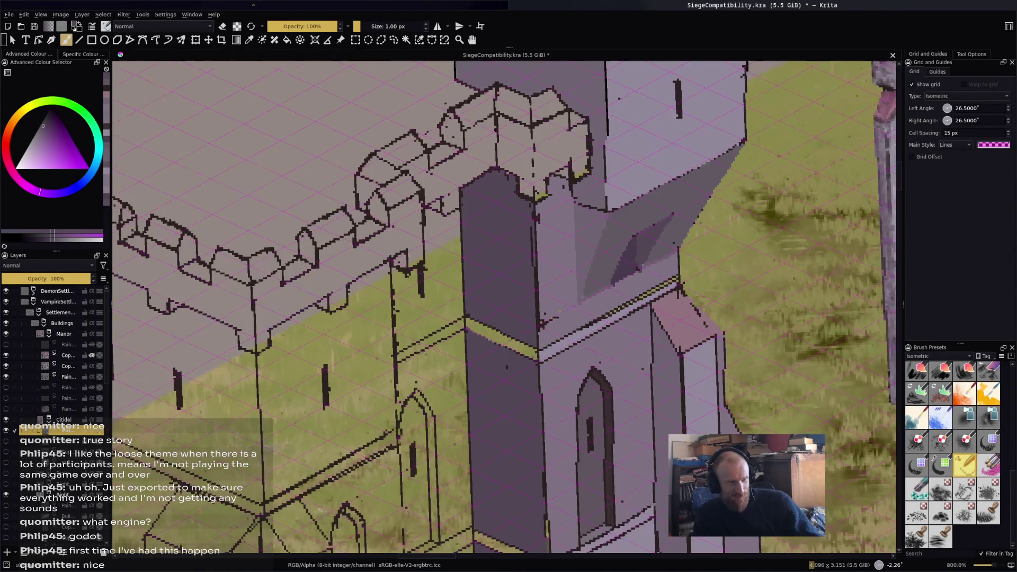
left_click(44, 134)
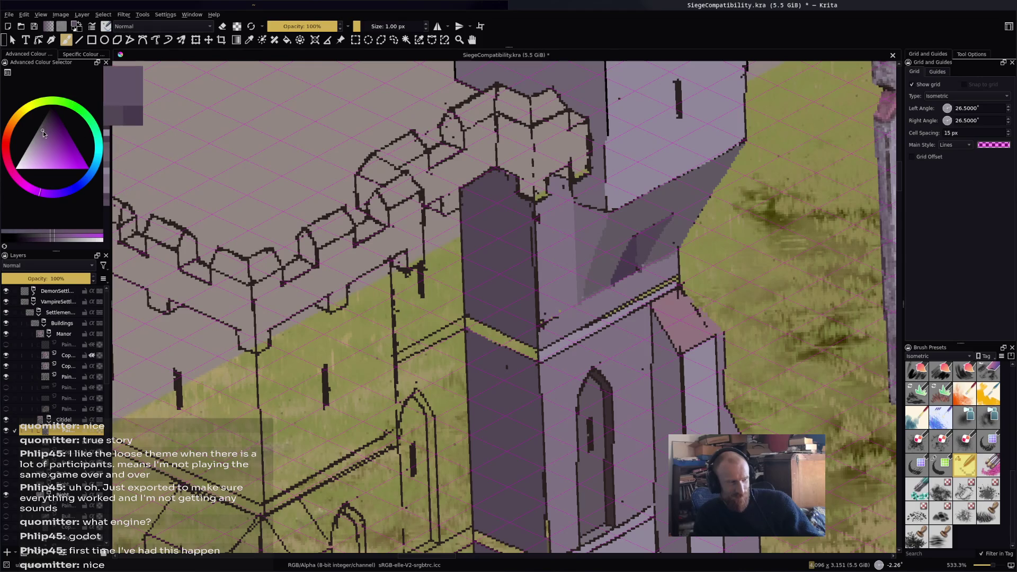
key("f")
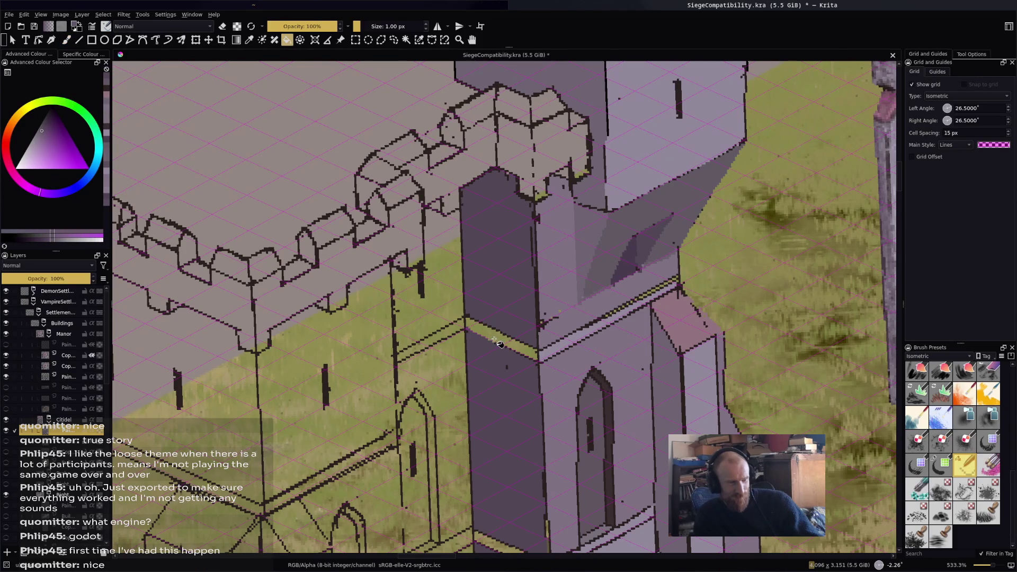
left_click(501, 344)
Choose a lighter, greyer purple and fill the tower's lower front face.
scroll(353, 275, "down", 3)
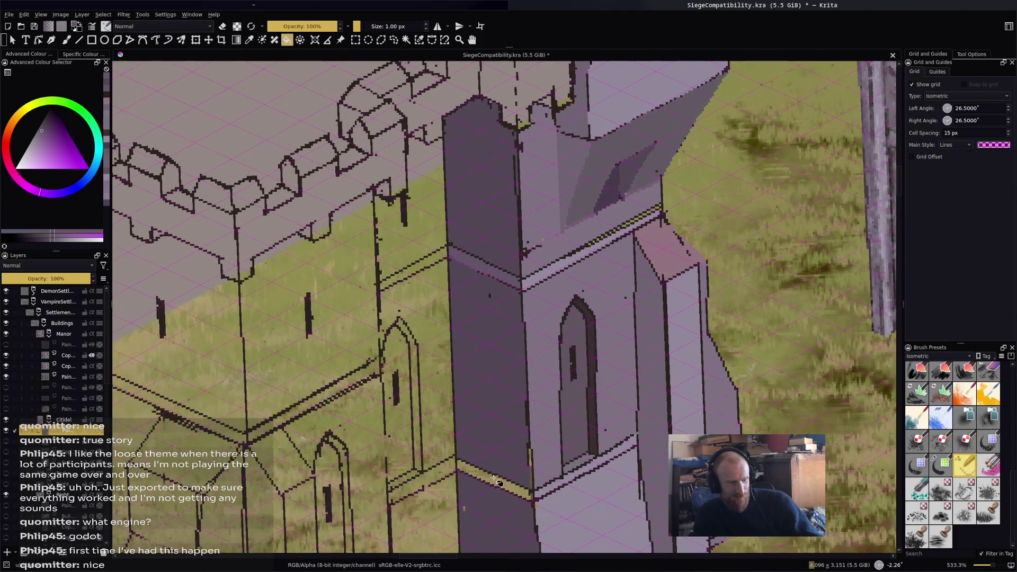
scroll(580, 487, "down", 3)
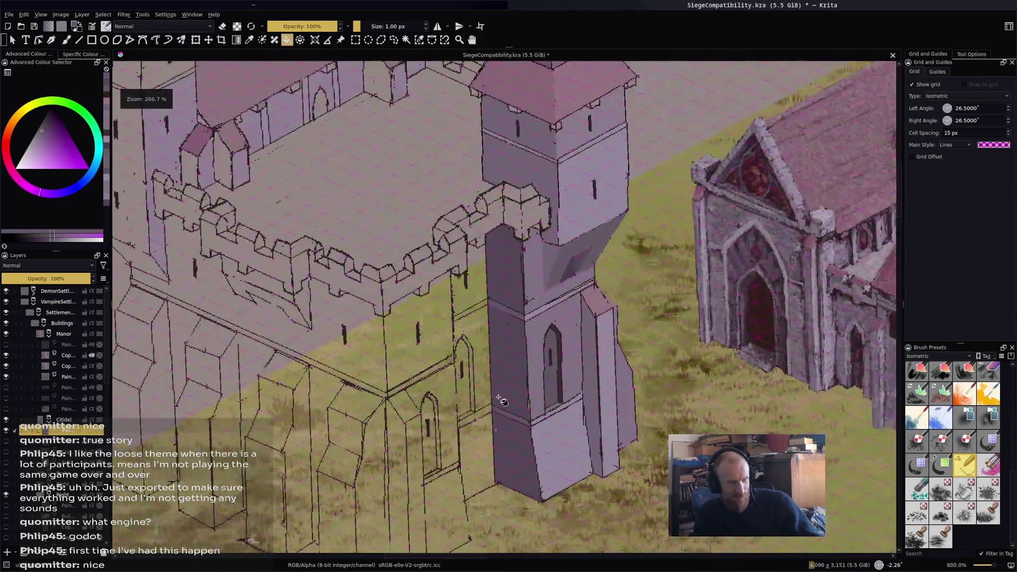
mouse_move(534, 362)
left_mouse_down()
mouse_move(461, 337)
mouse_move(510, 271)
mouse_move(519, 285)
left_mouse_up()
left_click(497, 276, "ctrl")
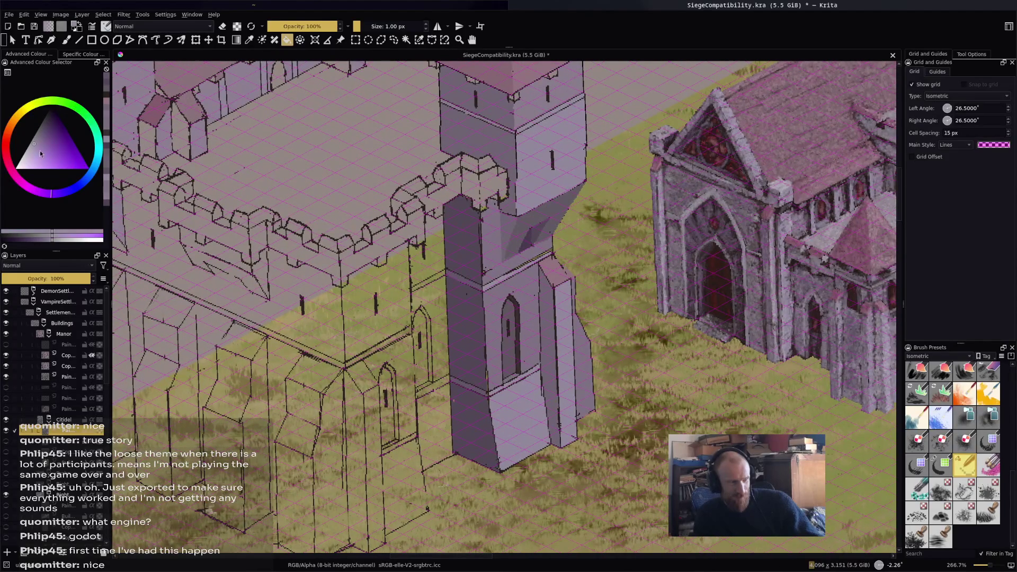
left_click(36, 140)
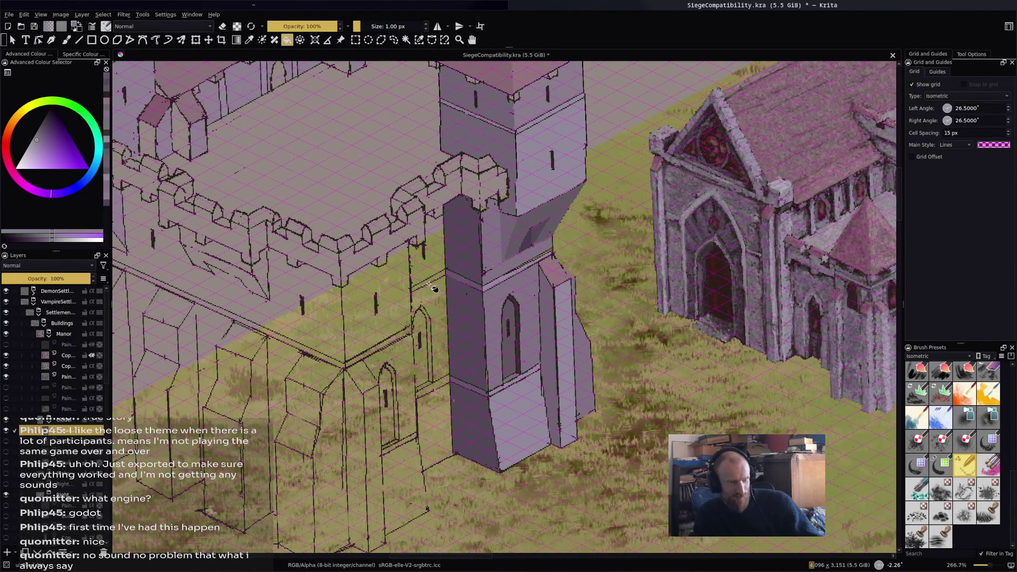
scroll(427, 386, "up", 2)
left_click(442, 397)
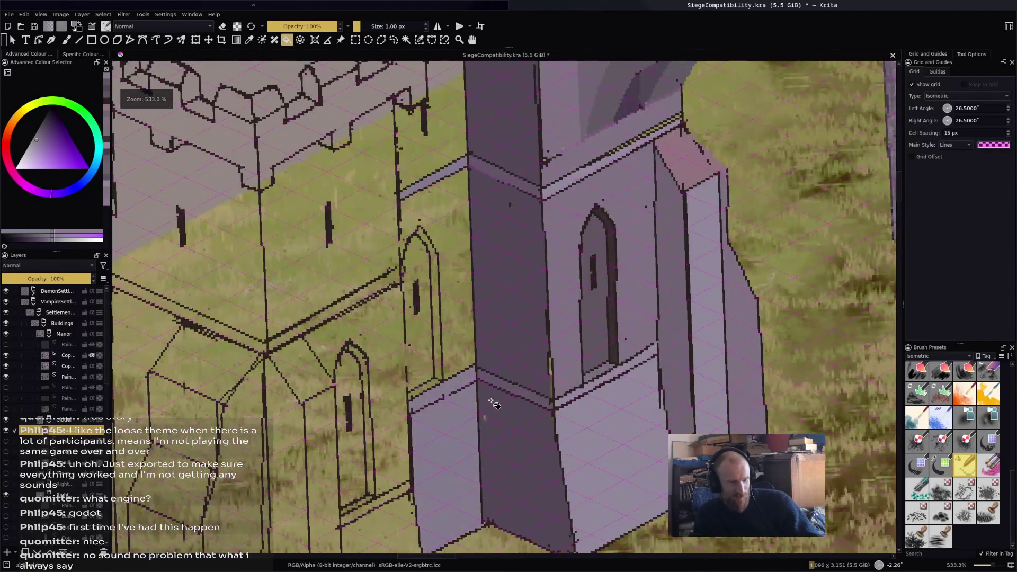
Fill the ledge strip purple, then the lower wall under the arch with a pinker purple.
scroll(480, 404, "up", 2)
key("b")
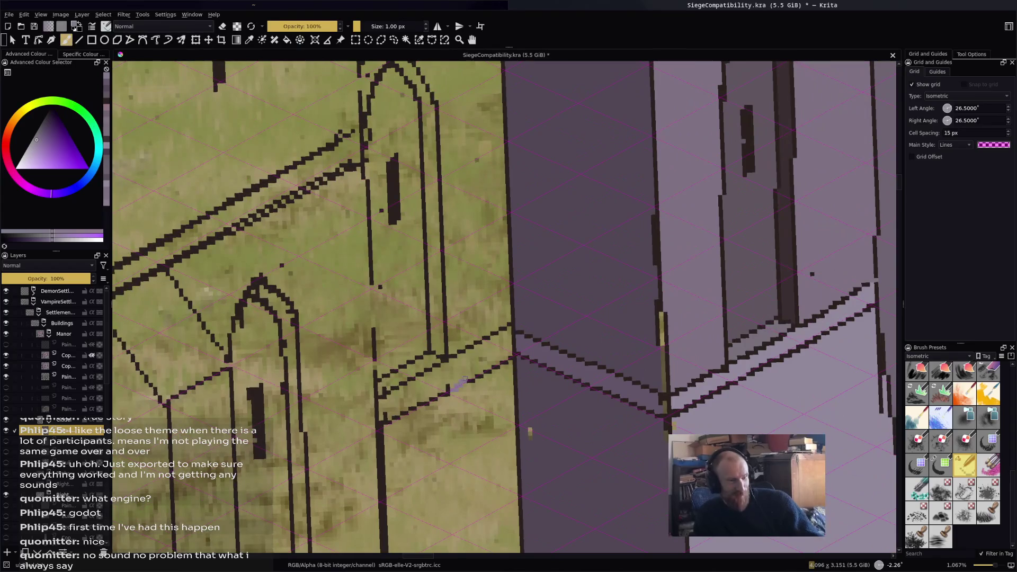
key("f")
left_click(478, 353)
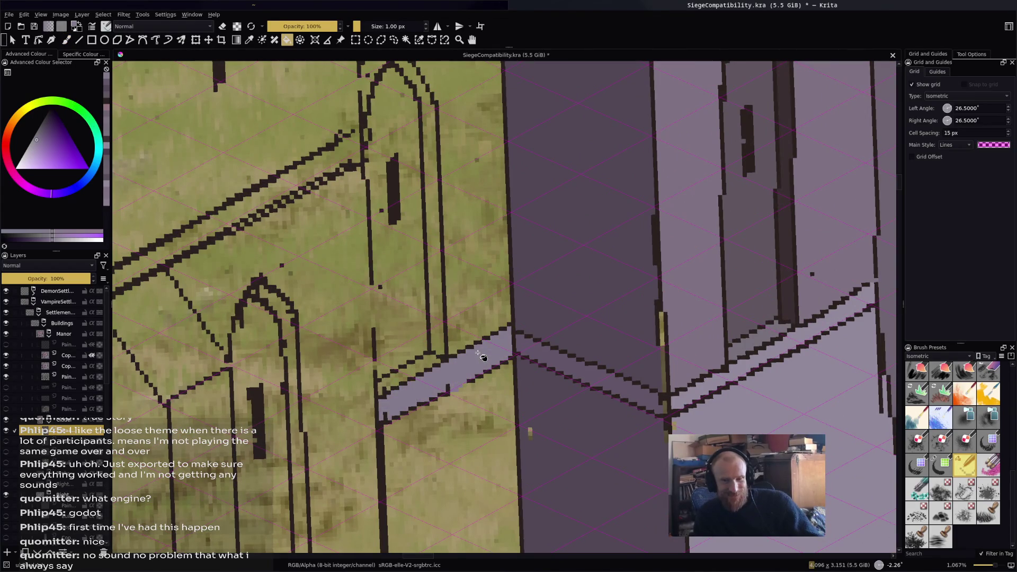
scroll(482, 356, "down", 3)
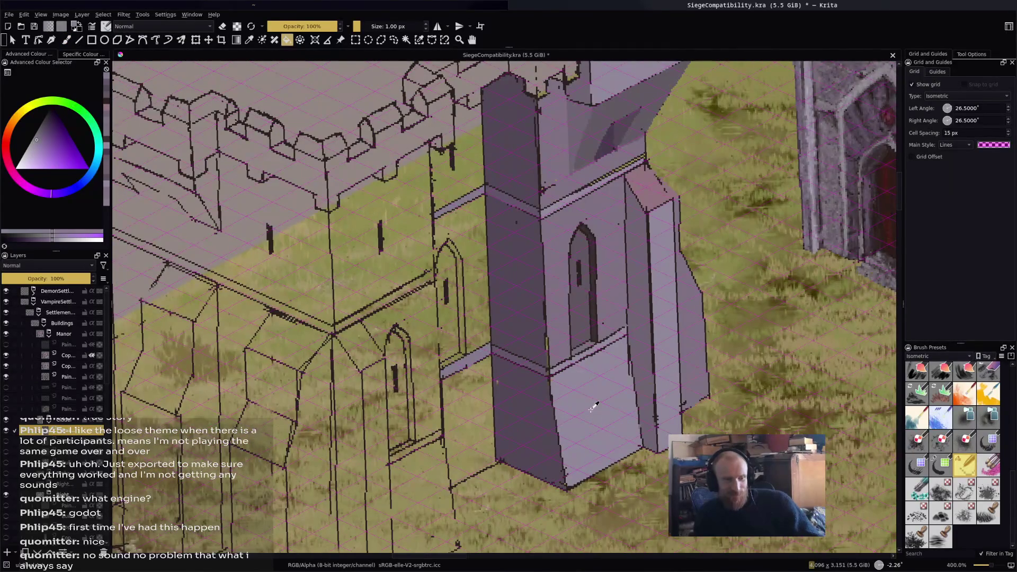
left_click(548, 312, "ctrl")
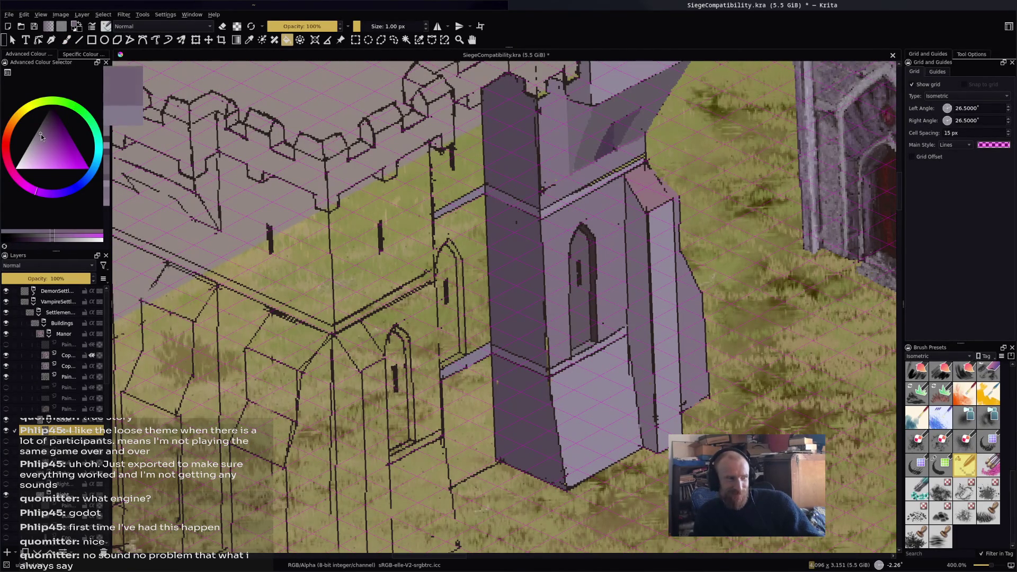
left_click(458, 379)
Fill the upper wall left of the tower purple, redoing the fill after an undo.
left_click(476, 333)
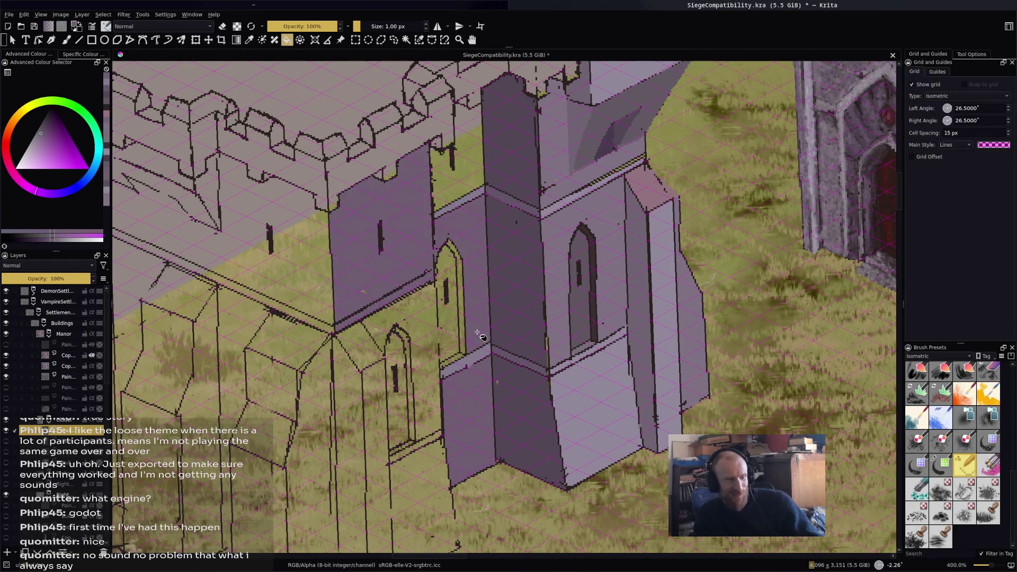
key("ctrl+z")
scroll(434, 249, "up", 2)
key("b")
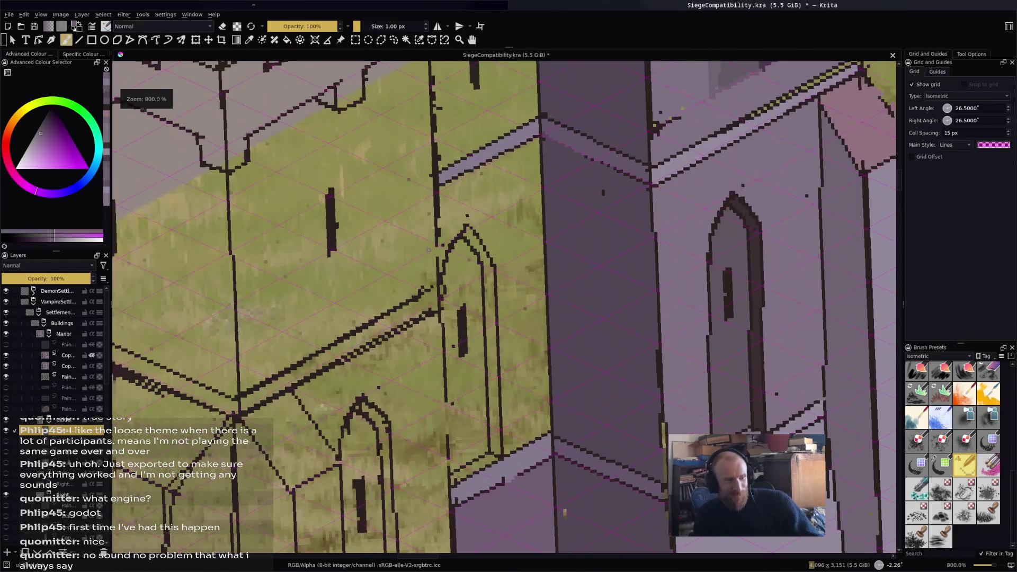
key("f")
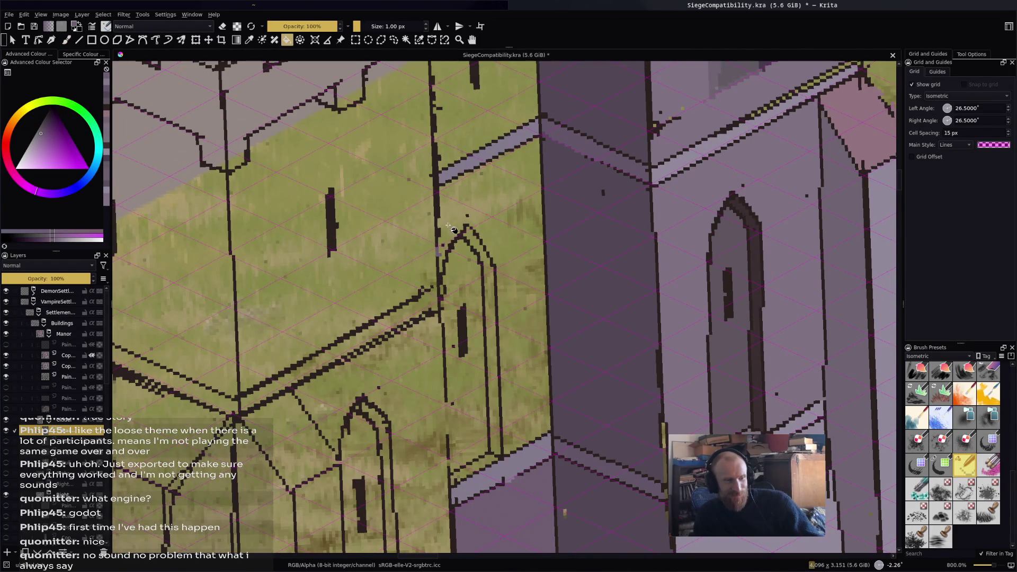
left_click(457, 230)
scroll(465, 219, "up", 3)
scroll(480, 185, "down", 5)
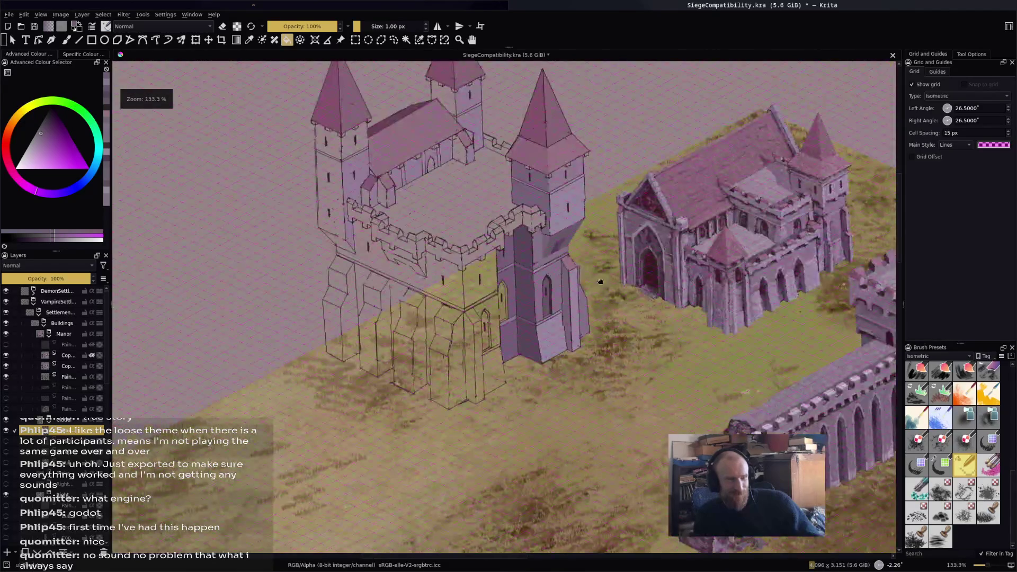
left_click_drag(600, 281, 599, 301)
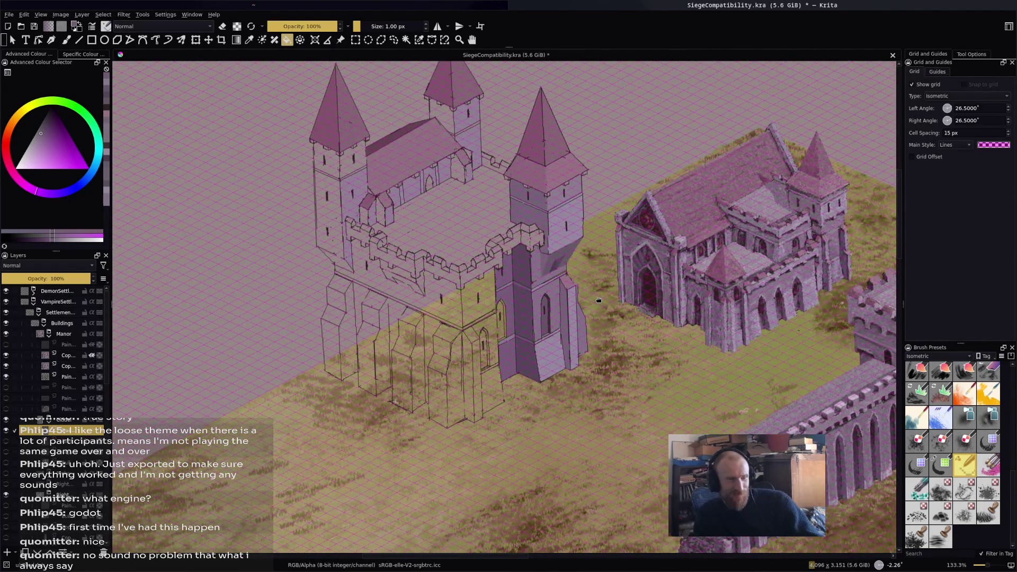
Choose a grey stone colour, undoing two stray grey fills on the wall face.
scroll(467, 291, "up", 2)
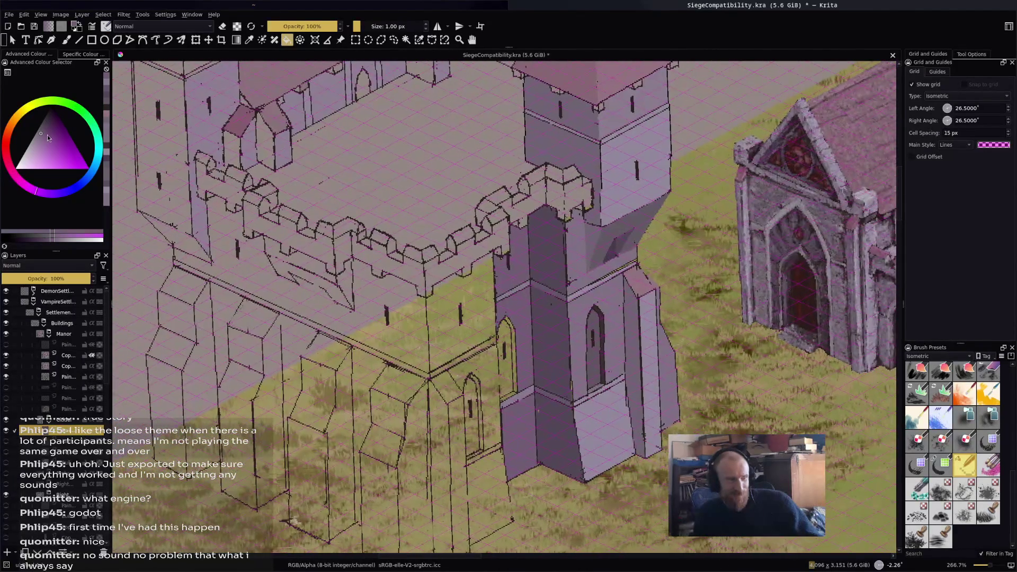
left_click(40, 132)
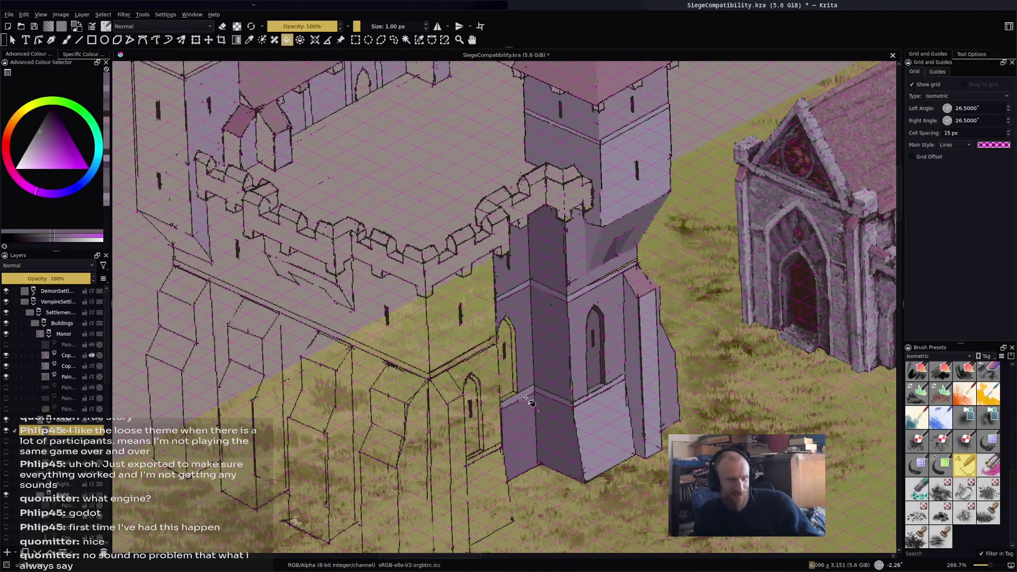
scroll(528, 341, "up", 3)
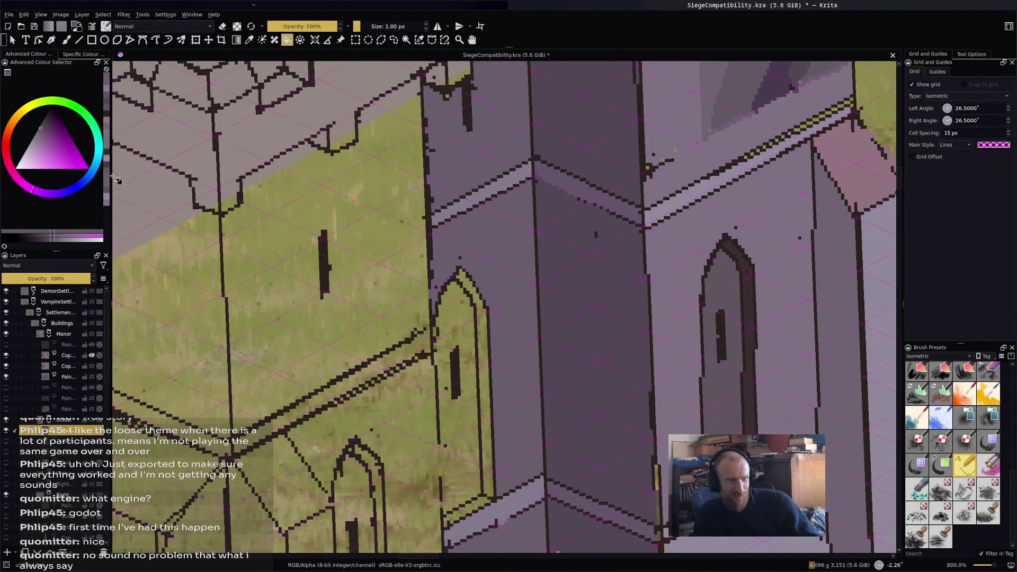
left_click(42, 125)
left_click(483, 444)
key("ctrl+z")
key("b")
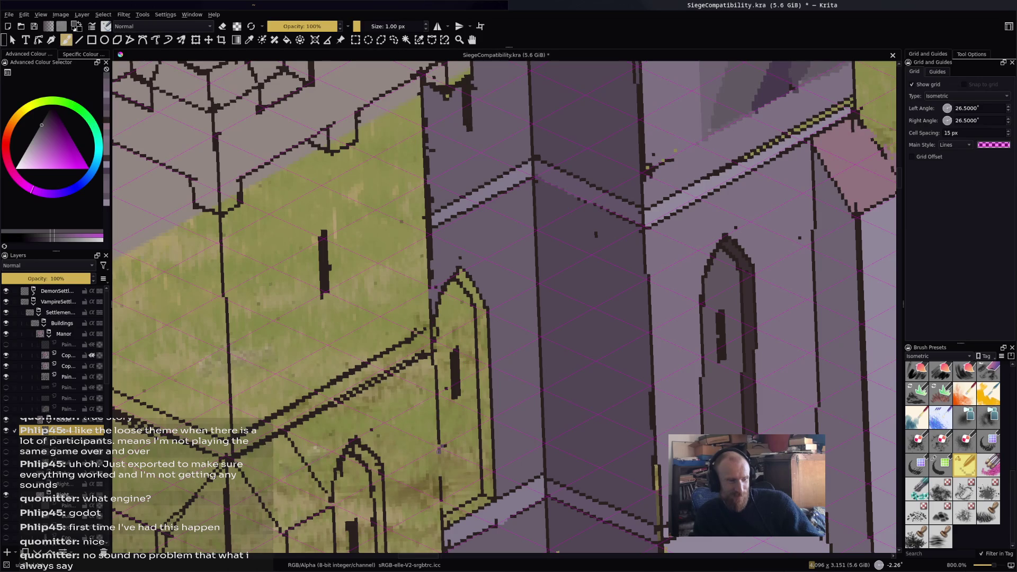
key("f")
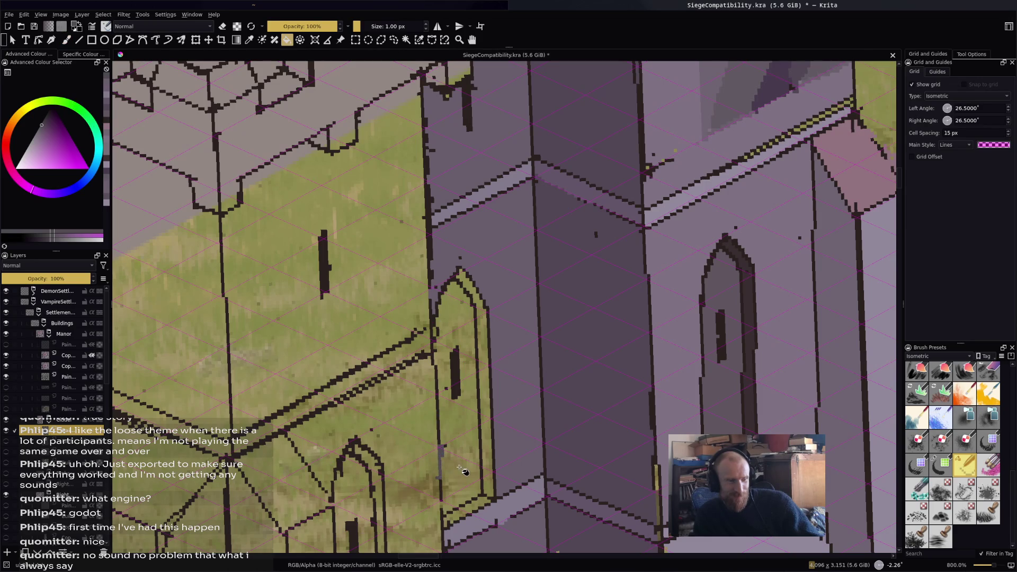
left_click(480, 469)
key("ctrl+z")
Fill the arched door interior dark grey and its frame strip greyish pink.
left_click_drag(464, 471, 446, 421)
key("b")
key("f")
left_click(426, 421)
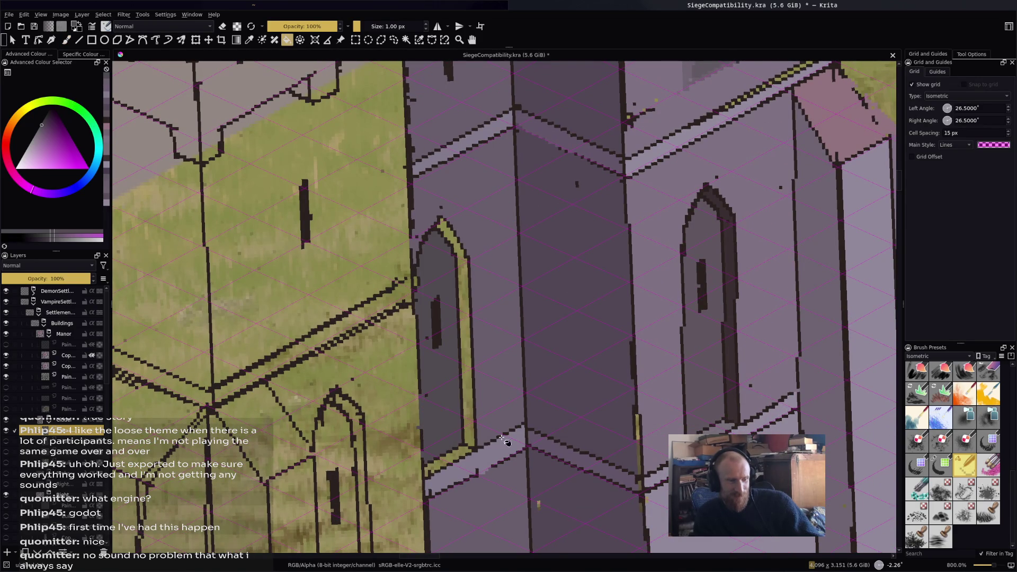
left_click(730, 352, "ctrl")
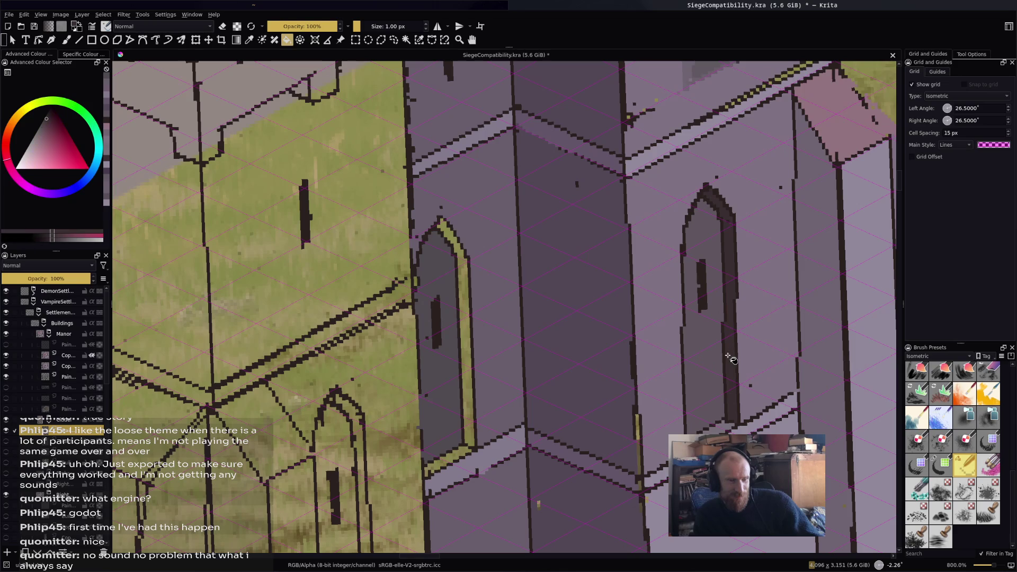
left_click(466, 375)
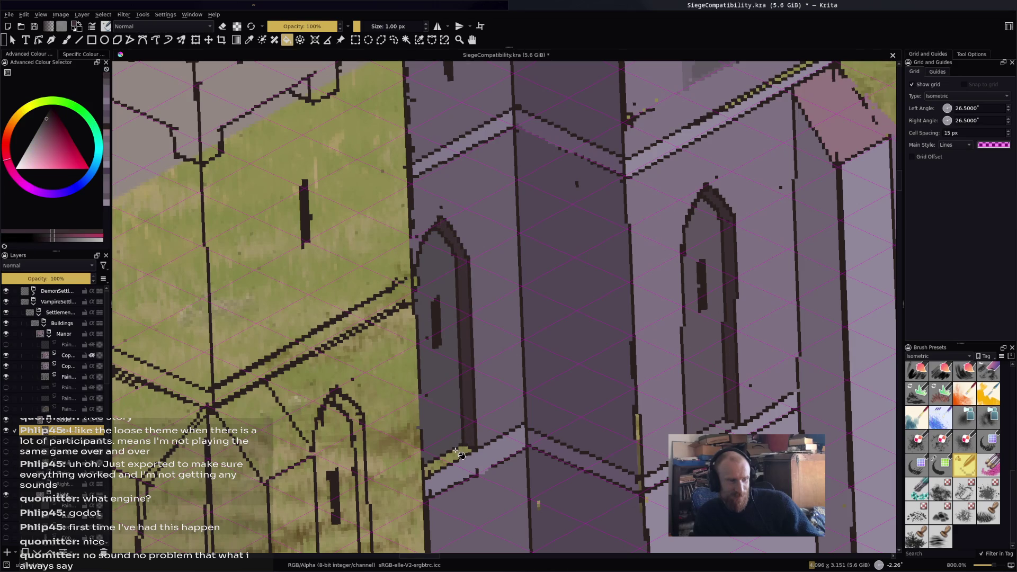
left_click(45, 125)
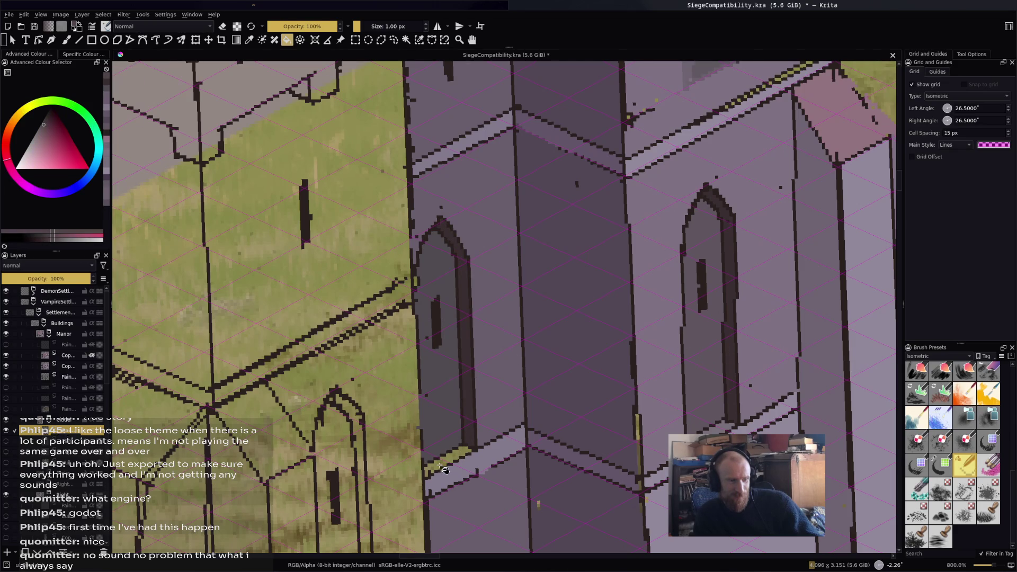
scroll(565, 435, "down", 3)
scroll(566, 435, "up", 3)
scroll(464, 334, "down", 3)
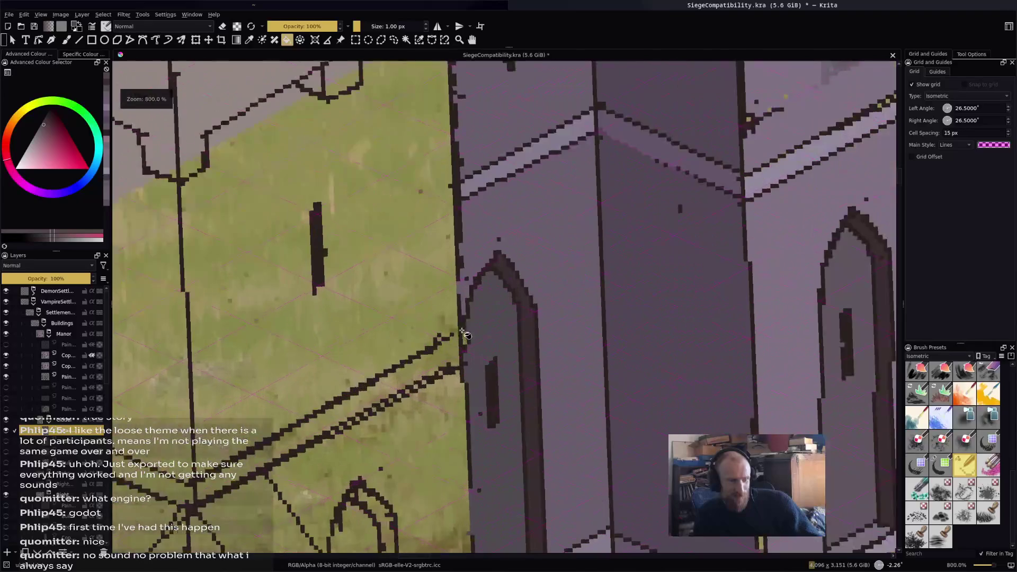
Return to the brush and zoom in and out to review the filled tower and walls.
key("b")
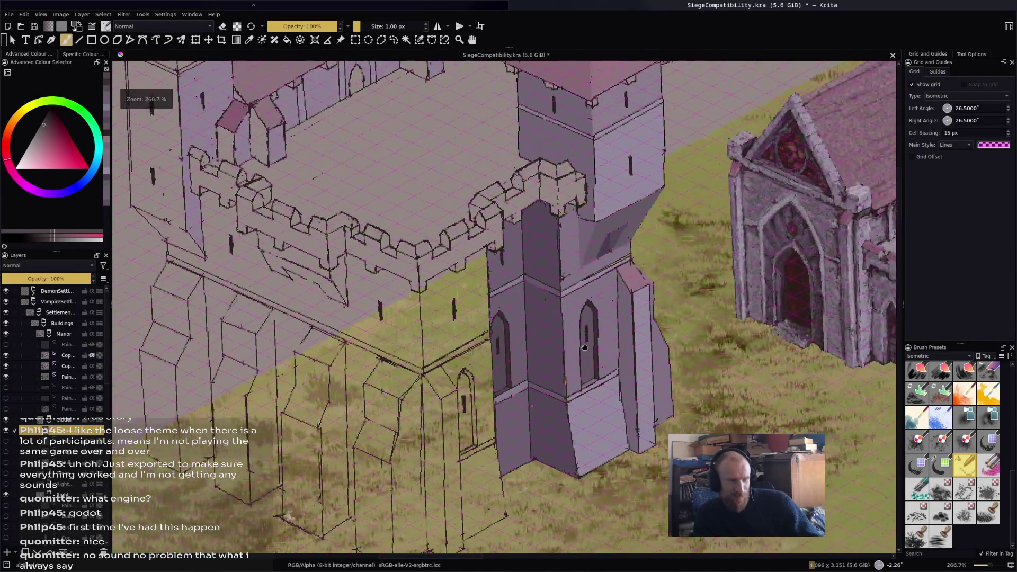
scroll(586, 346, "down", 4)
scroll(586, 339, "up", 4)
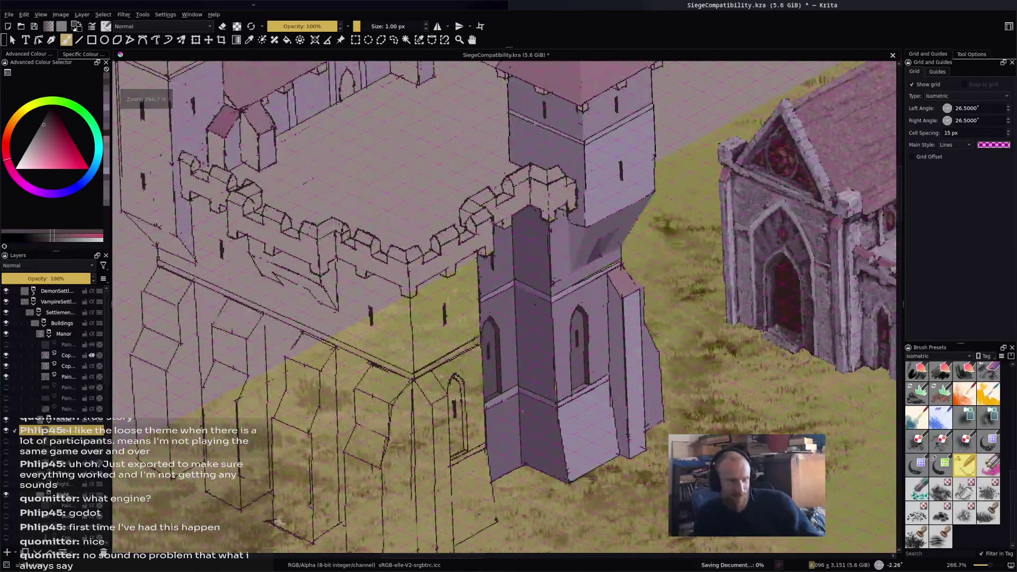
scroll(503, 307, "down", 2)
scroll(503, 307, "up", 2)
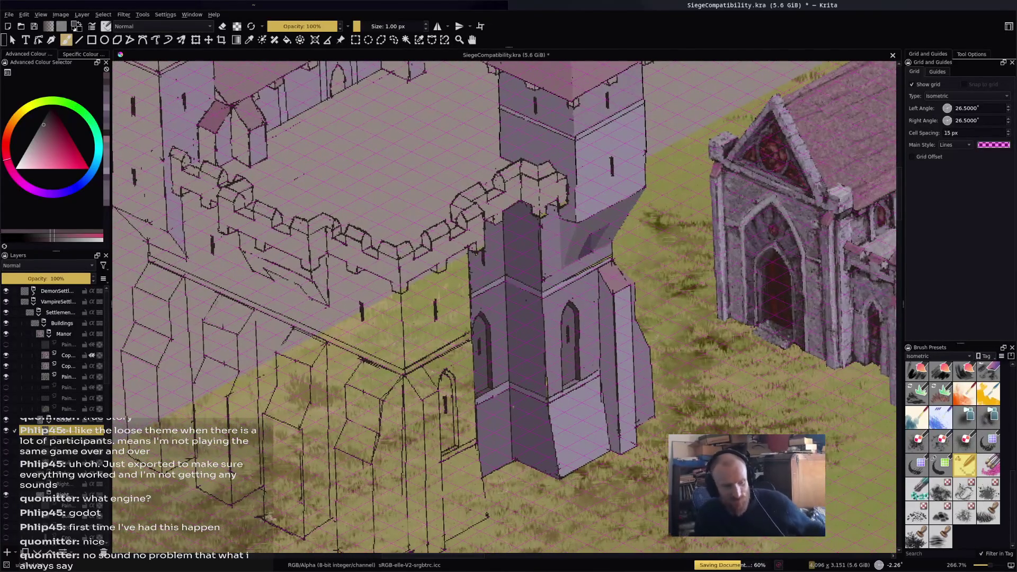
scroll(545, 440, "down", 3)
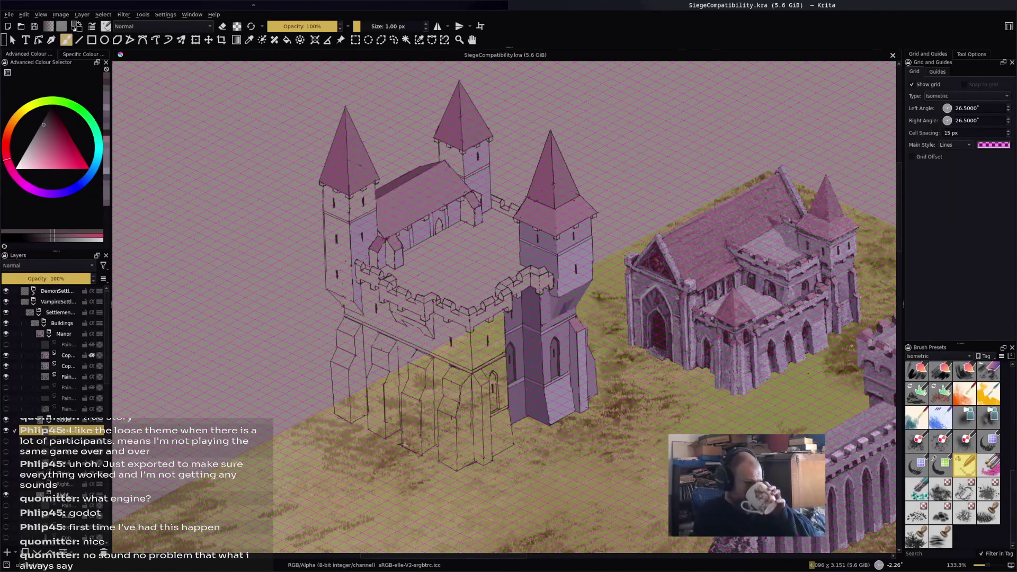
scroll(417, 290, "down", 2)
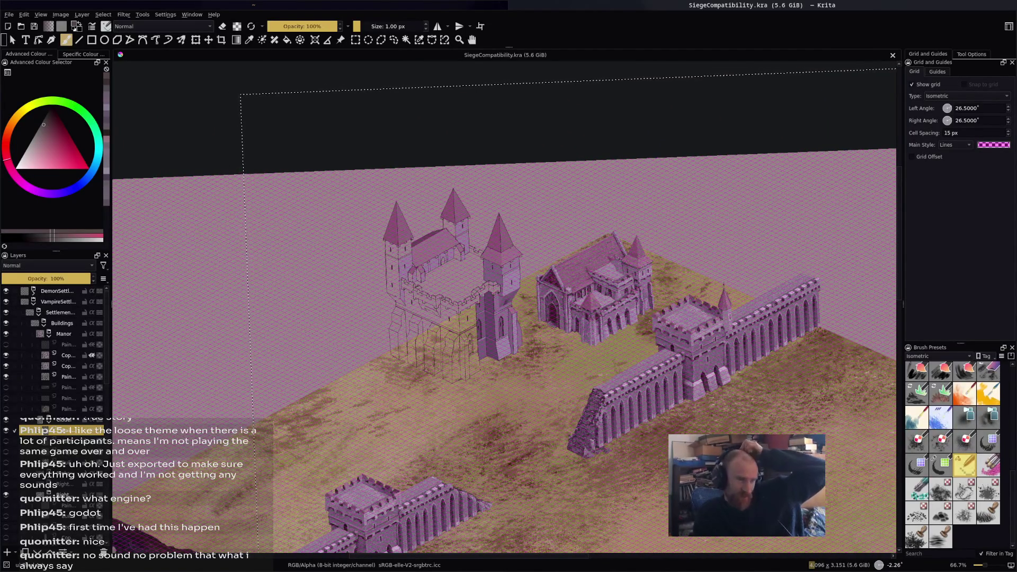
scroll(480, 371, "up", 4)
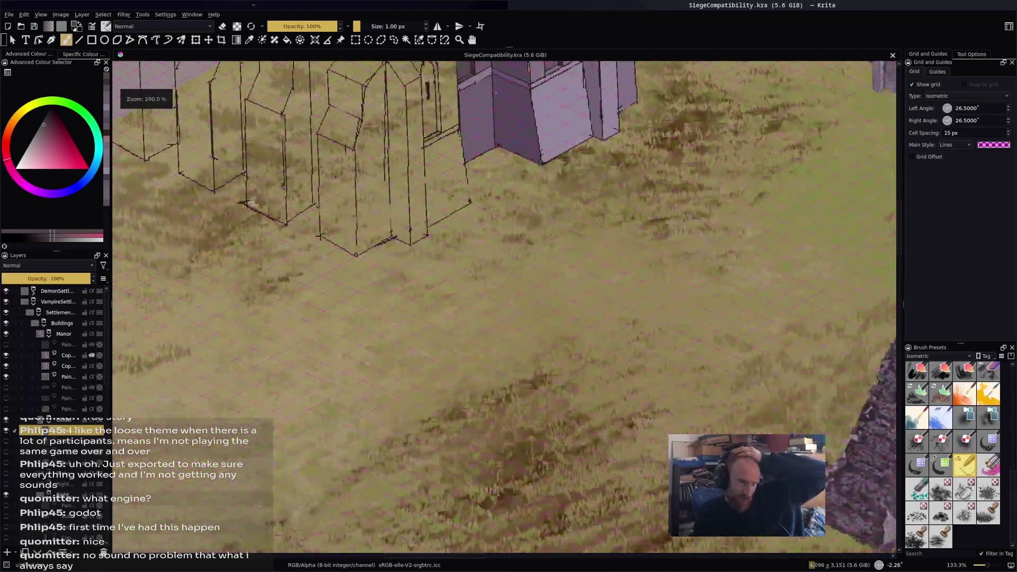
scroll(641, 174, "up", 3)
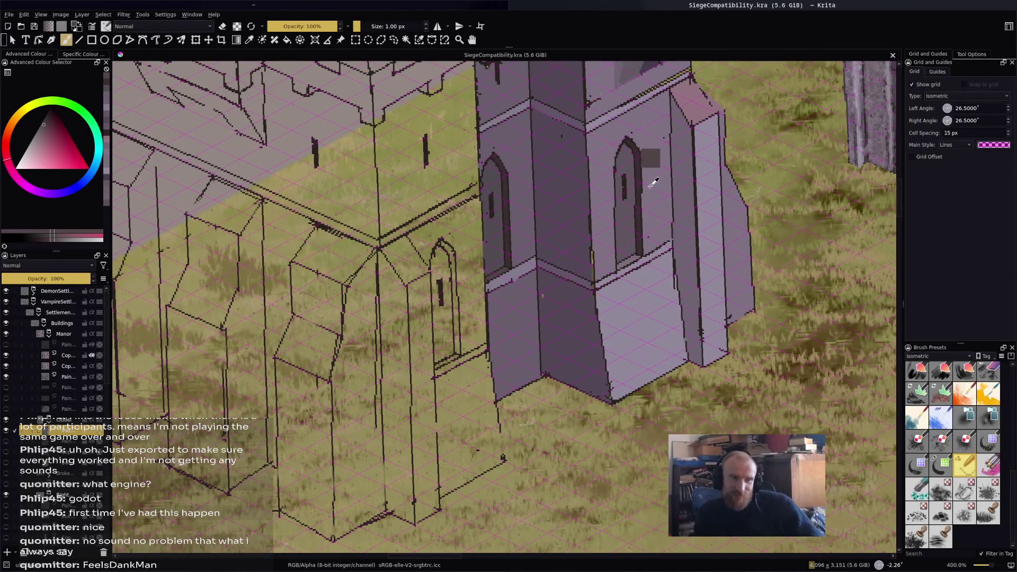
Sample the tower's purple and fill the wall section beside the tower, undoing a stray roof fill.
left_click(604, 152, "ctrl")
key("f")
left_click(465, 240)
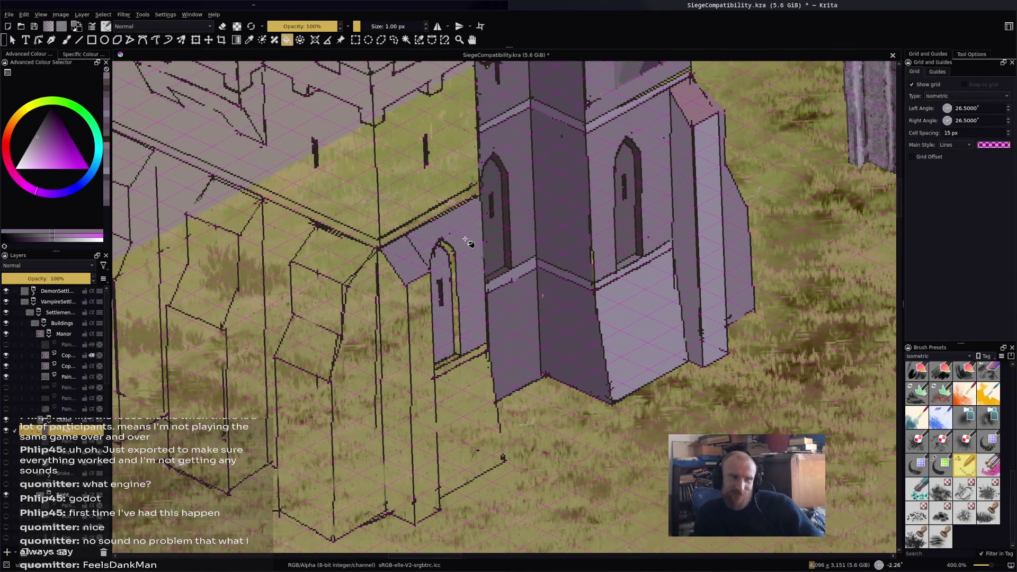
key("ctrl+z")
key("b")
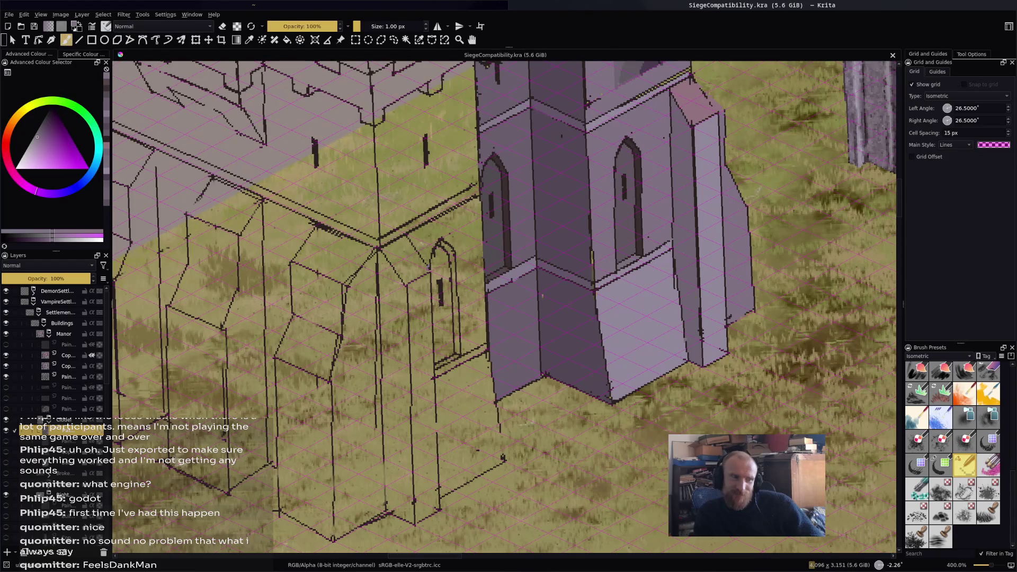
key("f")
left_click(441, 264)
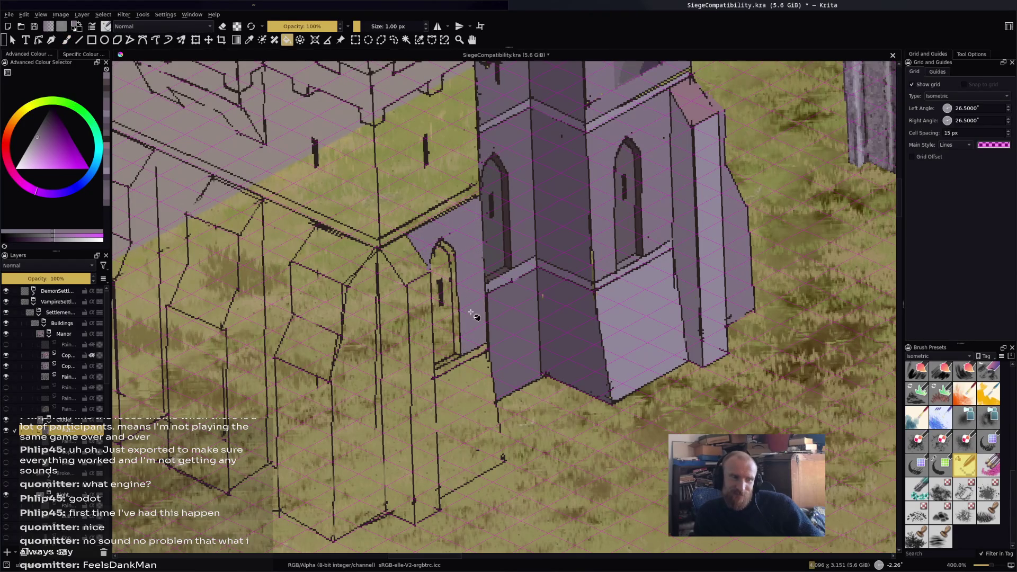
Fill the outlined door panel with the tower purple, undoing an accidental grass fill.
left_click(633, 318, "ctrl")
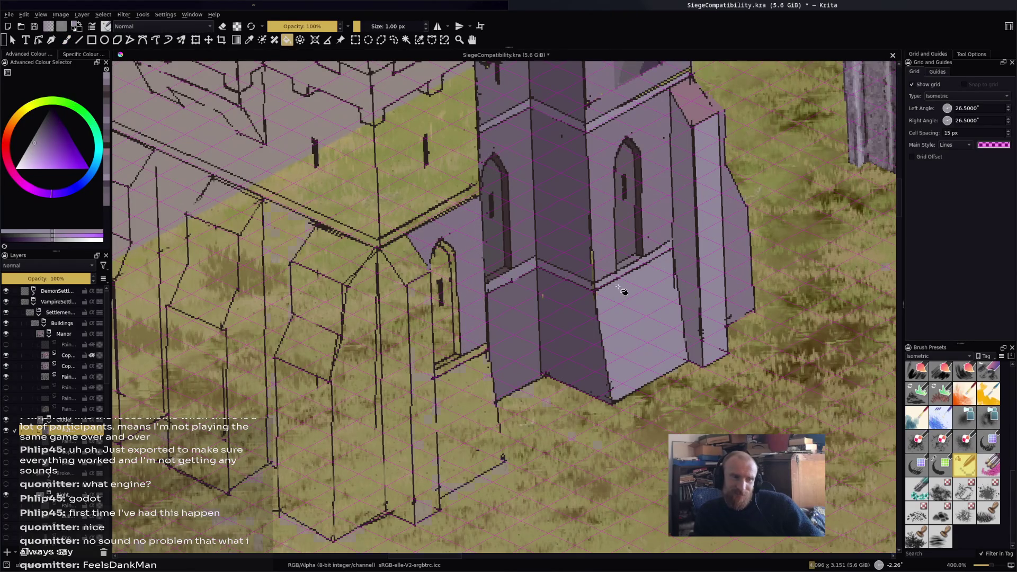
key("b")
key("f")
left_click(499, 443)
key("ctrl+z")
scroll(502, 466, "up", 1)
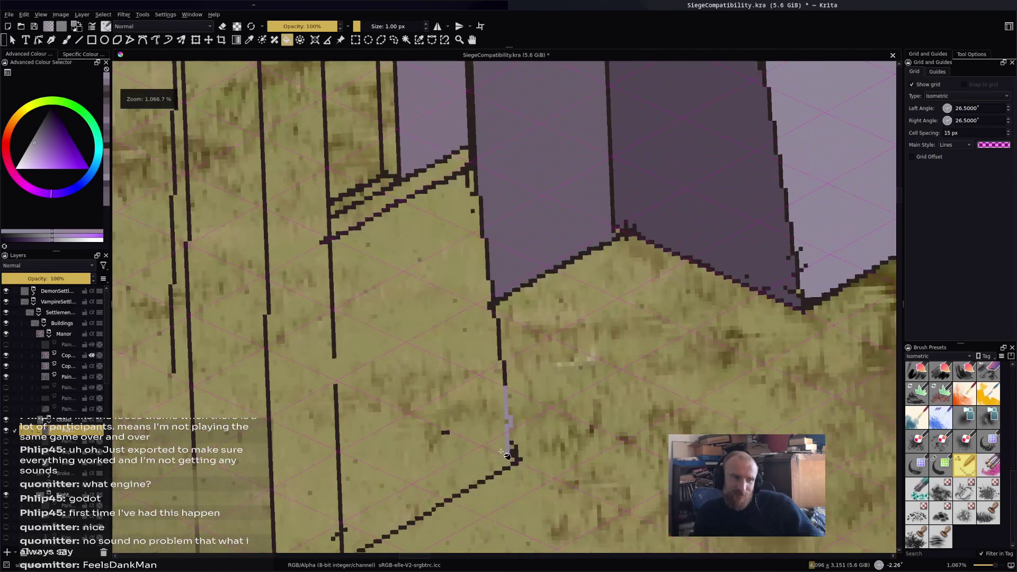
key("b")
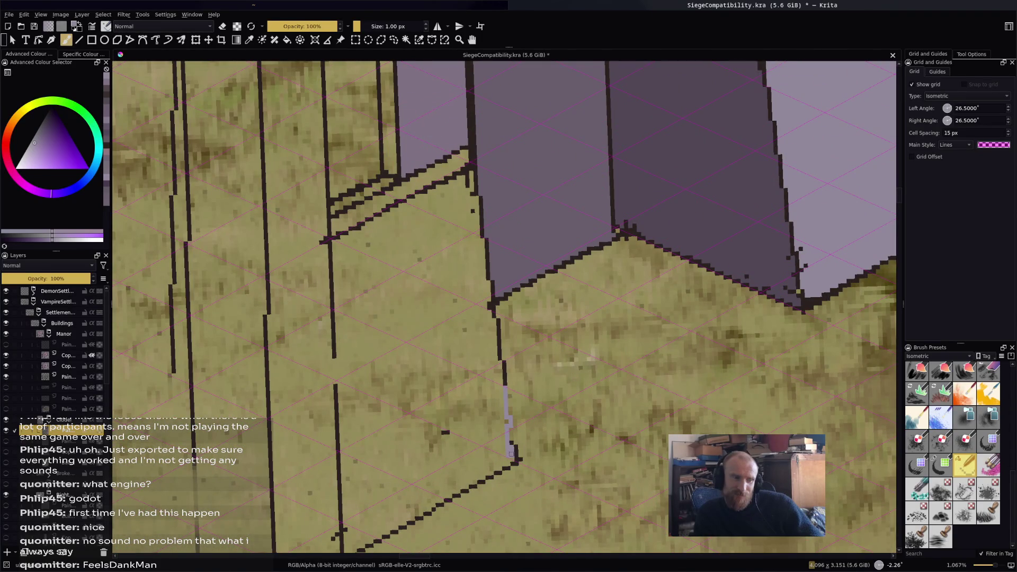
left_click_drag(511, 454, 523, 403)
key("f")
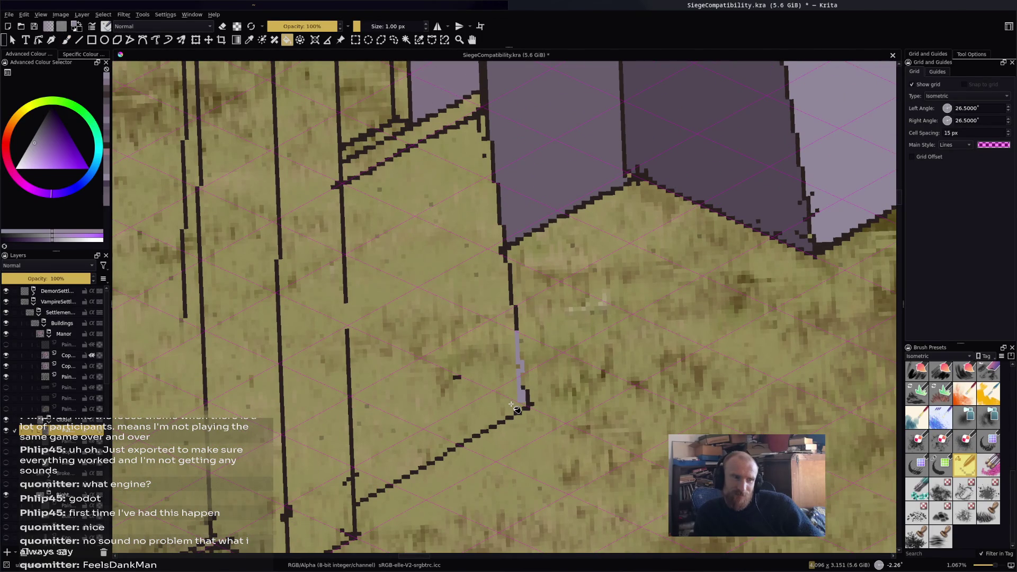
key("b")
key("f")
left_click(381, 324)
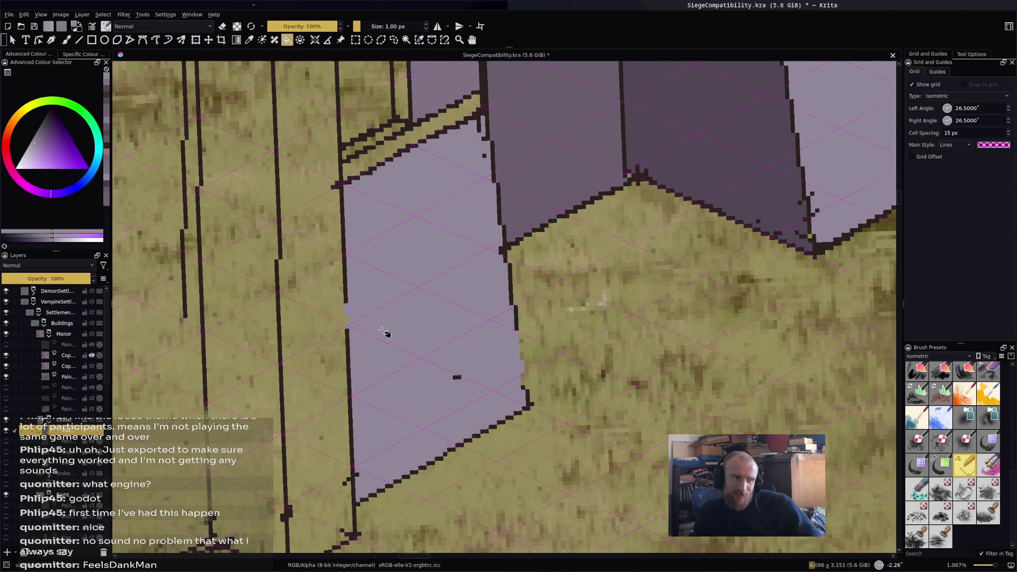
scroll(453, 361, "down", 5)
scroll(453, 361, "up", 3)
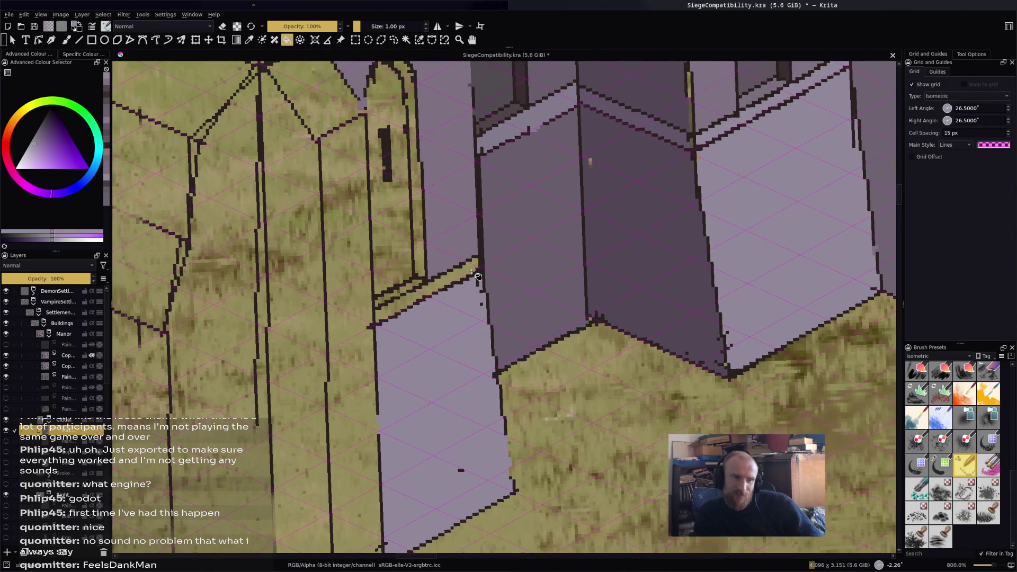
Sample the wall's light lavender and fill only the door interior with it.
left_click_drag(650, 218, 637, 267)
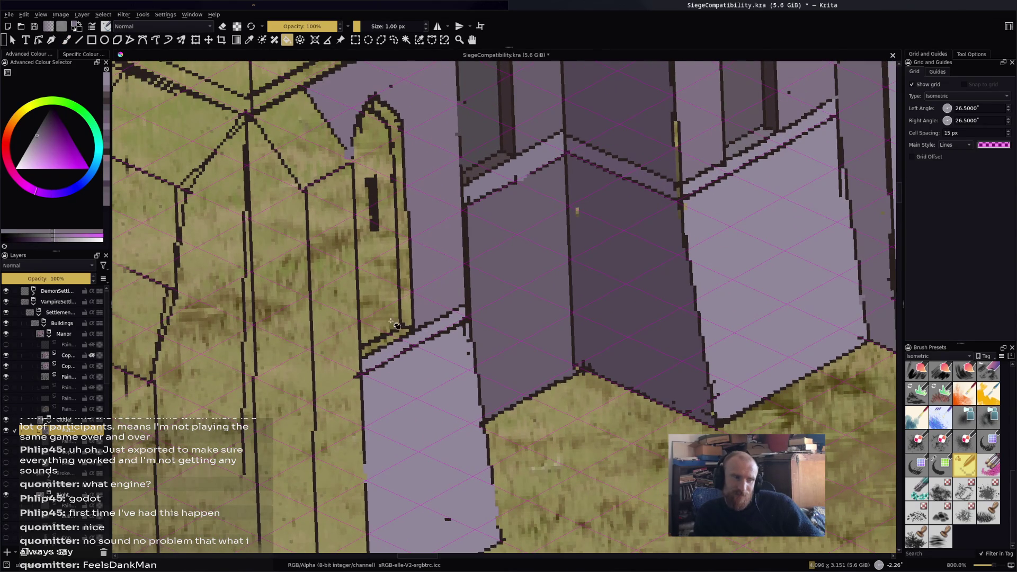
scroll(634, 243, "up", 1)
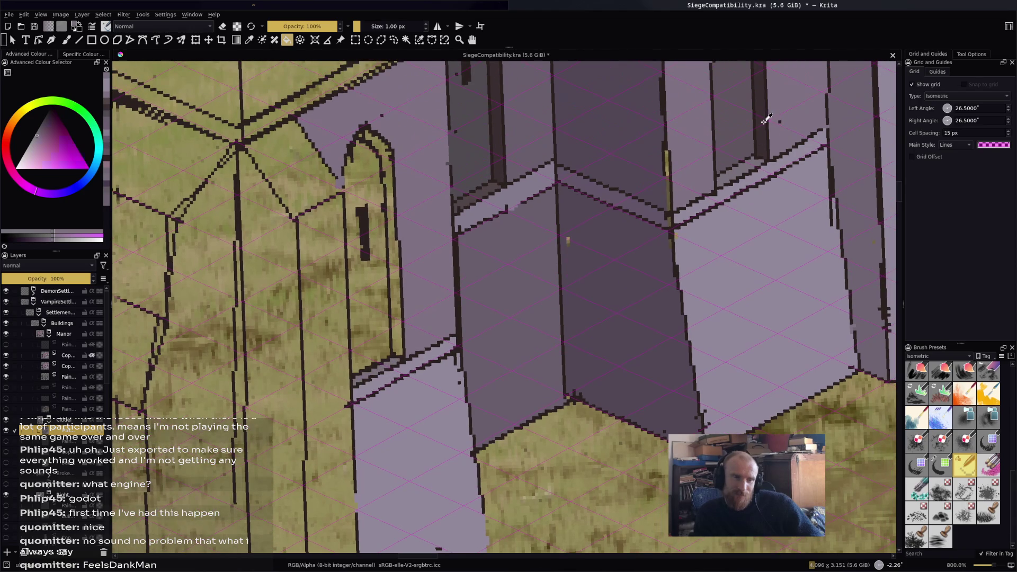
left_click(767, 119, "ctrl")
left_click_drag(722, 86, 699, 230)
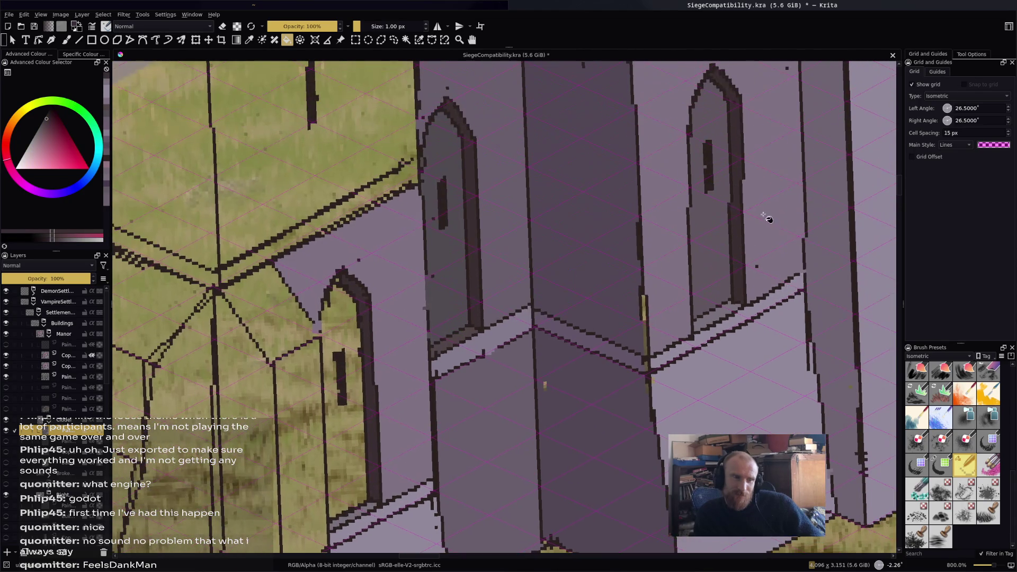
left_click(699, 230, "ctrl")
left_click(346, 445)
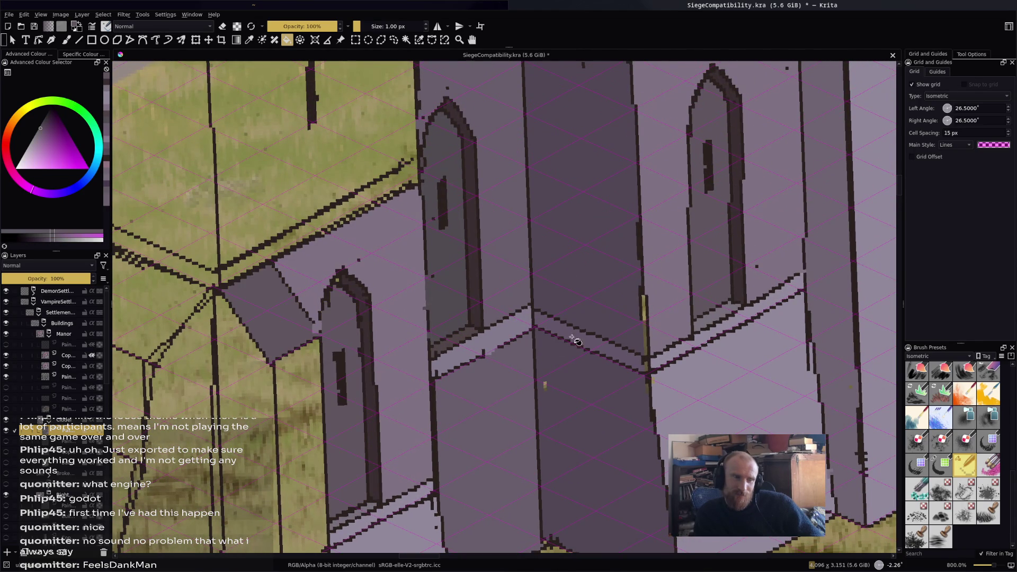
key("b")
key("ctrl+z")
key("f")
left_click(347, 371)
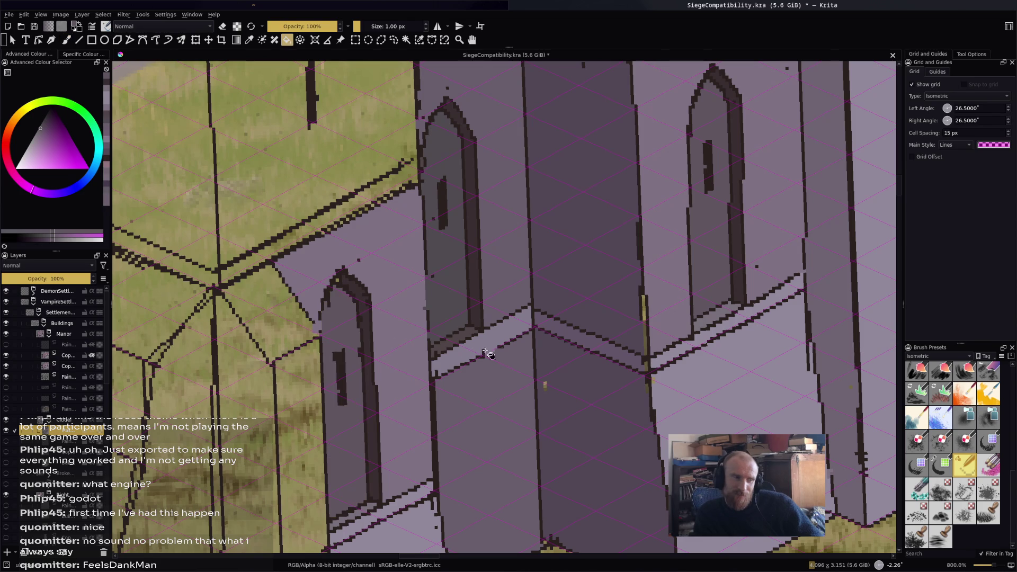
Sample a lighter lavender from the wall as the new paint colour.
left_click(655, 307, "ctrl")
key("b")
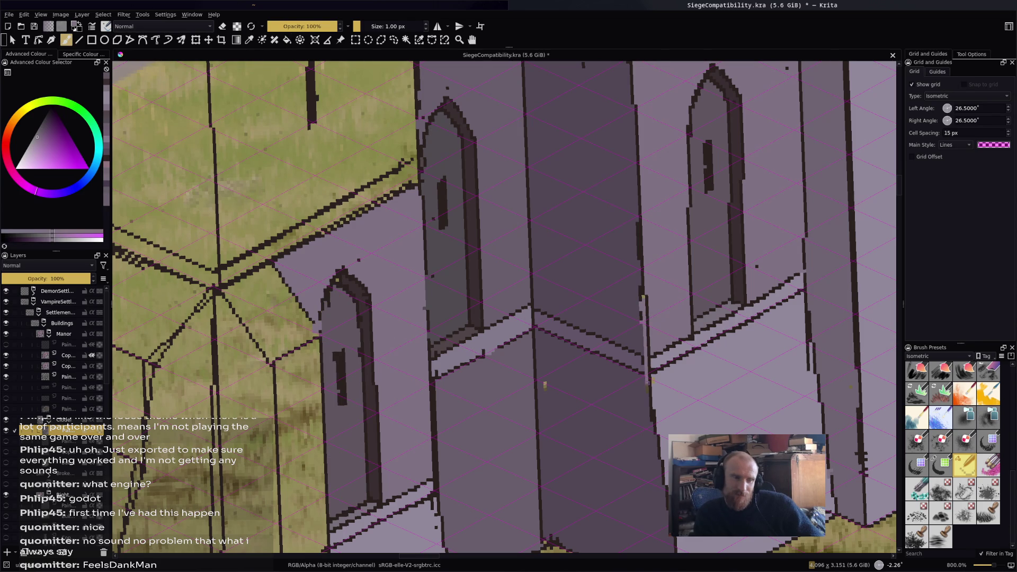
left_click(545, 385, "ctrl")
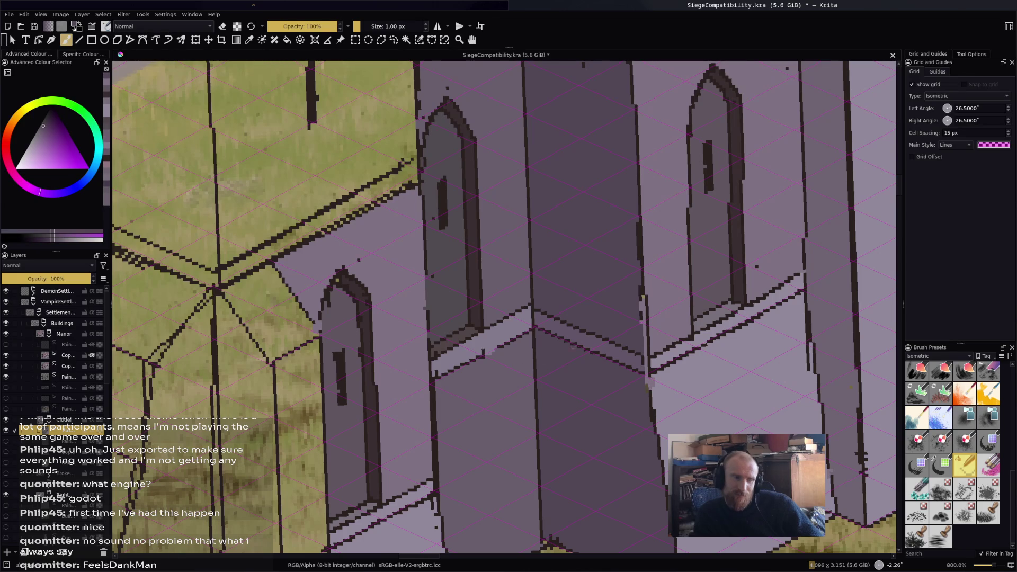
scroll(543, 388, "down", 2)
scroll(514, 315, "up", 2)
scroll(511, 316, "down", 1)
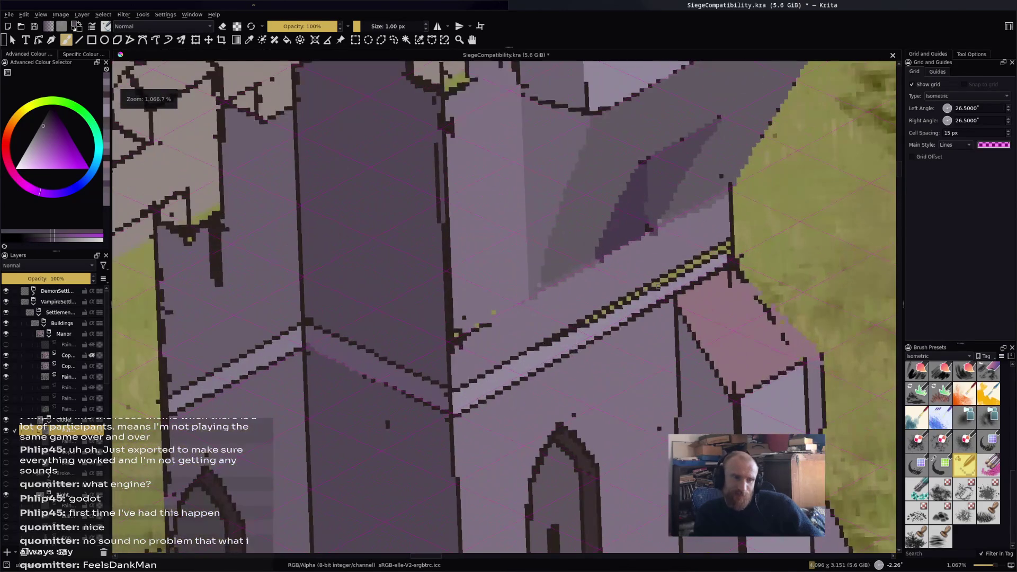
Fill the green strip along the wall top purple, undoing stray wall-face fills.
scroll(621, 221, "down", 1)
mouse_move(621, 221)
left_mouse_down()
mouse_move(657, 169)
mouse_move(667, 229)
left_mouse_up()
key("f")
left_click(482, 268)
left_click_drag(481, 268, 558, 180)
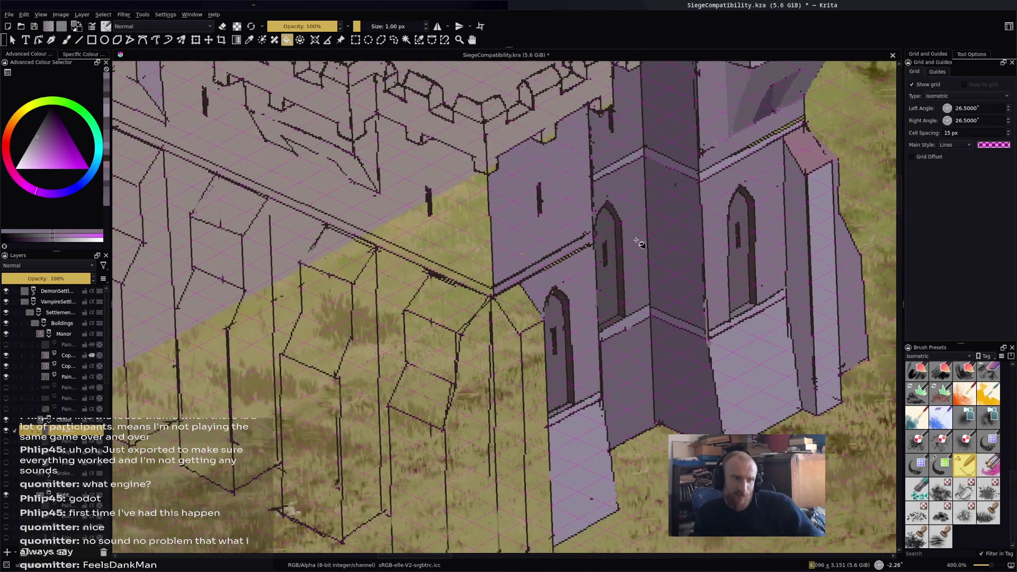
key("ctrl+z")
key("b")
scroll(516, 276, "up", 2)
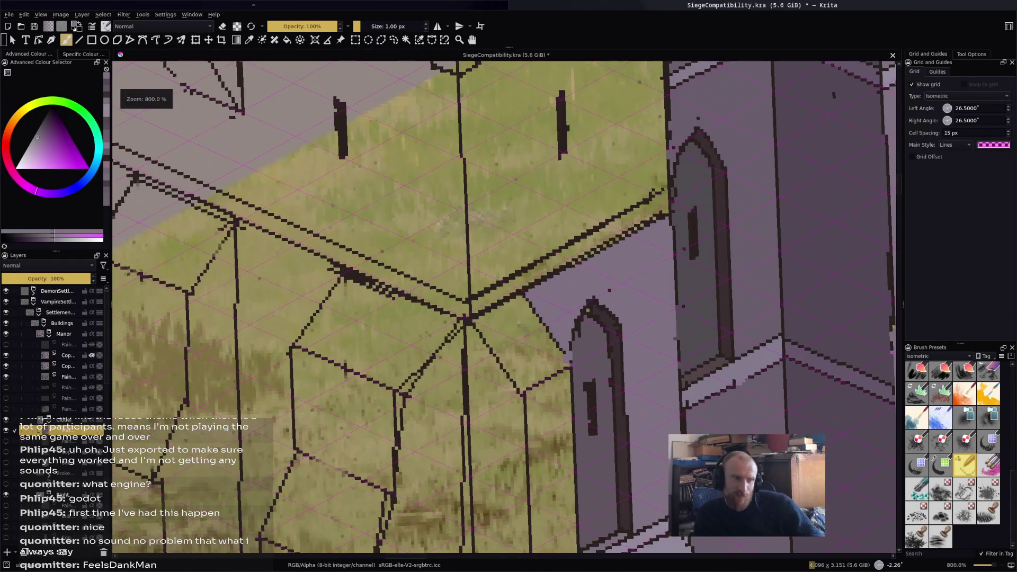
key("f")
left_click(582, 247)
scroll(532, 342, "down", 2)
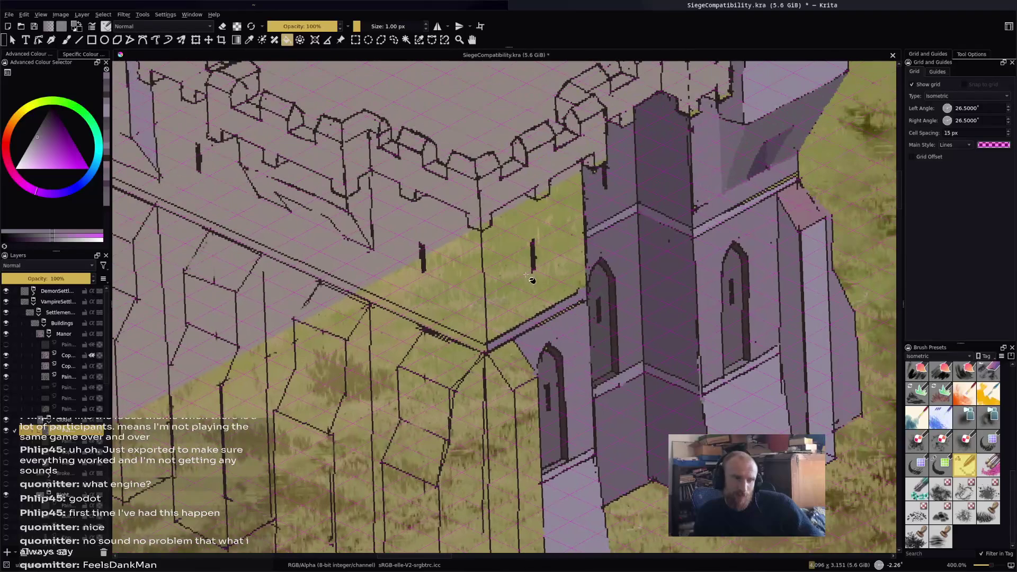
left_click(537, 285)
key("ctrl+z")
key("ctrl+z")
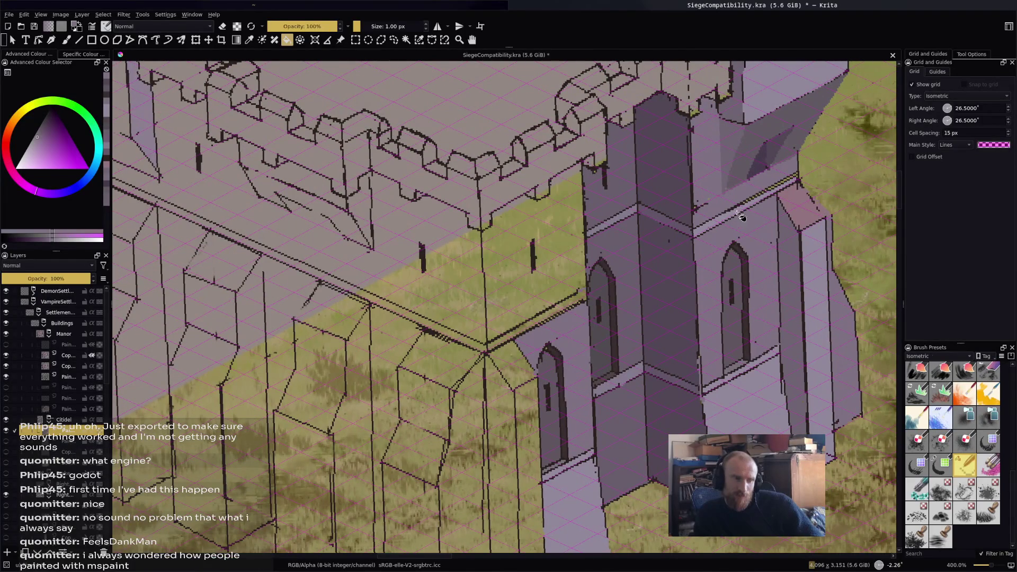
Sample the tower's saturated purple and flood the wall face beside the tower with it.
left_click(661, 252, "ctrl")
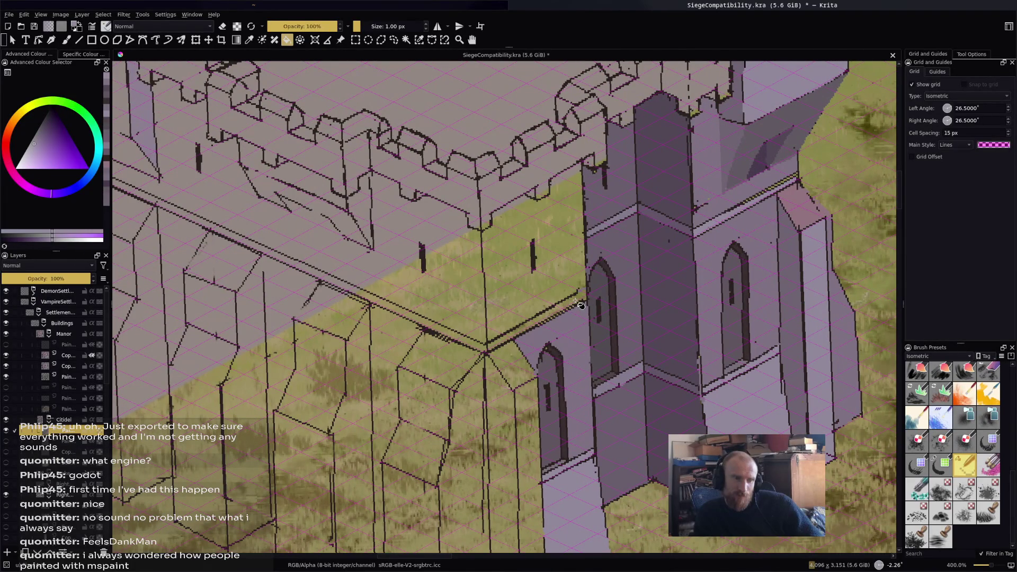
left_click(704, 200, "ctrl")
left_click(534, 288)
mouse_move(575, 284)
left_mouse_down()
mouse_move(528, 327)
mouse_move(572, 384)
mouse_move(597, 315)
mouse_move(607, 125)
left_mouse_up()
scroll(635, 268, "up", 1)
scroll(636, 270, "down", 2)
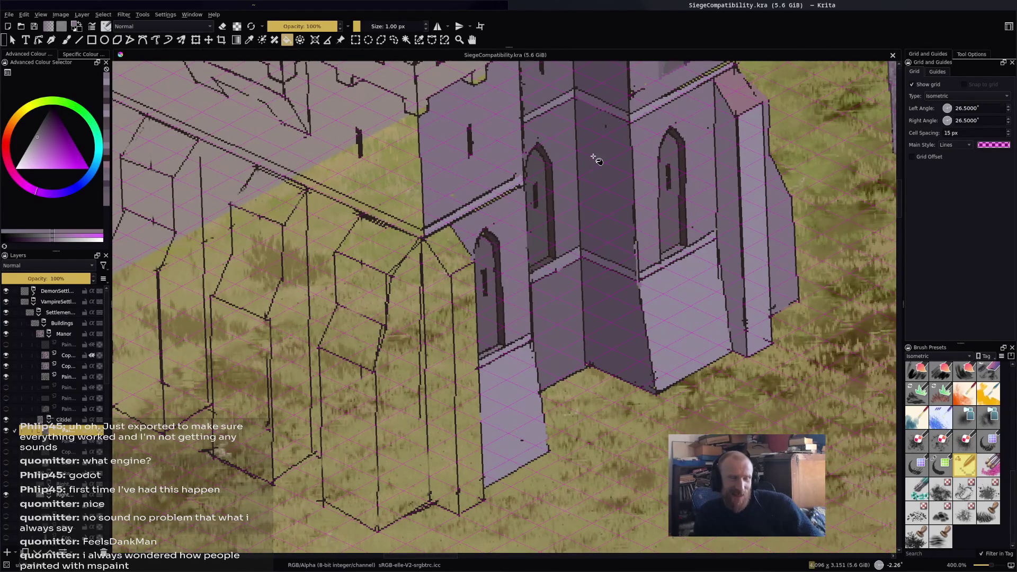
scroll(597, 161, "up", 2)
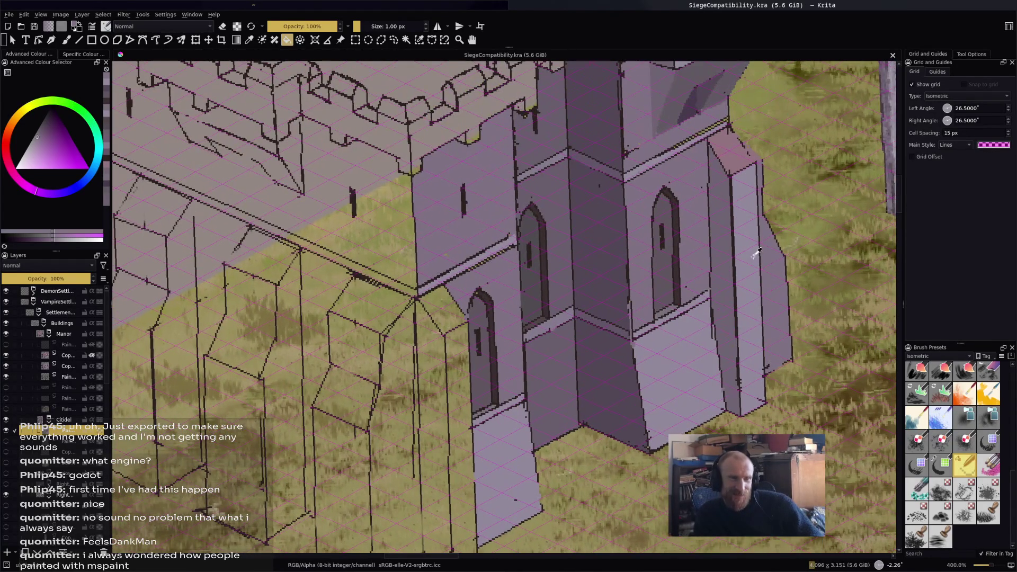
scroll(688, 259, "down", 3)
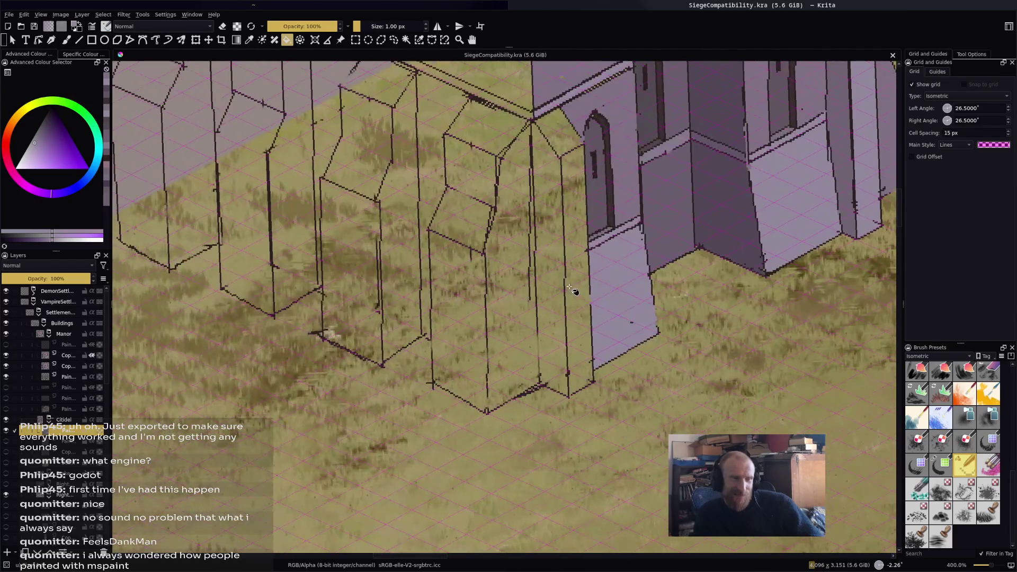
scroll(588, 379, "up", 2)
Take the pink from a tower top as the new paint colour.
key("b")
key("f")
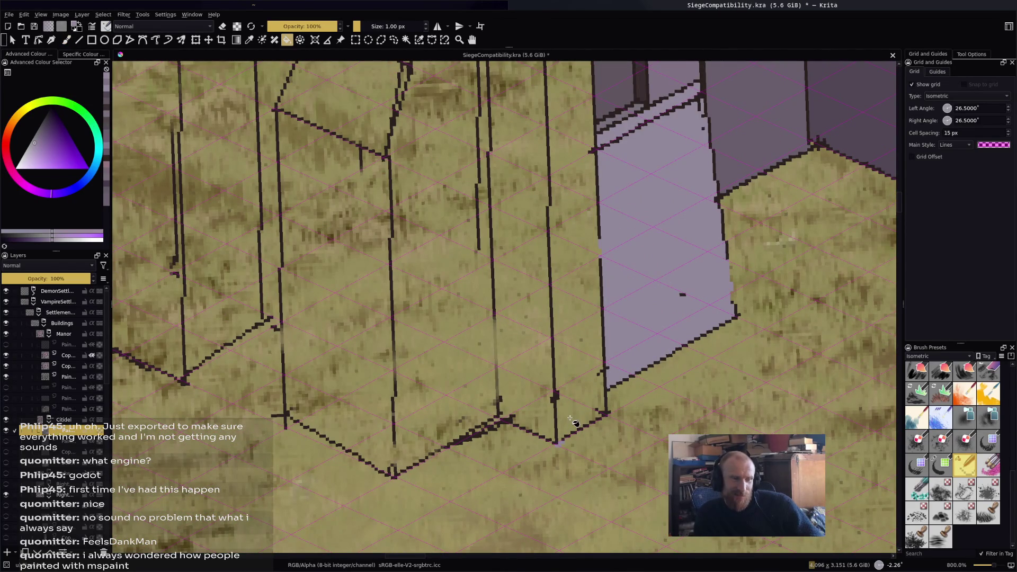
scroll(599, 382, "down", 2)
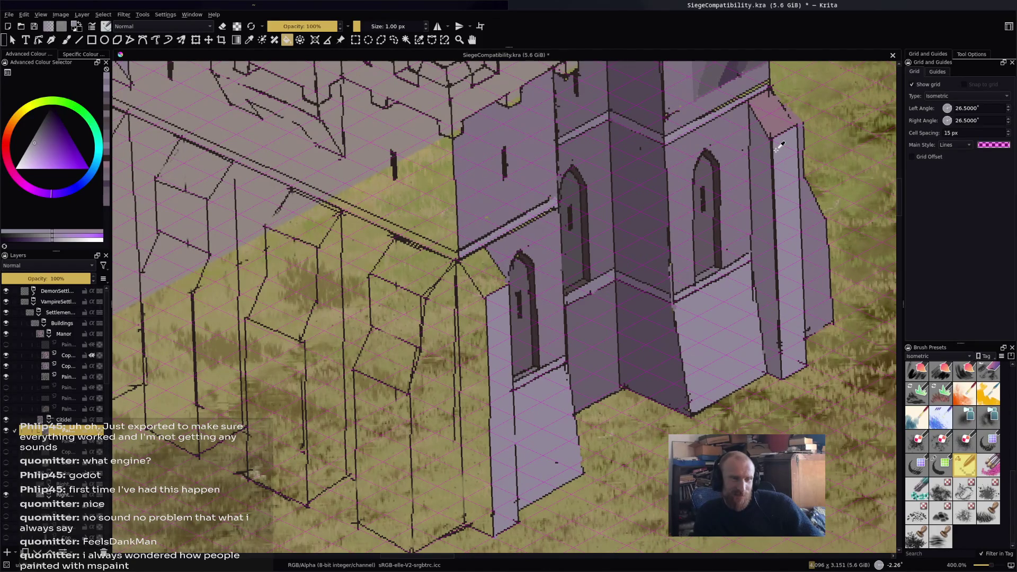
left_click(777, 136, "ctrl")
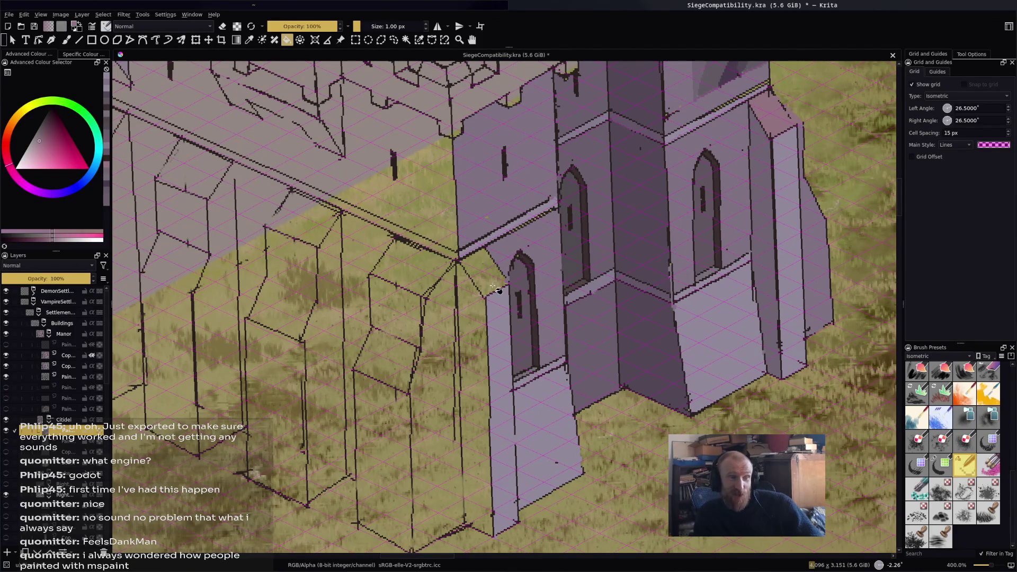
scroll(643, 364, "down", 4)
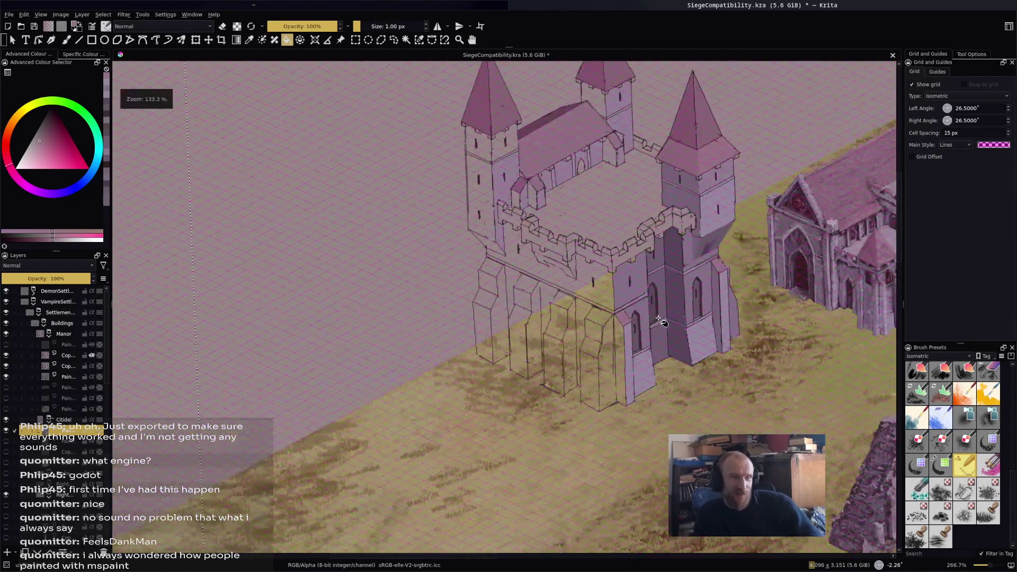
Sample the lavender stone colour from the castle wall.
scroll(643, 365, "up", 2)
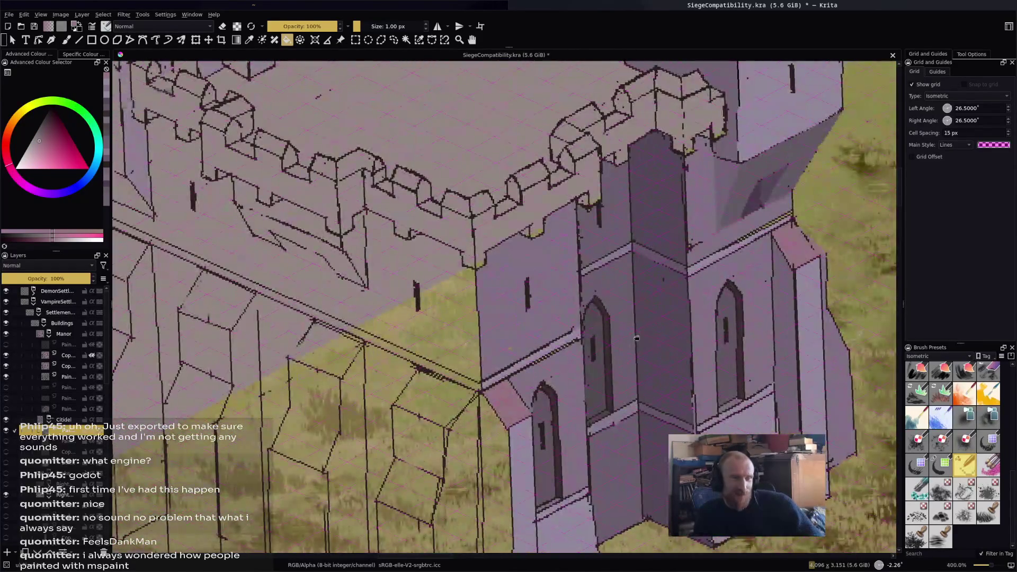
scroll(651, 323, "up", 1)
left_click(662, 226, "ctrl")
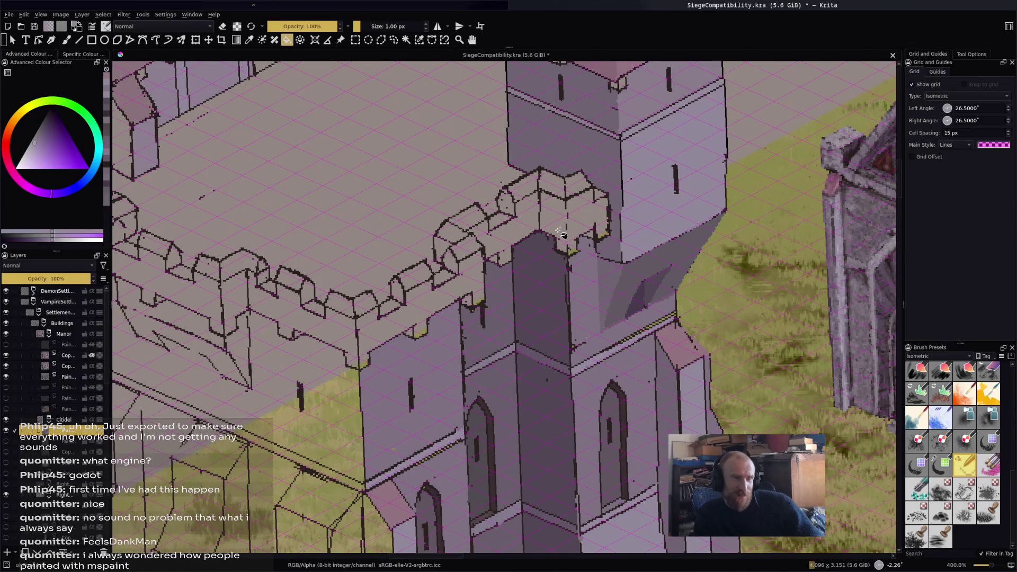
scroll(578, 239, "up", 2)
Toggle between Brush and Fill tools while moving along the battlement wall beside the gate tower.
key("b")
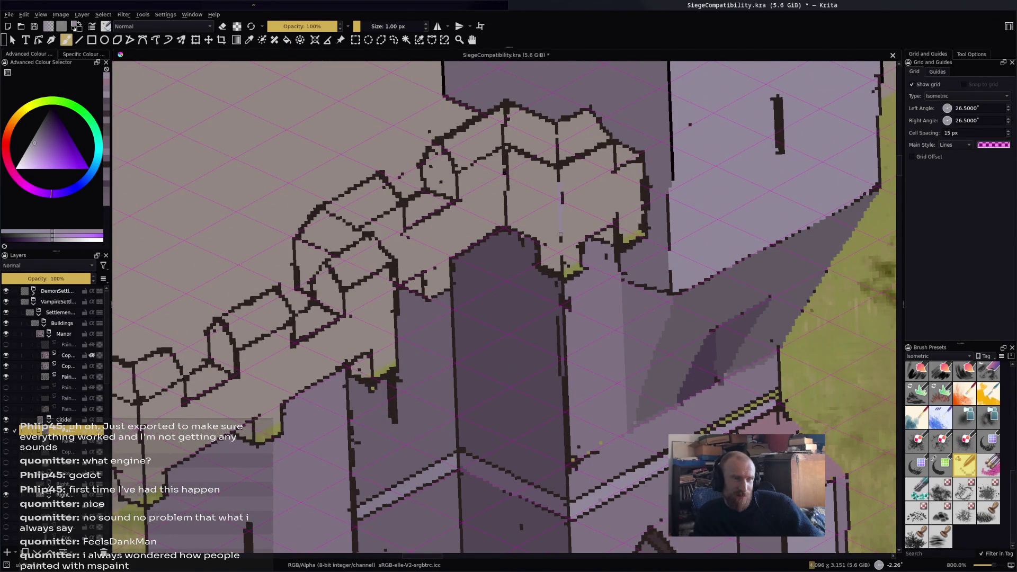
key("f")
scroll(529, 257, "up", 2)
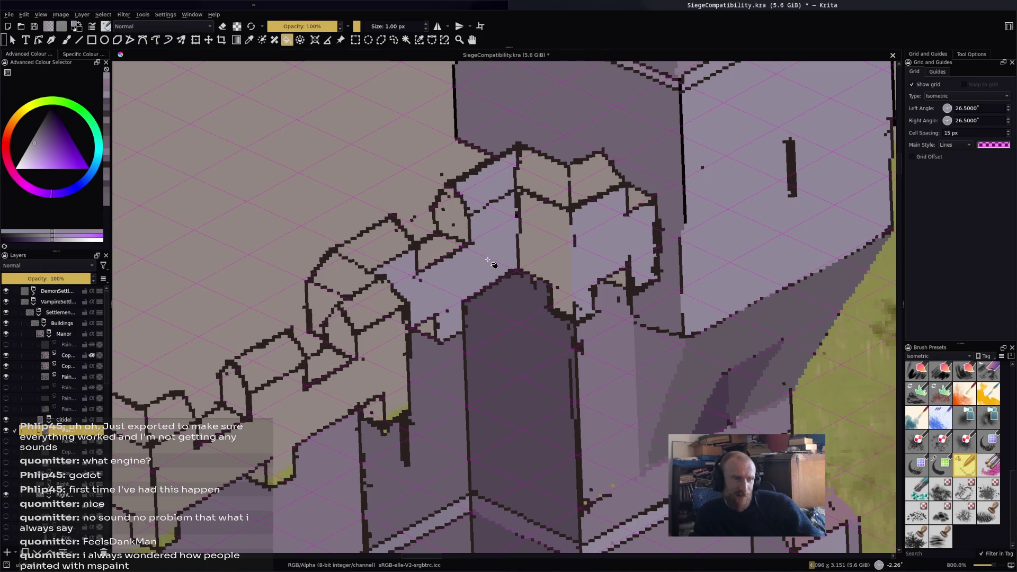
key("b")
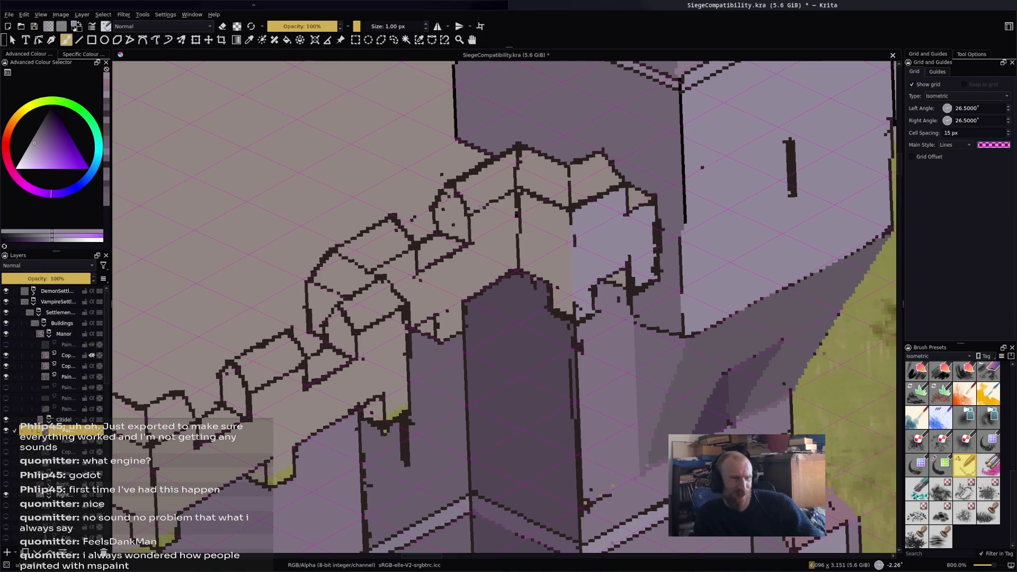
key("f")
scroll(448, 323, "down", 4)
scroll(438, 323, "up", 3)
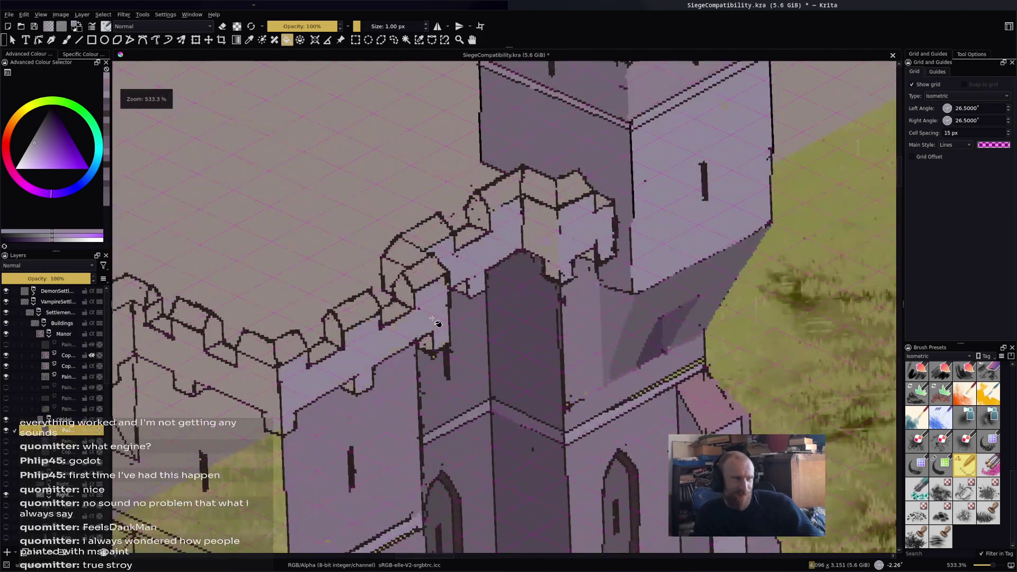
scroll(438, 323, "left", 5)
scroll(413, 312, "down", 2)
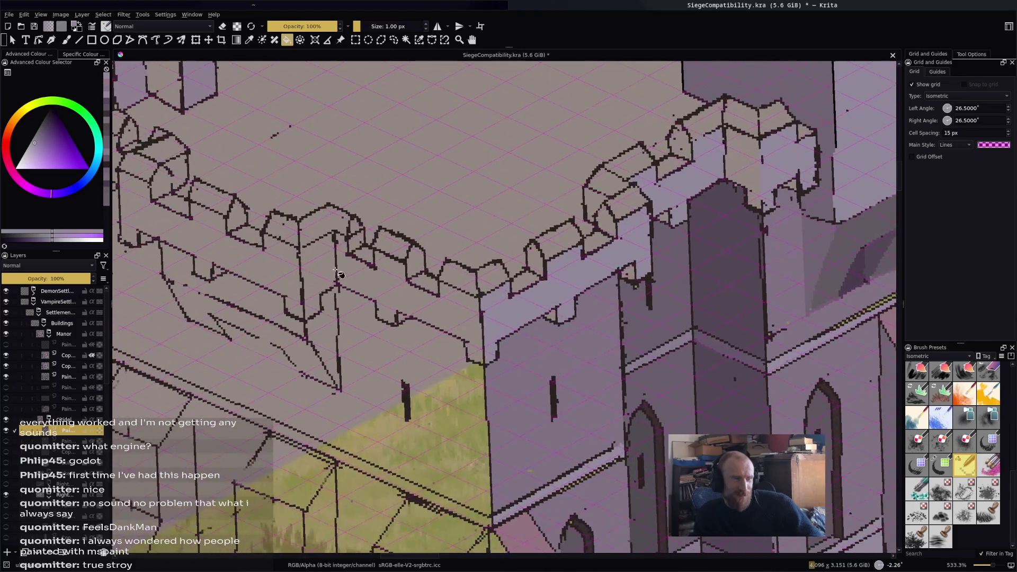
scroll(335, 273, "left", 6)
scroll(424, 312, "up", 1)
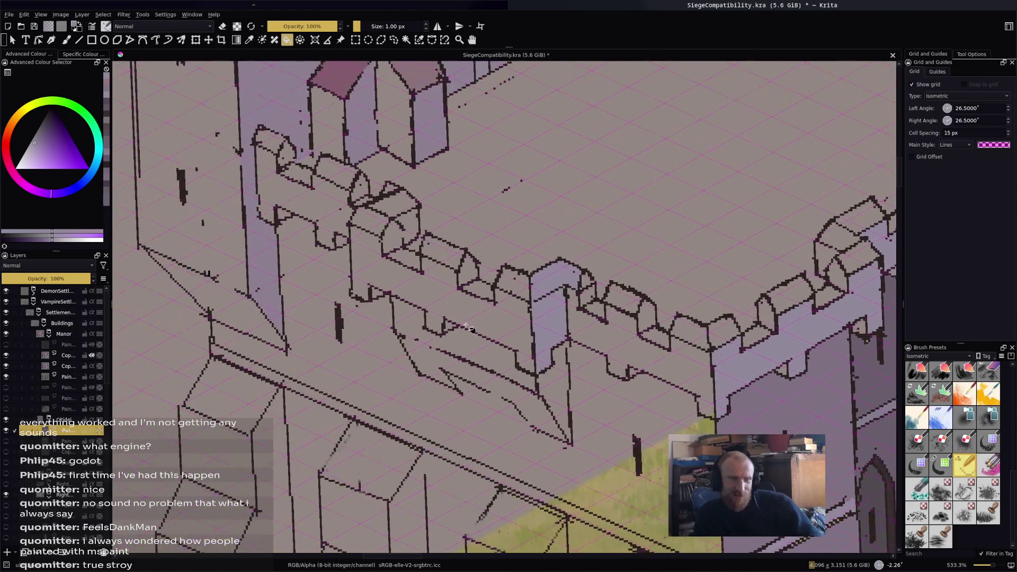
scroll(535, 309, "up", 2)
key("b")
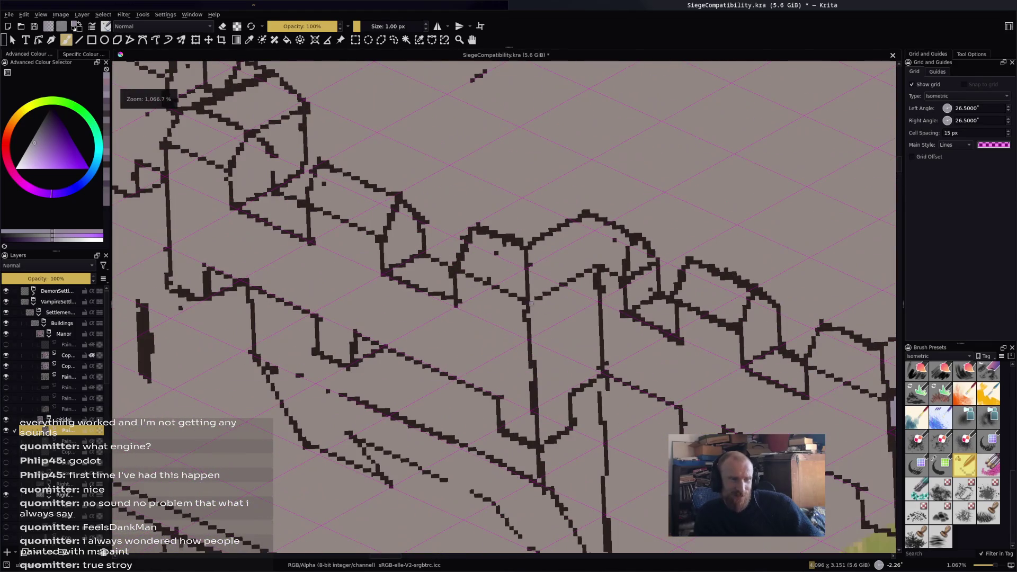
key("f")
scroll(538, 298, "down", 4)
scroll(525, 312, "up", 1)
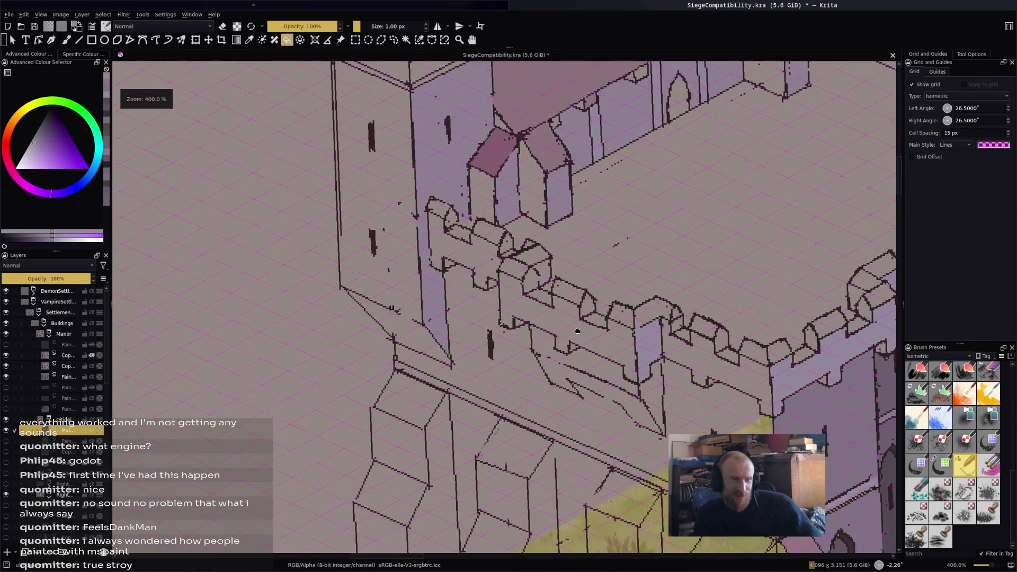
scroll(524, 312, "down", 2)
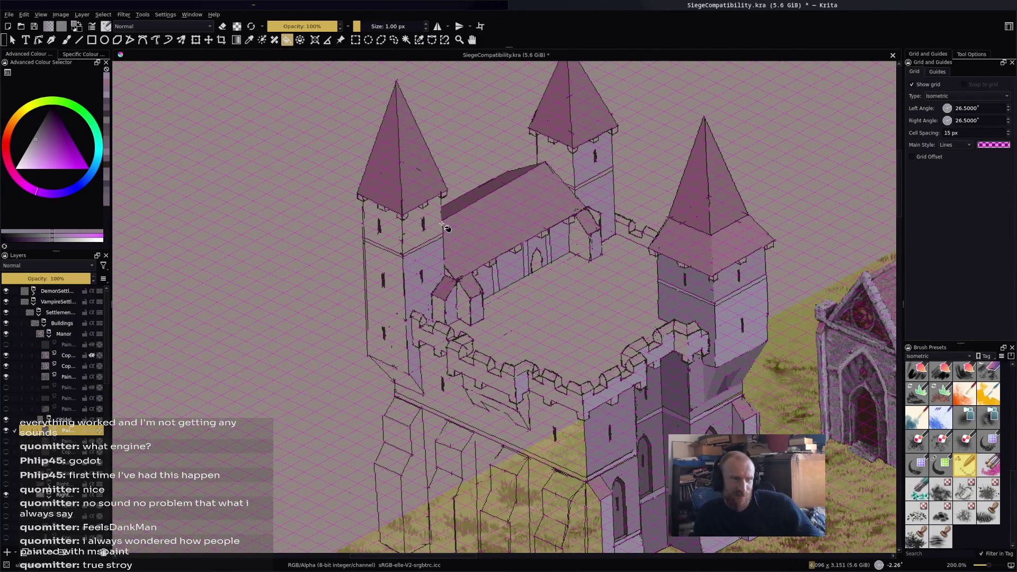
Pan to the tower and sample a colour from its wall.
scroll(424, 233, "up", 1)
scroll(424, 233, "up", 5)
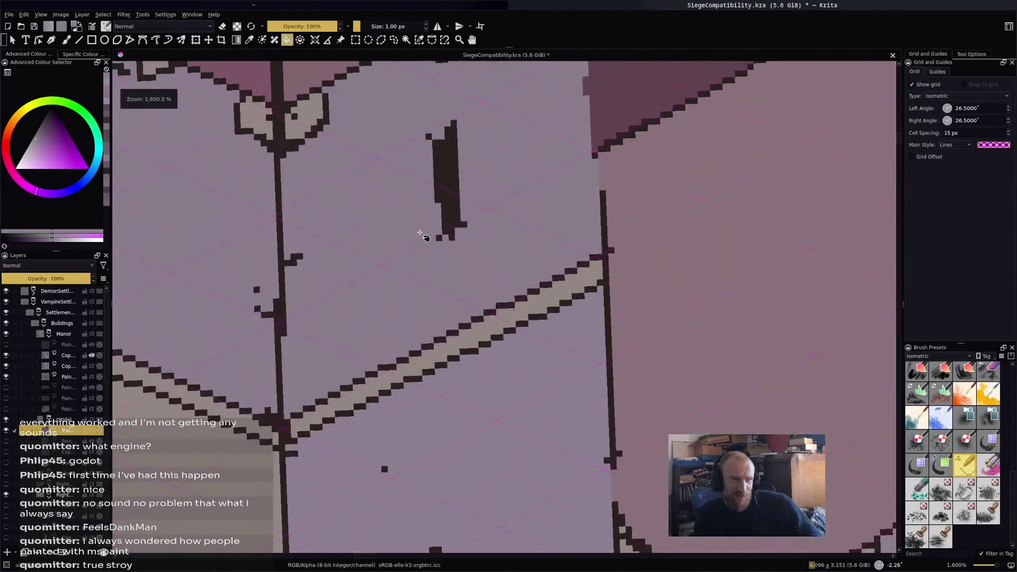
left_click_drag(423, 233, 410, 334)
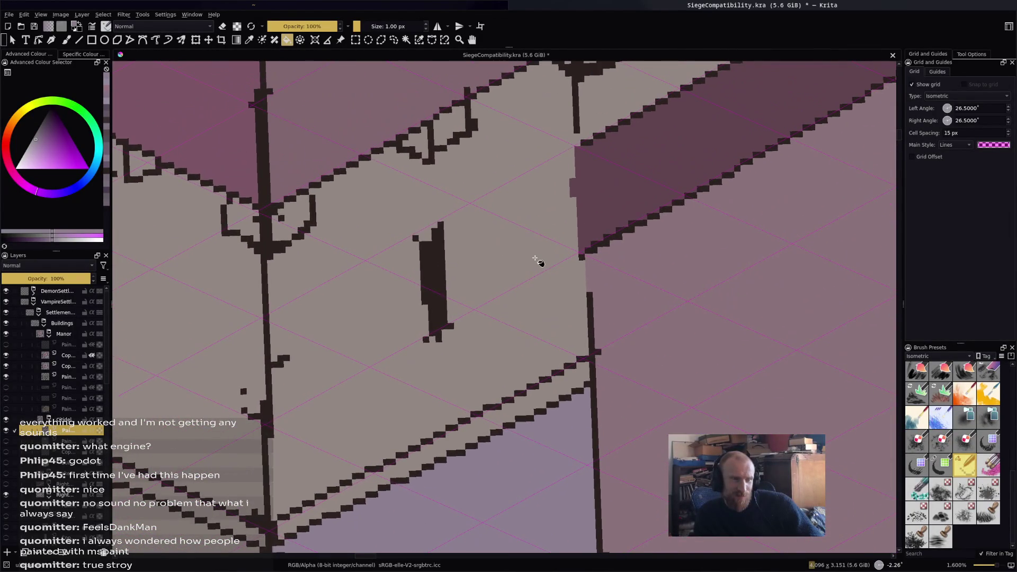
scroll(535, 262, "down", 2)
scroll(566, 254, "up", 1)
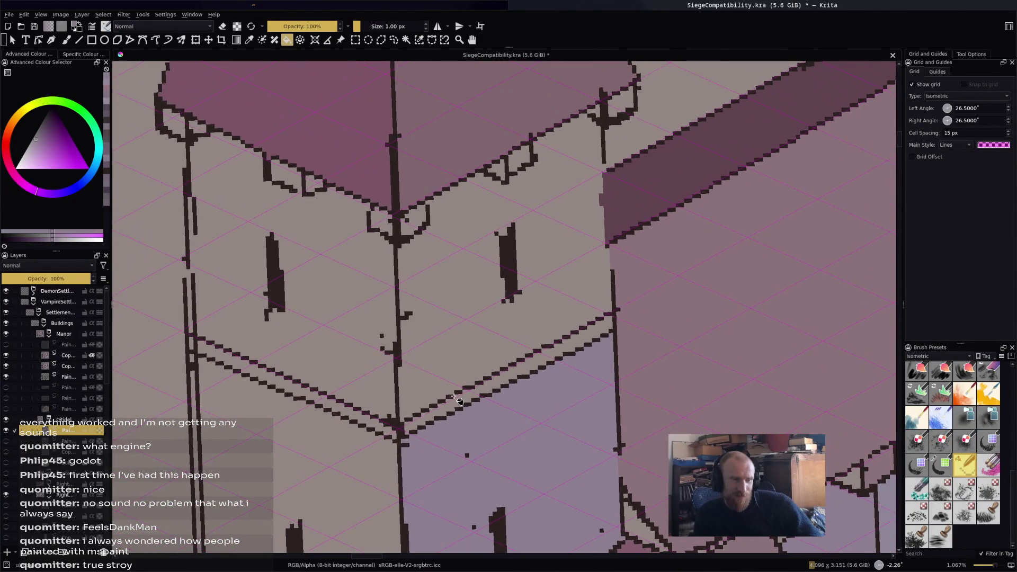
key("b")
key("f")
scroll(583, 195, "down", 3)
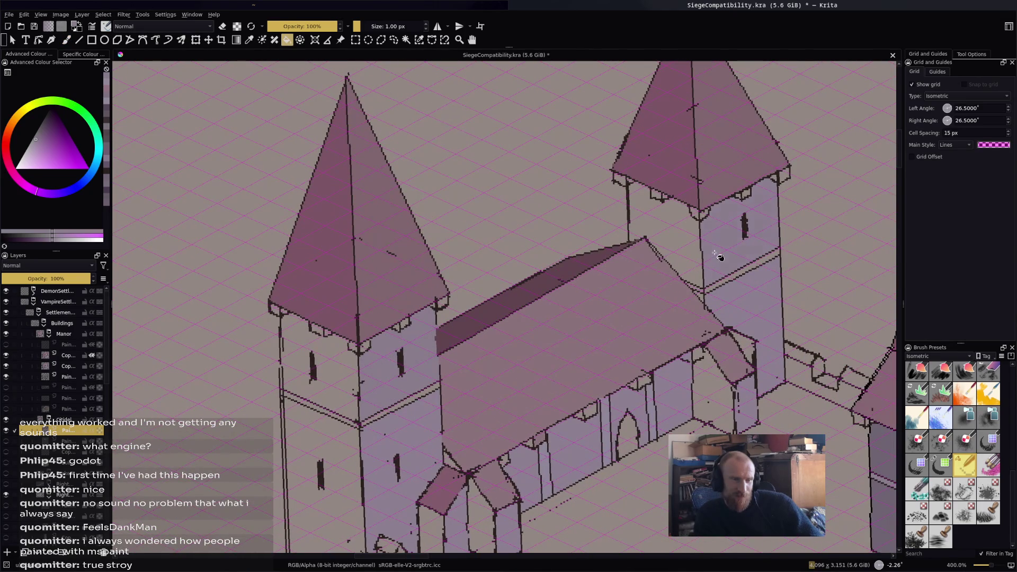
scroll(720, 286, "down", 3)
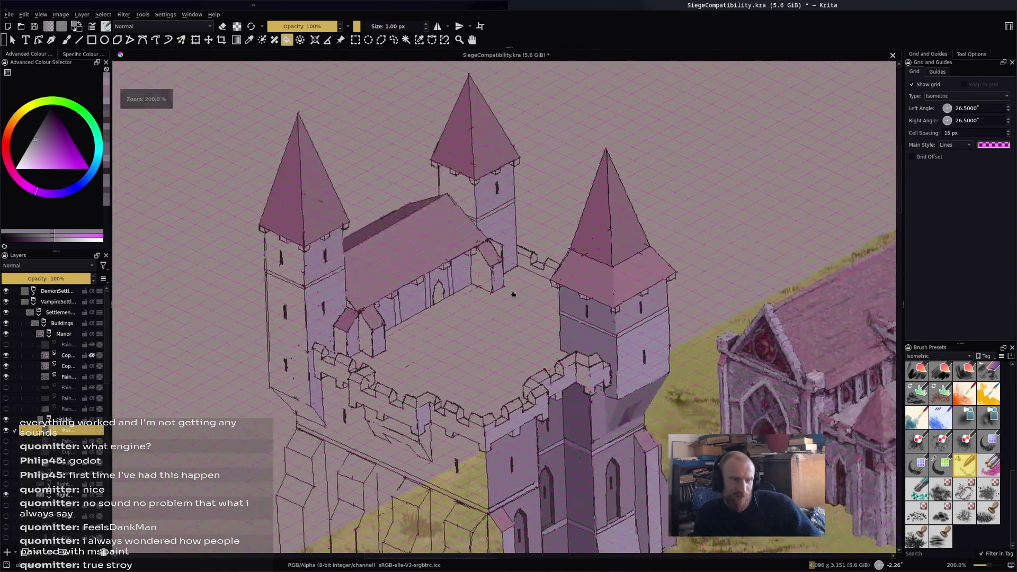
left_click(563, 301, "ctrl")
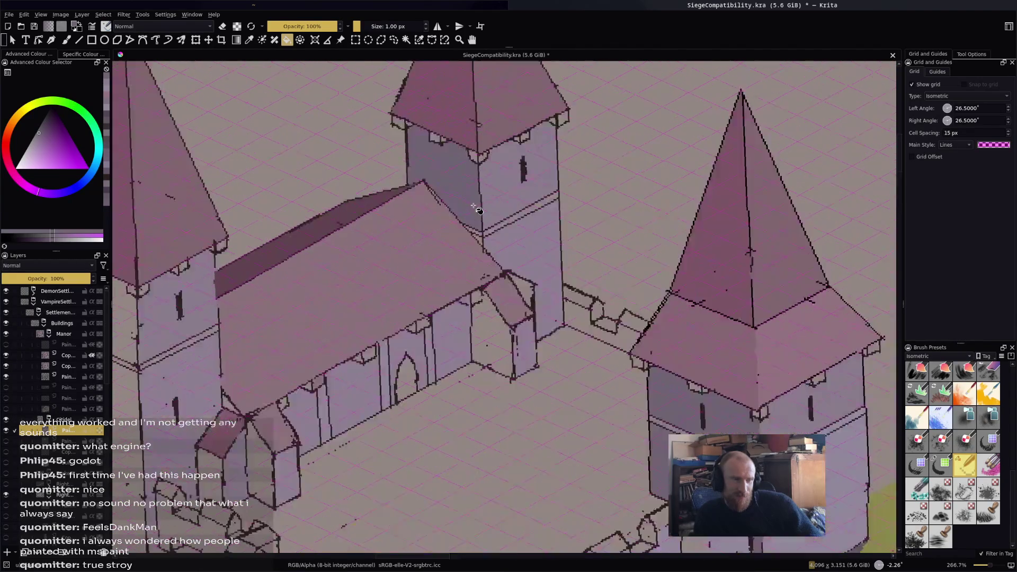
Paint light purple pixels along the tower's left edge with the Freehand Brush.
scroll(482, 254, "up", 3)
scroll(428, 261, "down", 1)
scroll(419, 257, "down", 1)
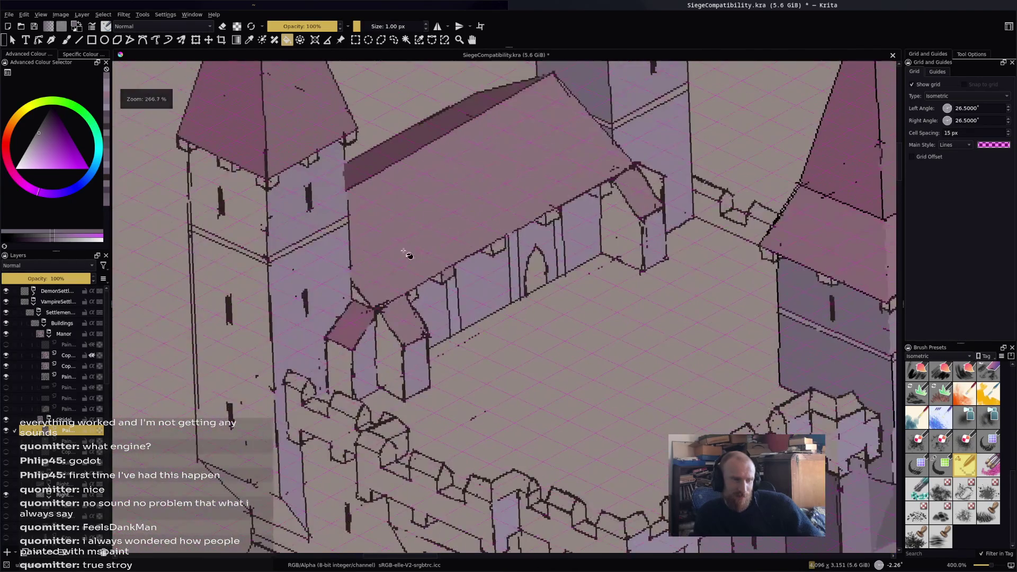
scroll(318, 255, "down", 1)
scroll(302, 264, "down", 1)
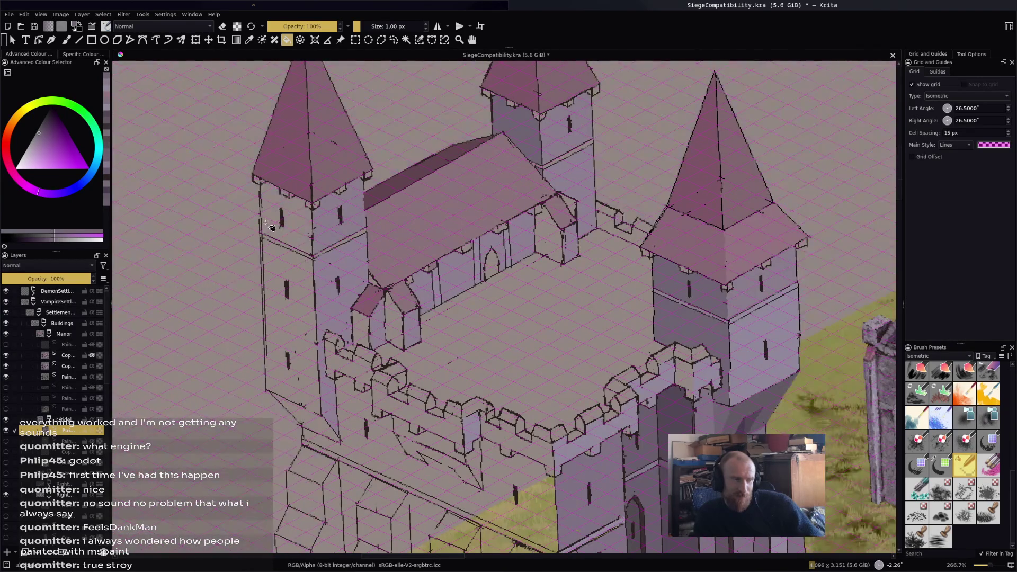
scroll(276, 239, "up", 10)
key("b")
left_click_drag(247, 233, 242, 292)
Fill the tower's upper-left and left wall faces purple, redoing a misplaced fill.
key("f")
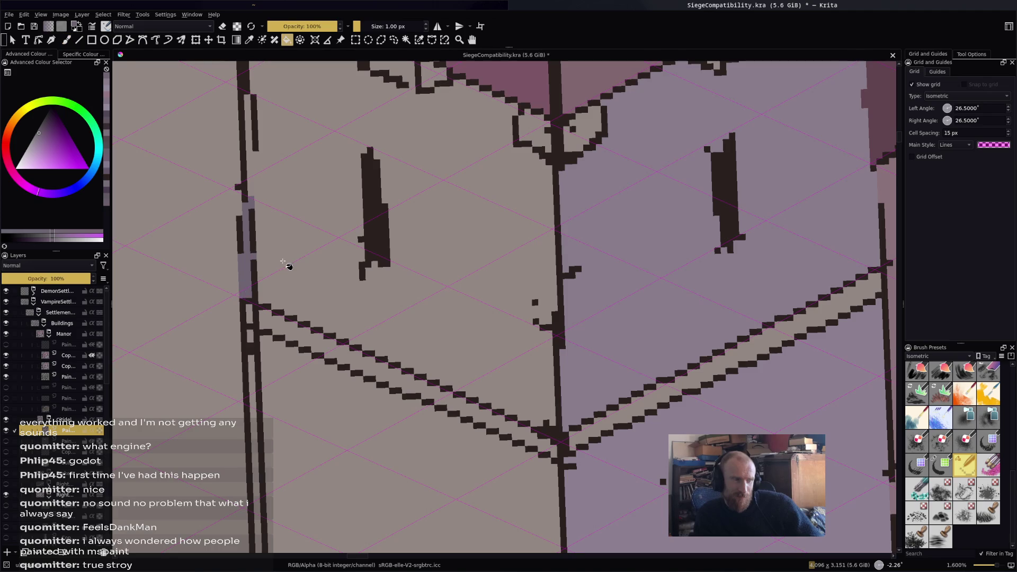
scroll(289, 265, "down", 3)
left_click_drag(369, 159, 393, 240)
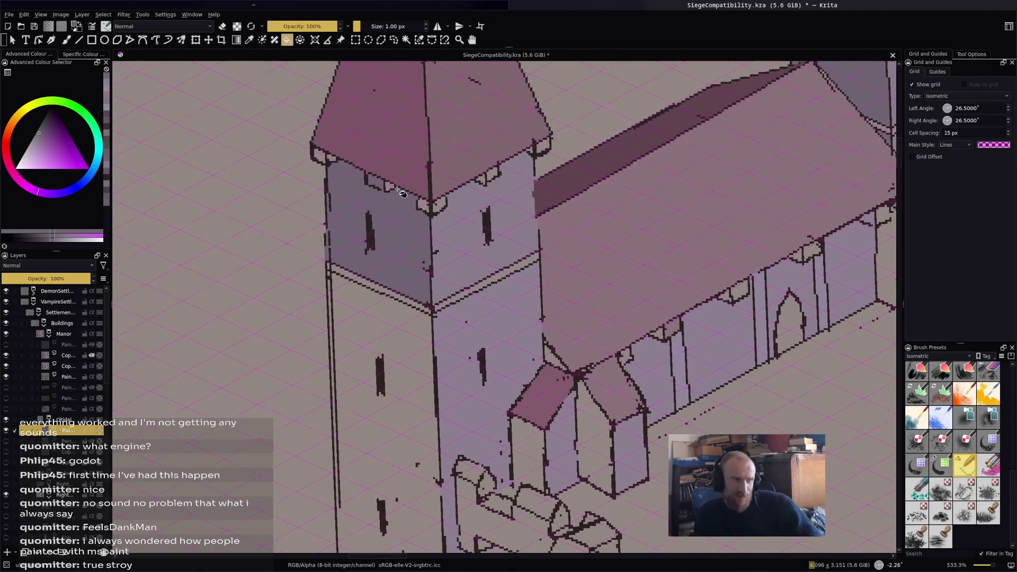
key("b")
key("f")
left_click(415, 261)
left_click_drag(410, 365, 430, 213)
left_click(430, 214)
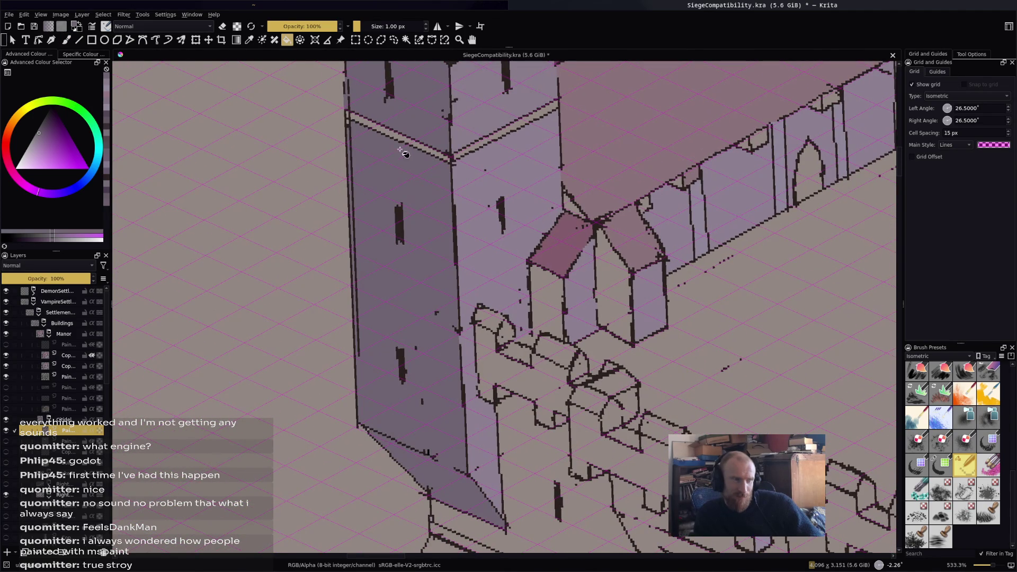
key("ctrl+z")
key("b")
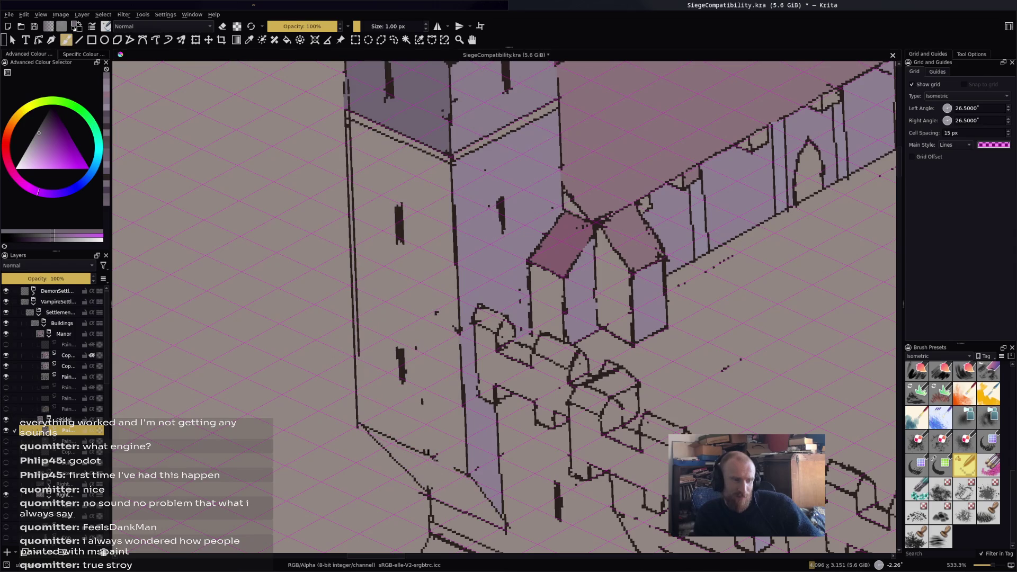
key("f")
left_click(421, 392)
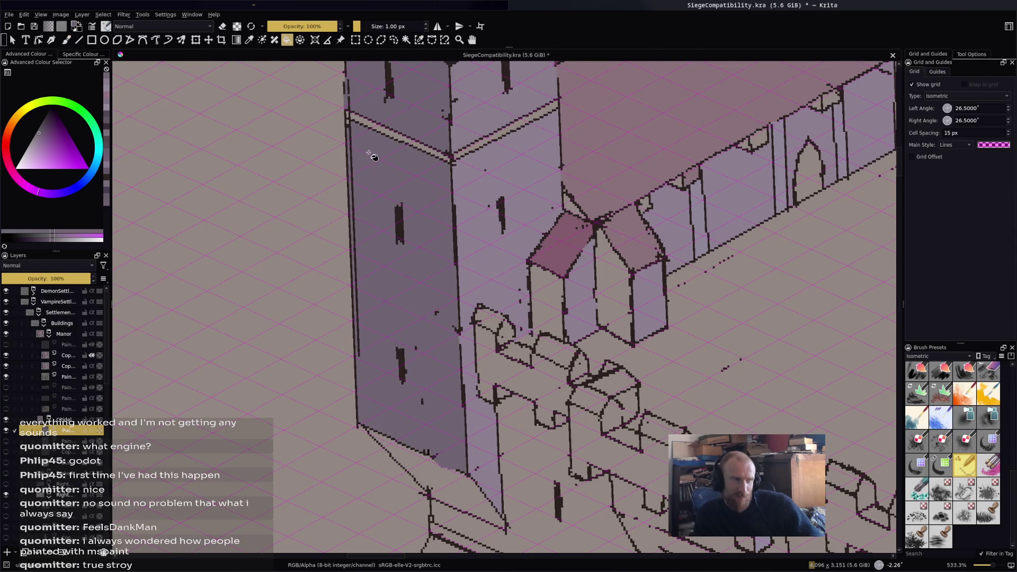
scroll(373, 159, "up", 1)
Close a gap in the front wall outline and fill that wall area with the darker tone.
key("b")
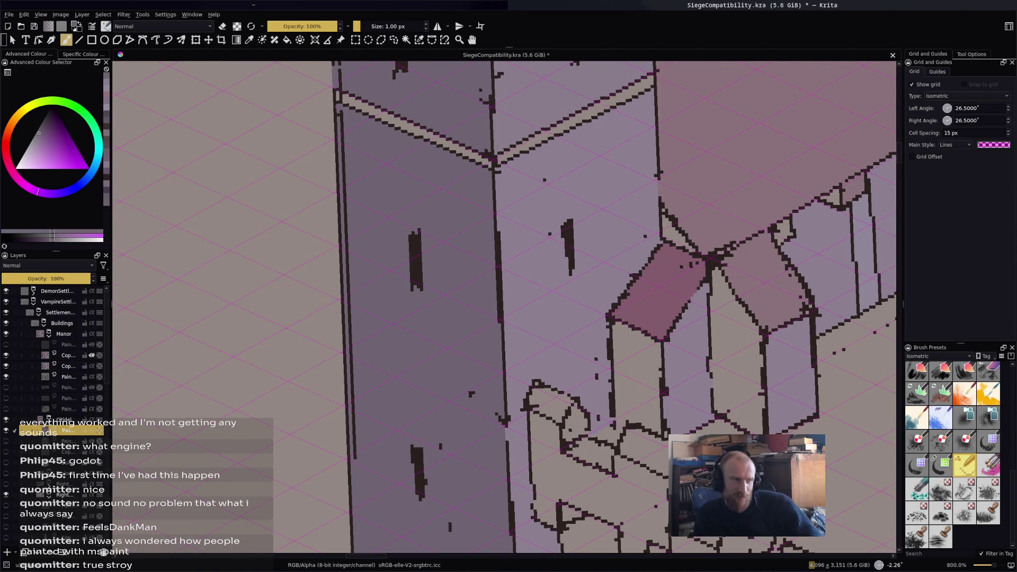
scroll(489, 154, "down", 2)
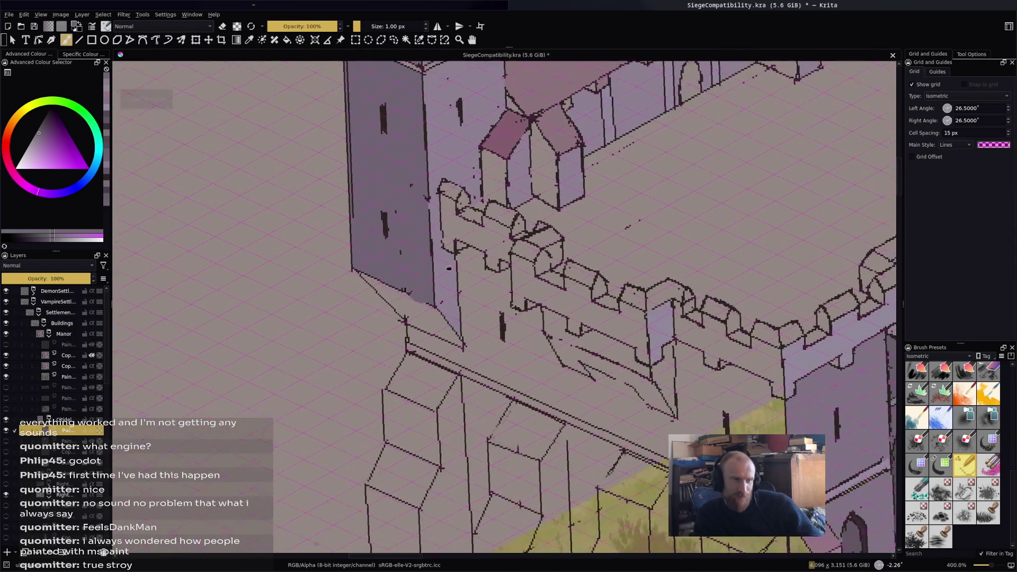
key("f")
left_click(496, 258)
key("ctrl+z")
scroll(487, 246, "up", 2)
key("b")
left_click_drag(487, 245, 526, 263)
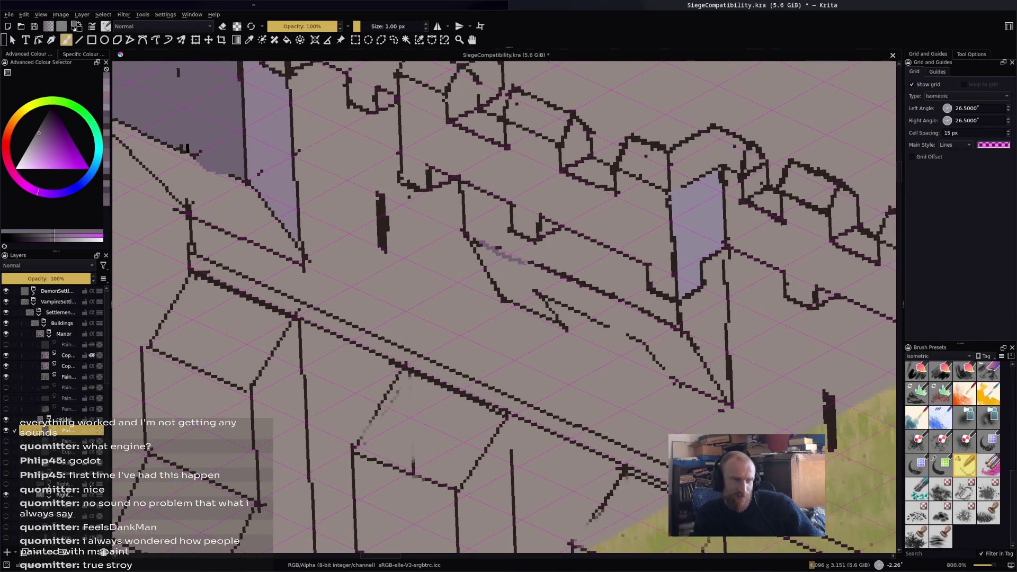
key("f")
left_click(491, 230)
Close another gap in the wall outline and fill the enclosed area darker.
scroll(601, 351, "down", 2)
scroll(498, 329, "down", 2)
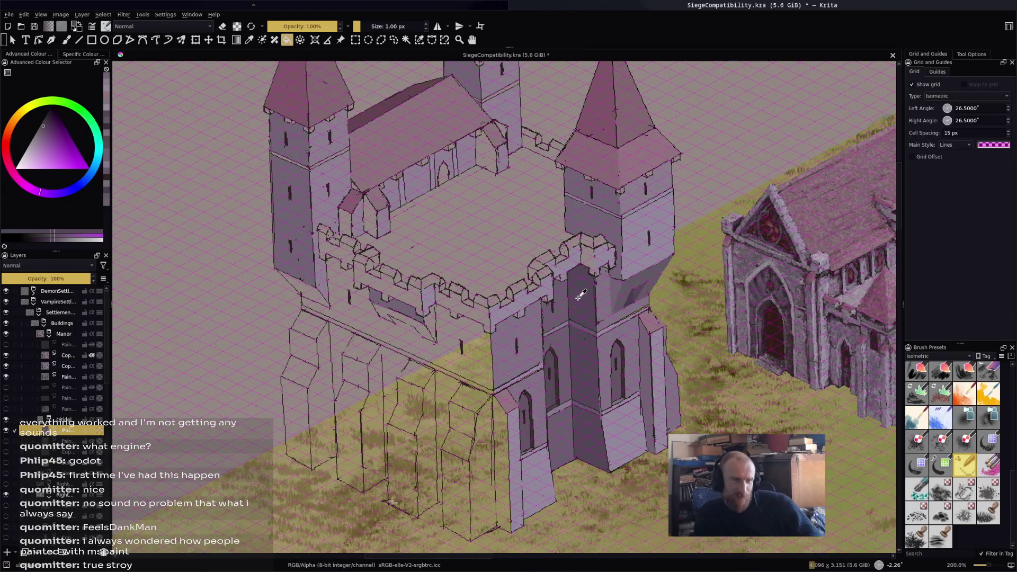
scroll(403, 349, "up", 2)
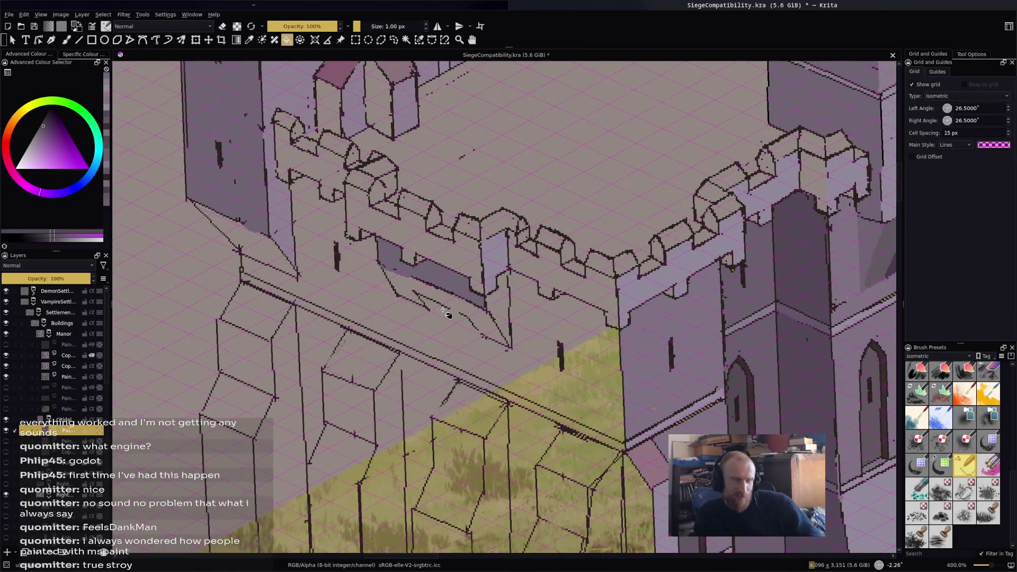
scroll(448, 309, "up", 1)
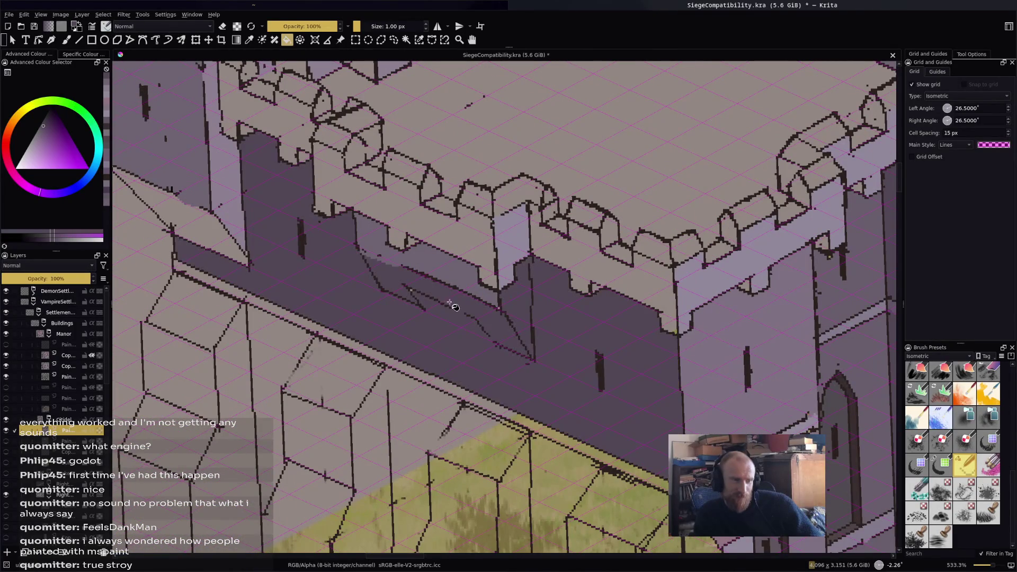
scroll(477, 314, "up", 2)
key("b")
left_click_drag(474, 292, 501, 306)
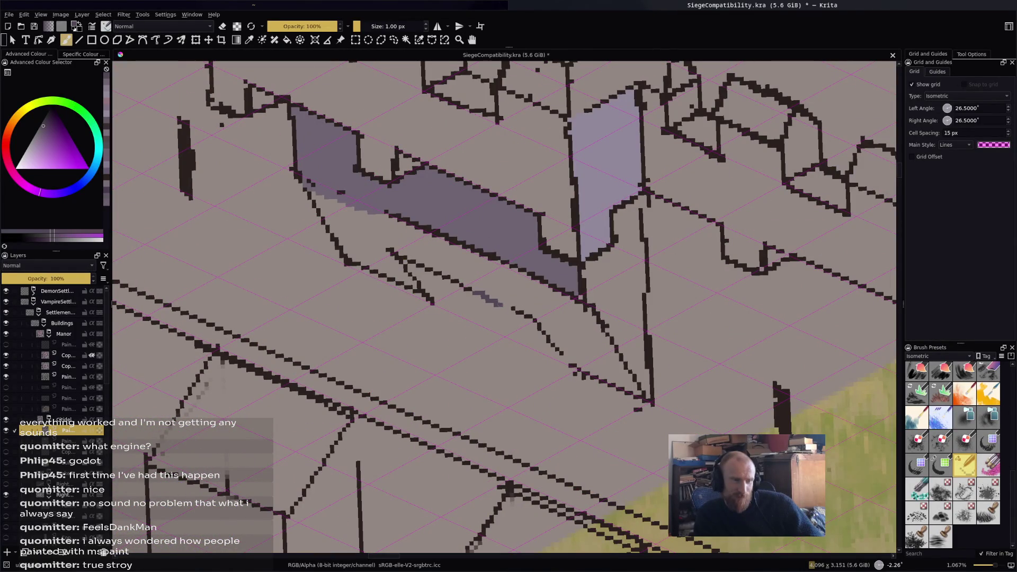
key("f")
left_click(563, 342)
Fill one more enclosed wall patch with the darker purple.
scroll(572, 344, "down", 4)
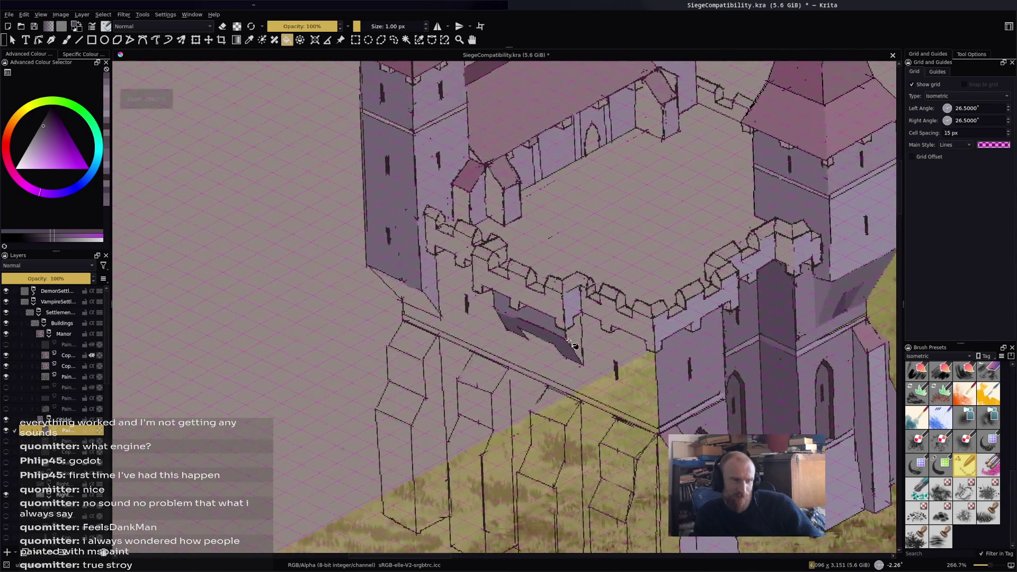
scroll(416, 304, "up", 2)
left_click(434, 305)
scroll(550, 318, "down", 6)
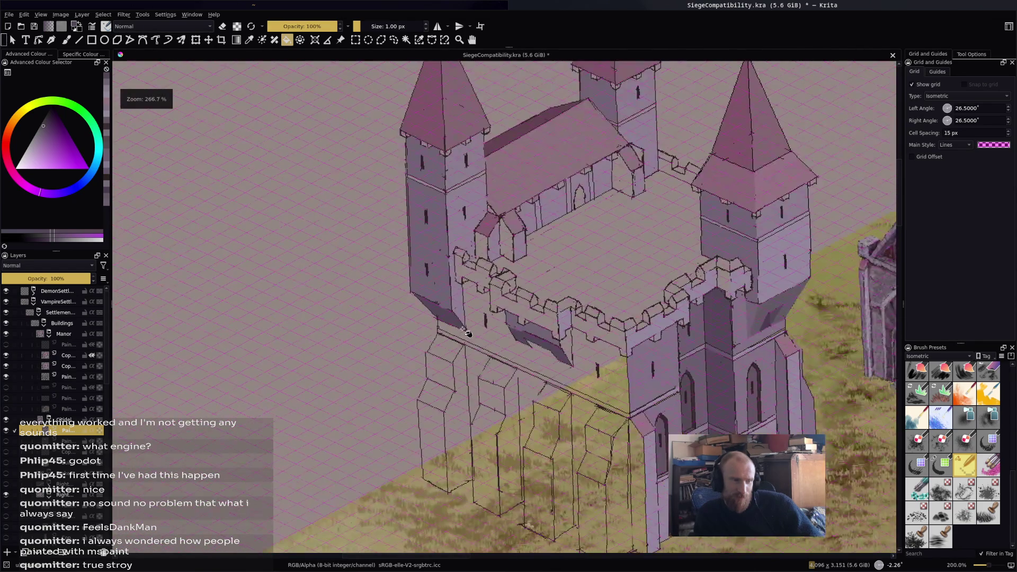
scroll(549, 263, "up", 3)
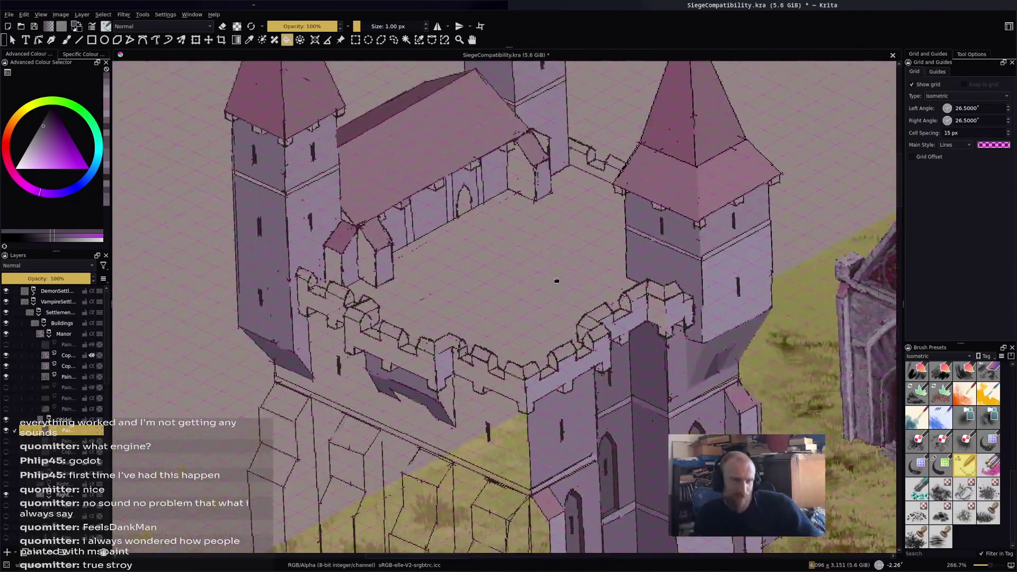
scroll(419, 228, "up", 2)
Fill the small tower's middle and left front faces with darker purple.
mouse_move(242, 136)
left_mouse_down()
mouse_move(332, 203)
mouse_move(424, 249)
left_mouse_up()
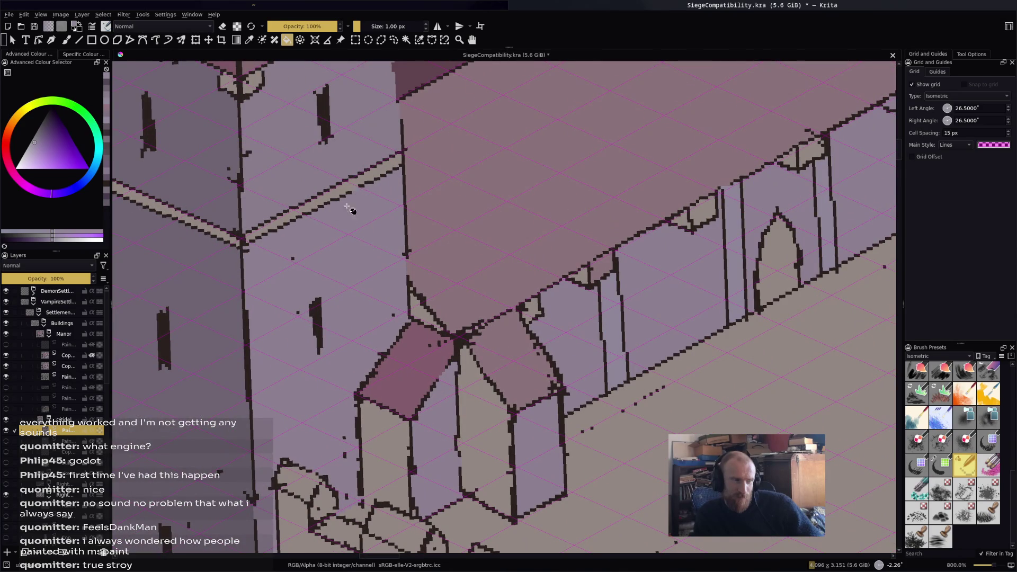
scroll(385, 175, "down", 5)
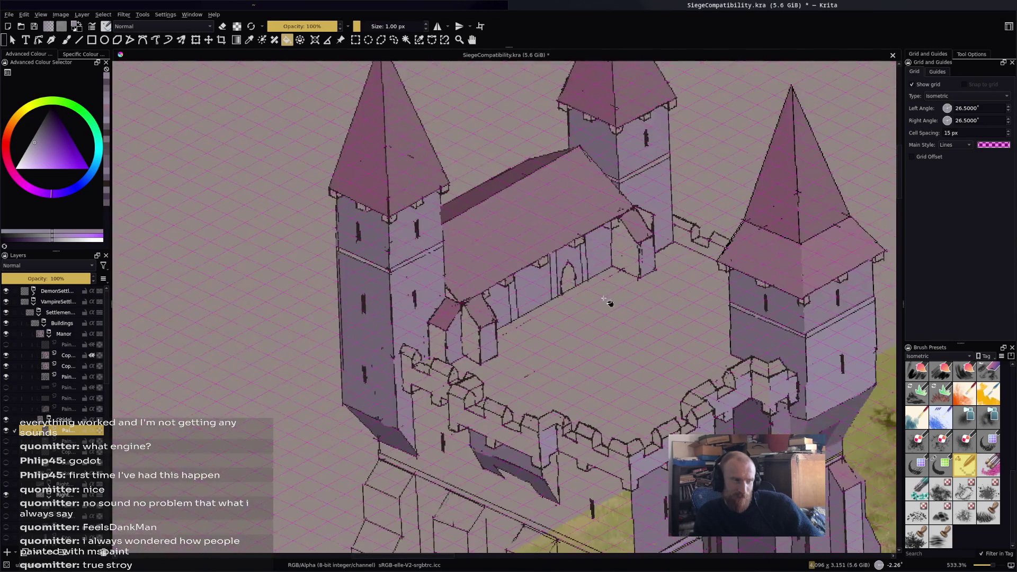
scroll(547, 300, "up", 4)
left_click_drag(643, 306, 129, 248)
mouse_move(544, 351)
left_mouse_down()
mouse_move(511, 341)
mouse_move(528, 337)
left_mouse_up()
left_click_drag(830, 389, 761, 360)
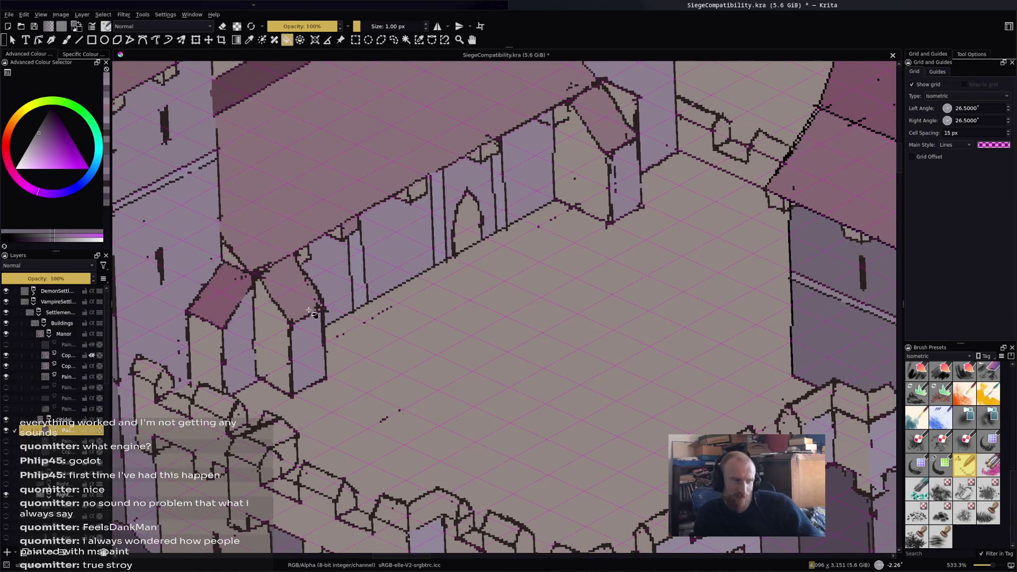
left_click(276, 346)
left_click(204, 353)
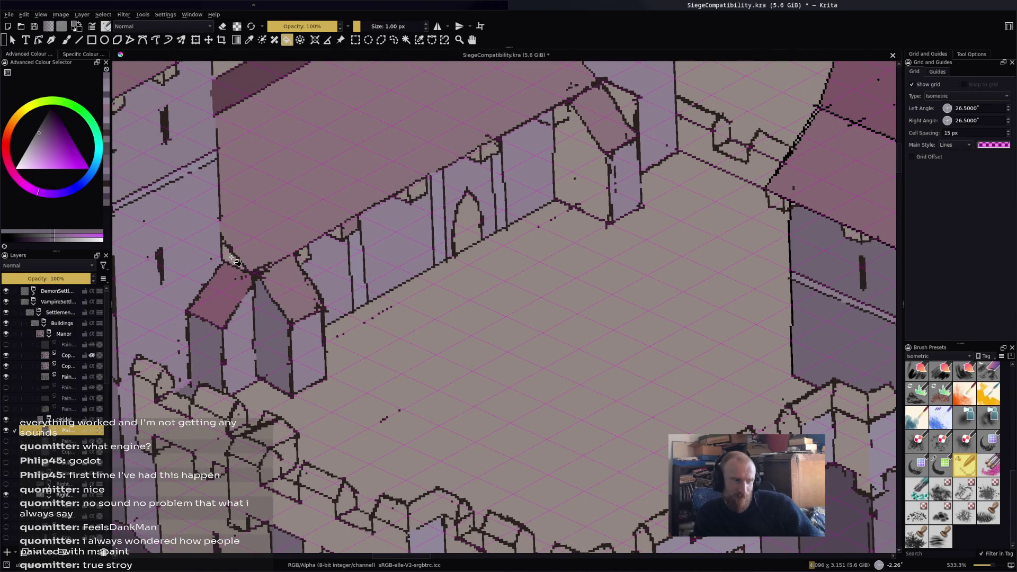
key("ctrl+z")
key("b")
key("f")
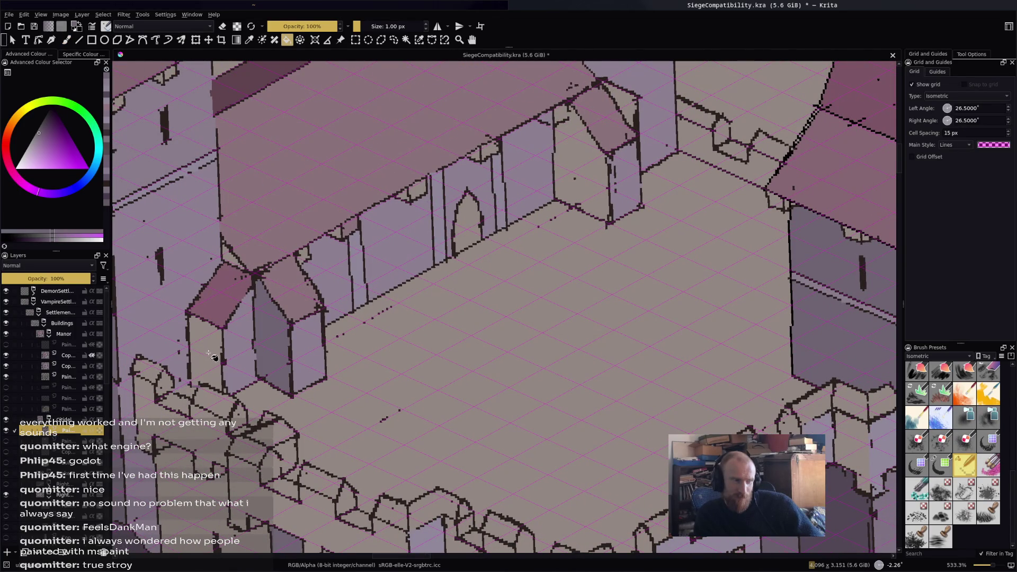
left_click(212, 358)
Fill the rear small tower's left face darker, retrying after an undo.
left_click(572, 137)
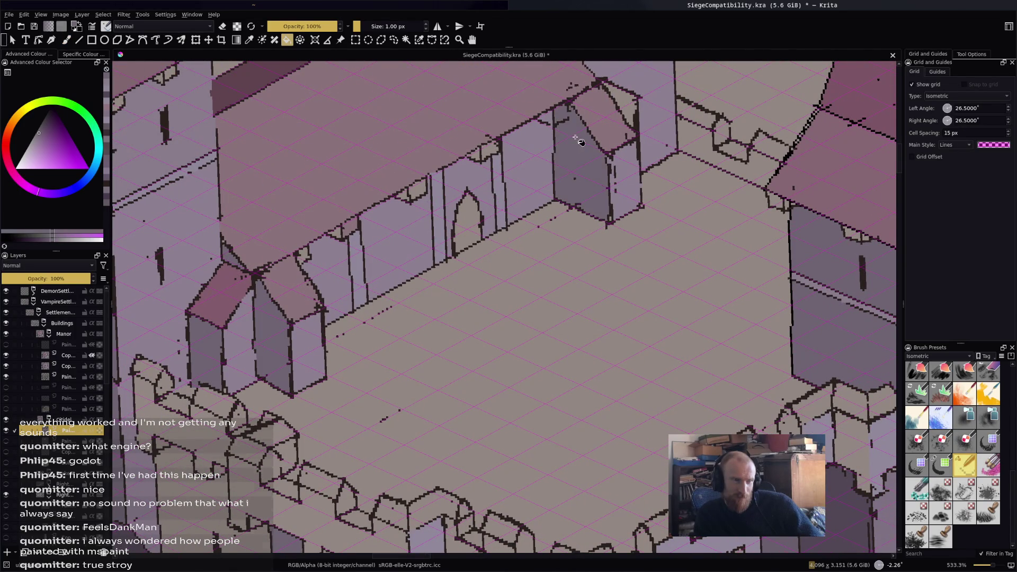
key("ctrl+z")
key("b")
key("f")
left_click(580, 135)
Move back over the castle and pick a pale pink colour for the Freehand Brush.
scroll(593, 236, "up", 3)
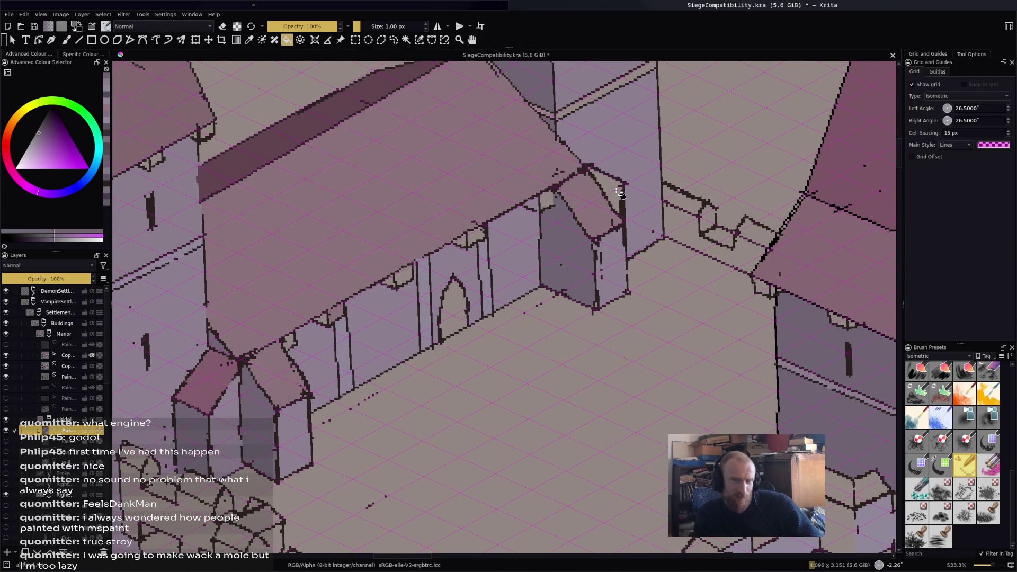
scroll(619, 195, "right", 5)
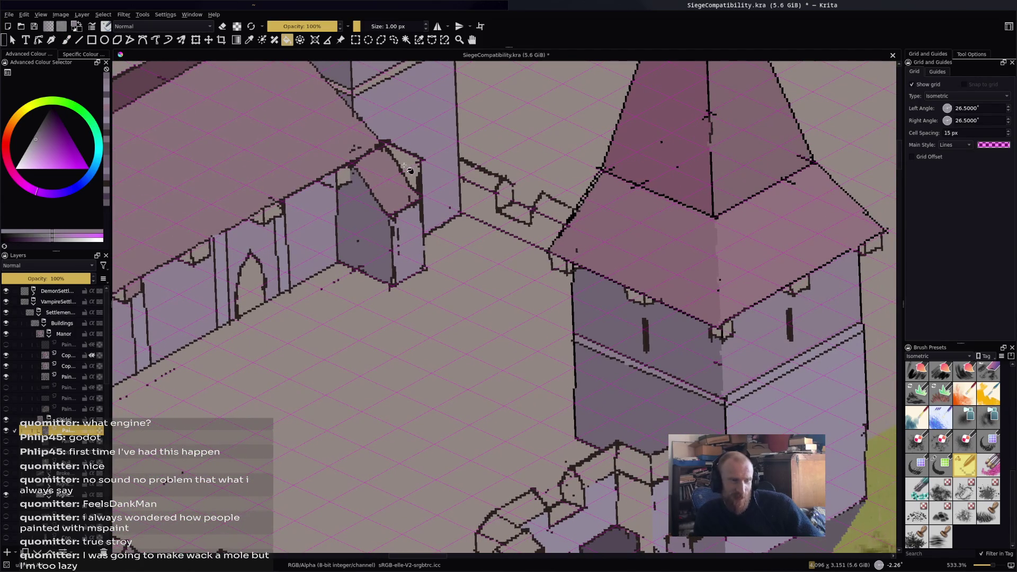
left_click_drag(479, 228, 568, 249)
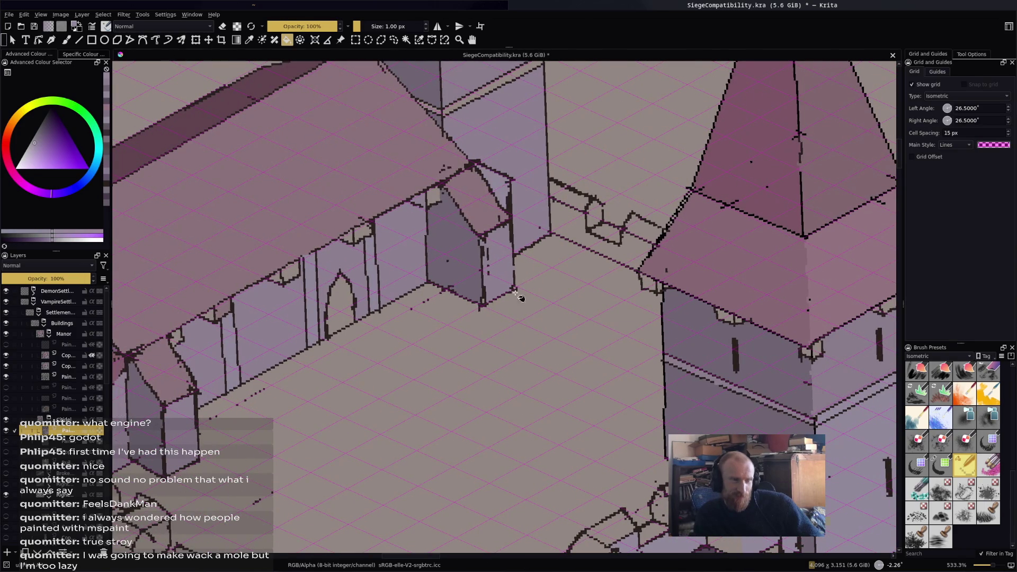
scroll(529, 279, "down", 3)
left_click_drag(535, 288, 529, 335)
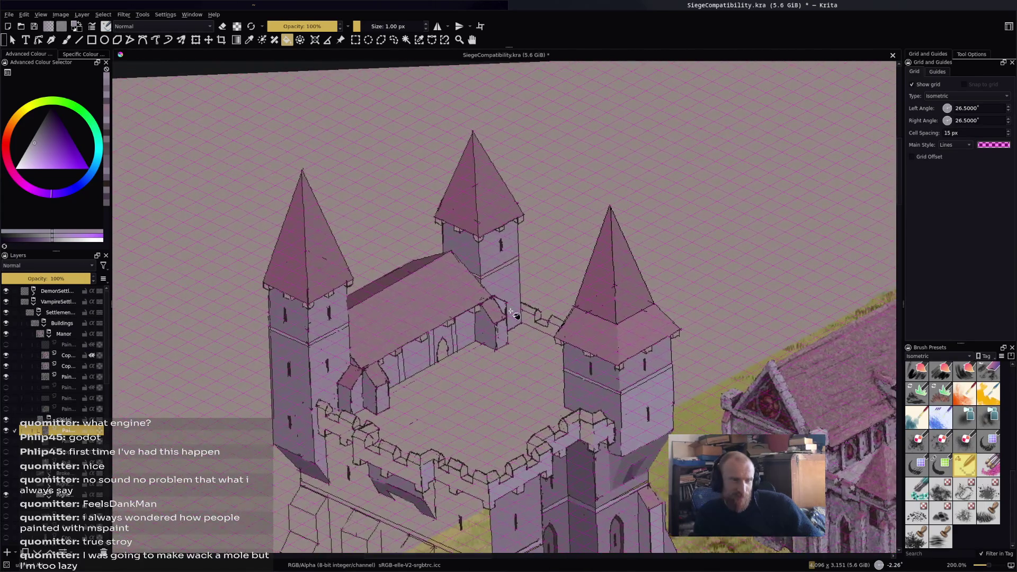
scroll(515, 316, "up", 3)
scroll(515, 316, "down", 3)
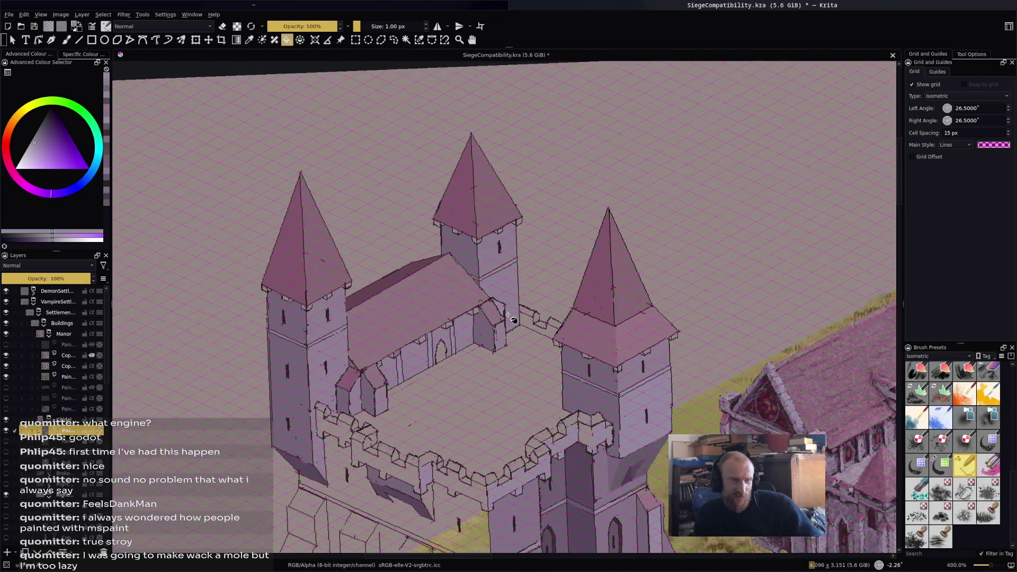
scroll(514, 318, "up", 3)
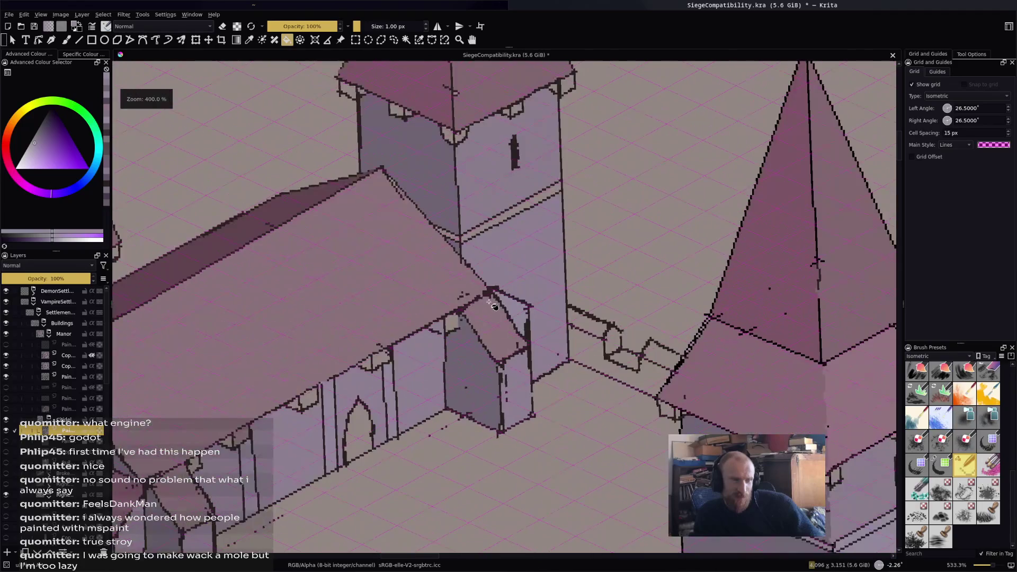
scroll(549, 362, "down", 1)
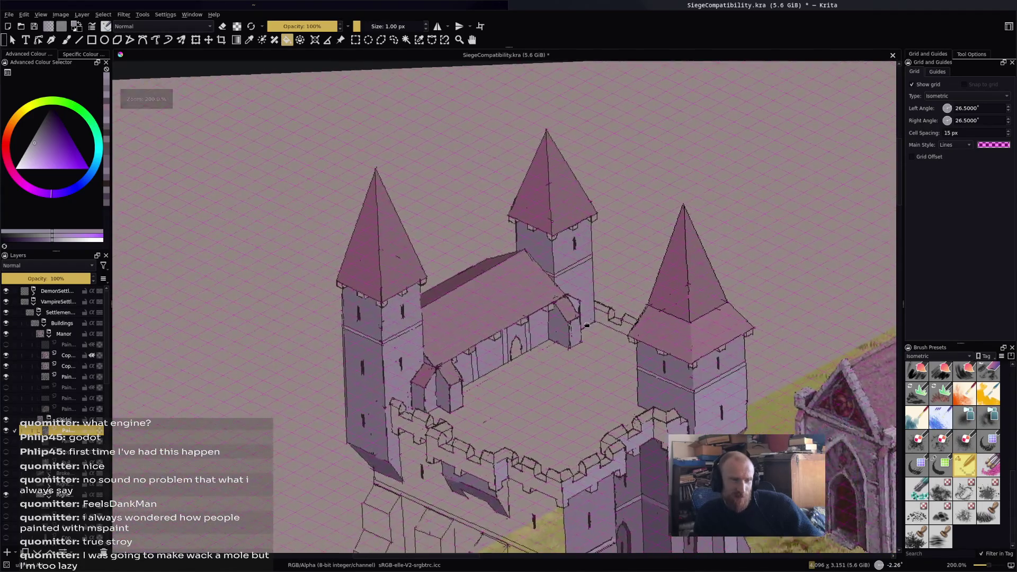
scroll(573, 372, "up", 1)
scroll(573, 372, "up", 1)
scroll(573, 372, "down", 1)
scroll(573, 372, "up", 1)
scroll(543, 354, "down", 2)
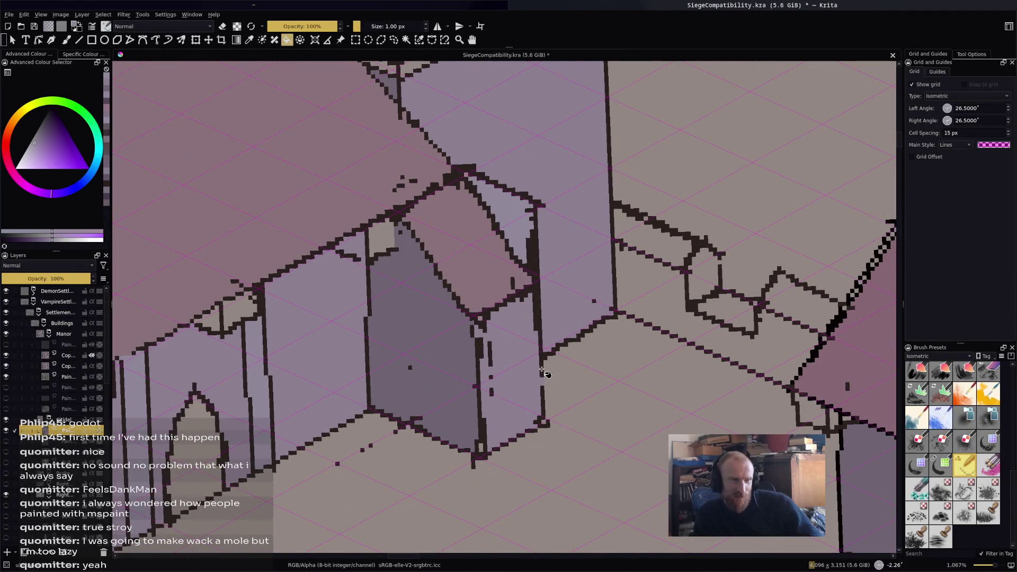
scroll(546, 373, "down", 1)
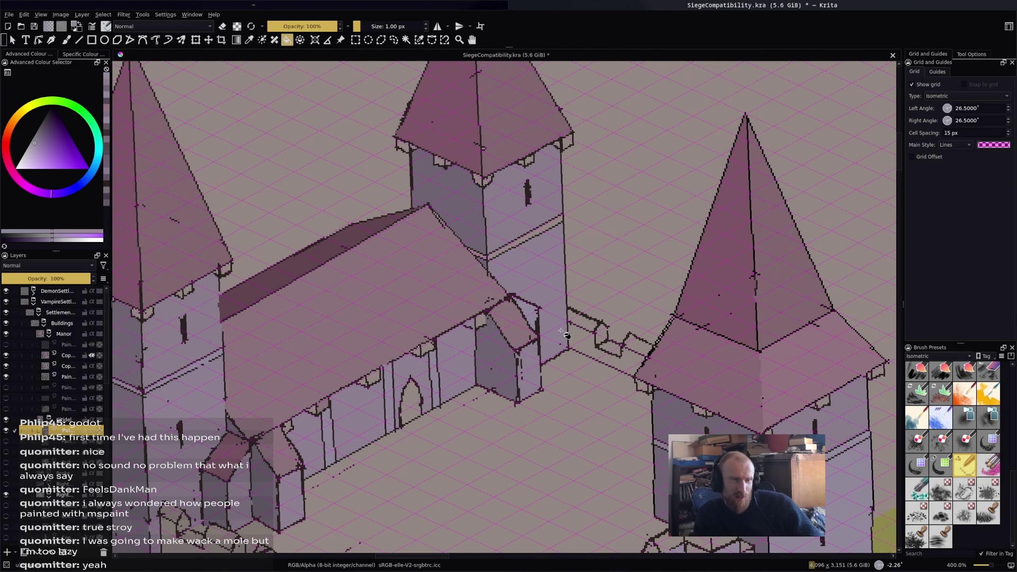
scroll(565, 334, "down", 1)
scroll(559, 344, "down", 1)
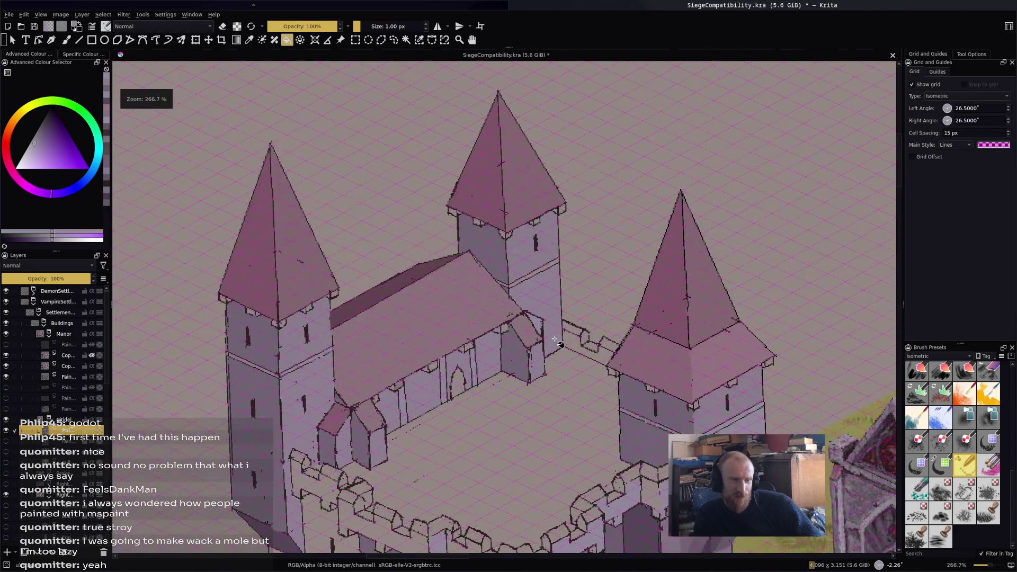
scroll(560, 345, "up", 2)
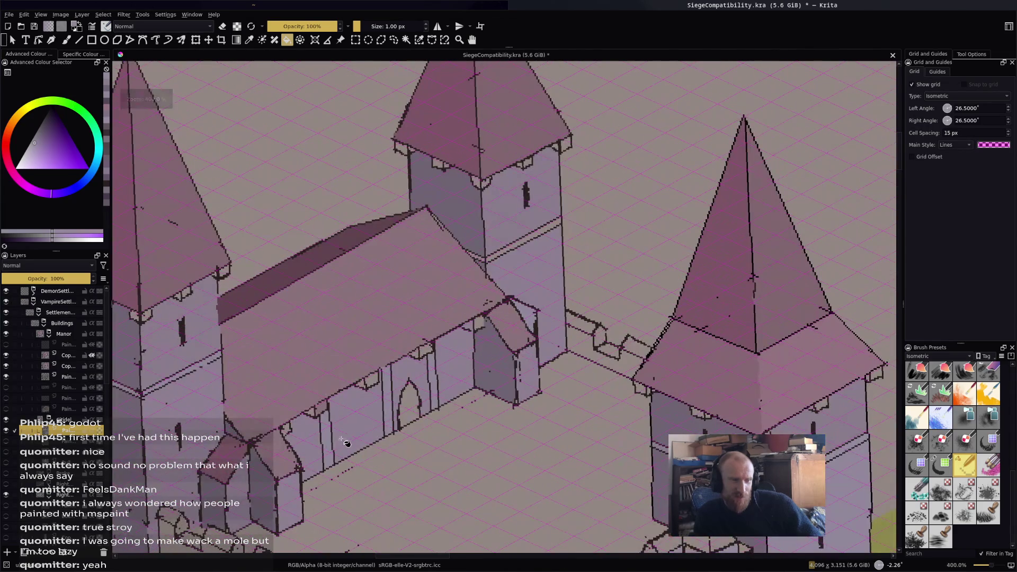
scroll(498, 321, "up", 3)
scroll(509, 308, "down", 3)
scroll(535, 320, "up", 3)
key("b")
left_click(609, 371, "ctrl")
scroll(617, 372, "down", 1)
scroll(617, 372, "down", 2)
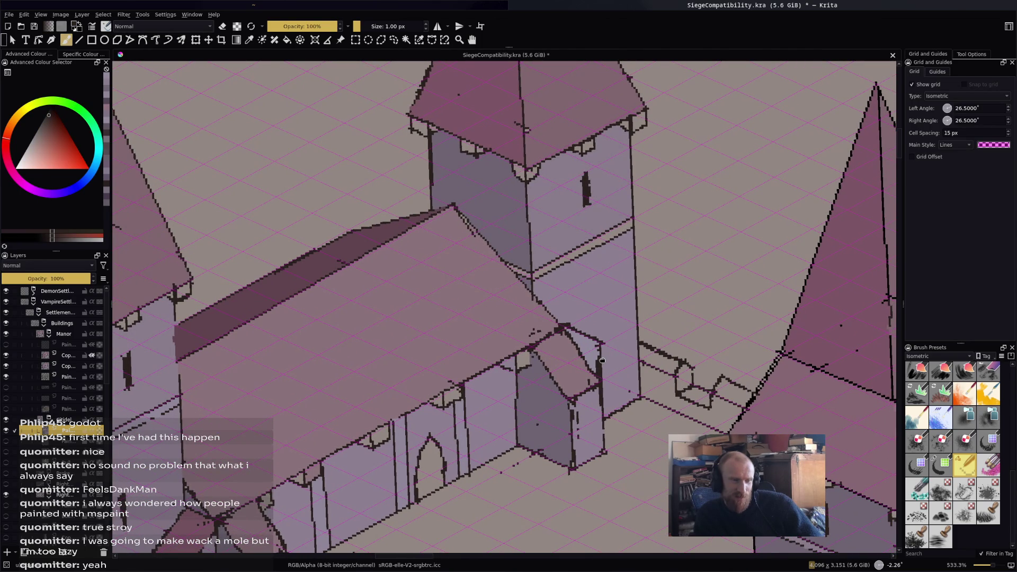
mouse_move(602, 361)
left_mouse_down()
mouse_move(553, 375)
mouse_move(661, 295)
mouse_move(695, 250)
mouse_move(646, 303)
left_mouse_up()
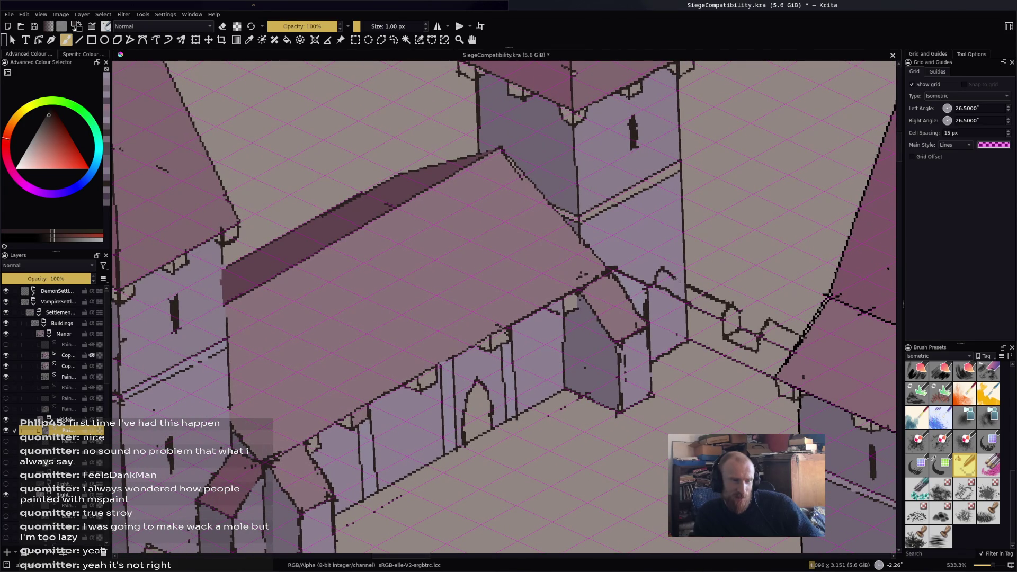
Zoom out and back in to inspect the castle and the hall roof junction.
key("e")
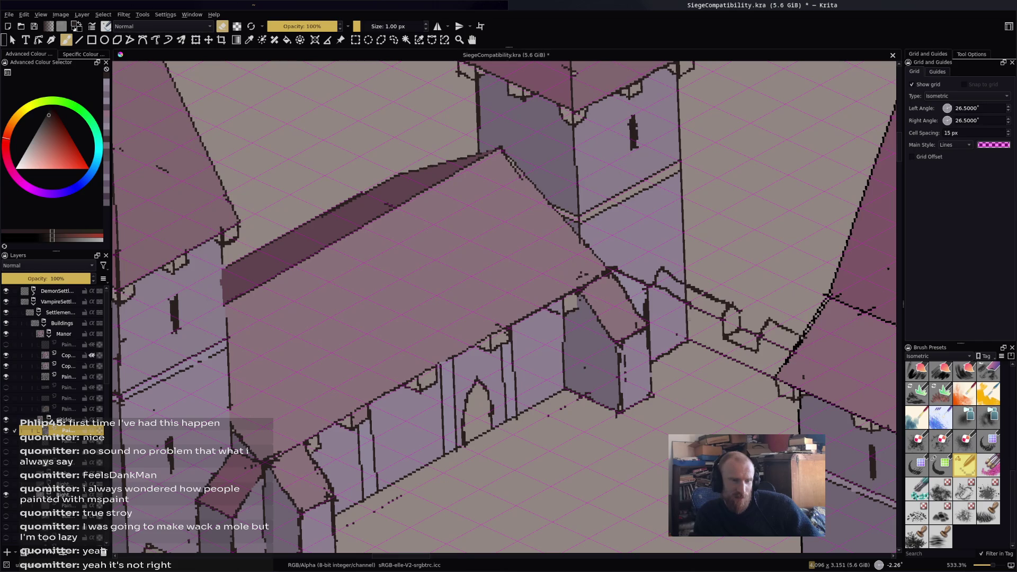
key("e")
key("e")
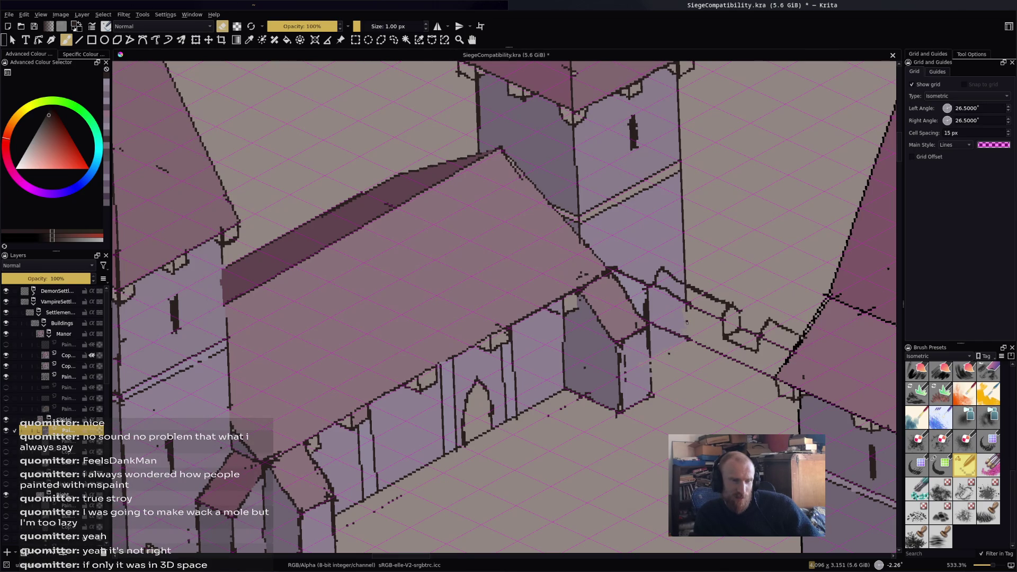
key("minus")
key("minus")
key("plus")
key("plus")
key("plus")
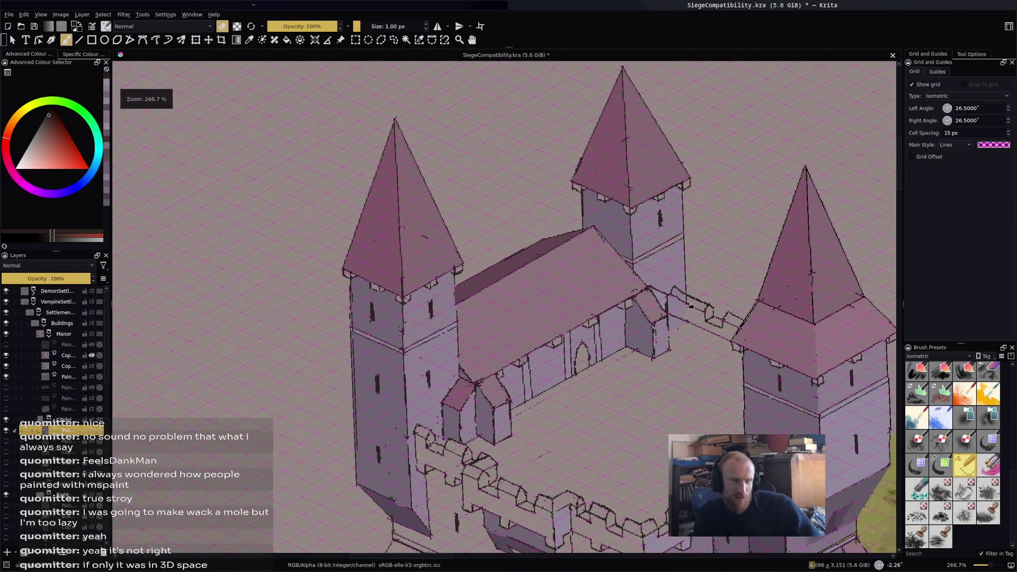
key("plus")
key("plus")
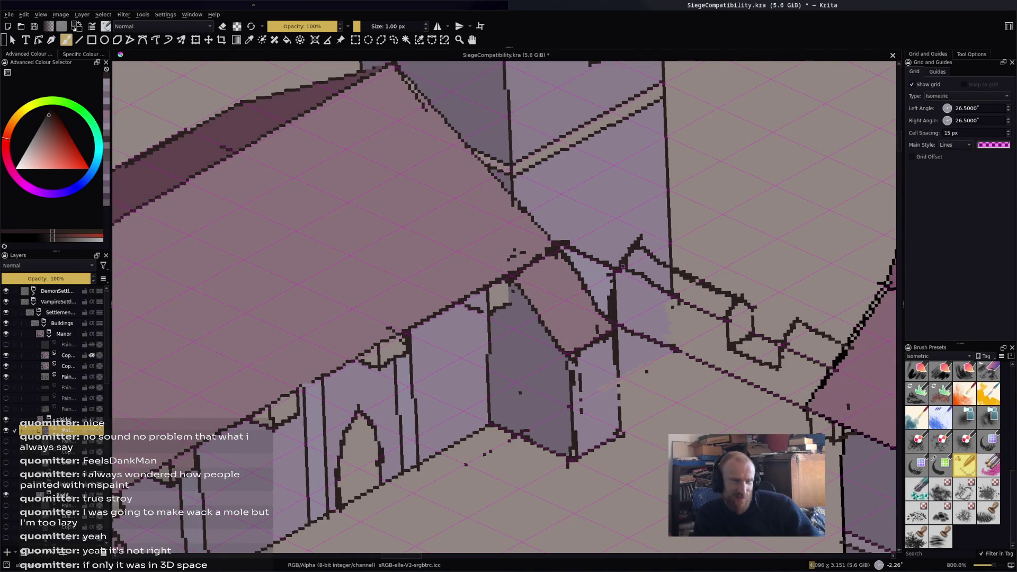
key("minus")
key("minus")
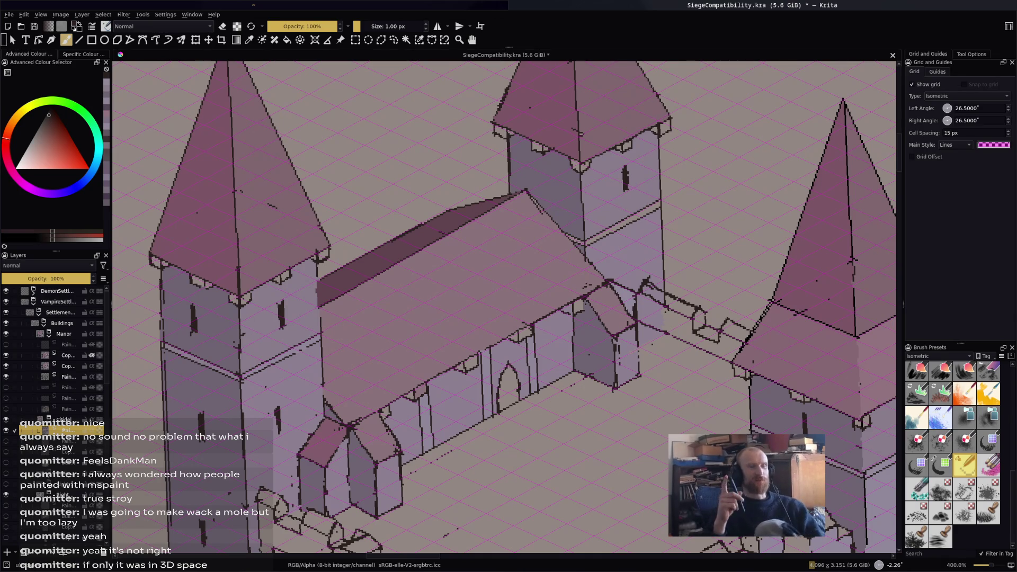
key("e")
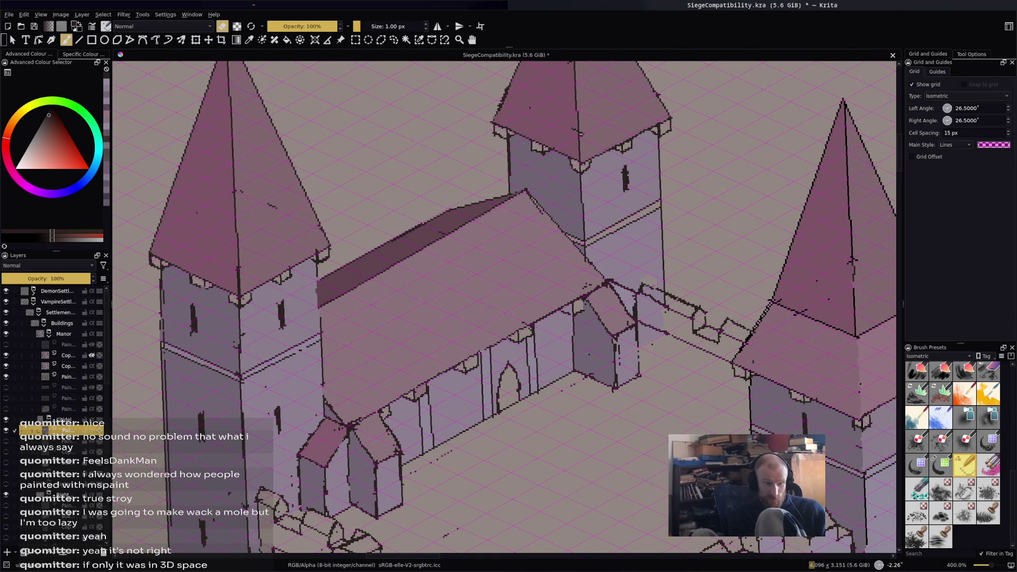
key("e")
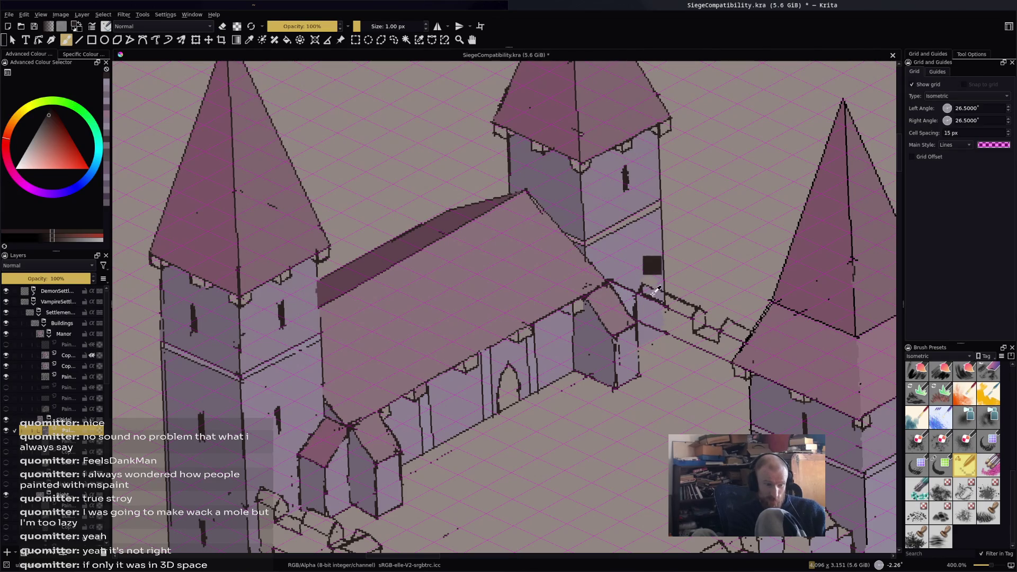
Fill the two slanted walkway roof strips with the pink roof colour.
left_click(341, 445, "ctrl")
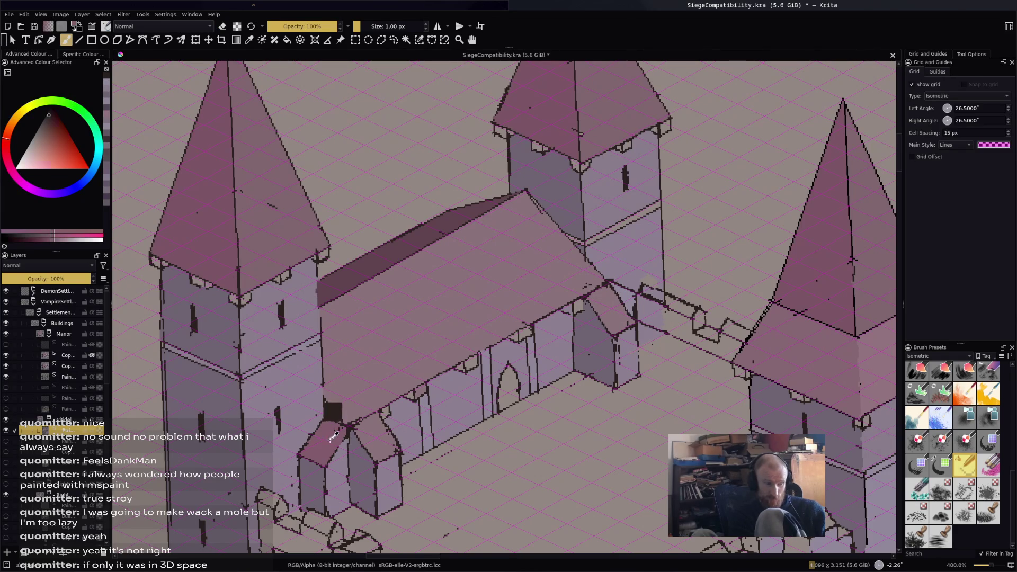
key("f")
left_click(654, 295)
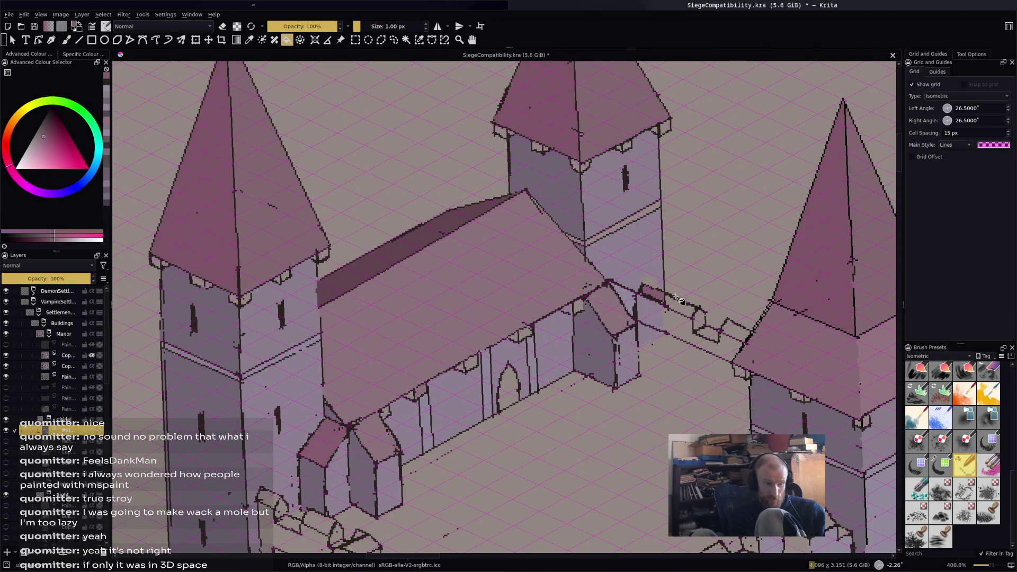
left_click(680, 306)
key("b")
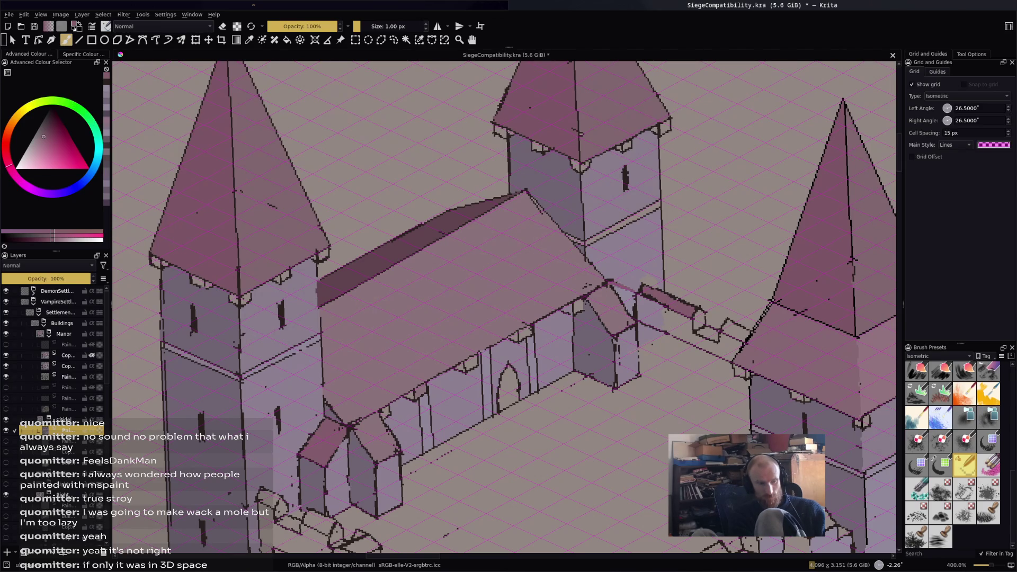
Choose a lighter purple-grey and try a courtyard floor fill, then undo it.
left_click(38, 139)
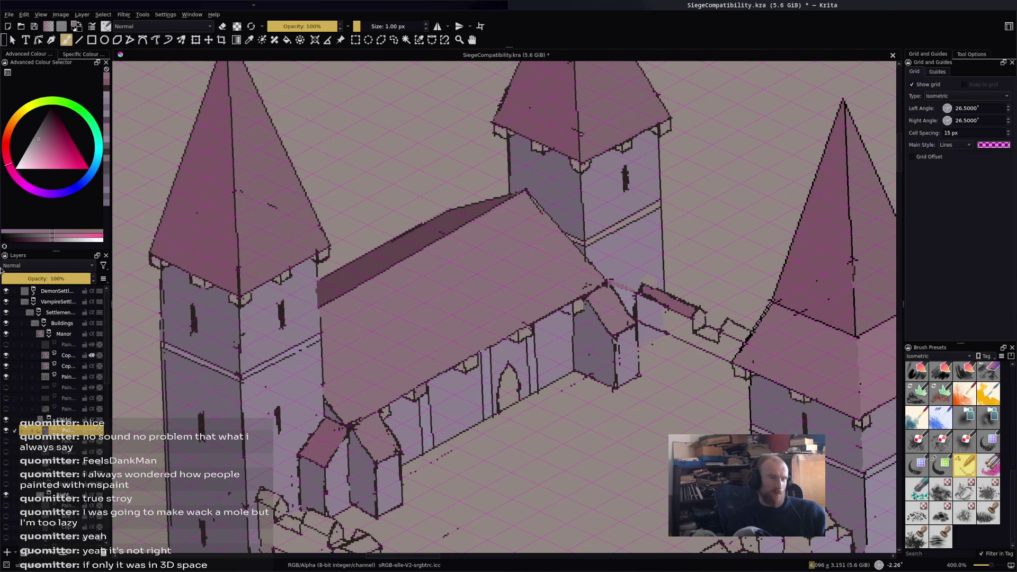
scroll(346, 354, "down", 2)
left_click_drag(346, 354, 378, 286)
scroll(363, 387, "up", 2)
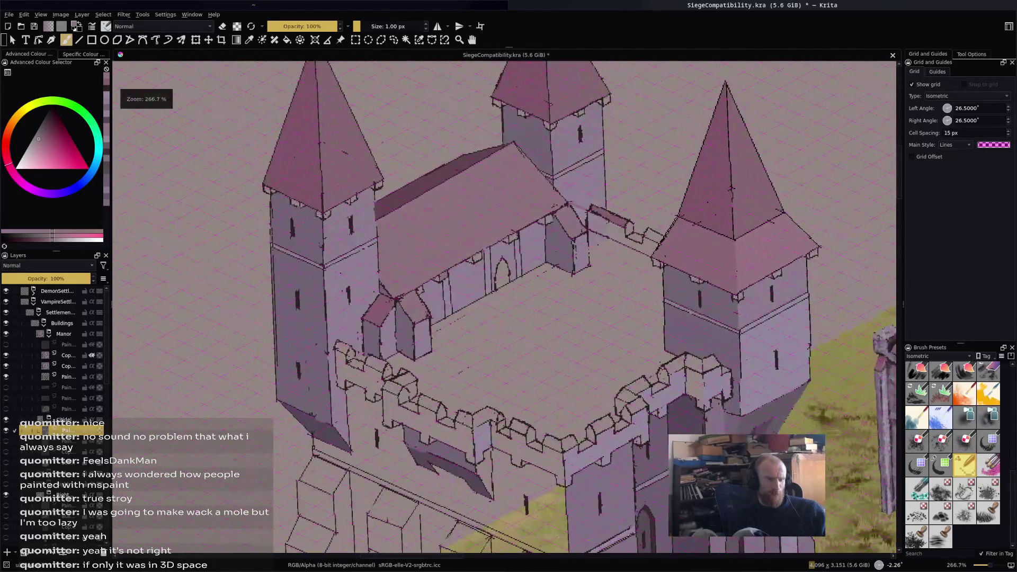
scroll(617, 243, "up", 1)
key("f")
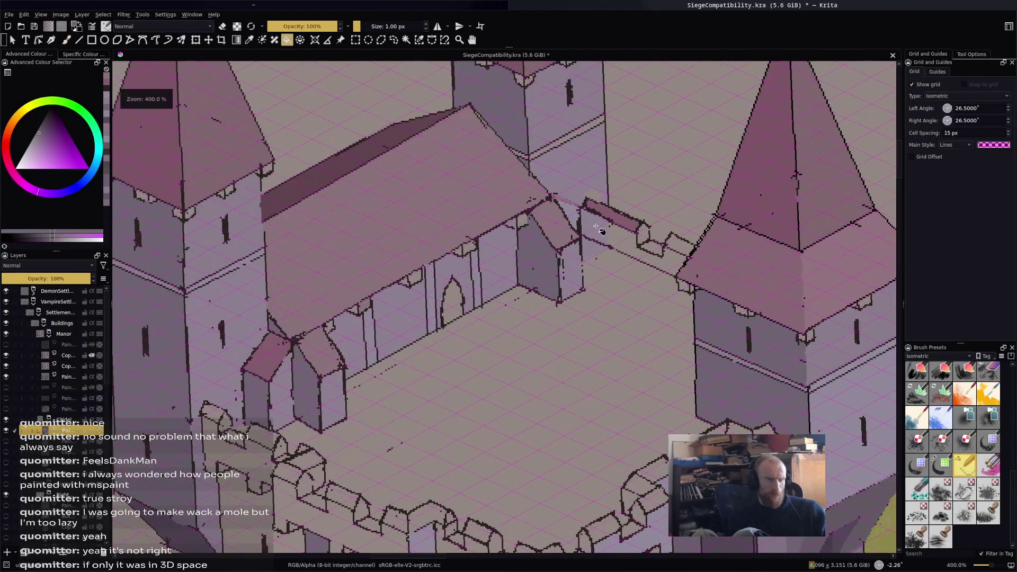
left_click(653, 283)
scroll(665, 281, "up", 2)
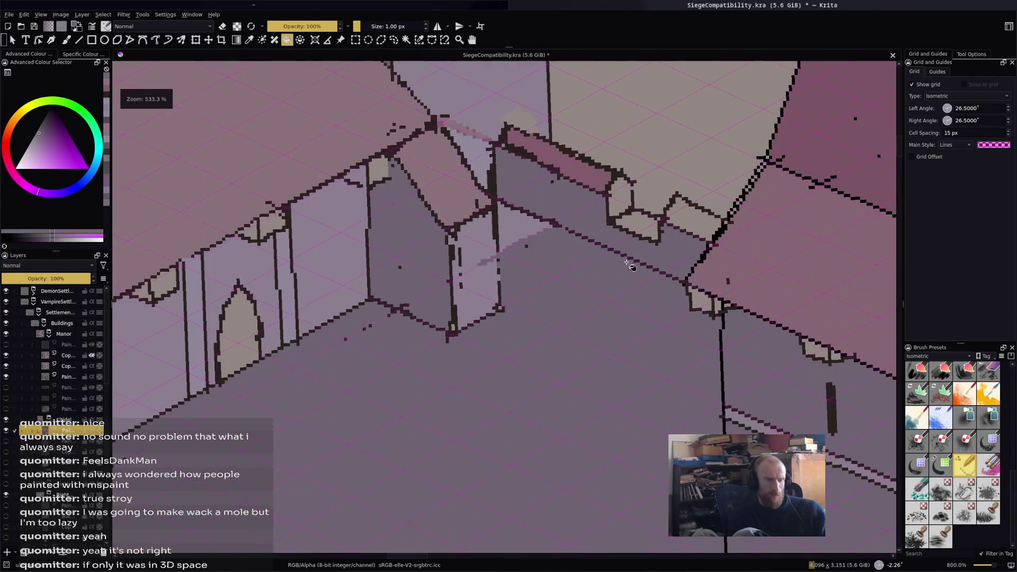
key("ctrl+z")
key("b")
key("f")
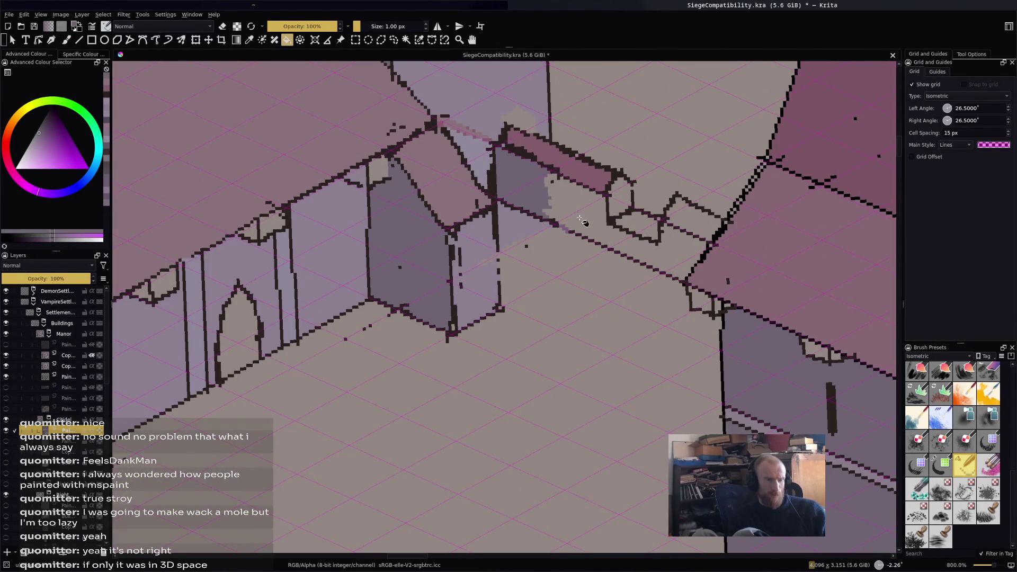
scroll(633, 286, "down", 5)
scroll(634, 286, "up", 2)
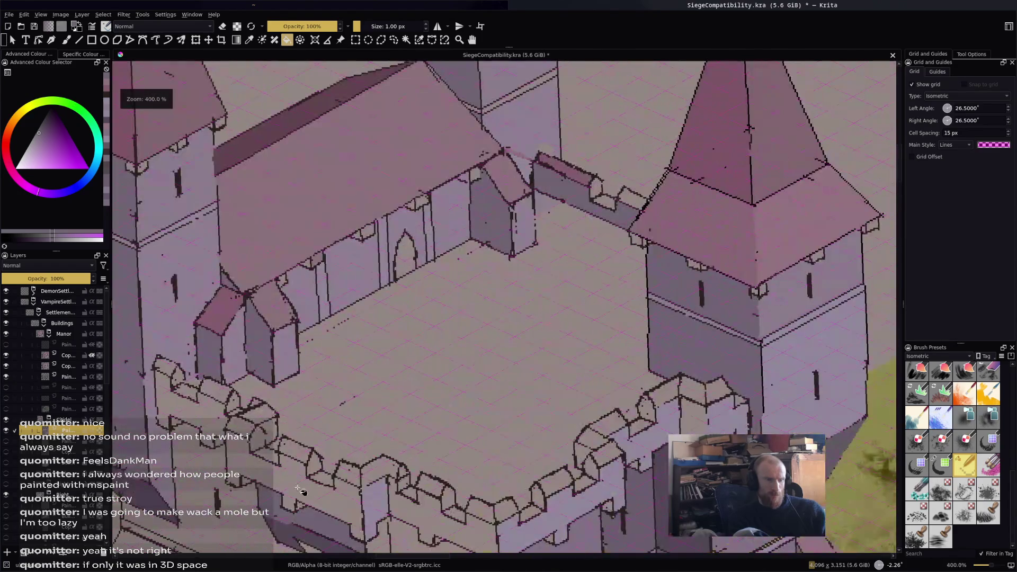
mouse_move(304, 490)
left_mouse_down()
mouse_move(450, 371)
mouse_move(552, 347)
left_mouse_up()
Fill two wall areas darker purple; undo a trial buttress panel fill.
left_click(406, 283)
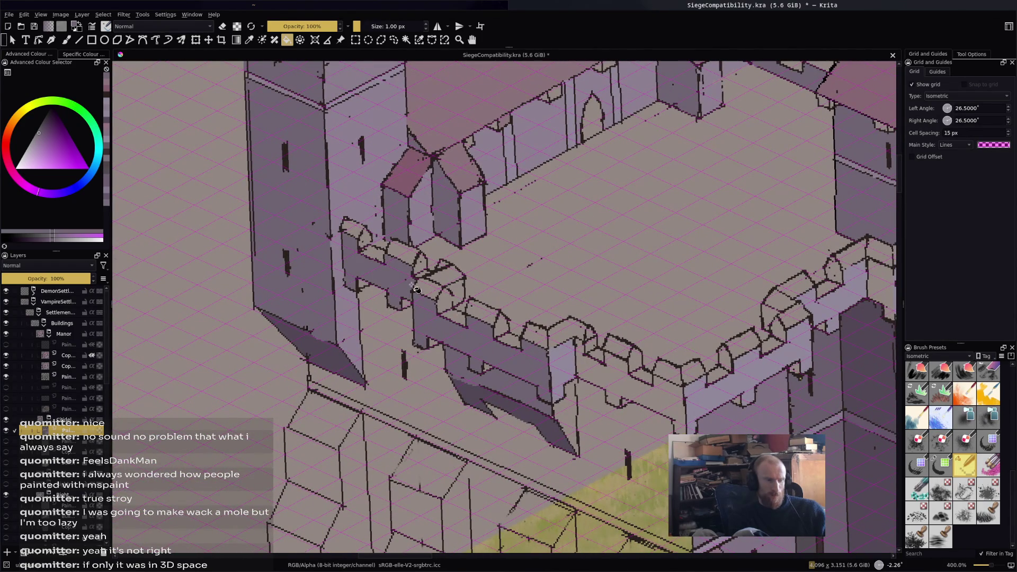
left_click(580, 377)
left_click_drag(580, 378, 581, 288)
scroll(581, 318, "down", 2)
left_click(510, 345)
scroll(509, 348, "up", 2)
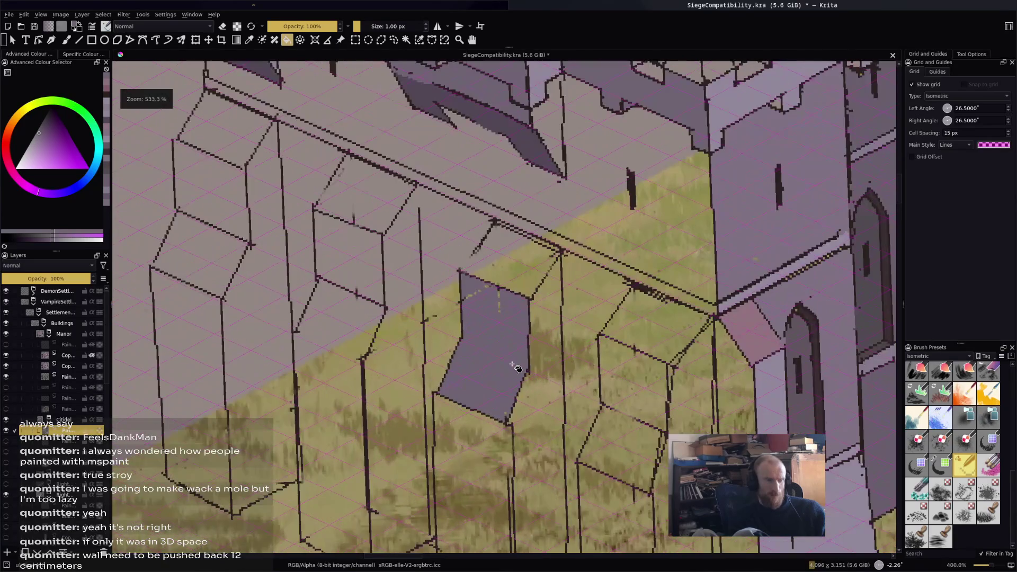
key("ctrl+z")
Close the buttress panel's missing lower edge and fill it grey-purple.
key("b")
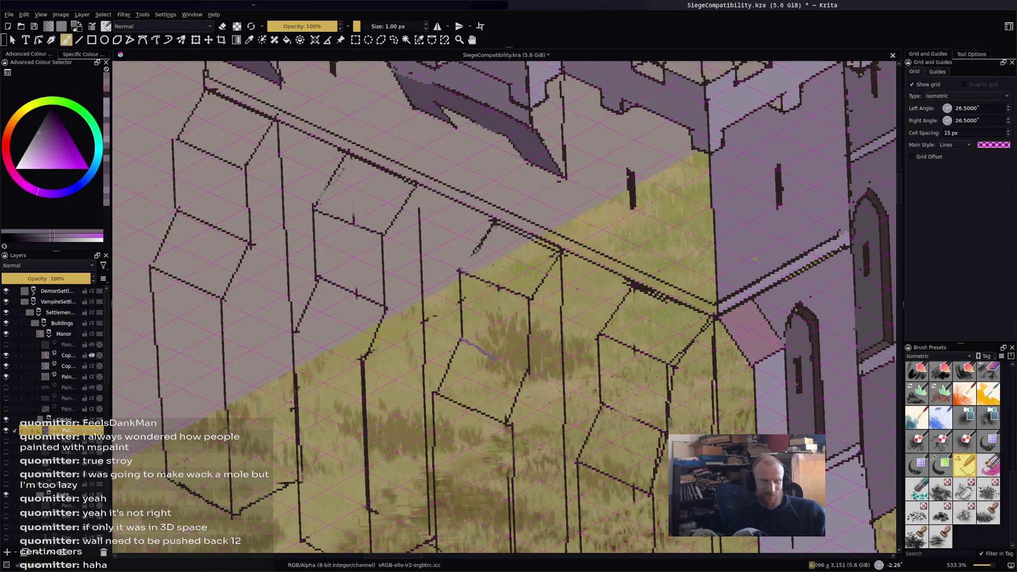
key("f")
left_click(496, 319)
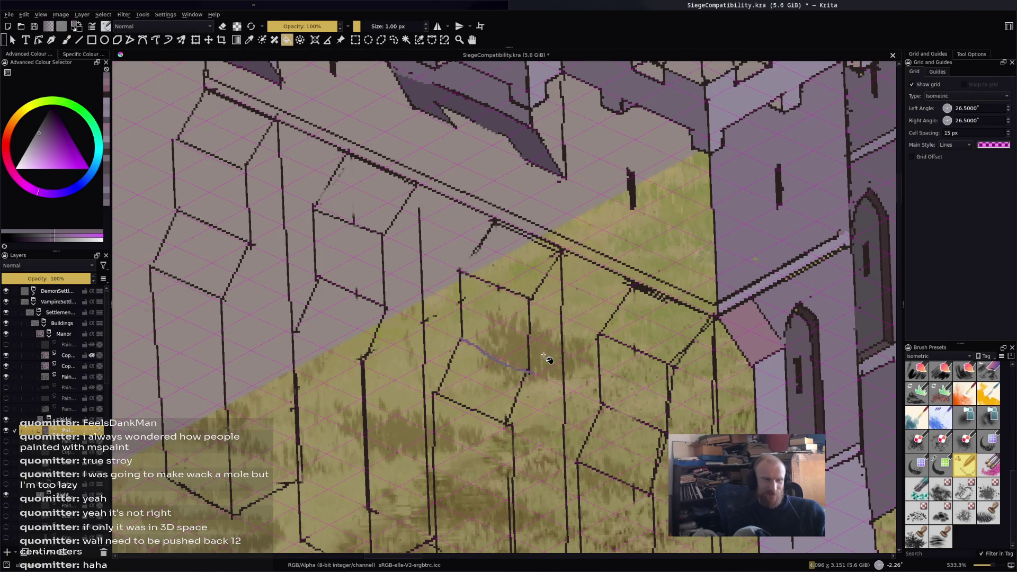
key("ctrl+z")
key("b")
left_click_drag(460, 340, 496, 349)
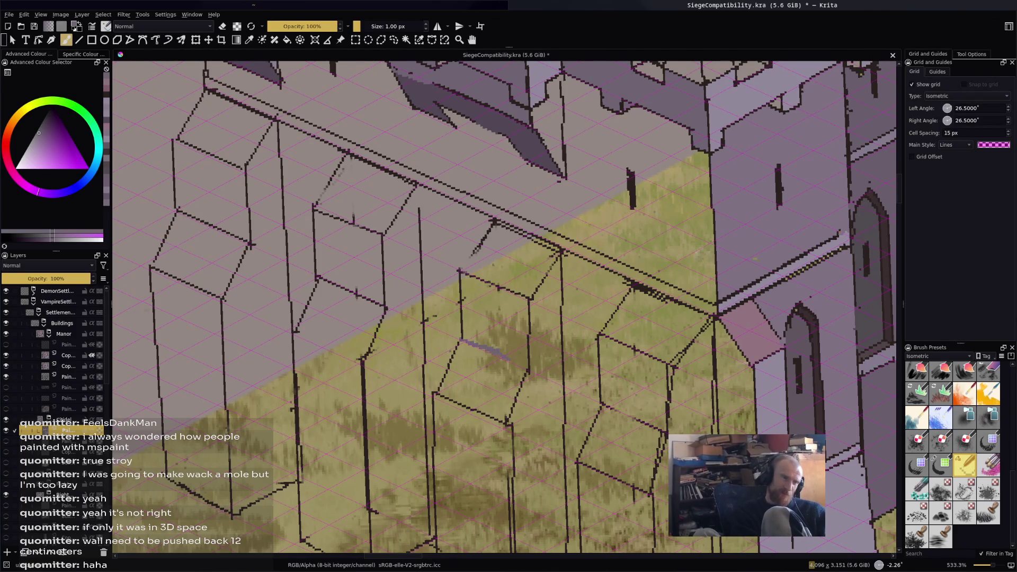
key("f")
left_click(495, 318)
key("b")
Fill the remaining buttress panels, including the leftmost, with grey-purple.
key("f")
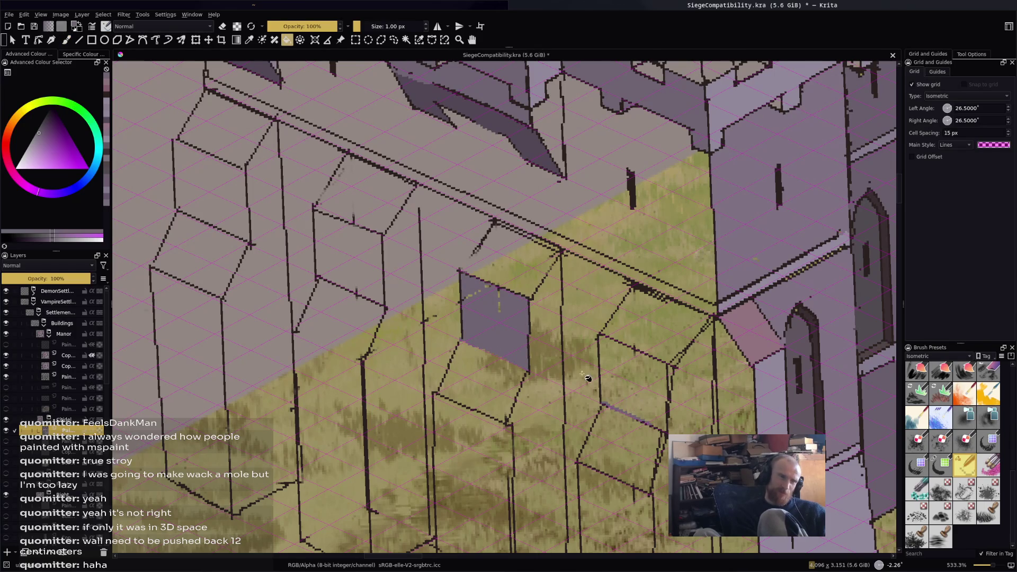
left_click(631, 381)
key("b")
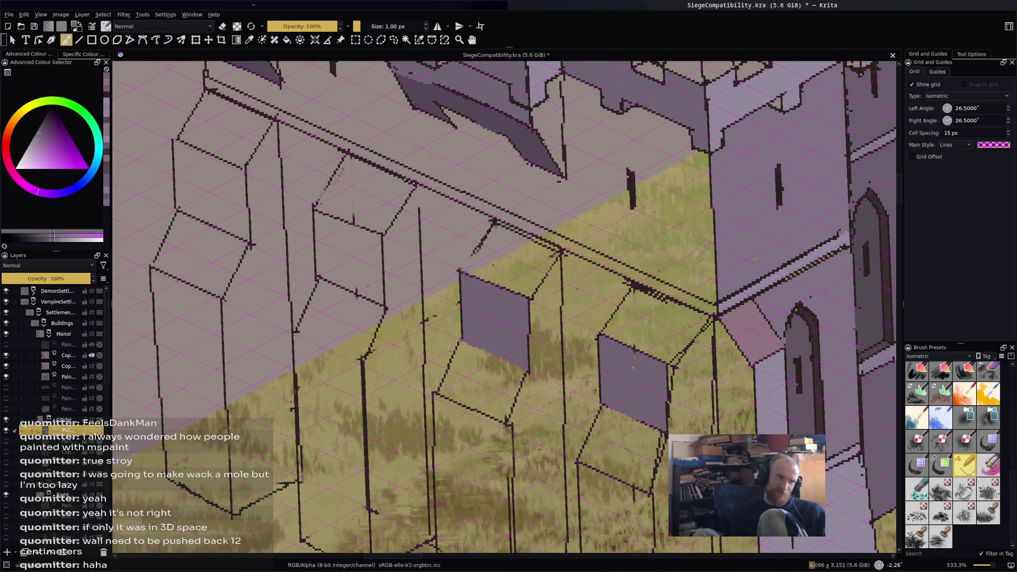
key("f")
left_click(361, 260)
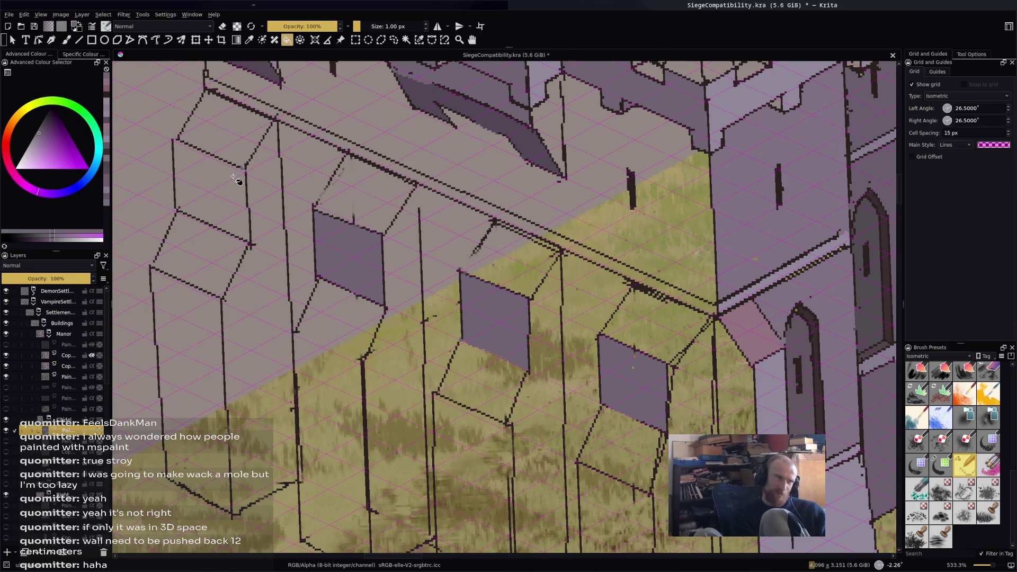
key("b")
key("f")
left_click(189, 188)
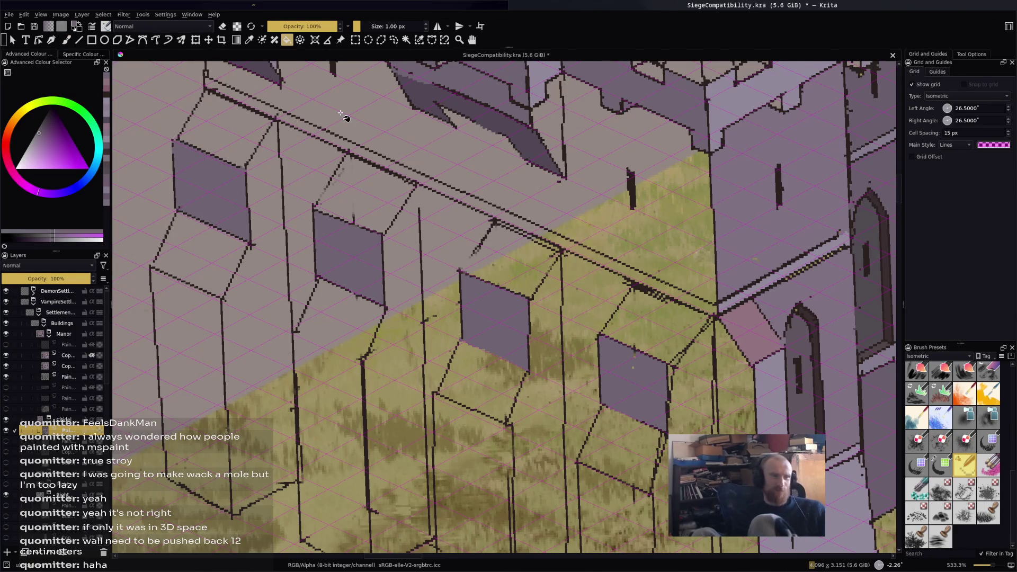
scroll(530, 360, "down", 2)
scroll(530, 360, "up", 2)
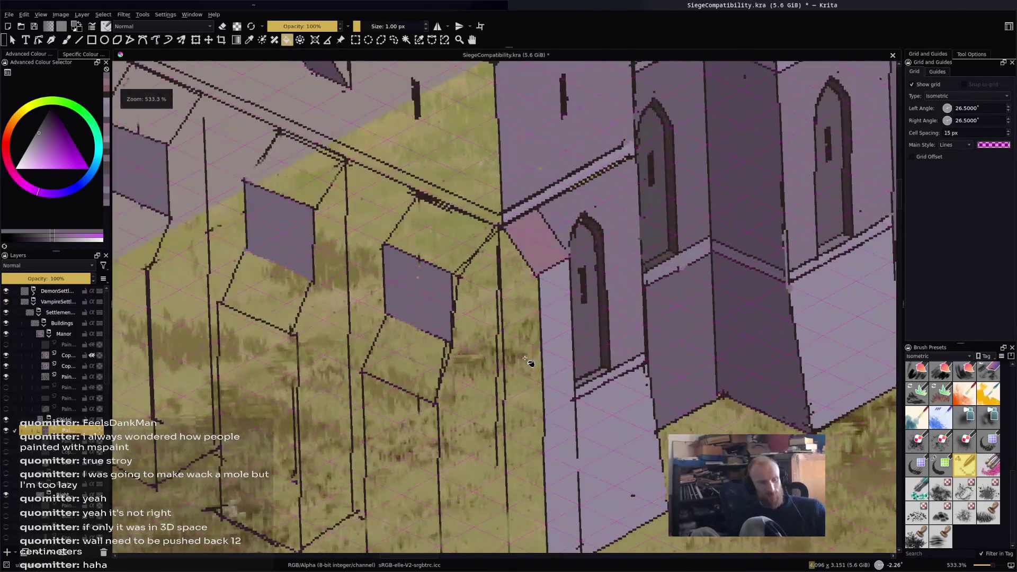
Fill the tower-base buttress front face lavender after undoing the spill onto the grass.
scroll(426, 421, "down", 2)
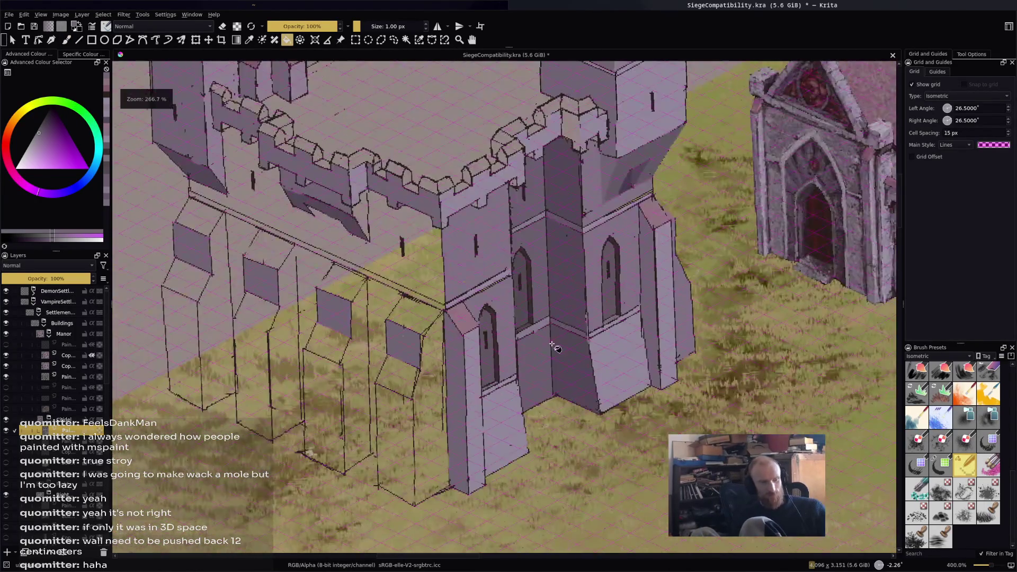
scroll(548, 418, "up", 3)
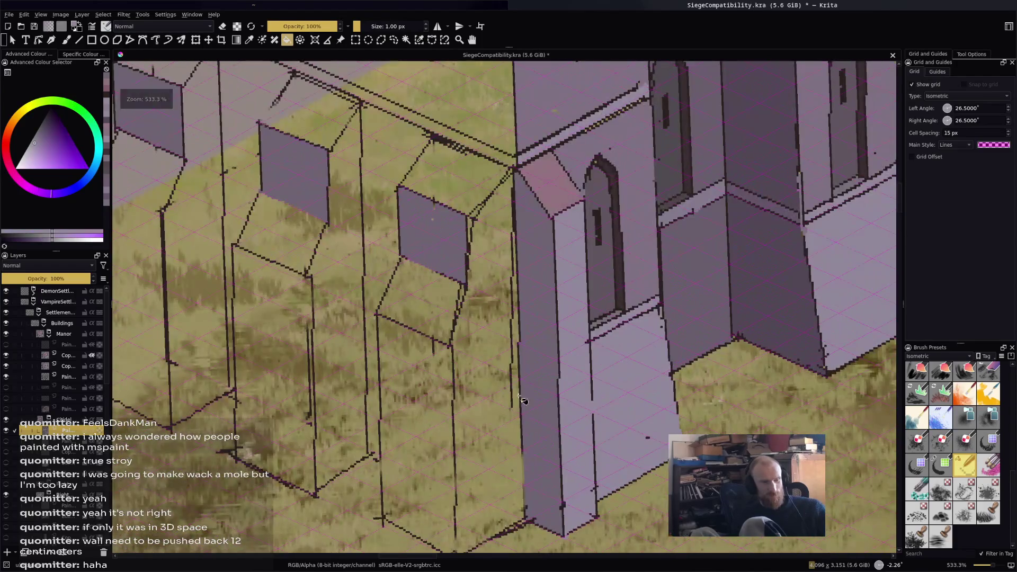
left_click(508, 397)
scroll(530, 274, "up", 1)
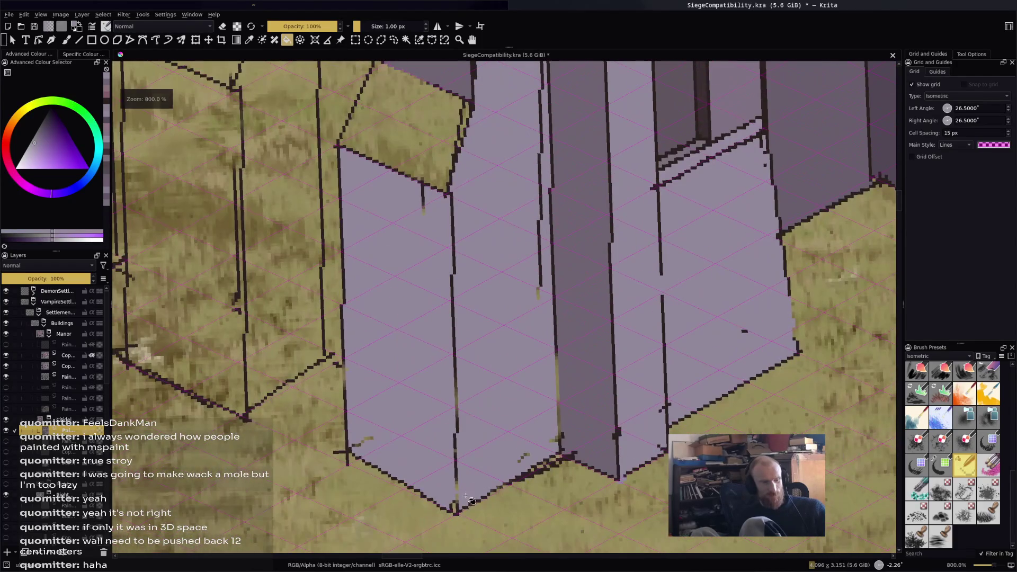
key("ctrl+z")
key("b")
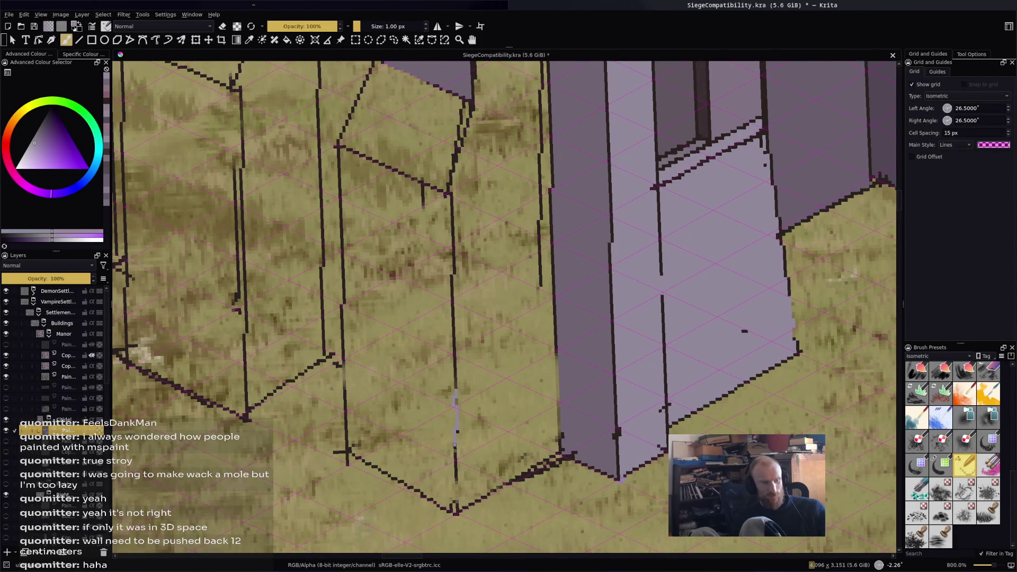
key("f")
left_click(479, 471)
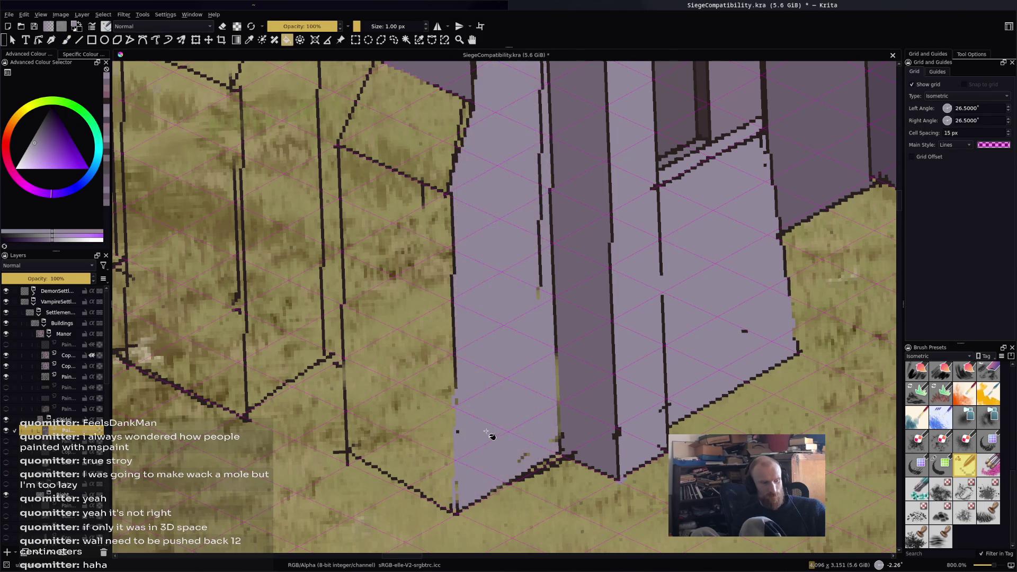
scroll(527, 413, "down", 3)
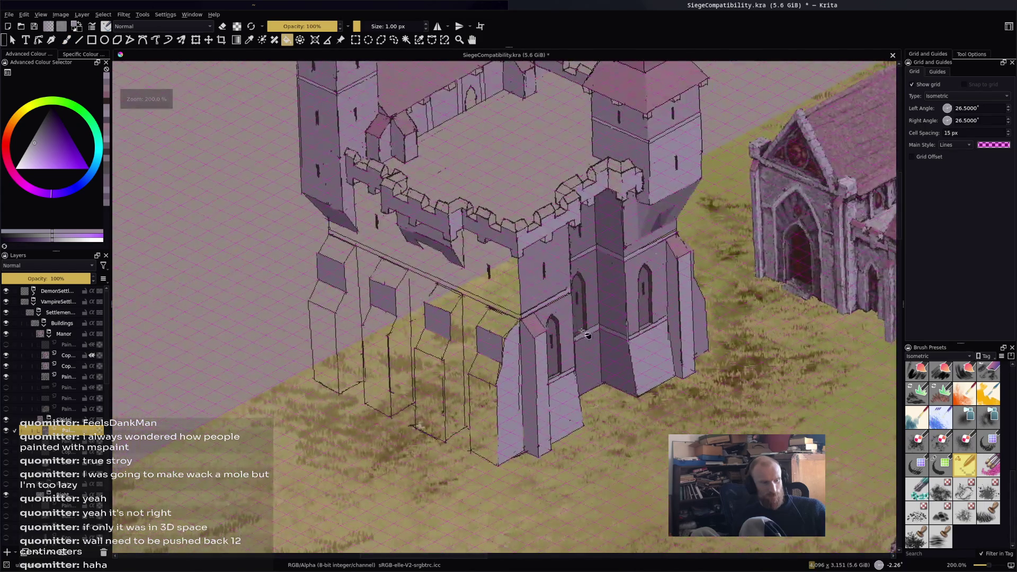
scroll(502, 158, "down", 1)
left_click(502, 158, "ctrl")
left_click_drag(394, 460, 441, 387)
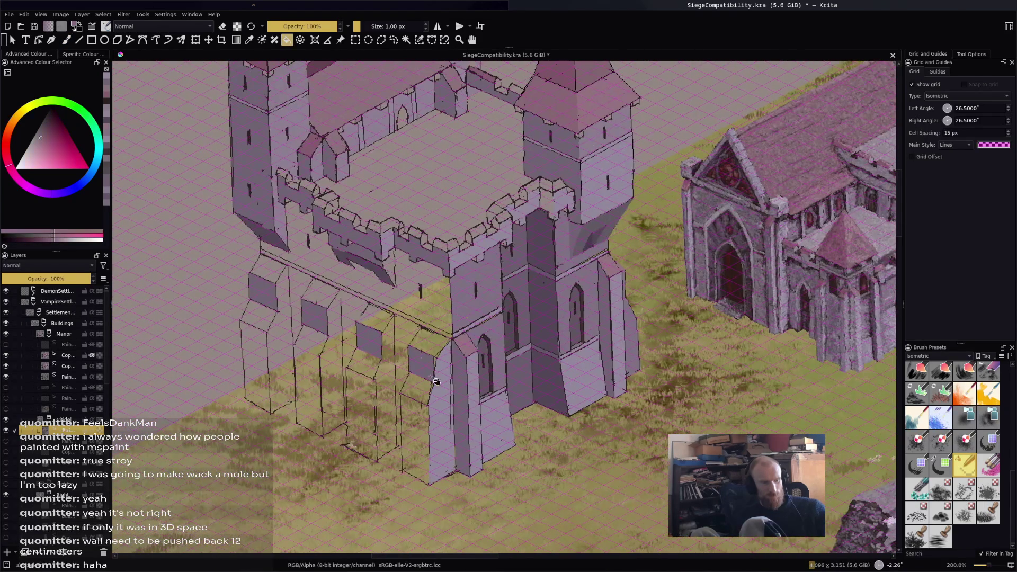
Cap the buttress top faces along the outer wall with pink.
left_click(429, 340)
scroll(415, 364, "up", 1)
left_click(345, 290)
key("ctrl+z")
scroll(287, 267, "up", 2)
key("b")
key("f")
left_click(358, 270)
scroll(316, 245, "up", 1)
left_click(314, 244)
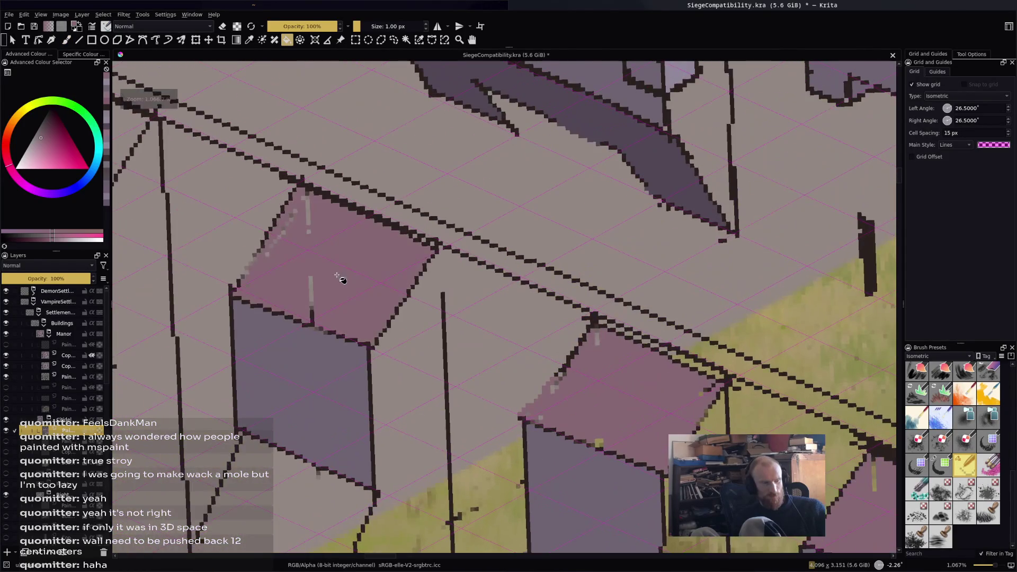
scroll(337, 278, "down", 2)
left_click(363, 279)
scroll(363, 279, "down", 1)
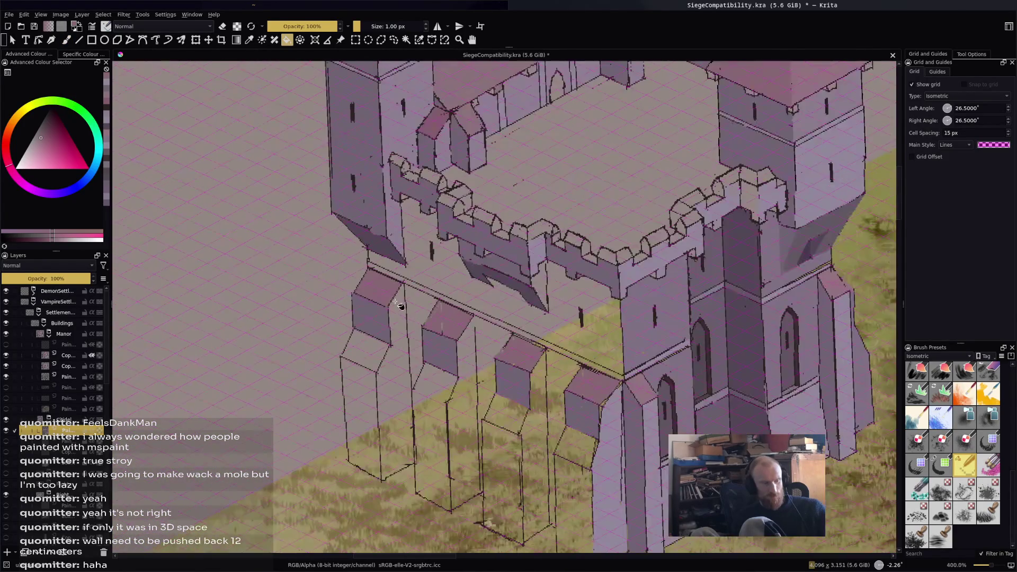
scroll(324, 352, "up", 1)
scroll(333, 350, "down", 1)
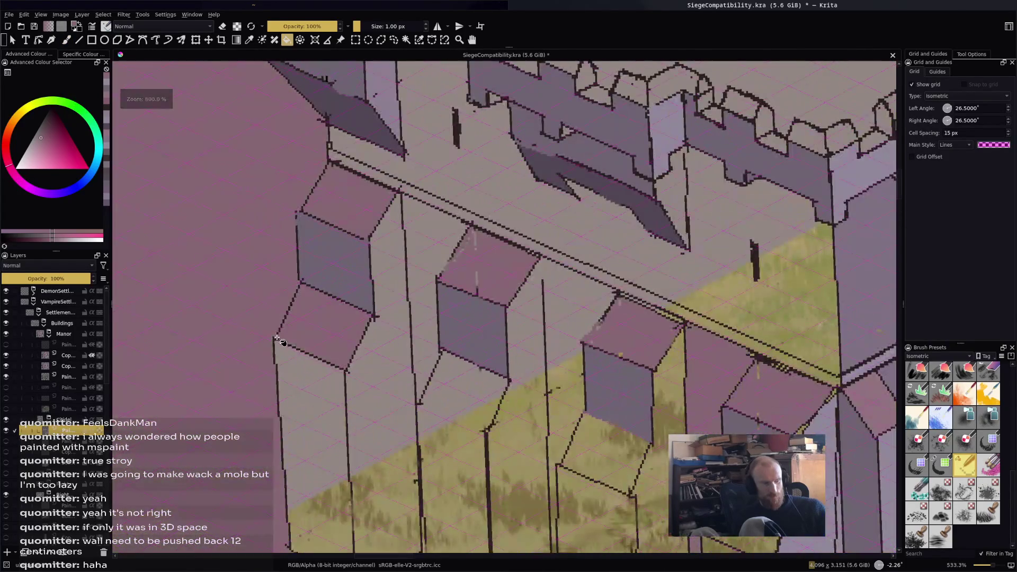
scroll(448, 359, "up", 4)
scroll(448, 360, "down", 3)
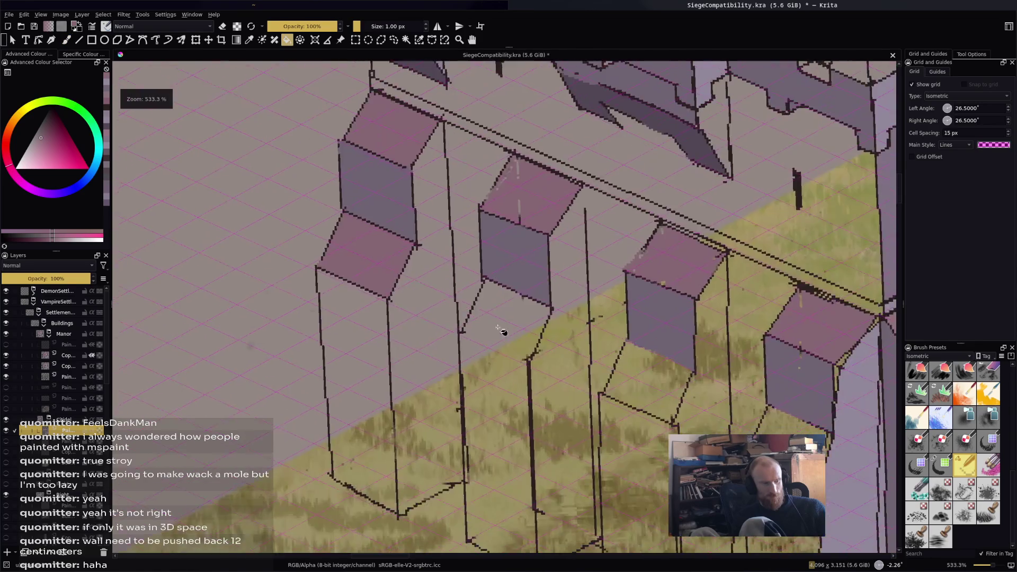
scroll(389, 318, "up", 2)
Draw a missing buttress edge, fill the area beside it, and save SiegeCompatibility.kra.
key("b")
left_click_drag(390, 316, 492, 371)
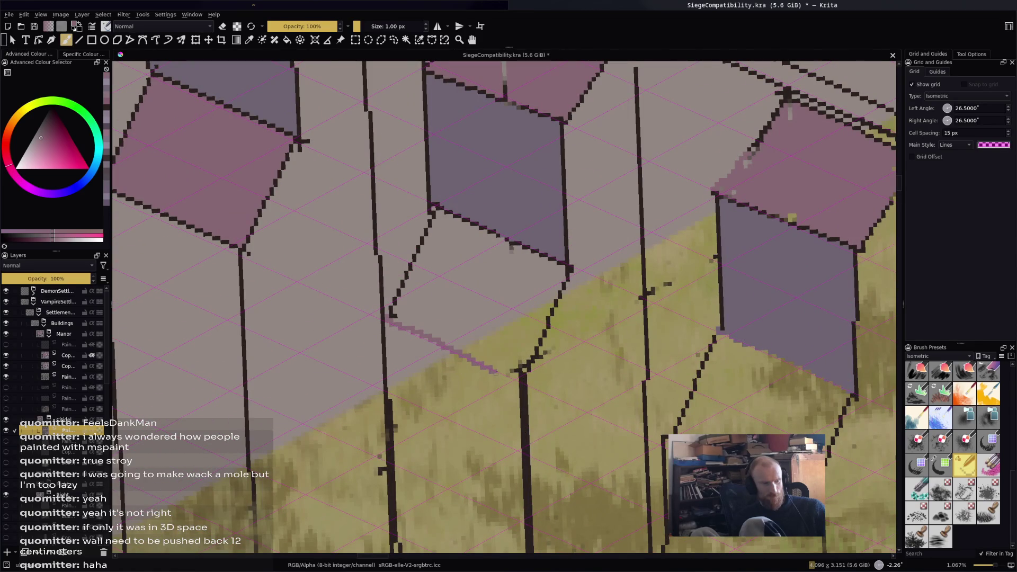
key("f")
mouse_move(394, 300)
left_mouse_down()
mouse_move(517, 352)
mouse_move(608, 412)
left_mouse_up()
left_click(538, 365)
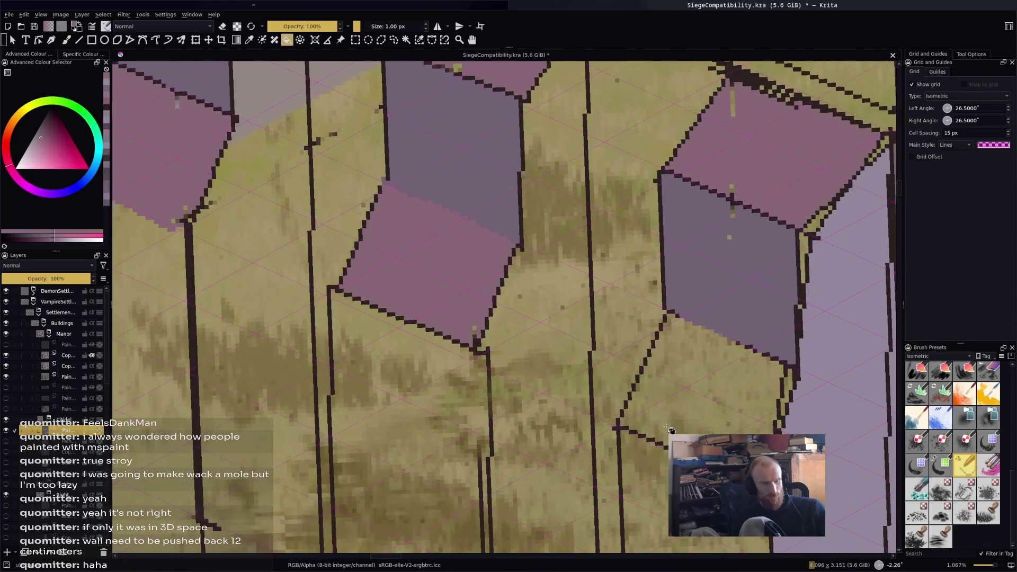
scroll(666, 425, "down", 9)
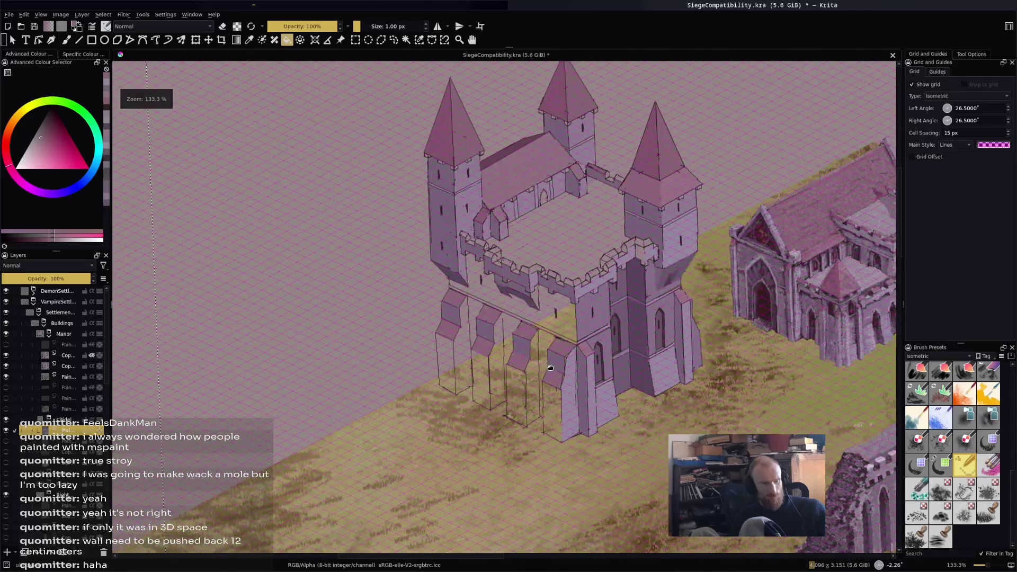
left_click_drag(551, 367, 543, 414)
key("ctrl+s")
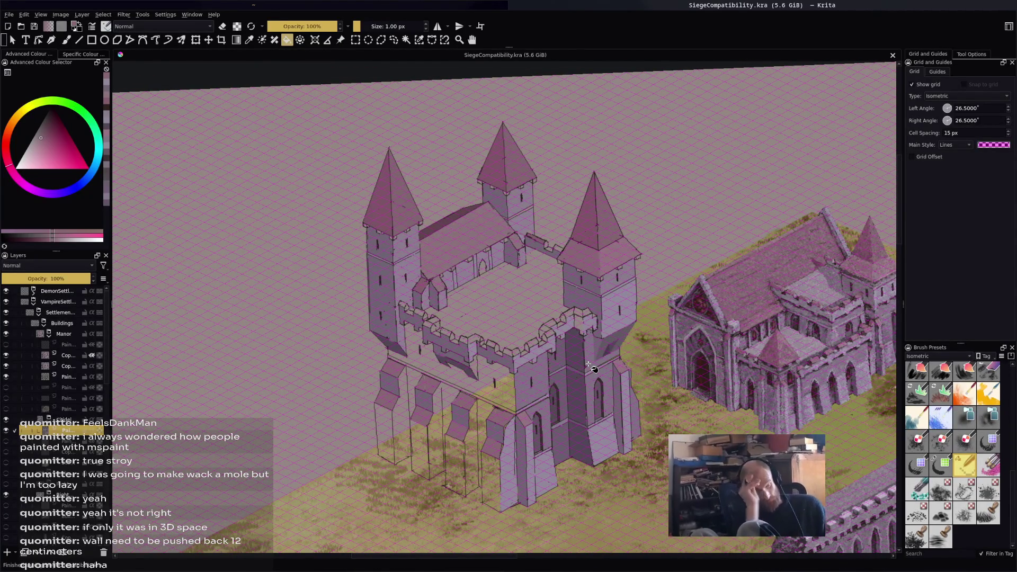
Sample the tower's lavender and fill the wall faces around its lower and upper windows.
scroll(565, 282, "up", 2)
mouse_move(564, 281)
left_mouse_down()
mouse_move(526, 226)
mouse_move(503, 236)
left_mouse_up()
left_click(560, 195, "ctrl")
left_click(526, 402)
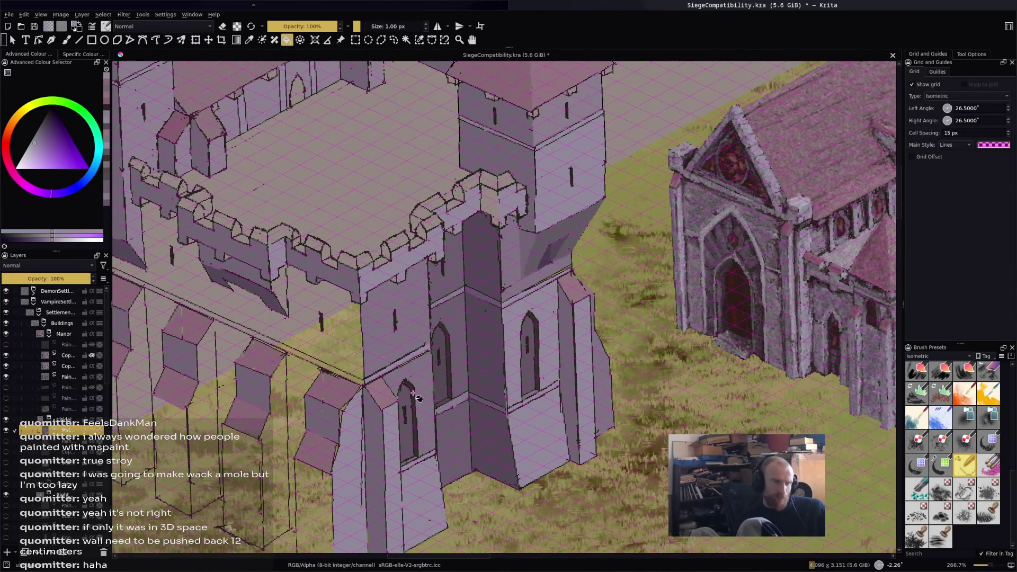
left_click(415, 325)
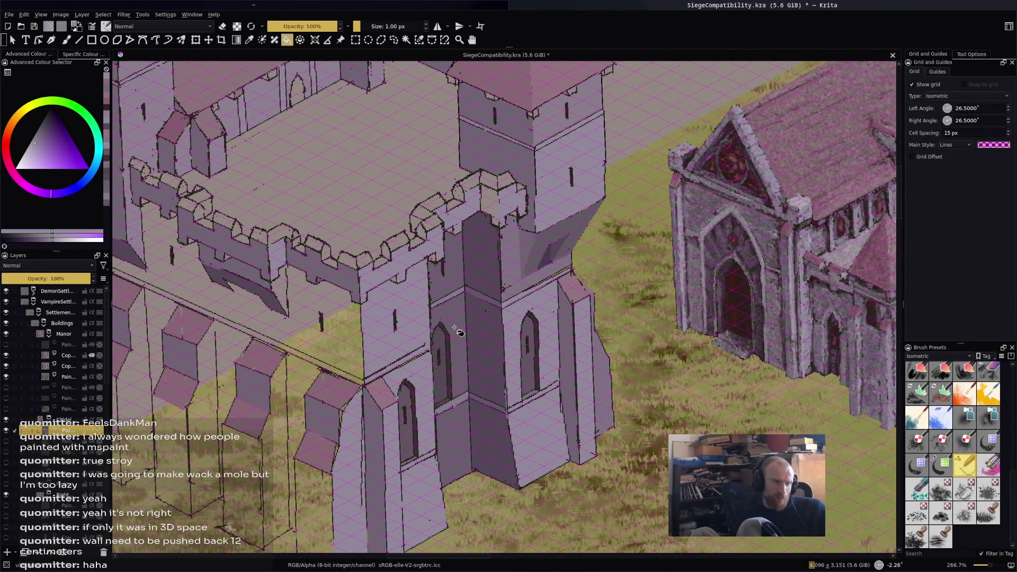
left_click(528, 284)
key("ctrl+z")
left_click(522, 290)
key("1")
scroll(583, 297, "up", 2)
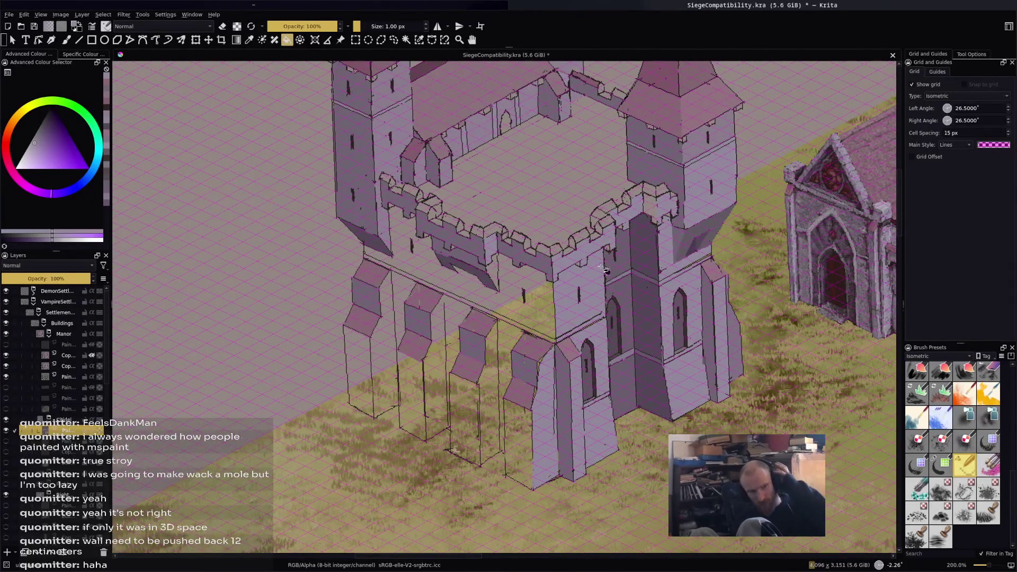
scroll(645, 186, "down", 1)
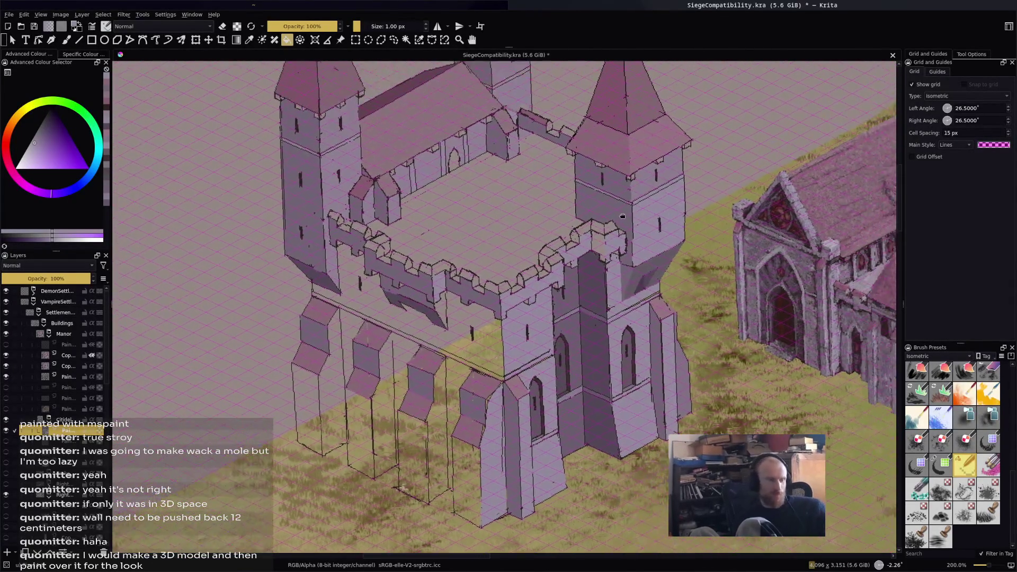
scroll(618, 320, "up", 1)
Sample the manor's light purple stone and fill the castle wall areas with it.
left_click_drag(618, 321, 575, 244)
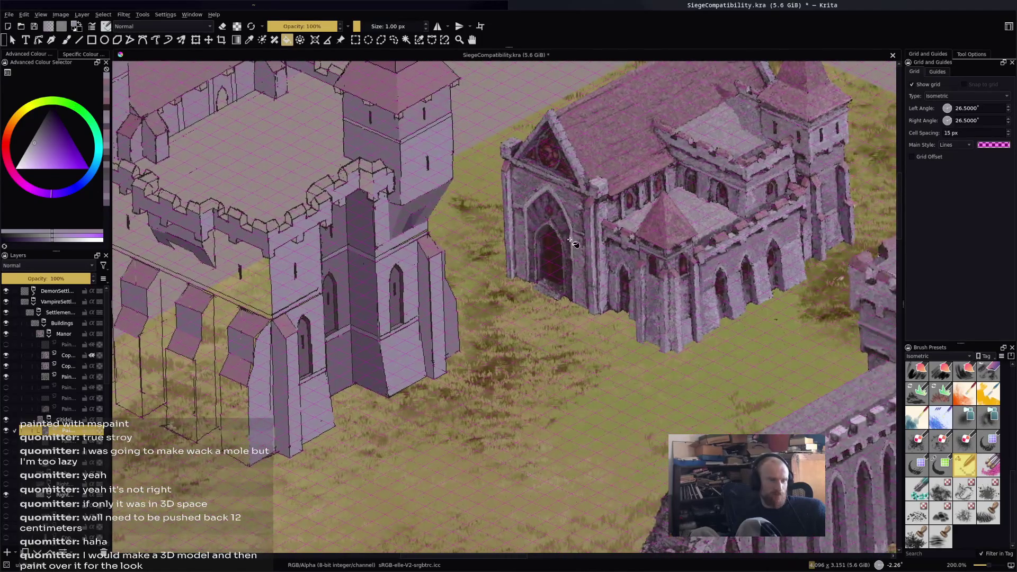
left_click(574, 208, "ctrl")
left_click_drag(242, 270, 484, 263)
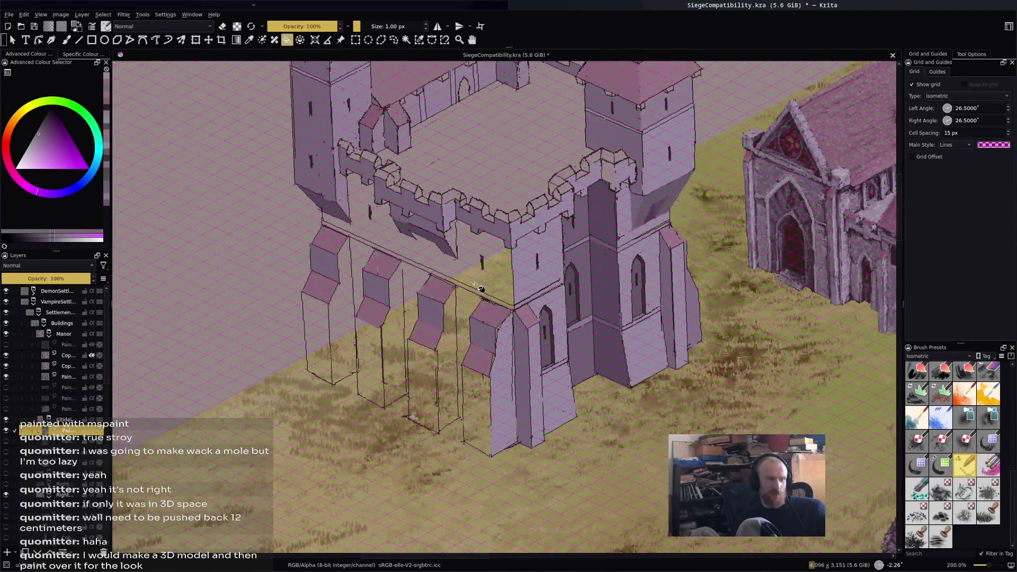
scroll(479, 289, "up", 3)
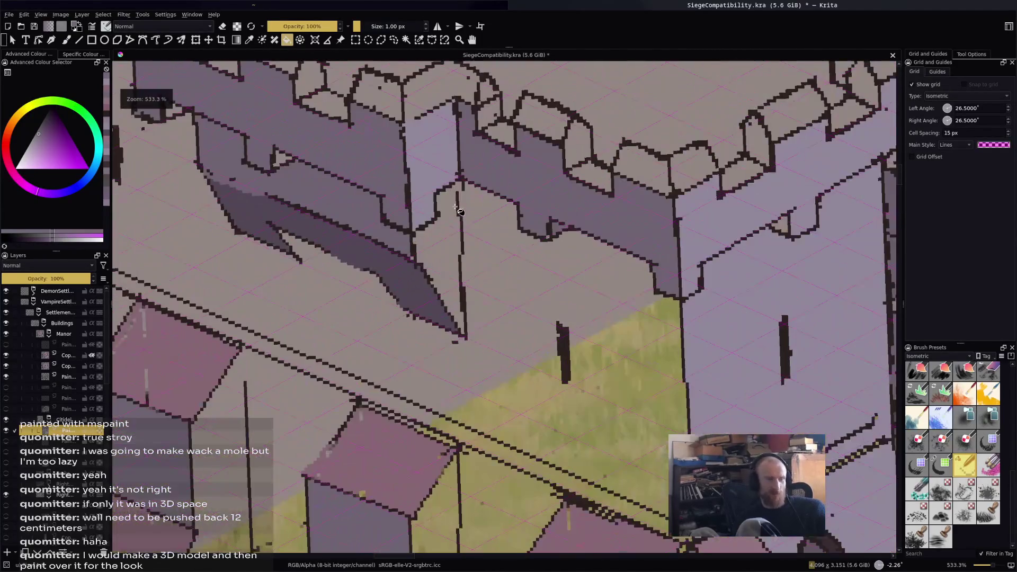
left_click(535, 256)
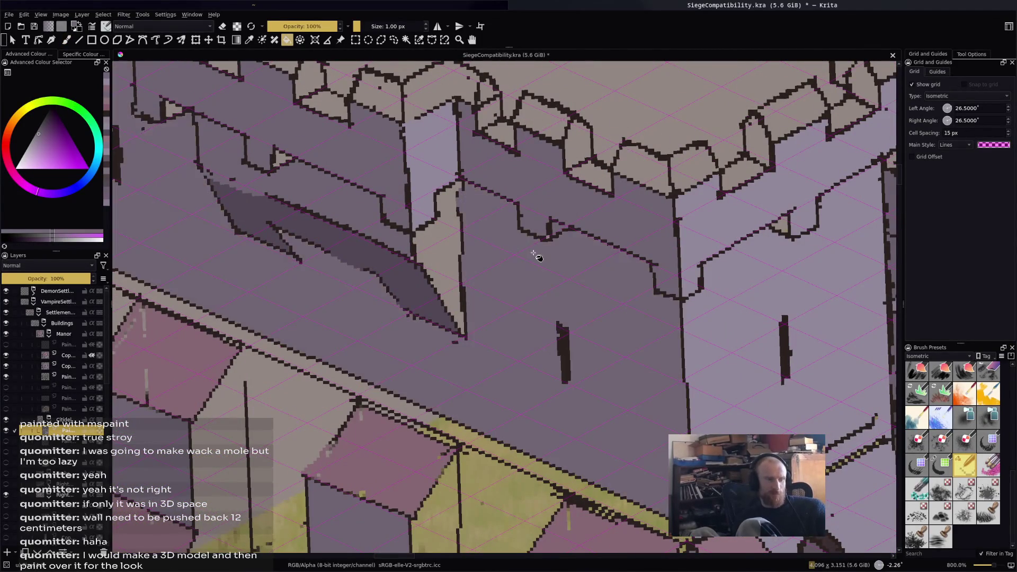
scroll(536, 256, "down", 4)
mouse_move(535, 262)
left_mouse_down()
mouse_move(406, 286)
mouse_move(335, 318)
left_mouse_up()
left_click(335, 318)
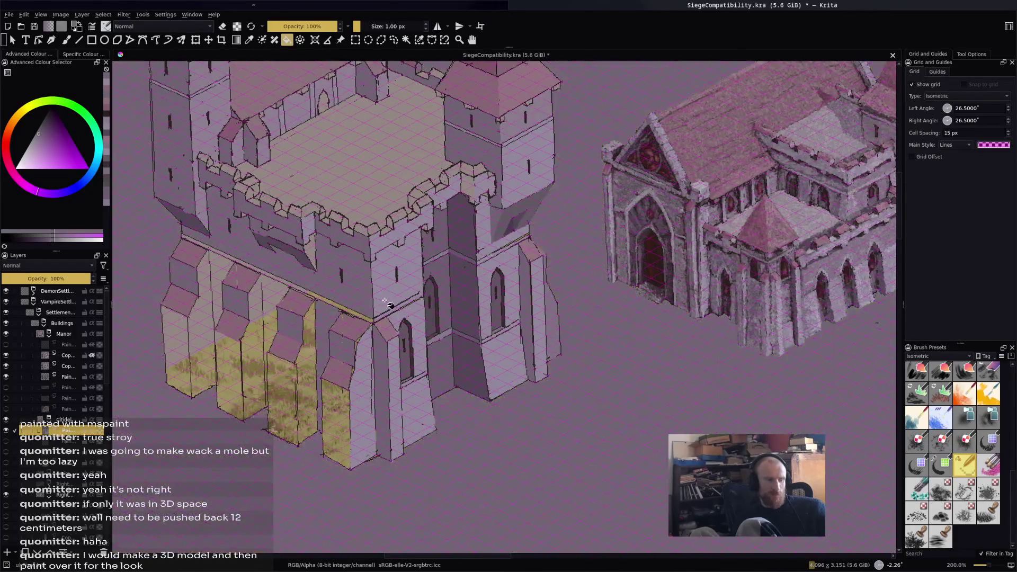
Undo the over-spread fill and retry purple fills on the wall columns, undoing leaks.
scroll(432, 356, "up", 1)
key("ctrl+z")
scroll(420, 413, "up", 2)
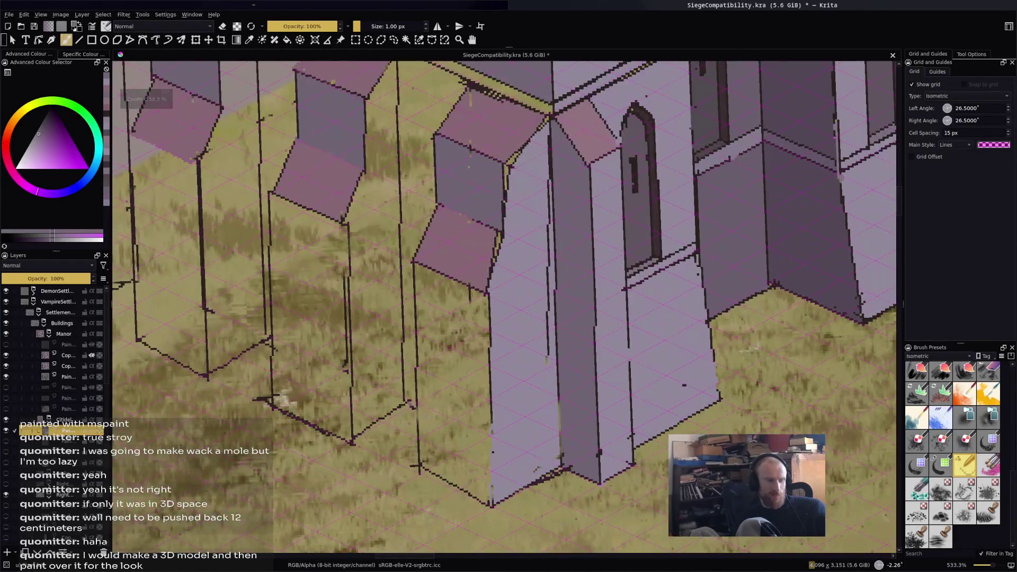
left_click(416, 398)
mouse_move(416, 398)
left_mouse_down()
mouse_move(444, 415)
mouse_move(556, 551)
left_mouse_up()
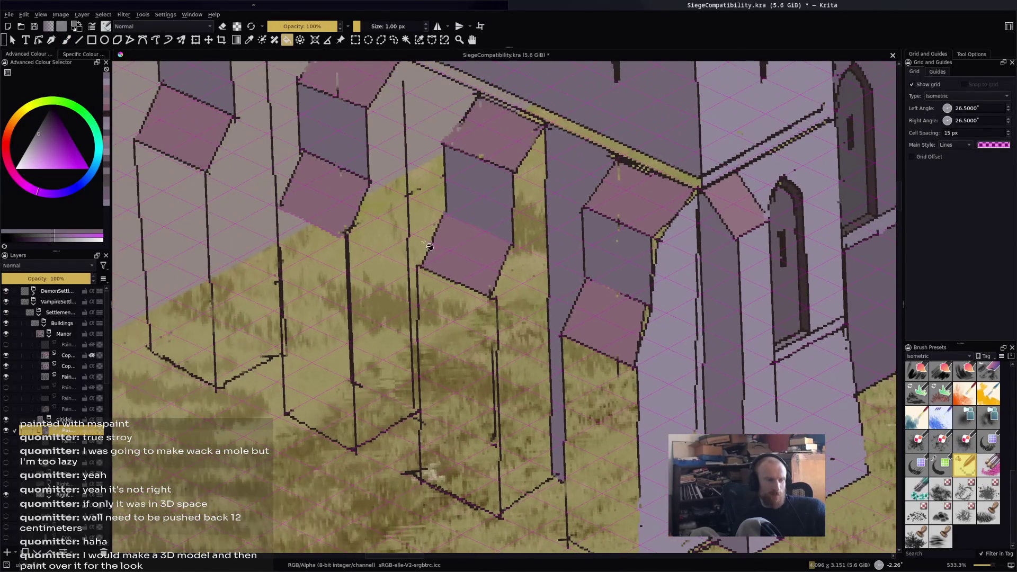
left_click(438, 287)
key("ctrl+z")
key("b")
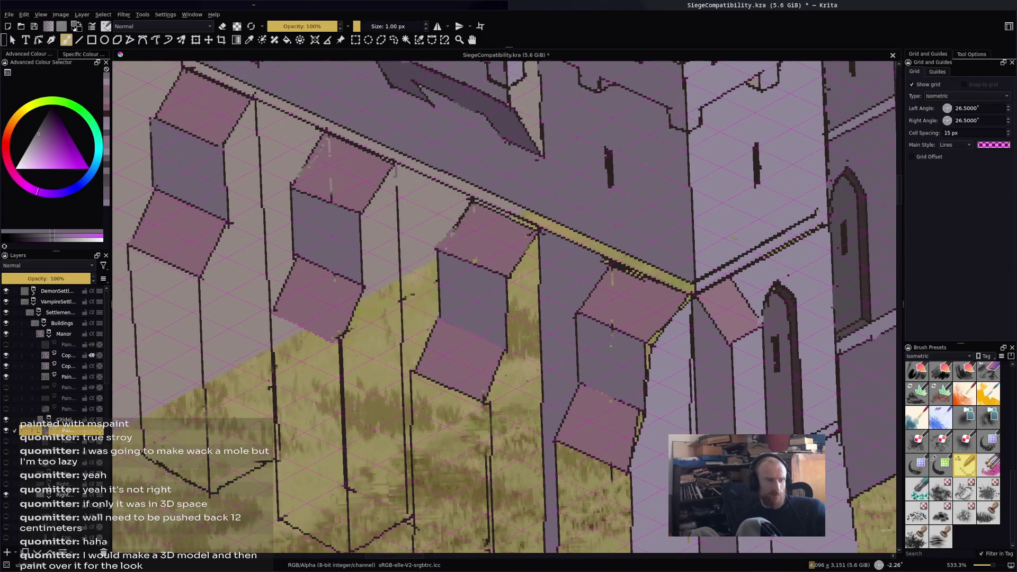
key("f")
left_click(409, 180)
mouse_move(408, 180)
left_mouse_down()
mouse_move(429, 211)
mouse_move(431, 201)
left_mouse_up()
key("ctrl+z")
Fill the narrow wall strips between the buttresses with darker purple.
key("b")
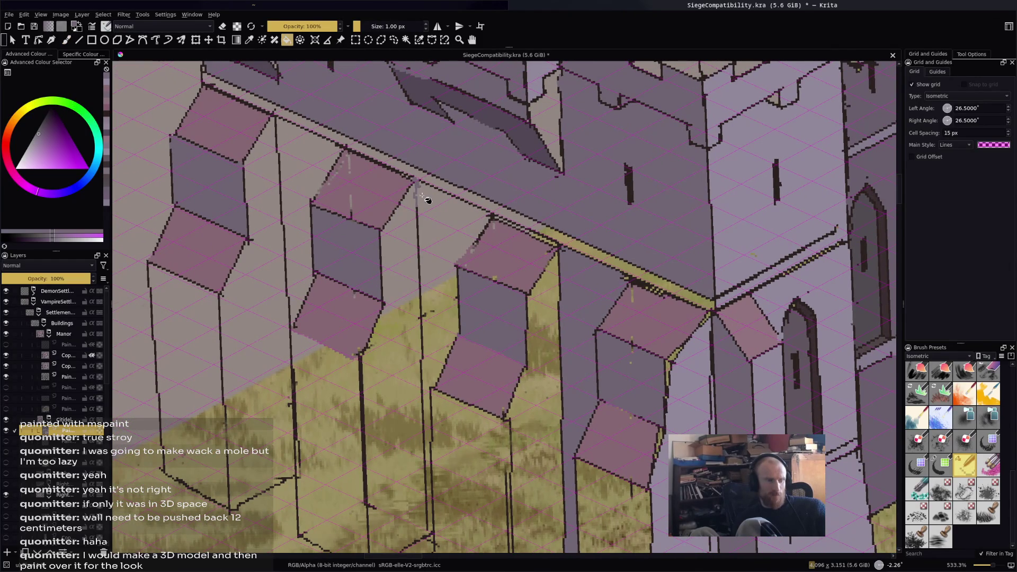
key("f")
left_click(428, 204)
left_click_drag(443, 244, 450, 145)
key("b")
key("f")
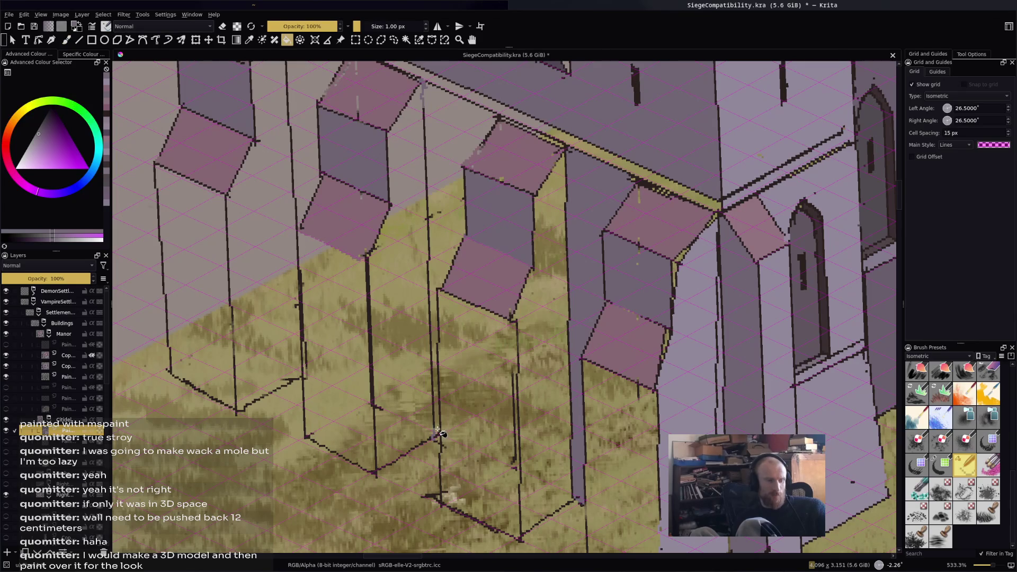
left_click(438, 429)
left_click_drag(430, 315, 559, 381)
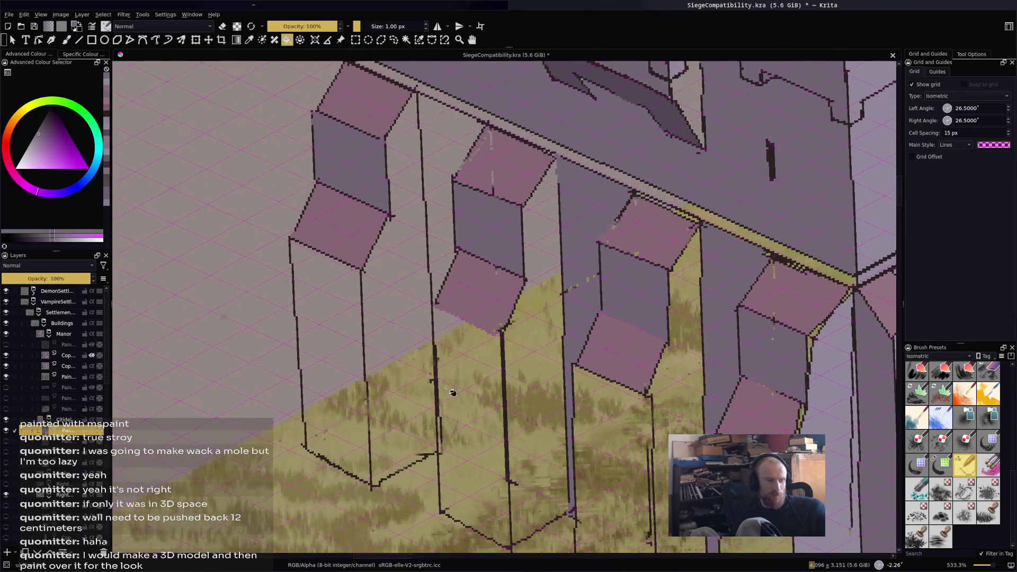
left_click(444, 275)
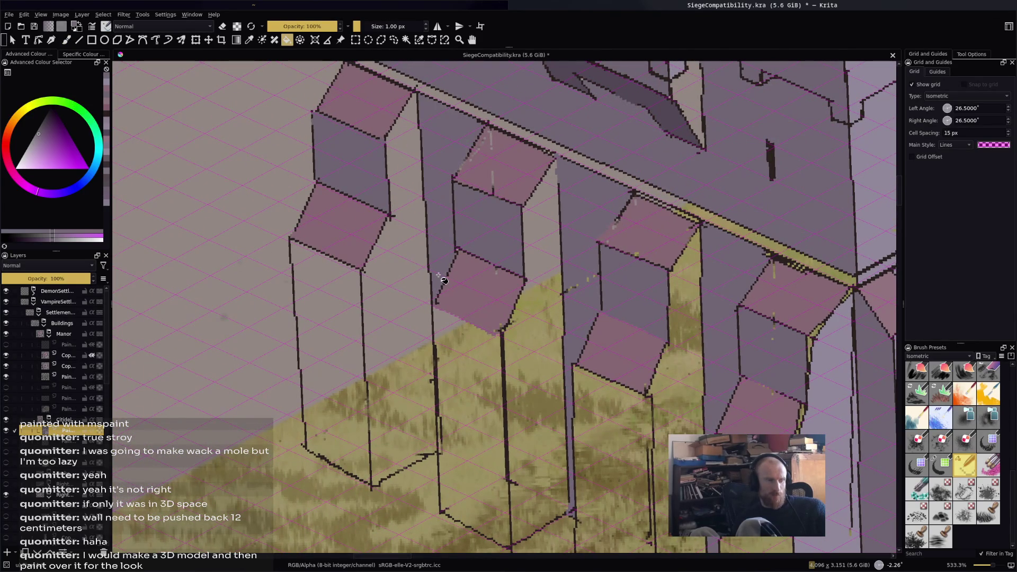
left_click(79, 42)
mouse_move(414, 94)
left_mouse_down()
mouse_move(437, 446)
mouse_move(414, 98)
left_mouse_up()
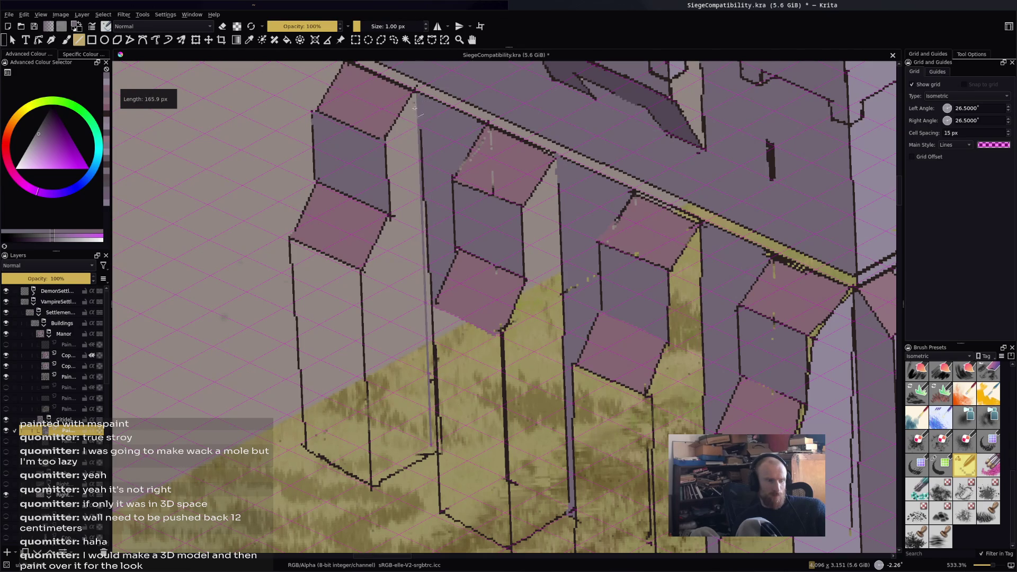
Sample the dark outline colour from the buttress lines.
scroll(411, 222, "down", 5)
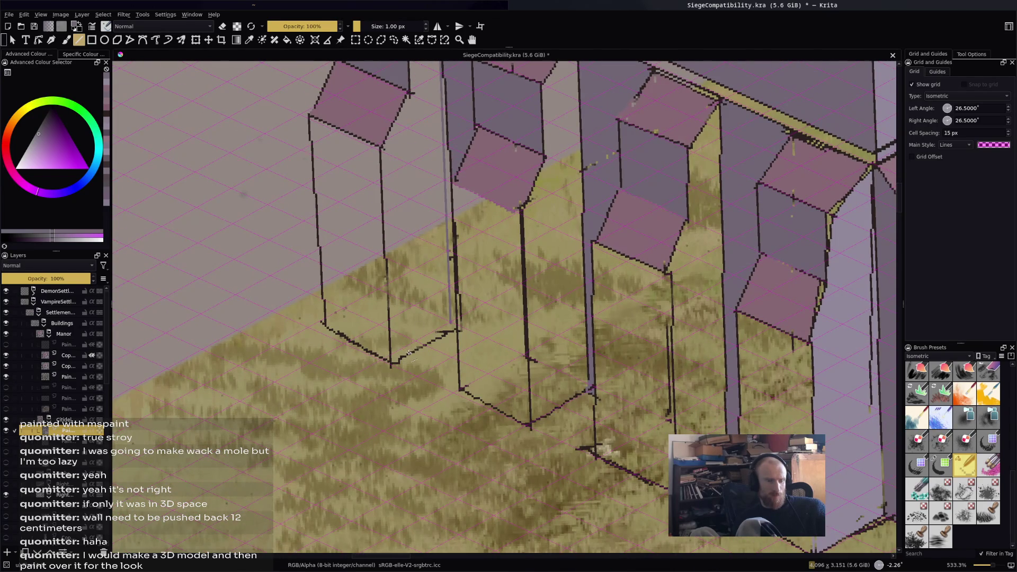
mouse_move(413, 347)
left_mouse_down()
mouse_move(427, 377)
mouse_move(457, 358)
mouse_move(401, 390)
mouse_move(317, 357)
mouse_move(321, 144)
mouse_move(337, 108)
left_mouse_up()
left_click(423, 380, "ctrl")
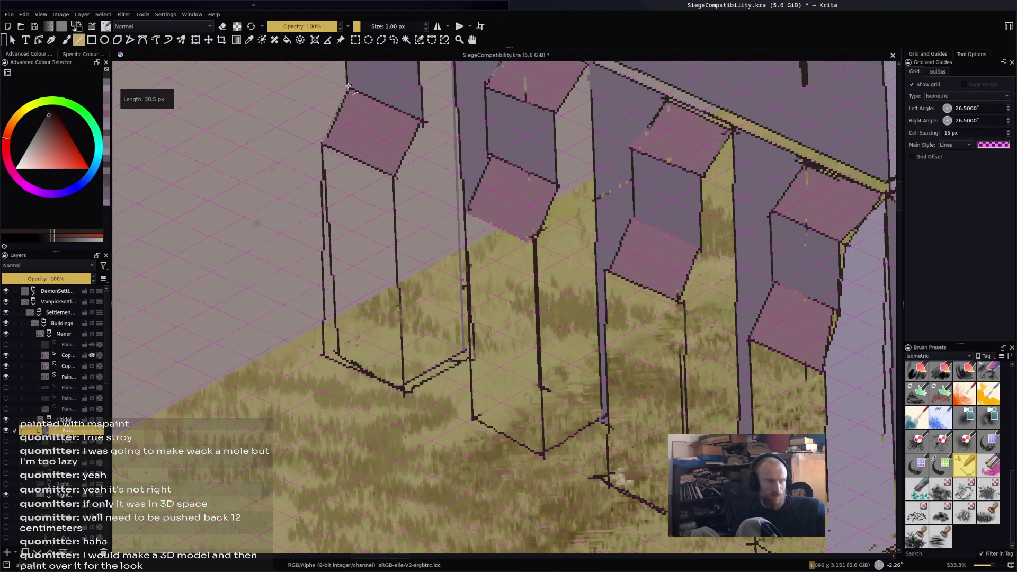
Switch to the Freehand Brush and put it in eraser mode.
left_click_drag(415, 286, 428, 311)
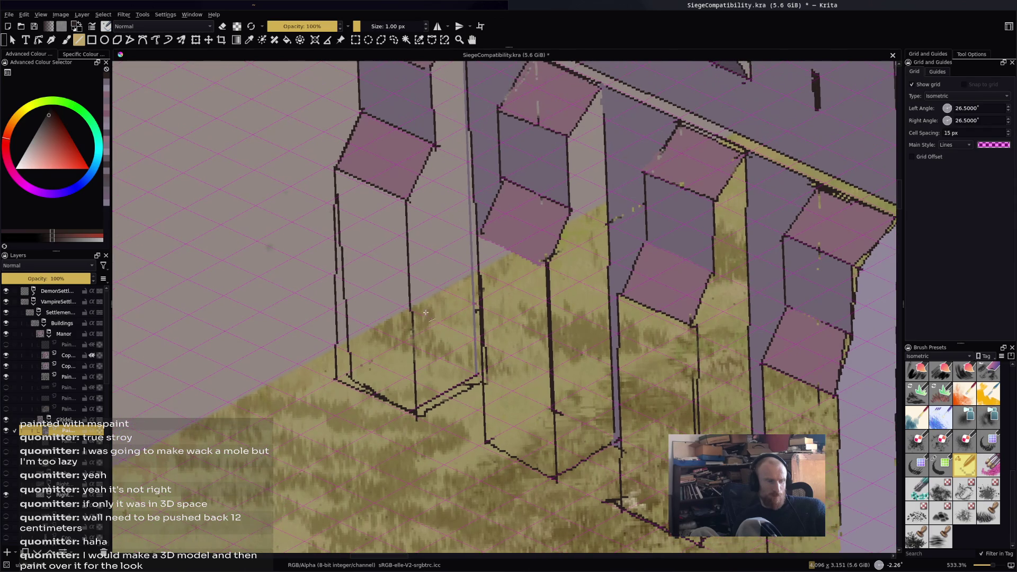
scroll(417, 302, "down", 5)
scroll(473, 368, "up", 5)
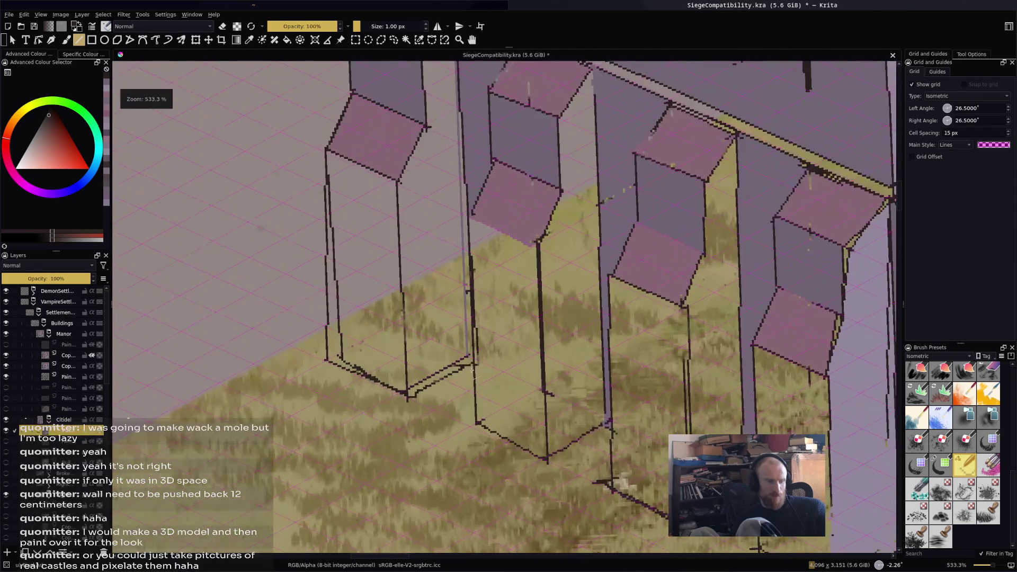
key("b")
key("e")
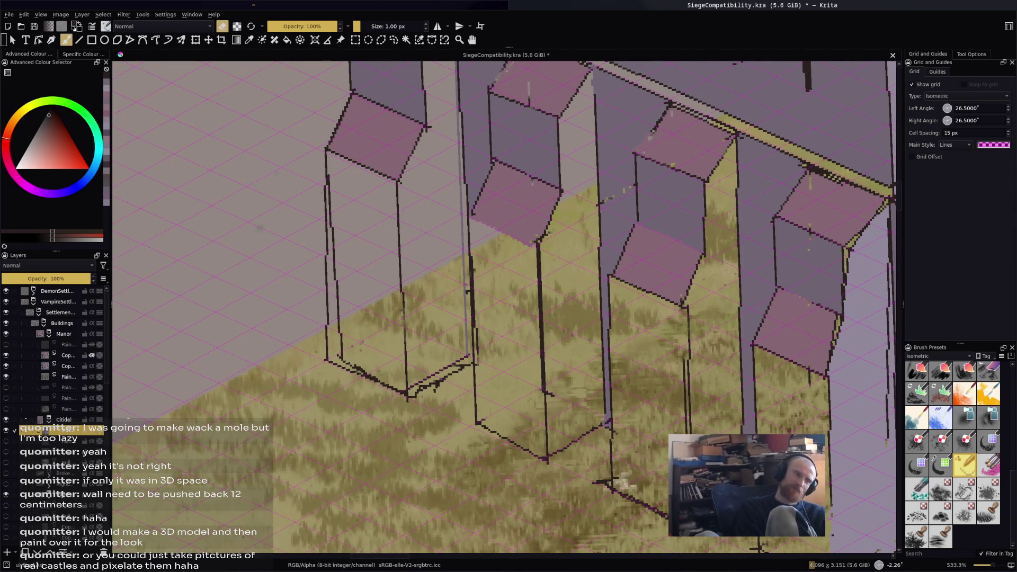
Erase stray marks at the buttress bases, then switch the paint colour to pink.
mouse_move(426, 383)
left_mouse_down()
mouse_move(419, 389)
mouse_move(436, 384)
left_mouse_up()
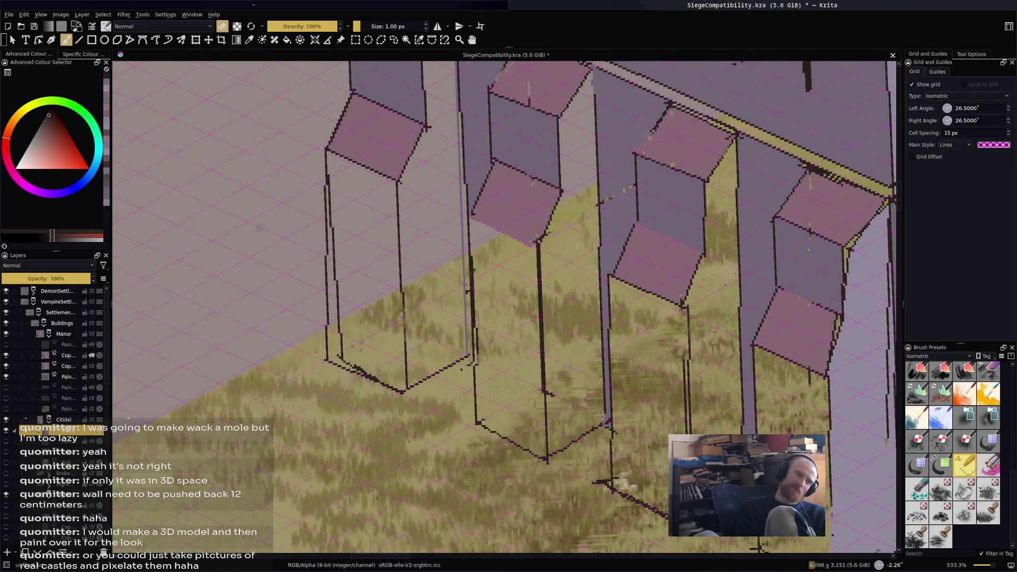
key("e")
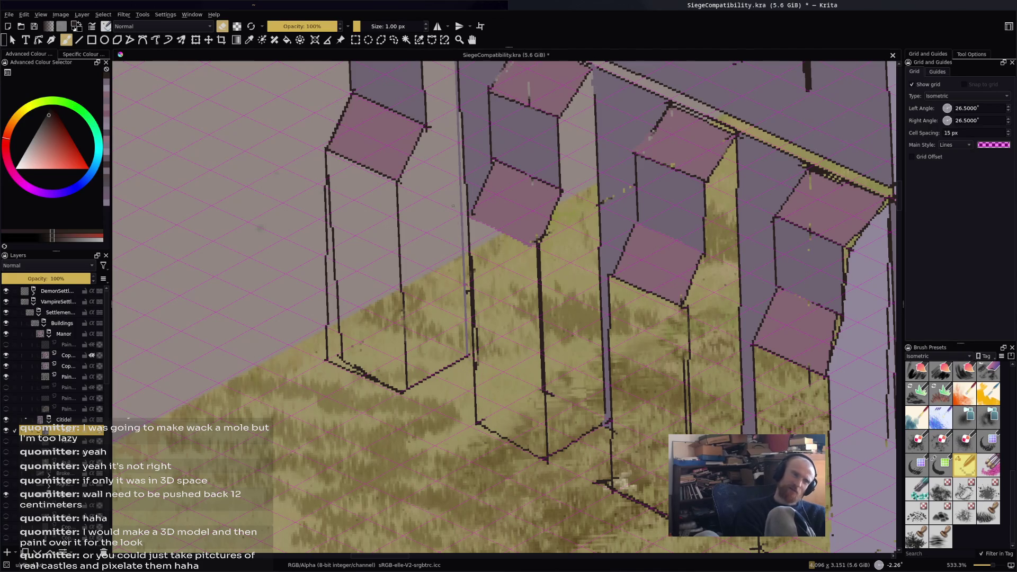
key("x")
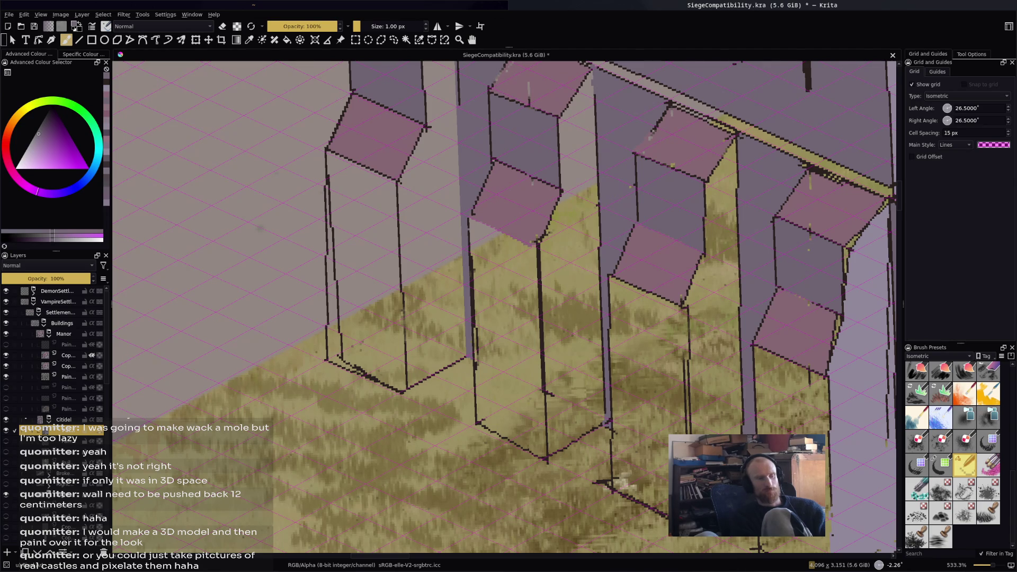
left_click_drag(37, 190, 8, 165)
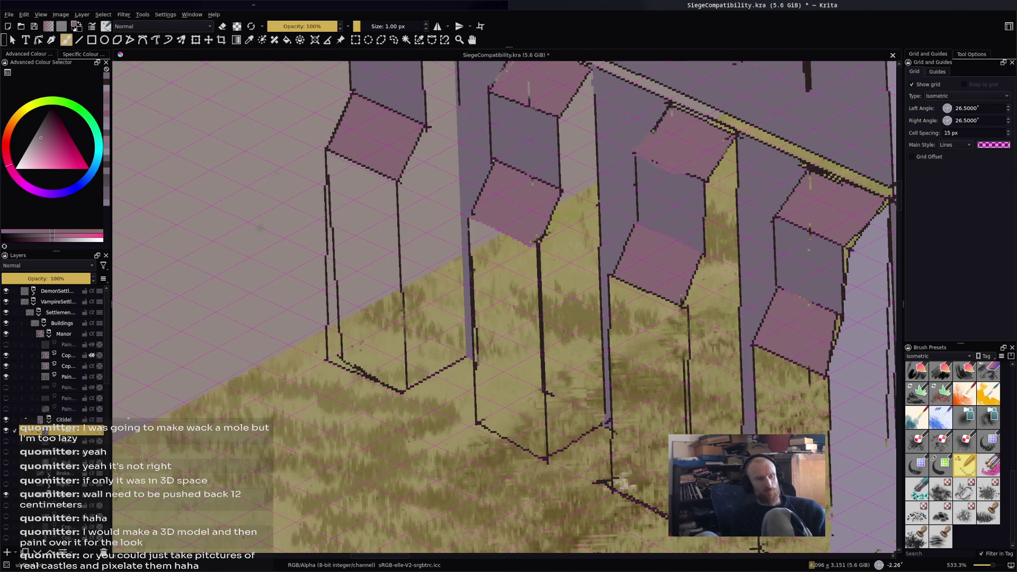
scroll(442, 366, "down", 3)
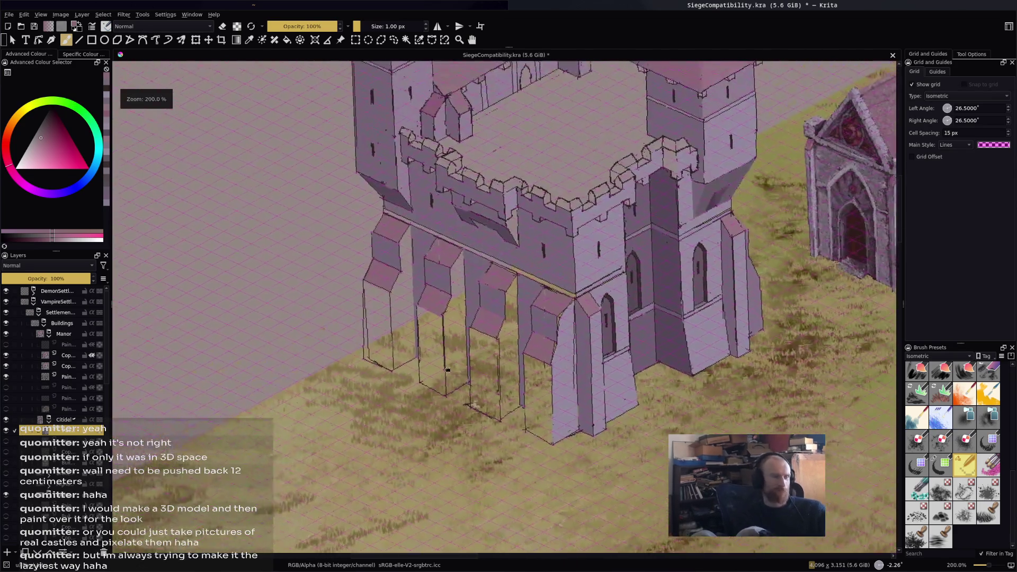
Fill the first three wall columns with darker purple stone.
scroll(441, 367, "down", 1)
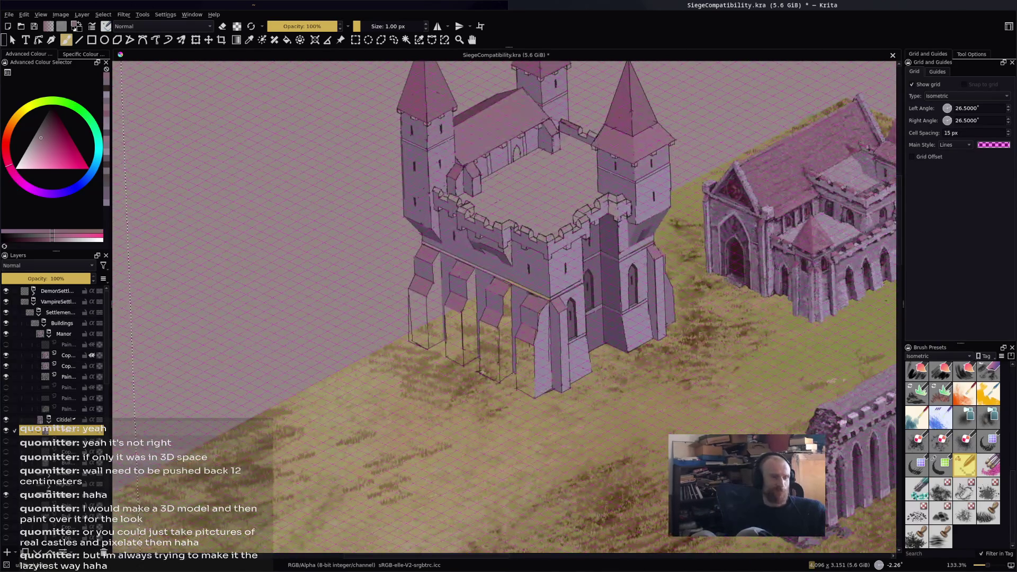
scroll(585, 338, "up", 2)
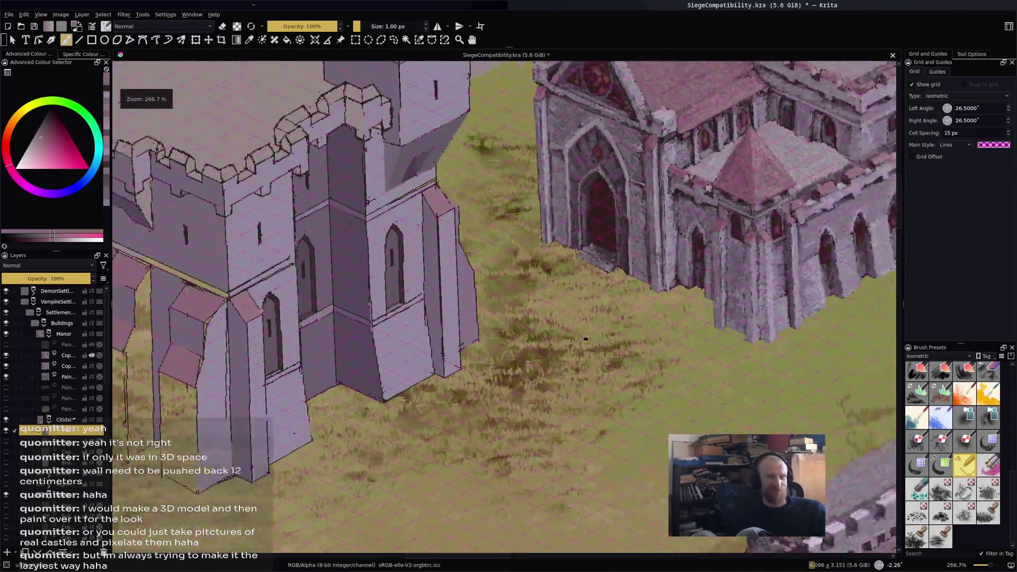
left_click_drag(585, 338, 536, 345)
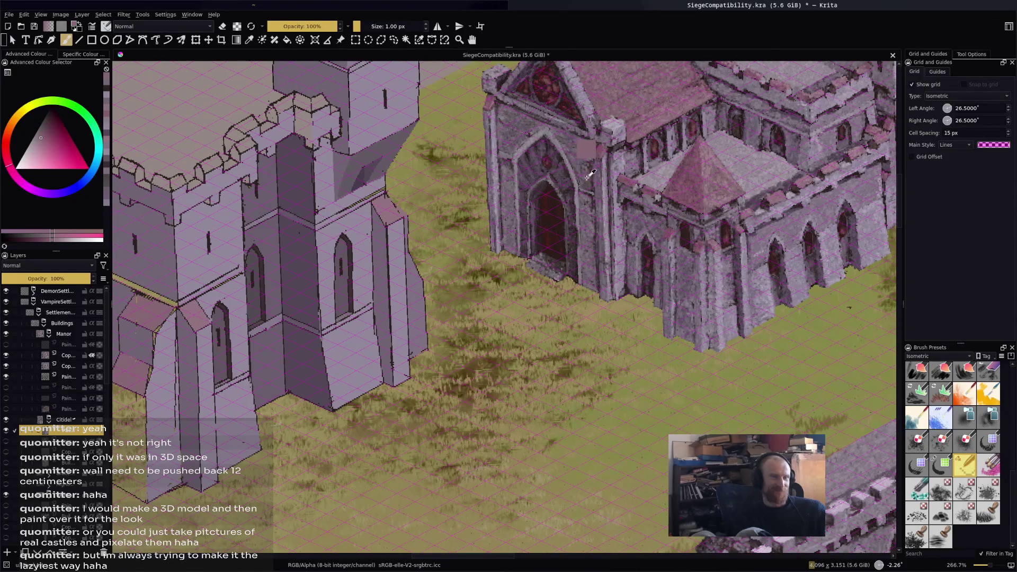
scroll(585, 181, "up", 1)
left_click_drag(585, 182, 646, 159)
key("f")
left_click(272, 265)
left_click(390, 295)
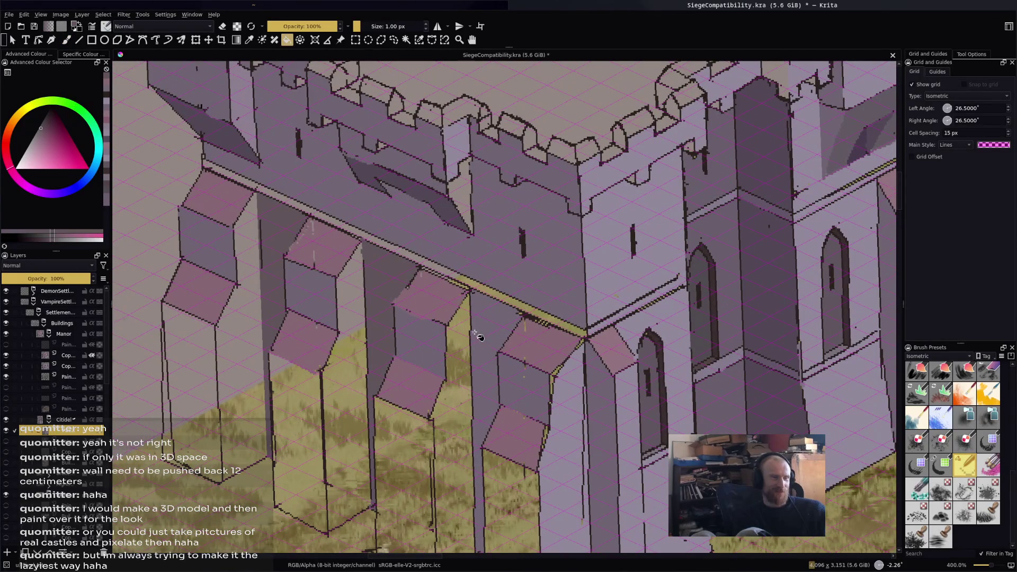
left_click(499, 337)
Fill four more front wall columns with the same darker stone shade.
scroll(499, 337, "down", 3)
mouse_move(516, 320)
left_mouse_down()
mouse_move(510, 276)
mouse_move(352, 297)
left_mouse_up()
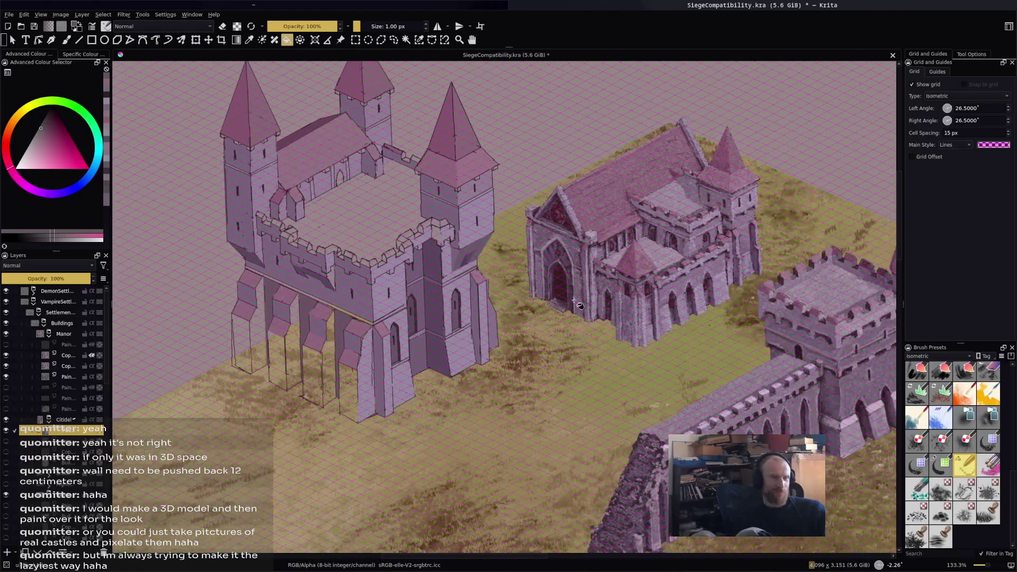
scroll(570, 290, "up", 2)
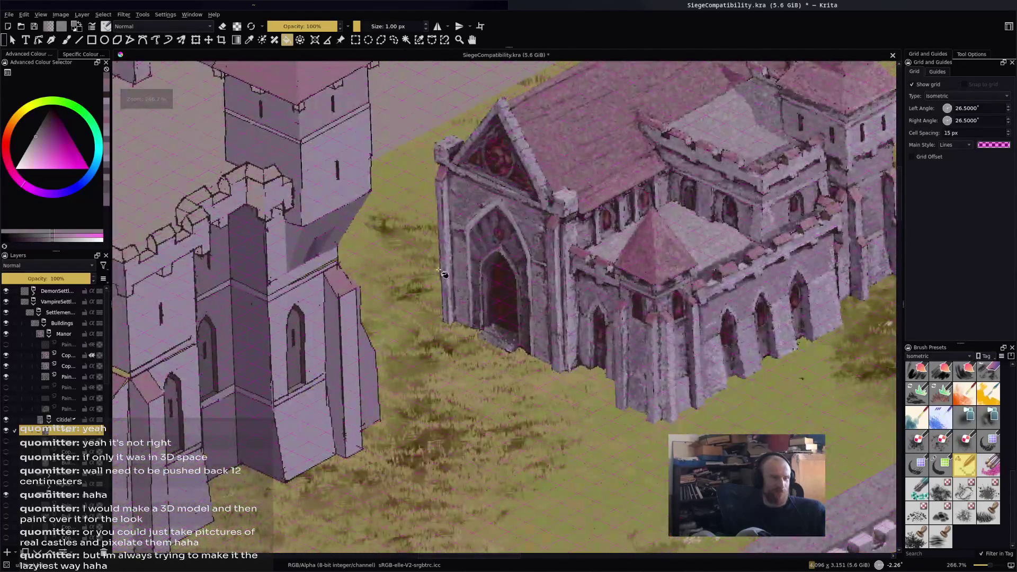
left_click_drag(466, 281, 739, 253)
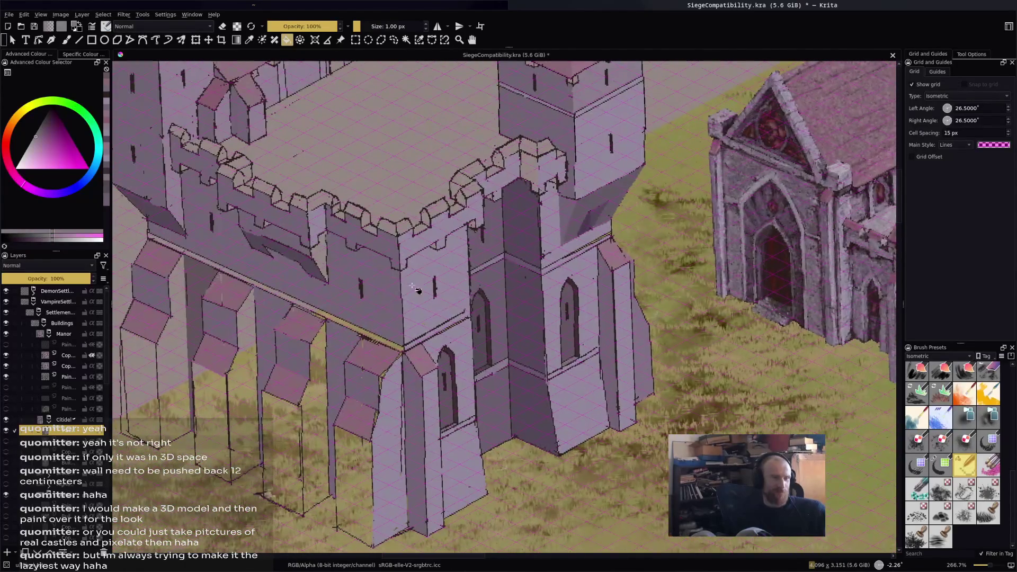
left_click(329, 343)
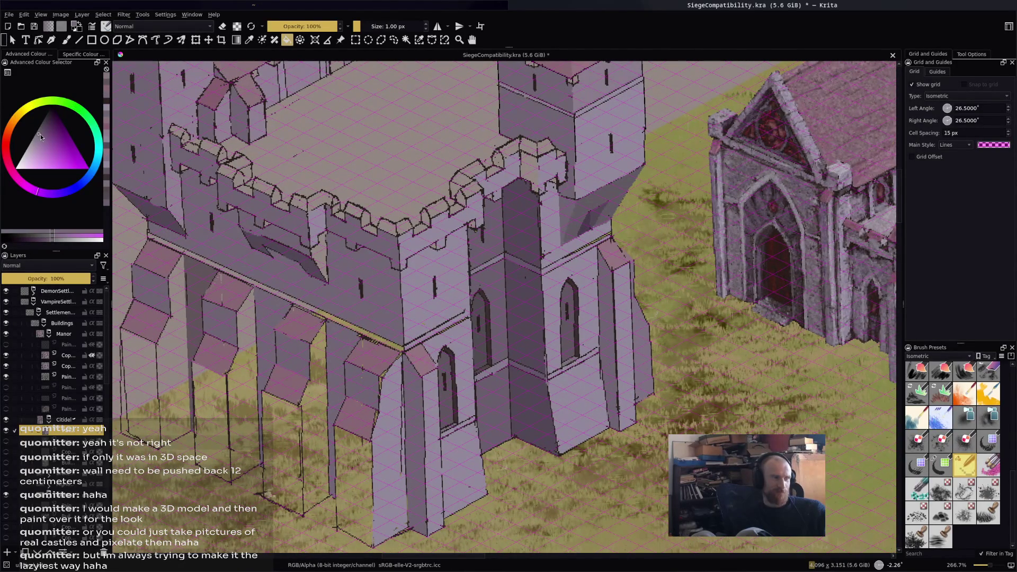
left_click_drag(40, 134, 41, 130)
left_click(264, 319)
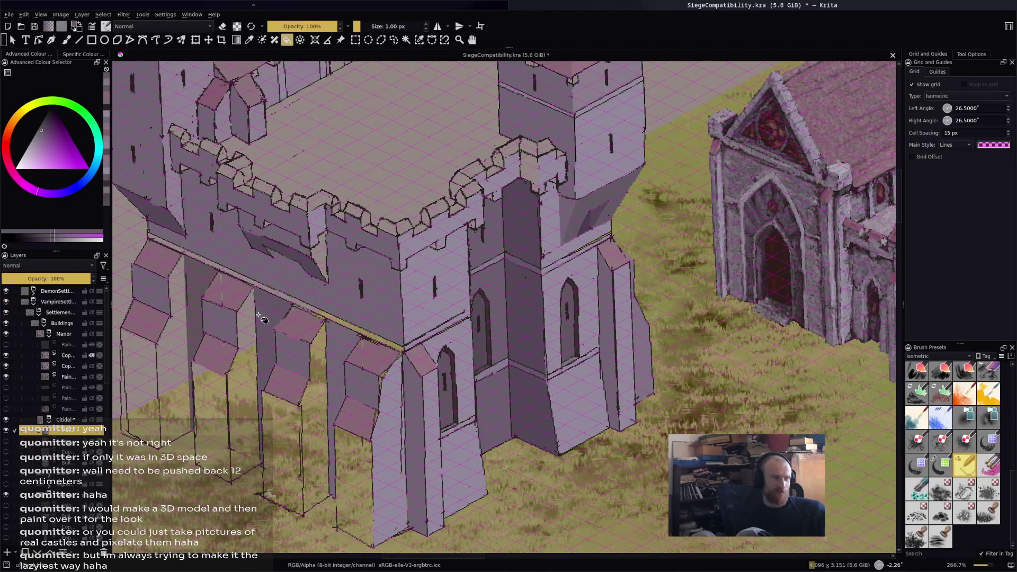
left_click(334, 346)
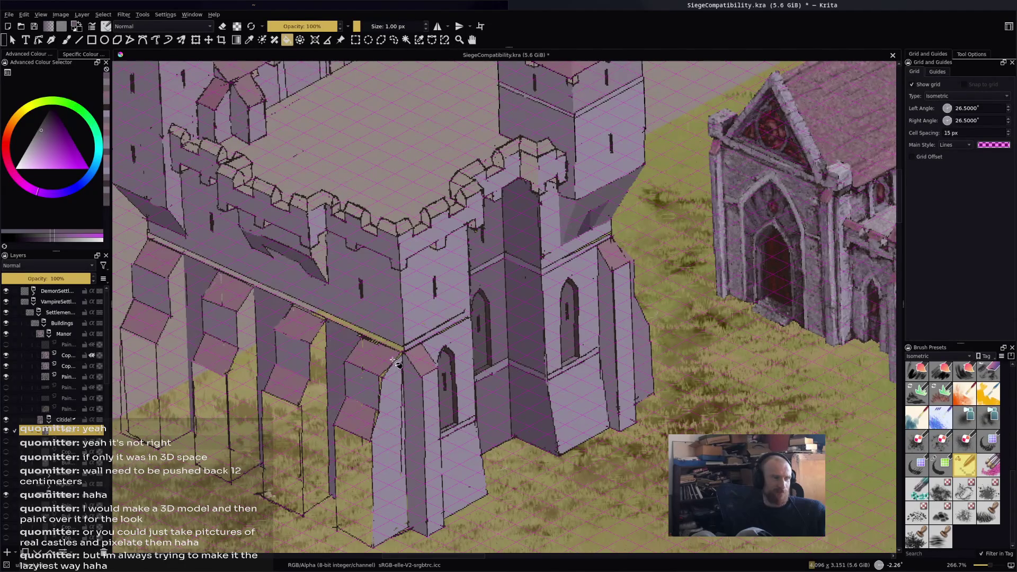
scroll(396, 364, "down", 5)
scroll(470, 276, "up", 8)
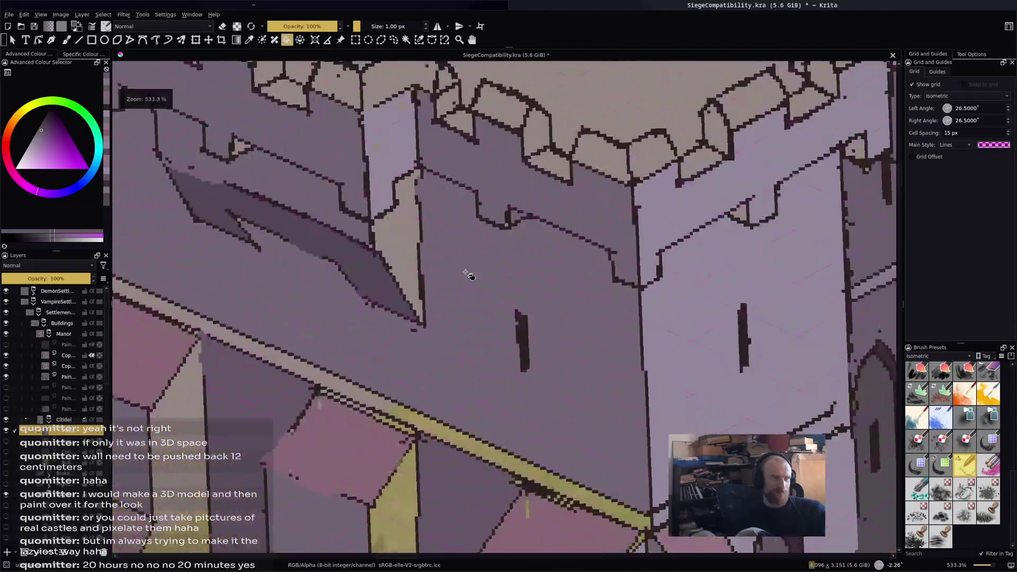
scroll(466, 274, "down", 3)
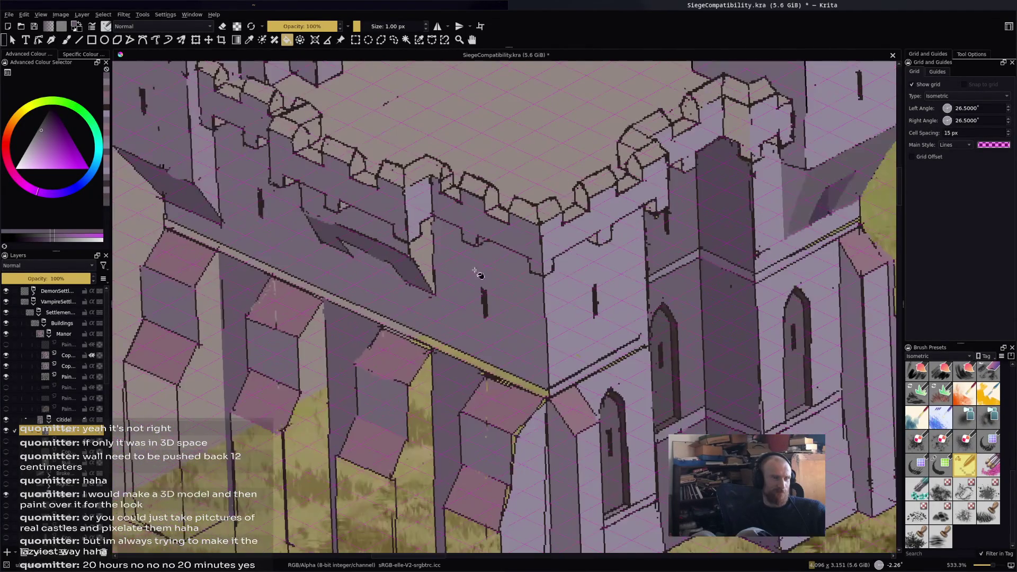
scroll(587, 298, "down", 1)
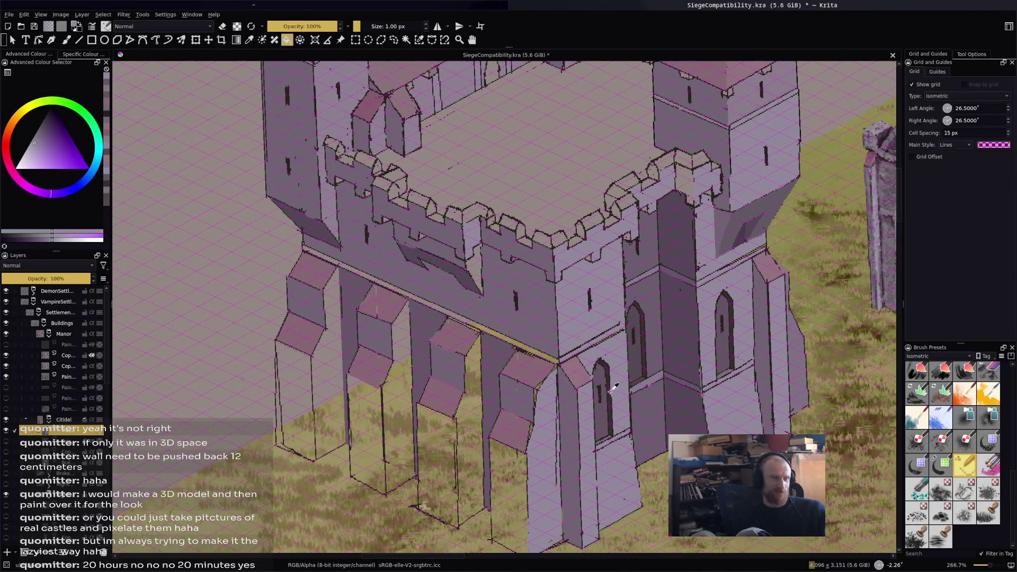
Pick a lighter lavender colour and shift its hue slightly.
left_click(748, 212, "ctrl")
scroll(518, 304, "down", 4)
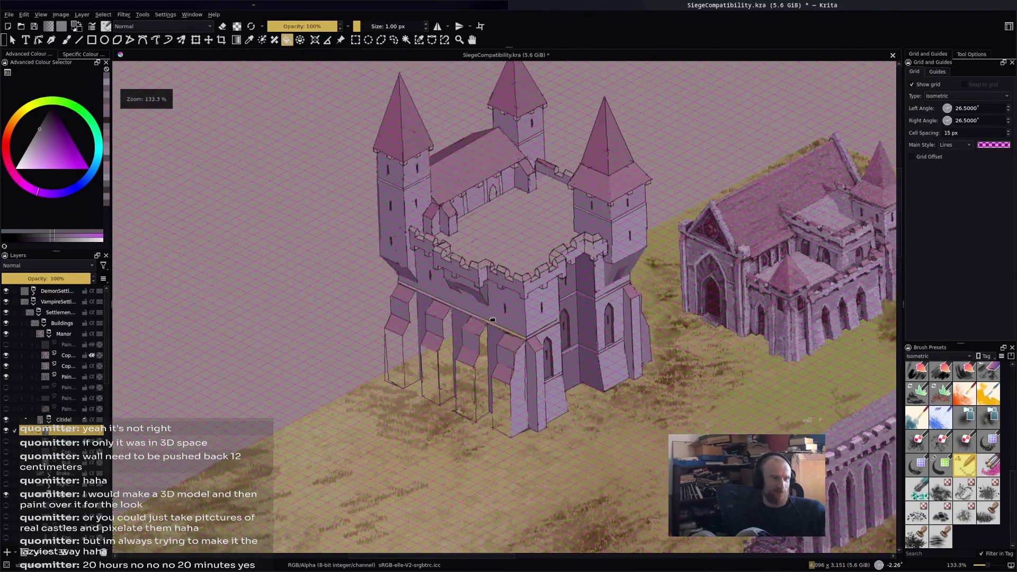
scroll(583, 252, "up", 4)
left_click(584, 253, "ctrl")
left_click(350, 280, "ctrl")
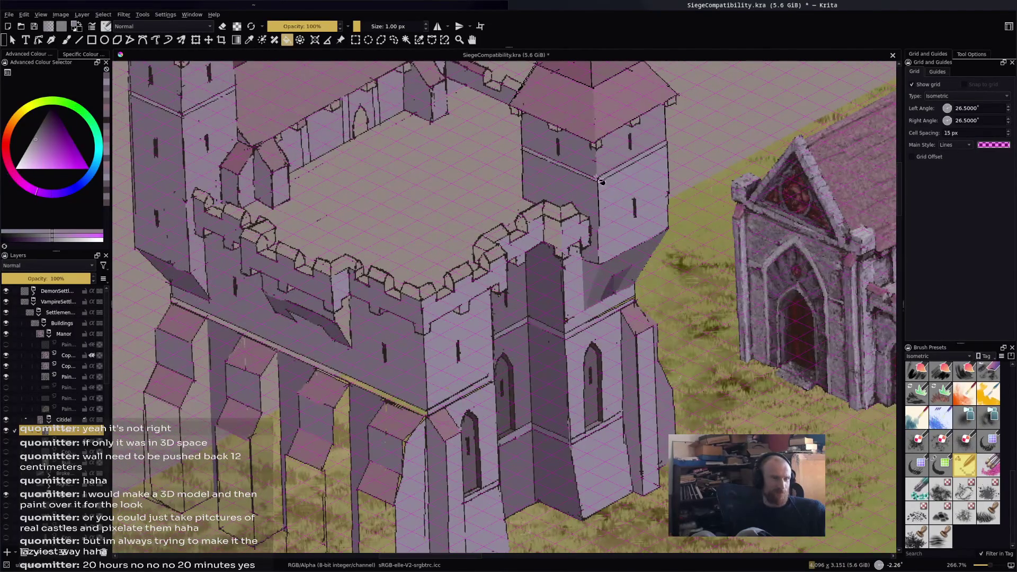
scroll(389, 334, "down", 4)
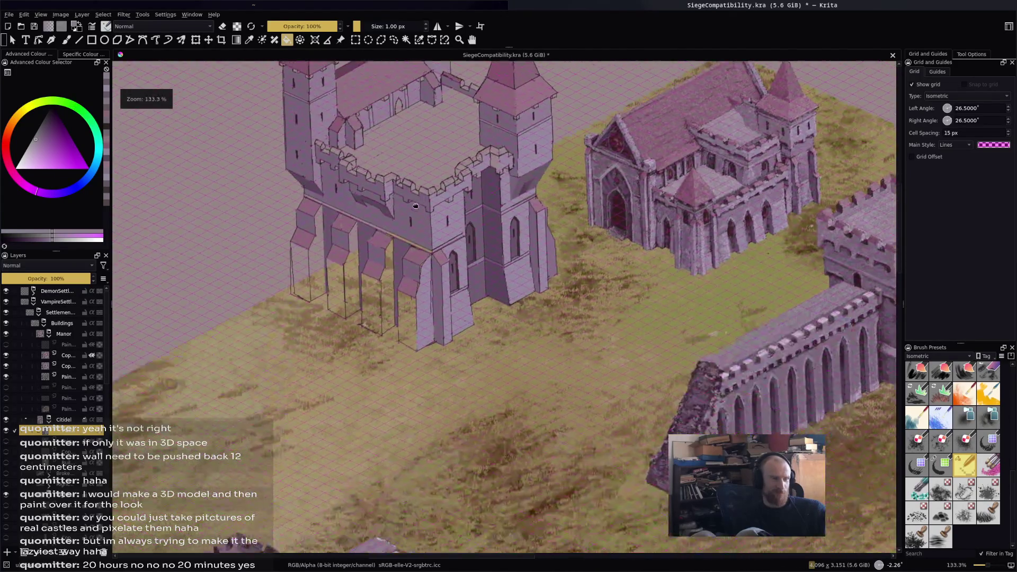
scroll(410, 318, "up", 6)
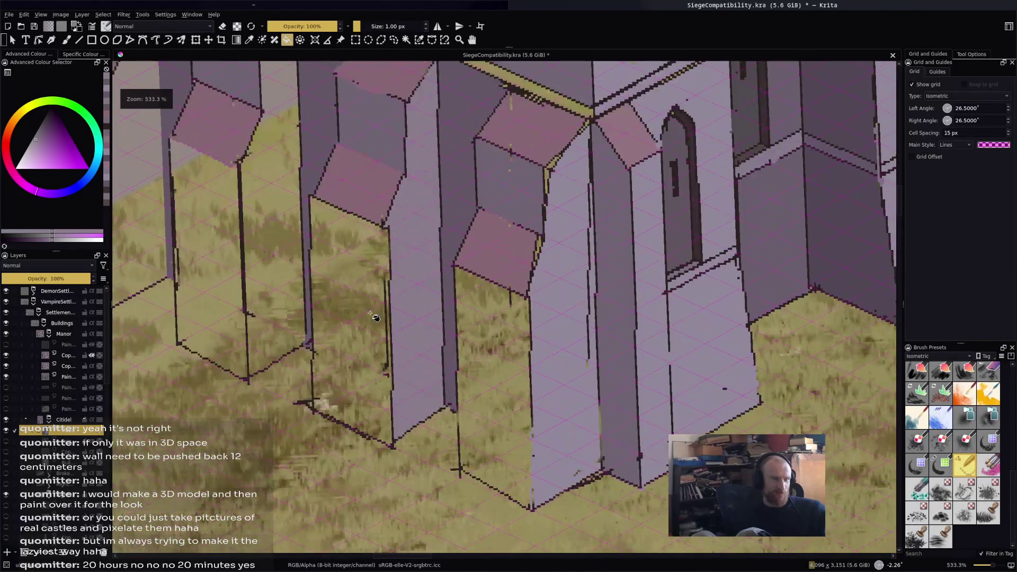
scroll(381, 320, "down", 2)
scroll(382, 321, "up", 2)
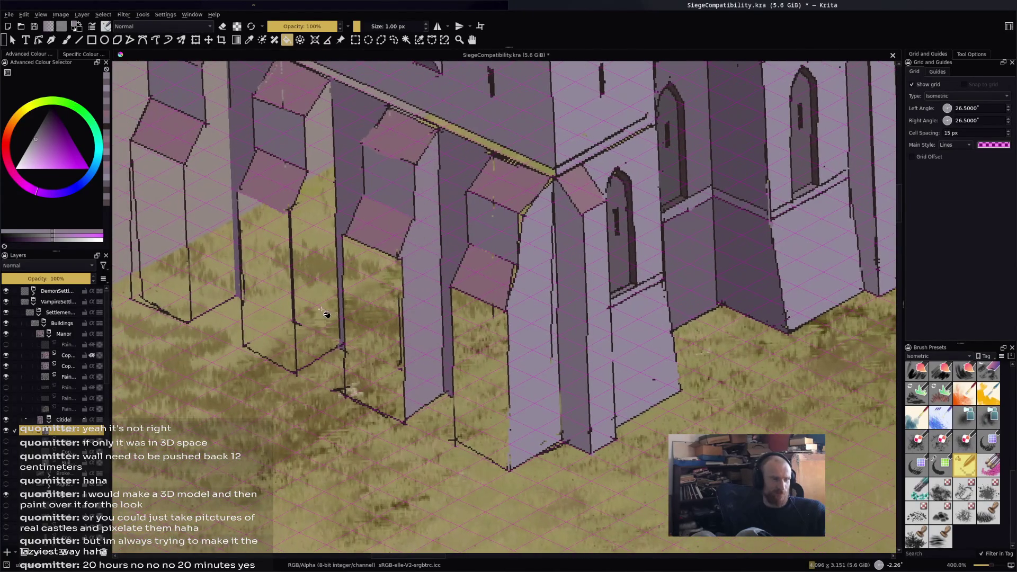
scroll(456, 386, "up", 2)
Choose a lighter purple and draw a straight line down the buttress pillar edge.
key("b")
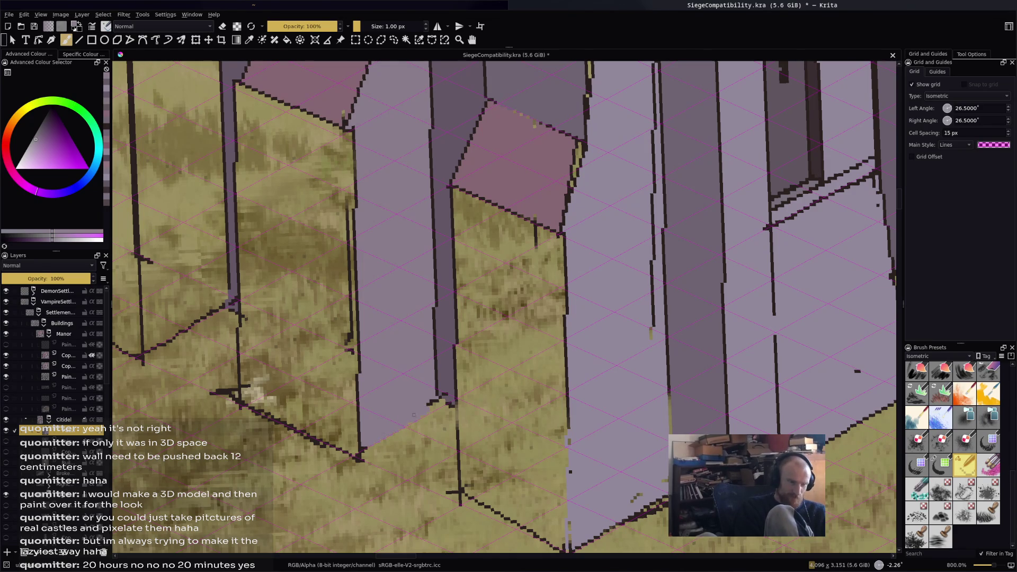
left_click(445, 395, "ctrl")
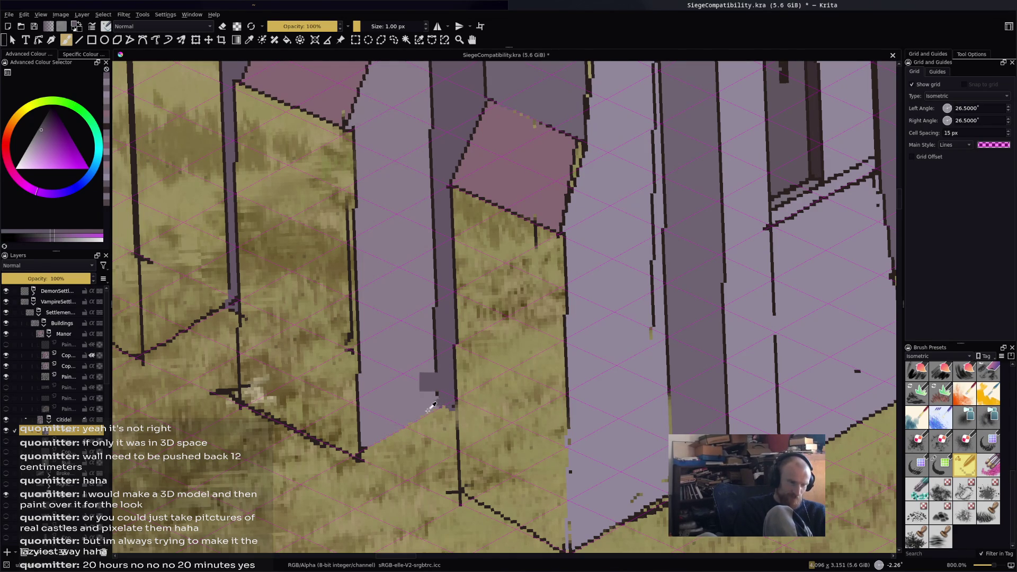
left_click(429, 409, "ctrl")
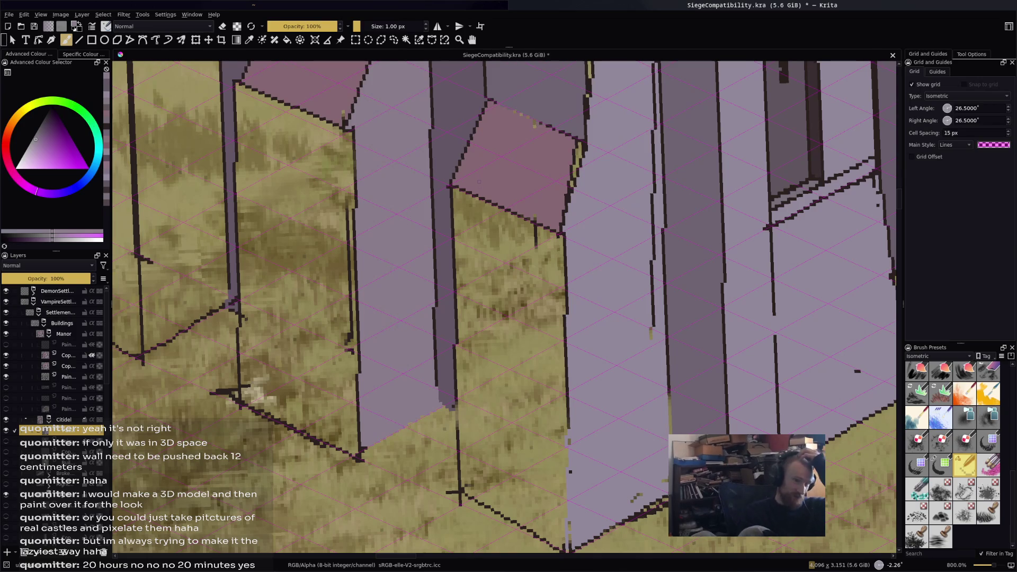
scroll(479, 182, "down", 3)
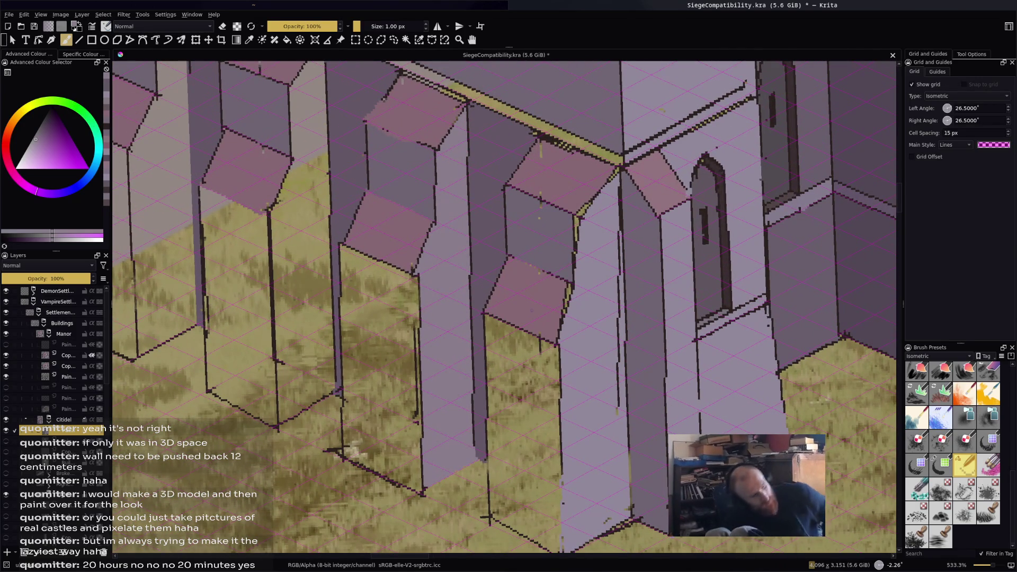
key("v")
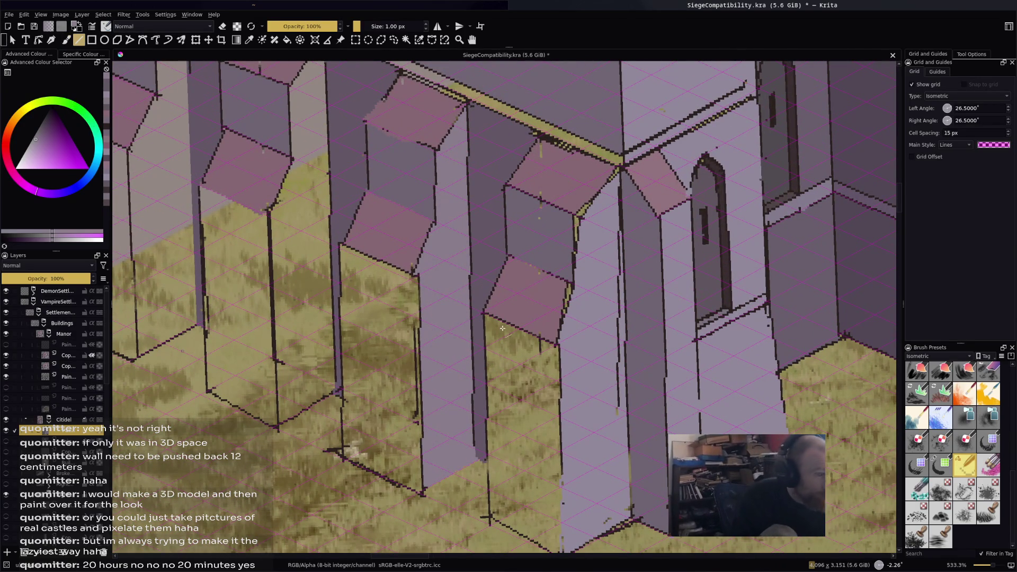
mouse_move(484, 317)
left_mouse_down()
mouse_move(483, 447)
mouse_move(497, 423)
left_mouse_up()
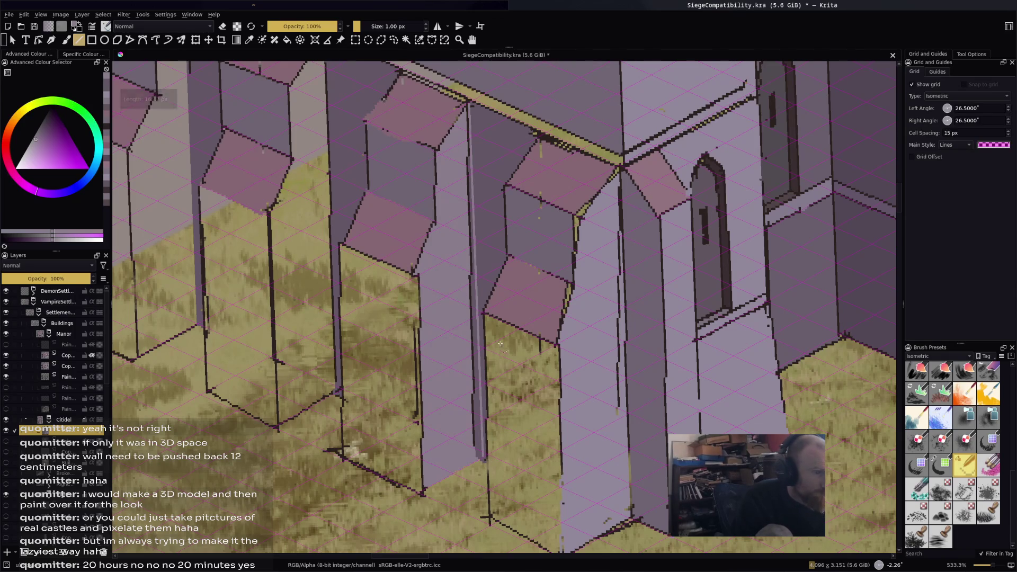
Flood-fill the light stripes on the pillar with the wall colour.
key("b")
key("f")
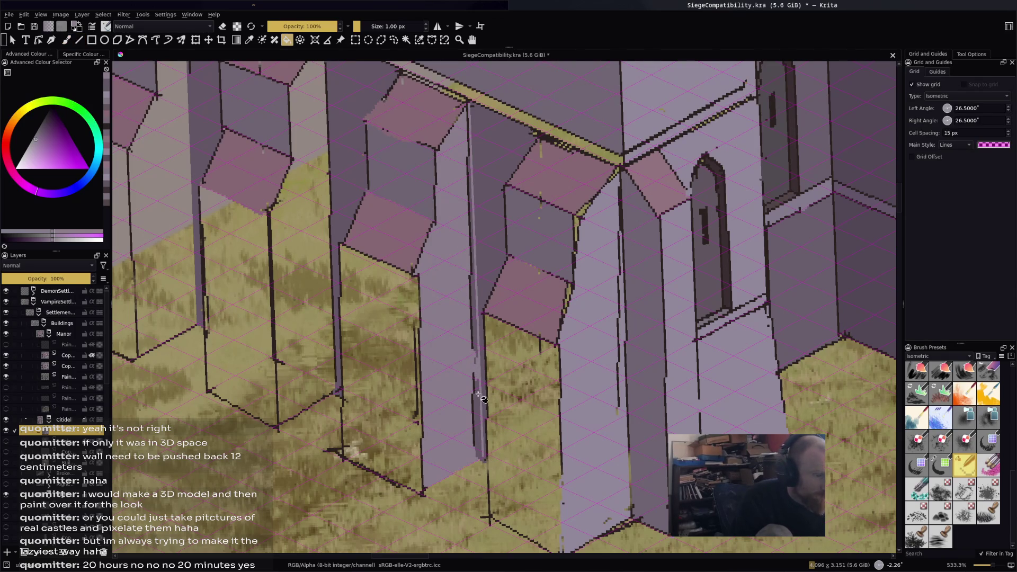
key("b")
key("f")
left_click(477, 439)
key("b")
key("f")
left_click(476, 347)
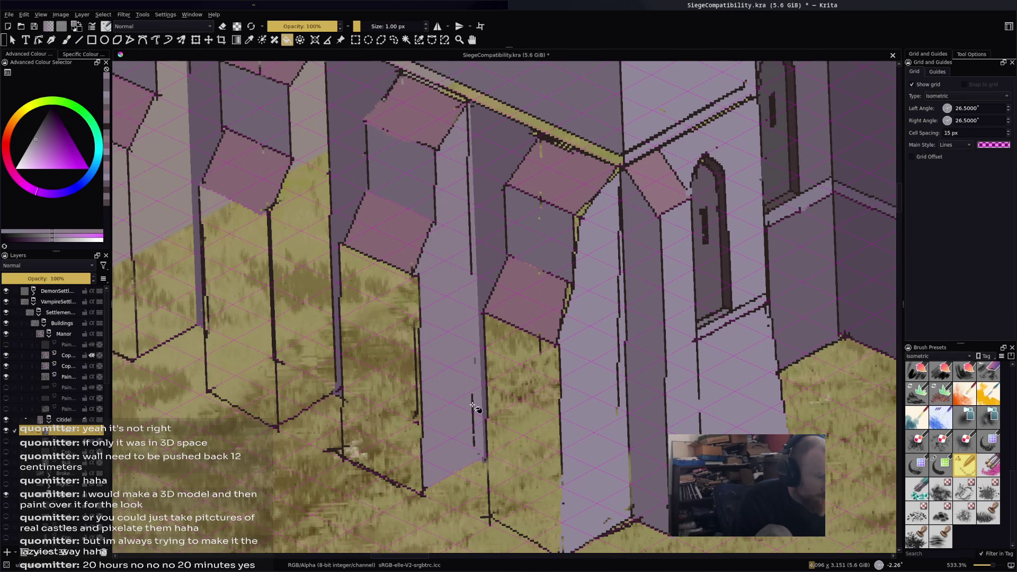
left_click(474, 424)
key("b")
key("e")
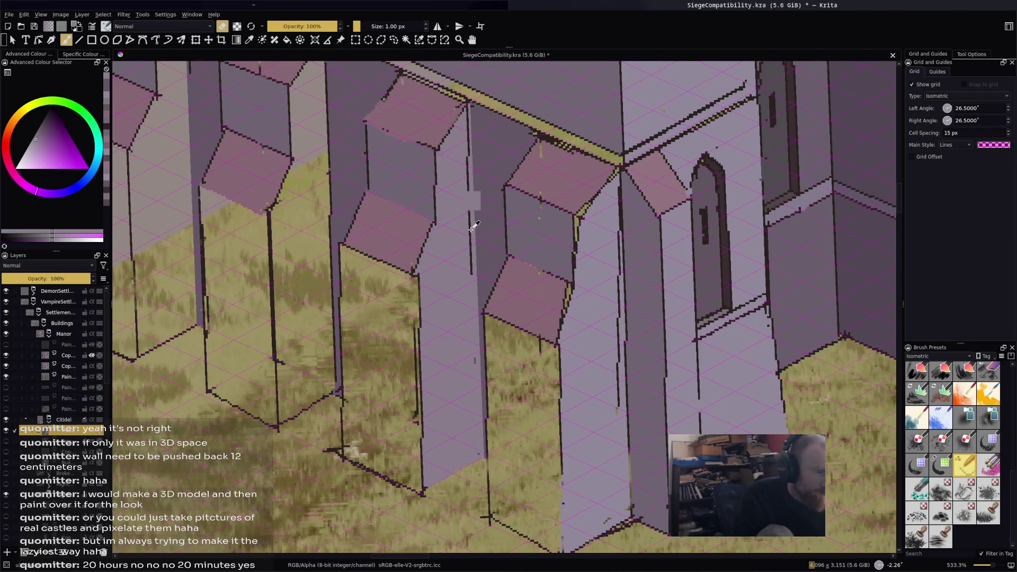
key("e")
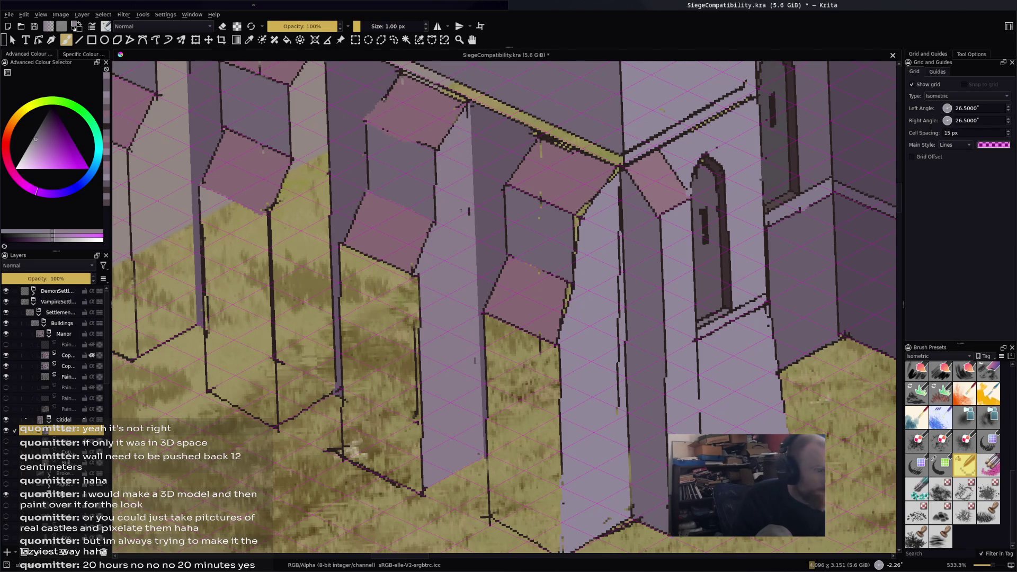
Fill the right and left wall faces with darker purple.
scroll(498, 343, "down", 5)
scroll(498, 343, "up", 5)
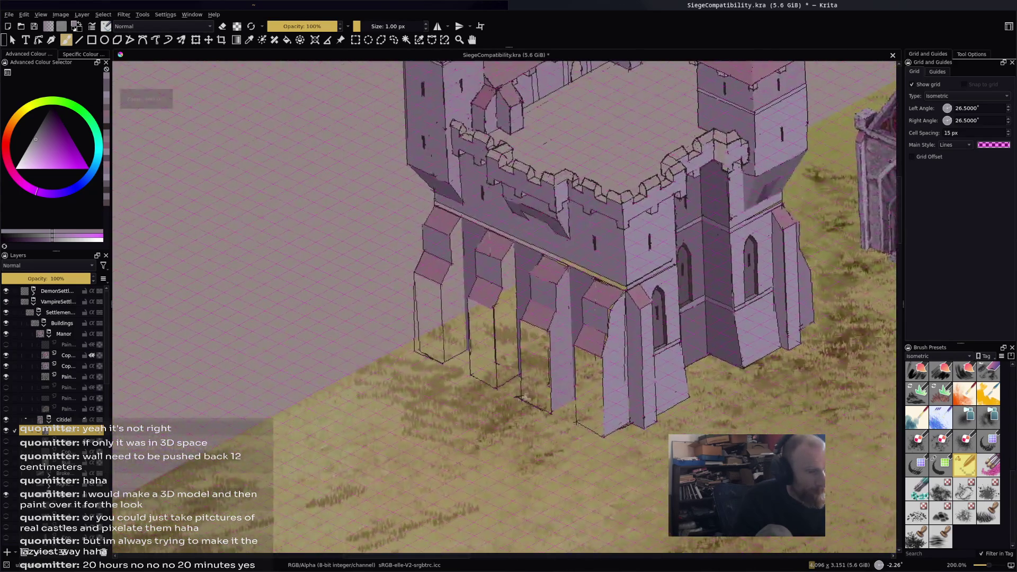
scroll(479, 412, "down", 4)
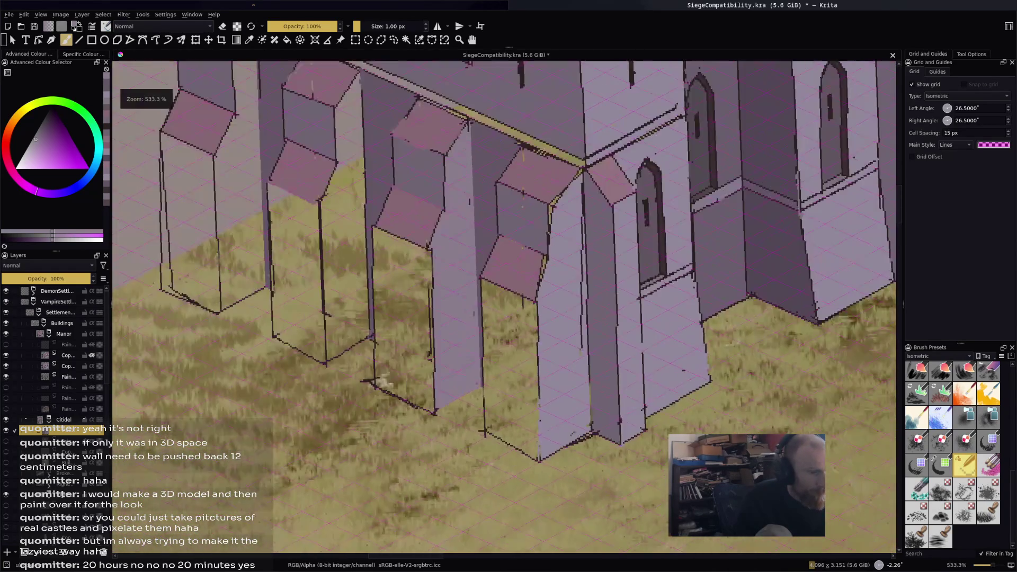
scroll(411, 462, "up", 1)
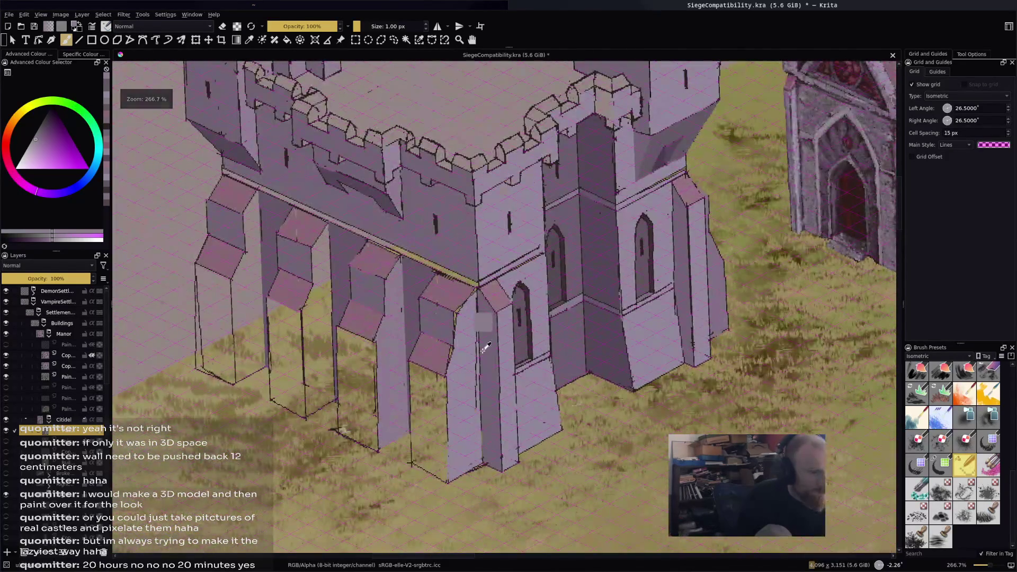
scroll(410, 462, "up", 2)
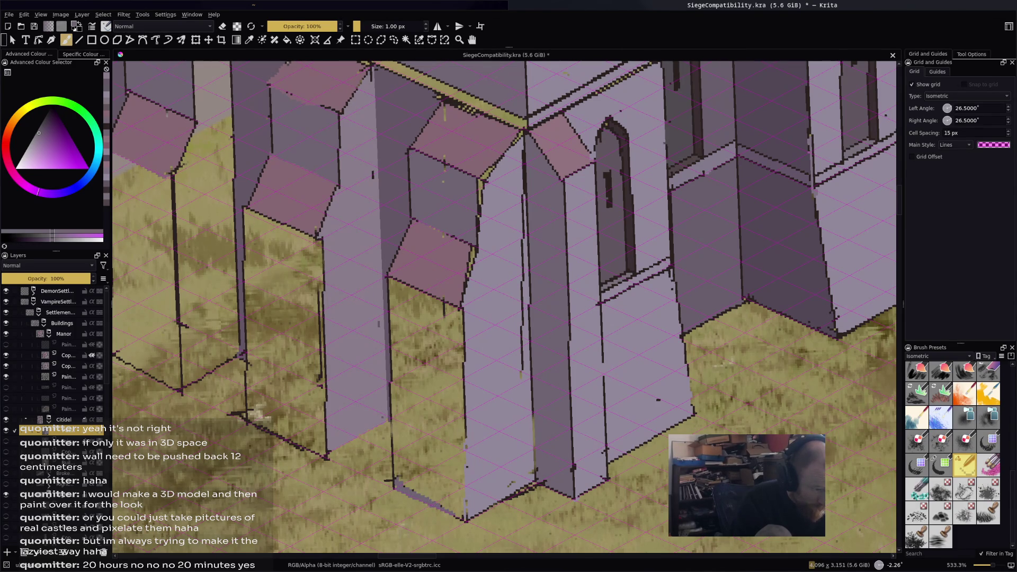
key("f")
left_click(435, 473)
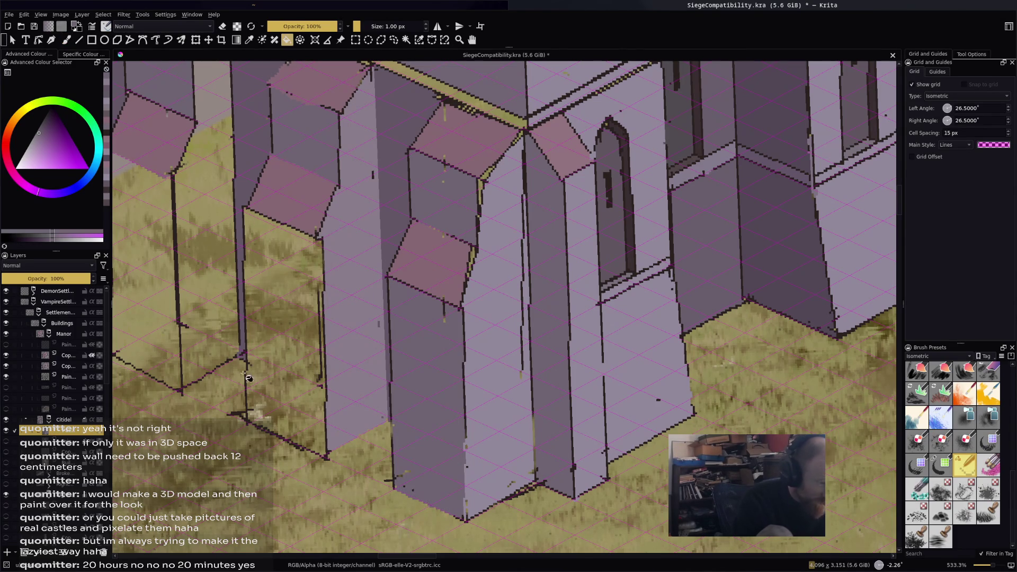
left_click(283, 418)
Paint a light purple highlight line down the wall corner, then darken the colour.
key("b")
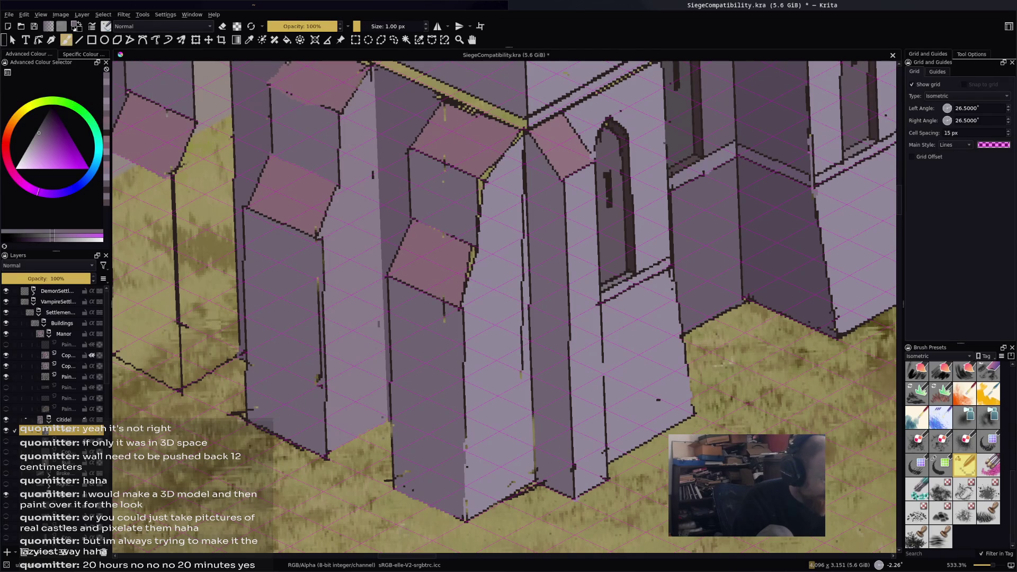
left_click(342, 289, "ctrl")
left_click_drag(321, 247, 320, 307)
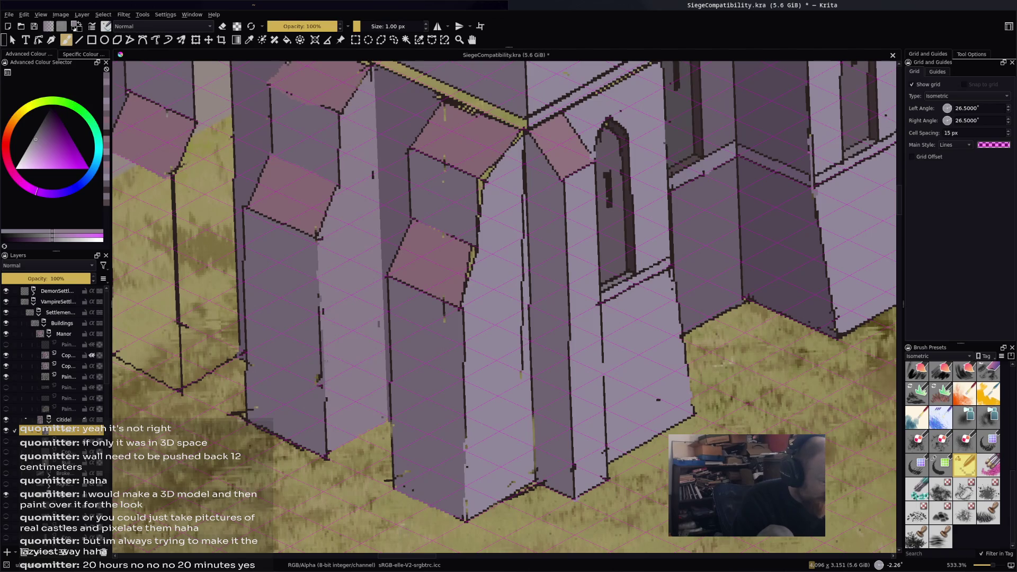
key("k")
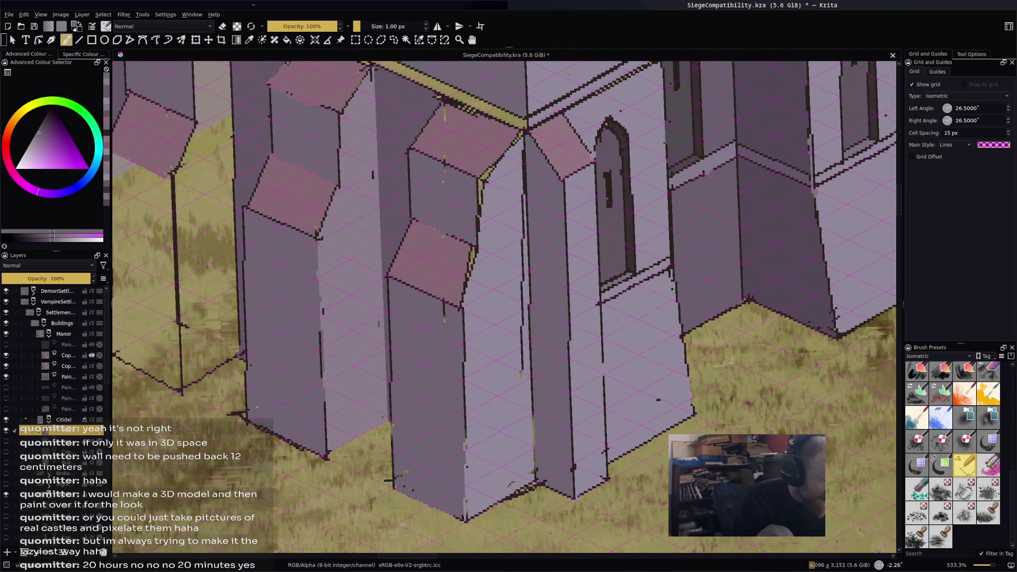
Turn eraser mode off and sample a light magenta-purple from the walls.
key("e")
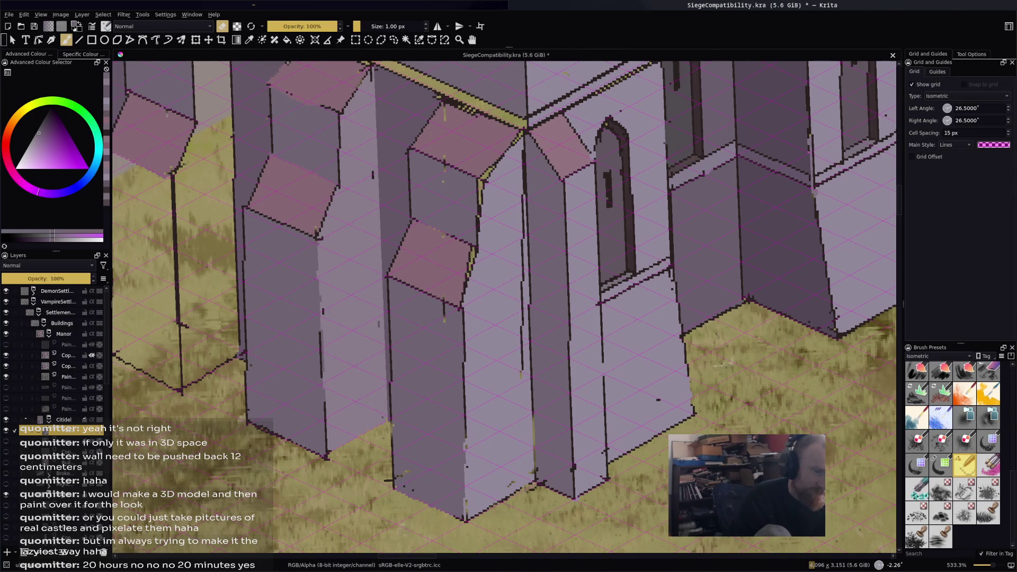
key("e")
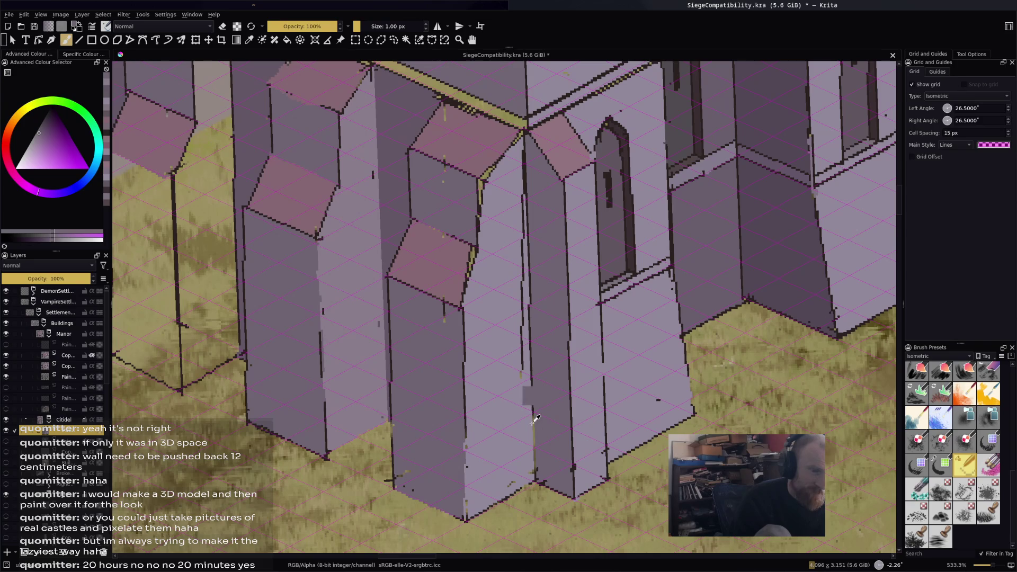
left_click(530, 423, "ctrl")
key("x")
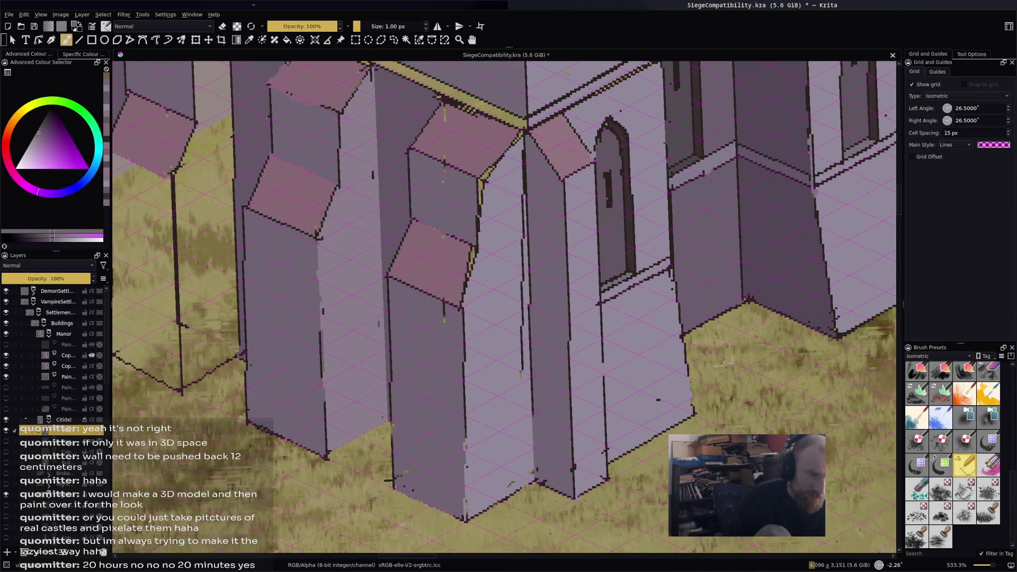
Fill the yellow strip along the wall top with dark purple.
scroll(635, 241, "down", 2)
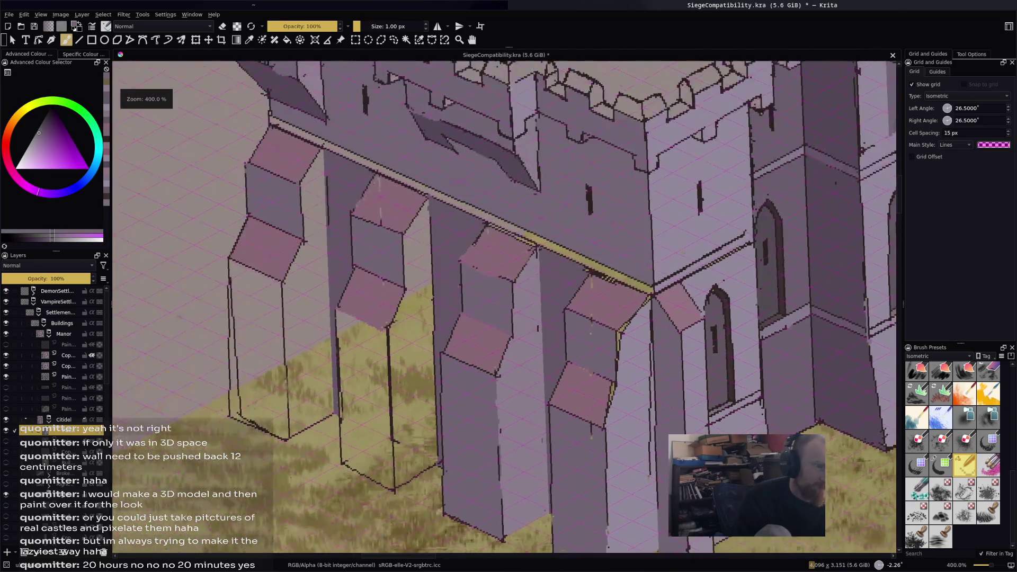
scroll(635, 241, "up", 1)
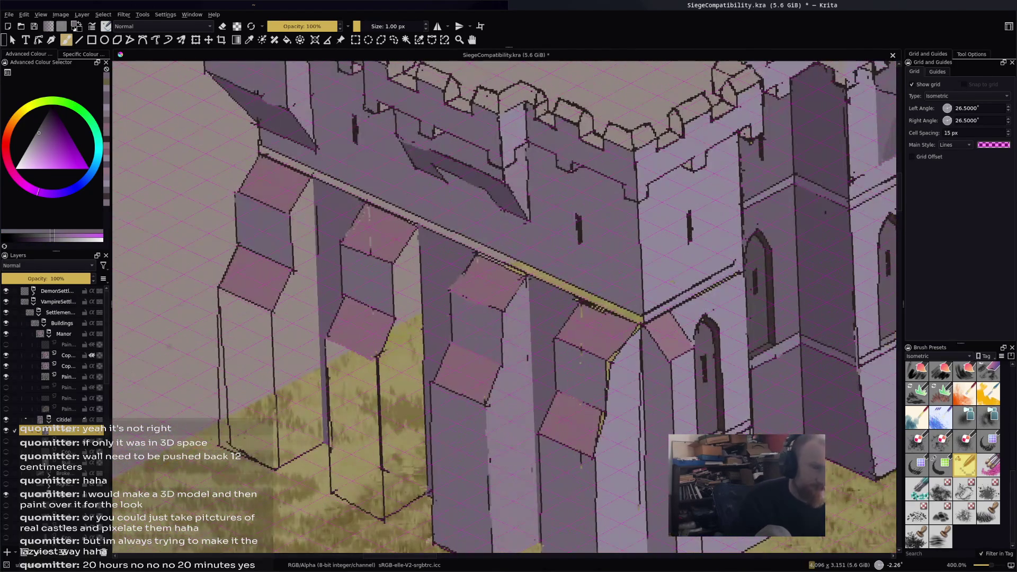
left_click(826, 196, "ctrl")
key("f")
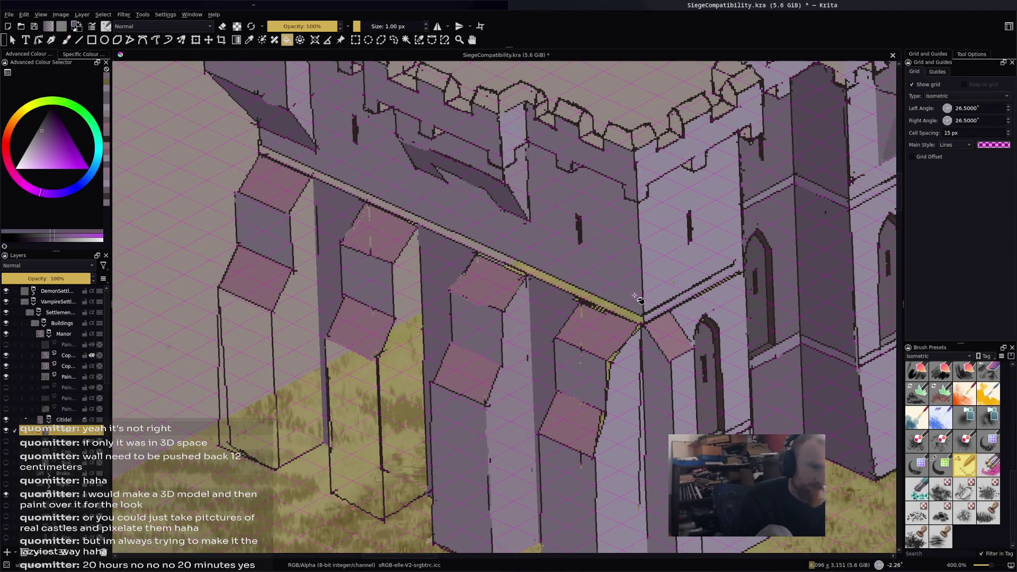
left_click(615, 311)
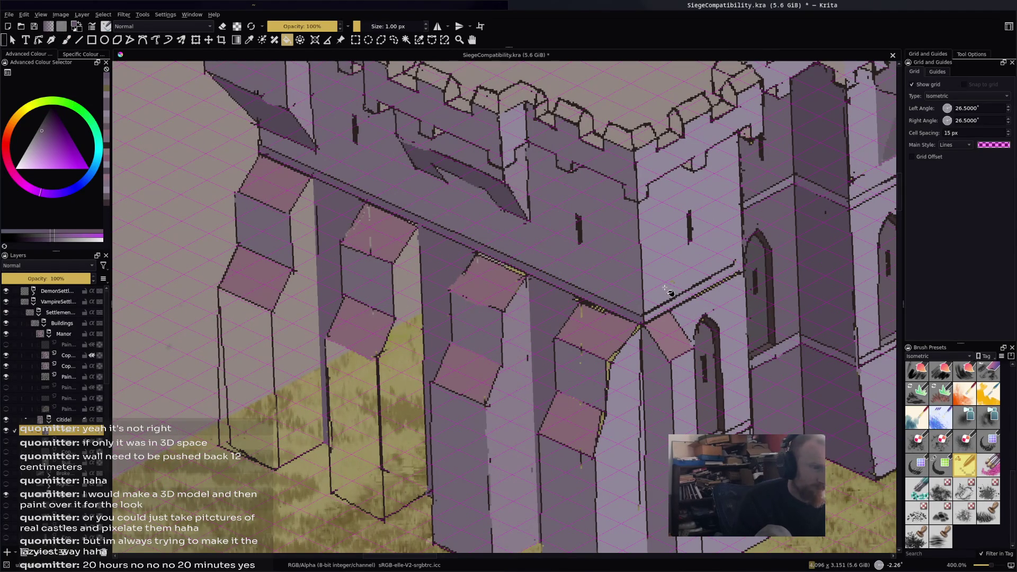
Fill the front buttress faces with sampled light and dark purple shades.
left_click_drag(560, 286, 607, 258)
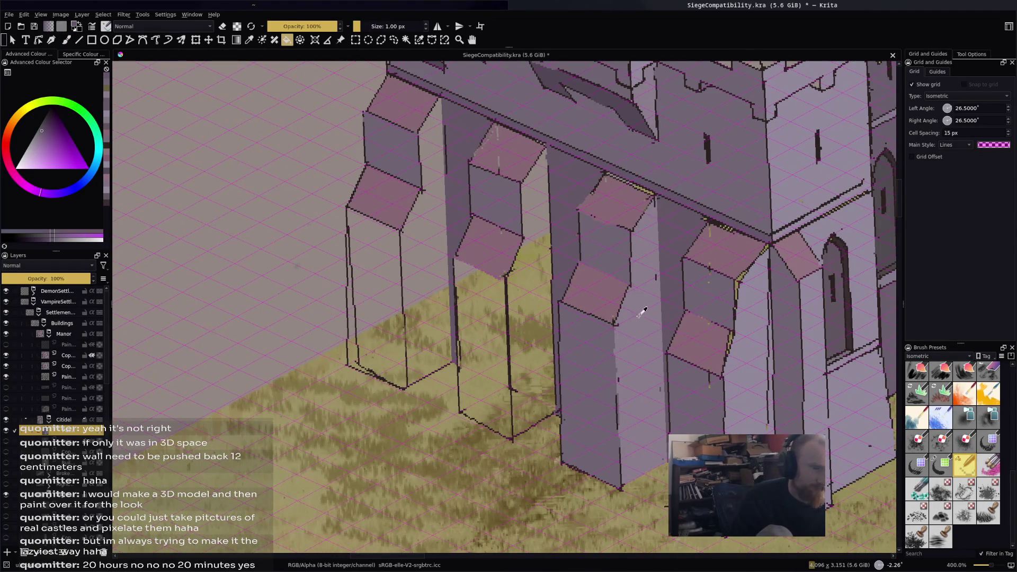
left_click(632, 317, "ctrl")
left_click(542, 297)
left_click(580, 344, "ctrl")
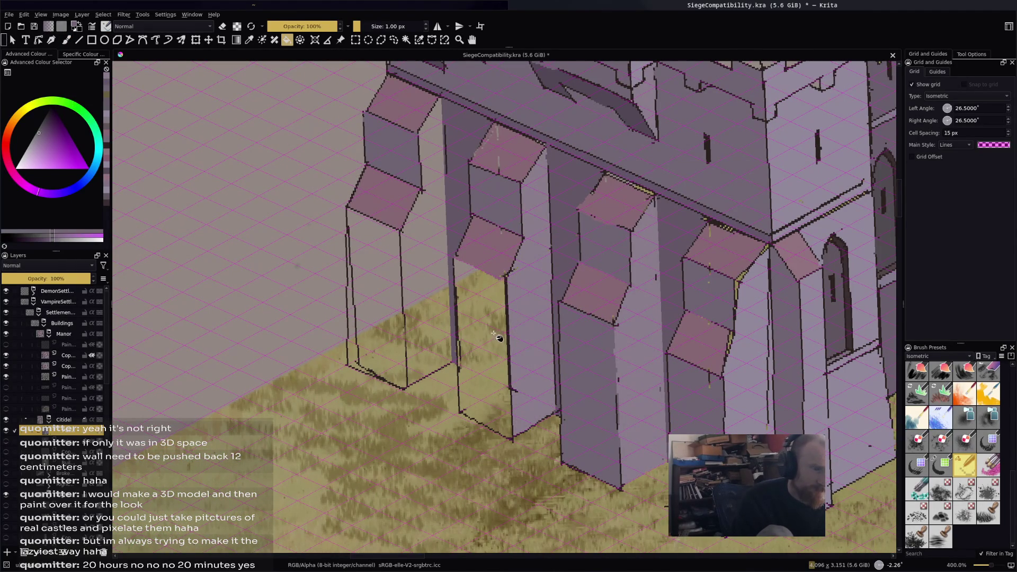
left_click(500, 334)
left_click(371, 289)
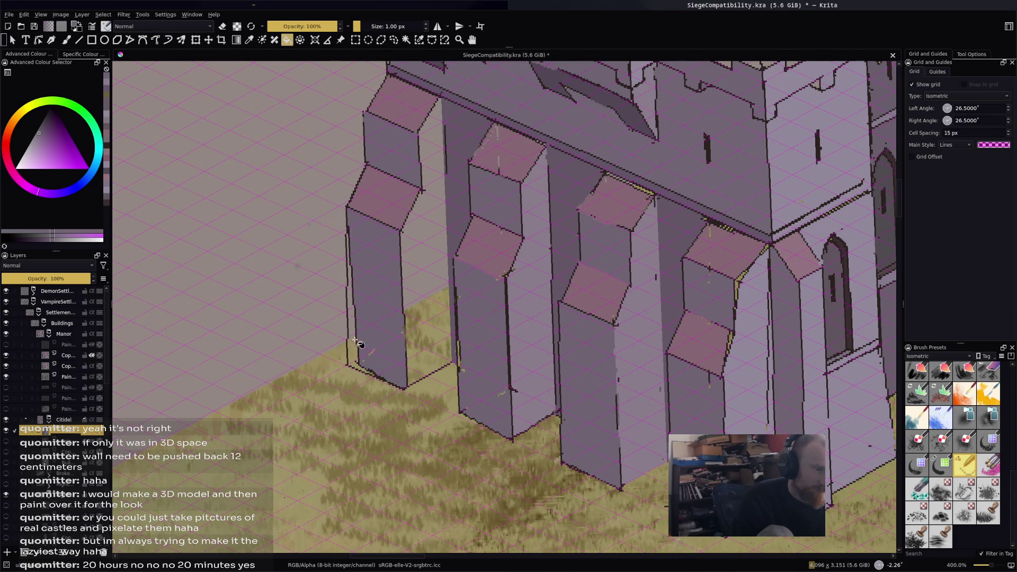
left_click(351, 340)
left_click(530, 326, "ctrl")
left_click(434, 339)
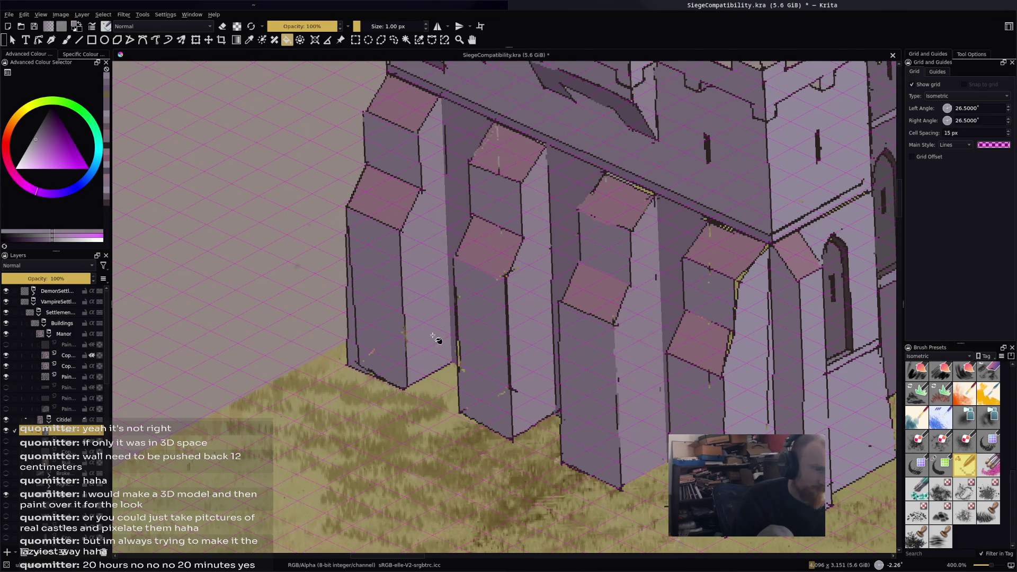
Return to the brush, darken the paint colour slightly, and zoom out to the whole castle.
key("b")
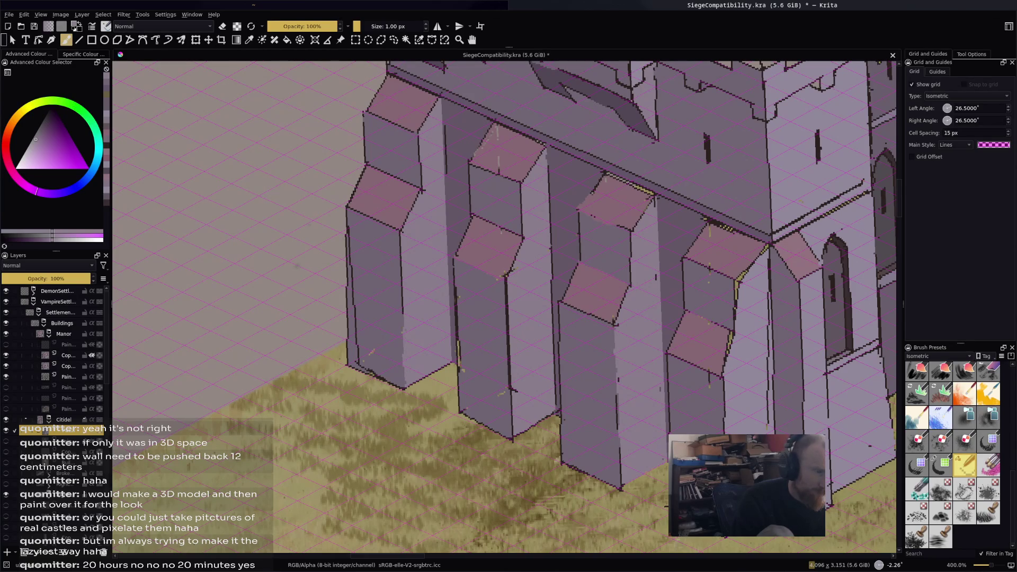
key("k")
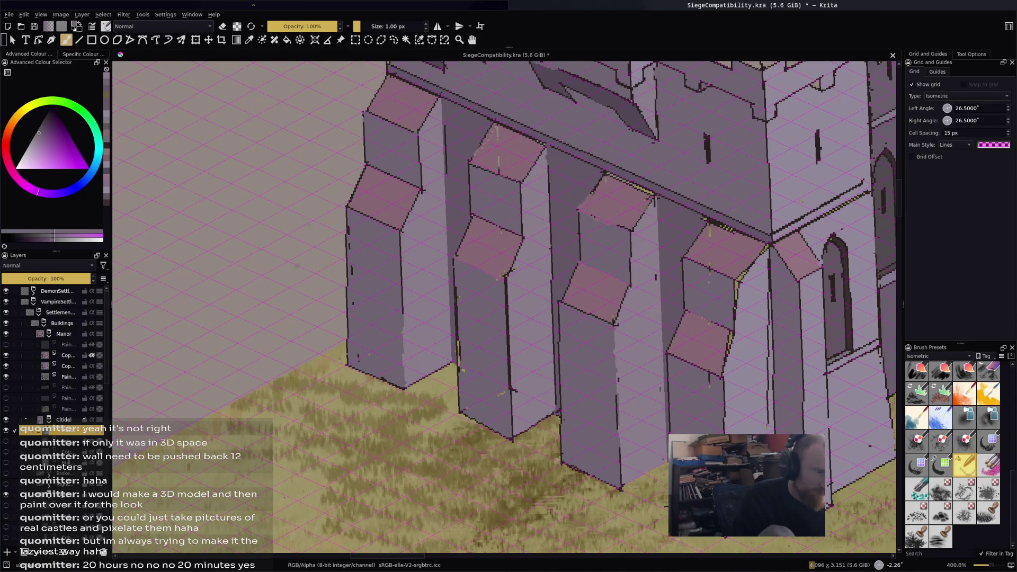
key("minus")
key("minus")
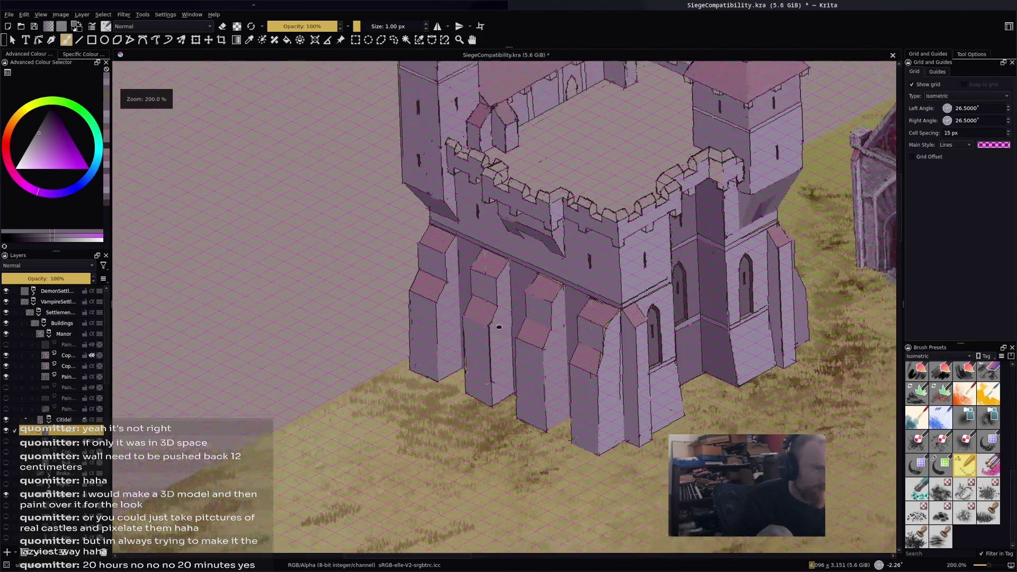
Lighten the paint colour and try a darker fill on the wall face, then undo it.
key("minus")
key("minus")
key("minus")
key("plus")
key("plus")
key("plus")
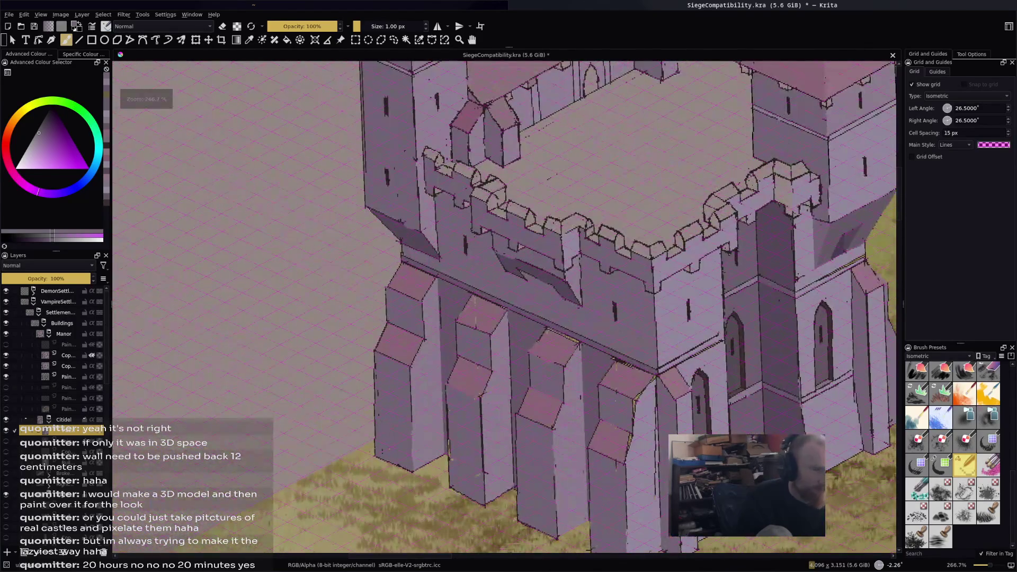
key("l")
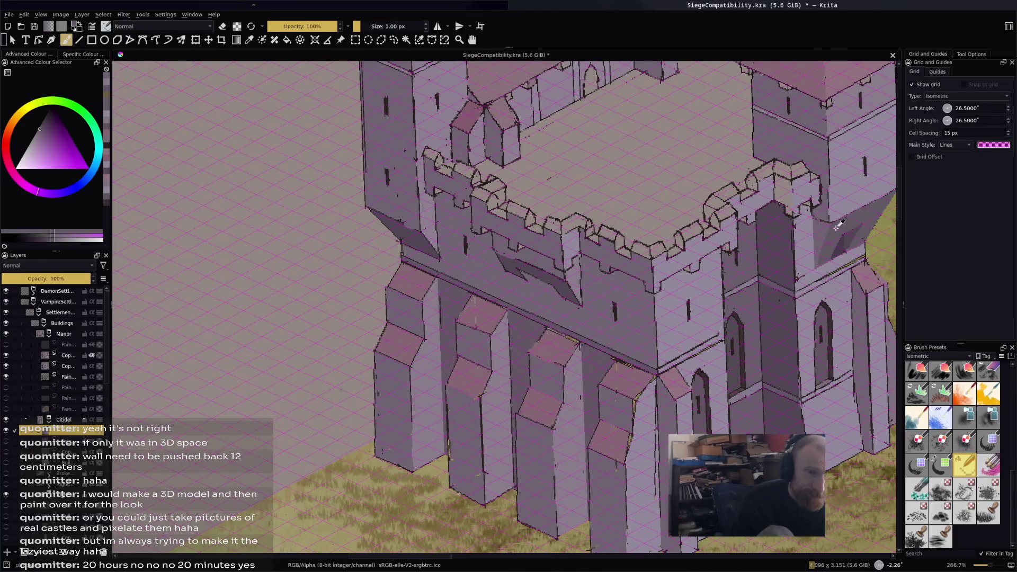
key("f")
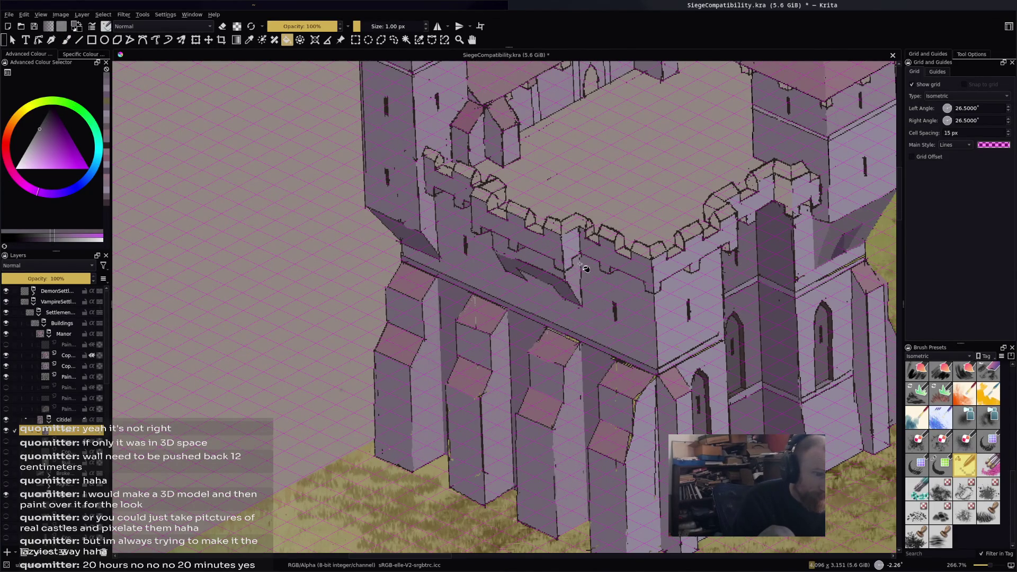
key("b")
key("f")
left_click(618, 274)
key("ctrl+z")
key("b")
key("f")
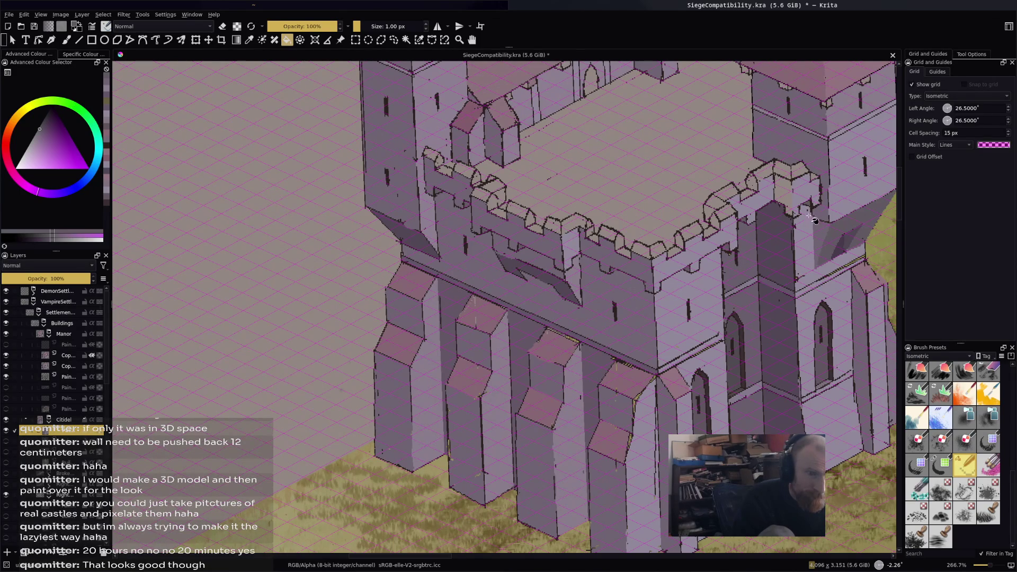
Sample the wall colour and try filling a battlement merlon, then undo it.
left_click(865, 299, "ctrl")
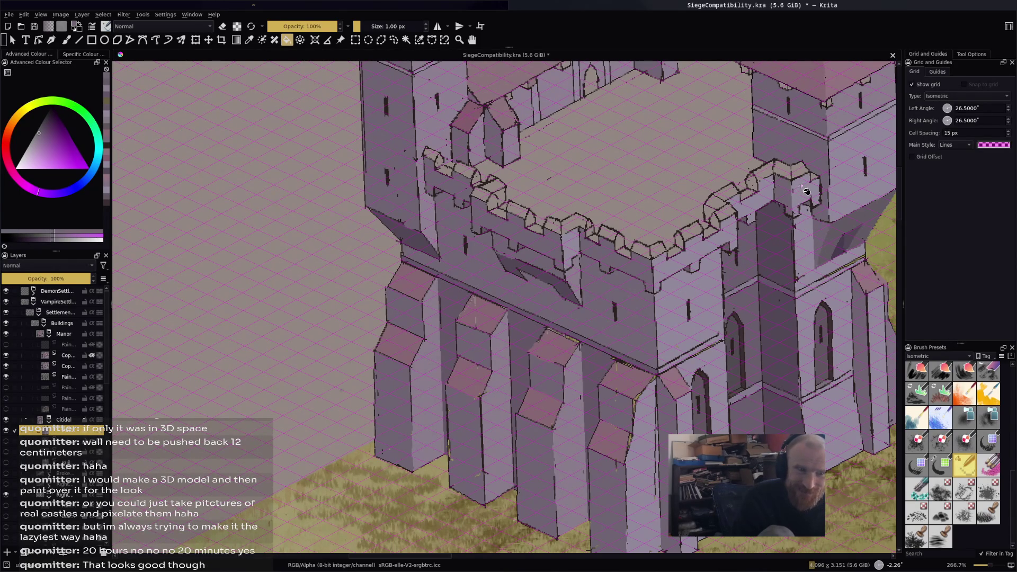
left_click(712, 219)
key("ctrl+z")
key("b")
key("f")
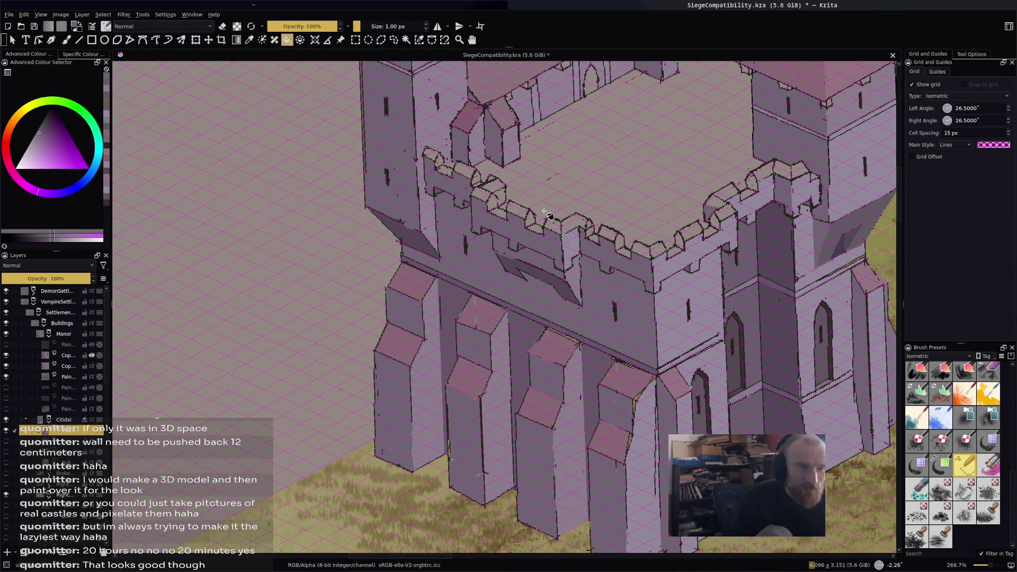
Bring the courtyard and left wall into view and undo a trial lighter roof fill.
scroll(549, 216, "down", 1)
scroll(545, 236, "up", 3)
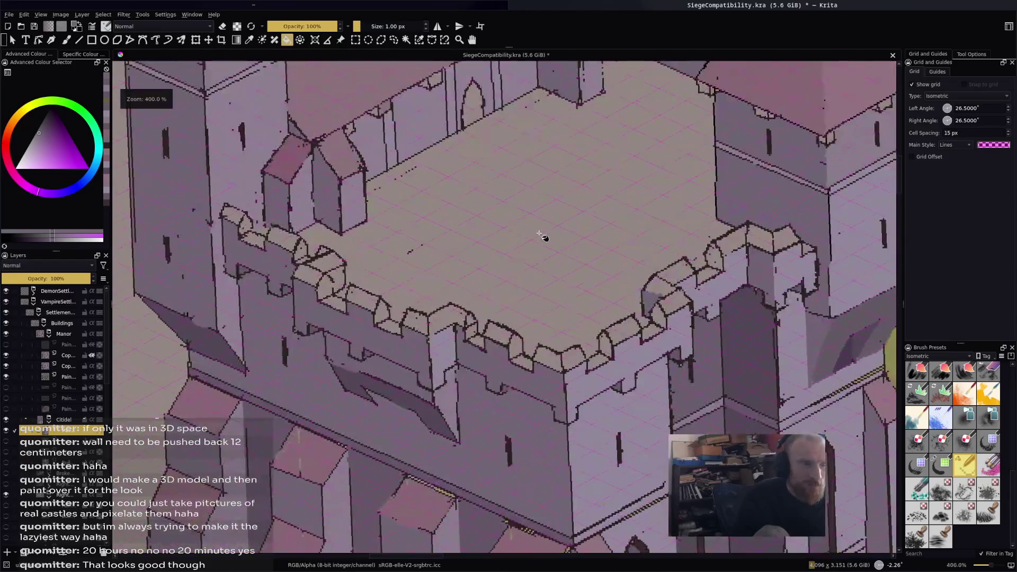
scroll(546, 254, "down", 4)
scroll(547, 272, "up", 5)
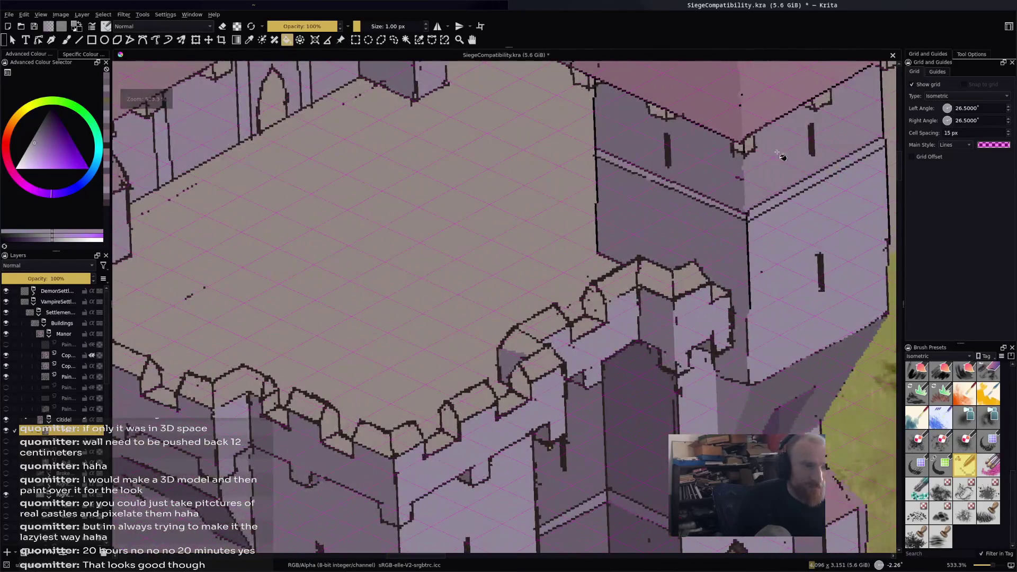
left_click_drag(755, 148, 794, 174)
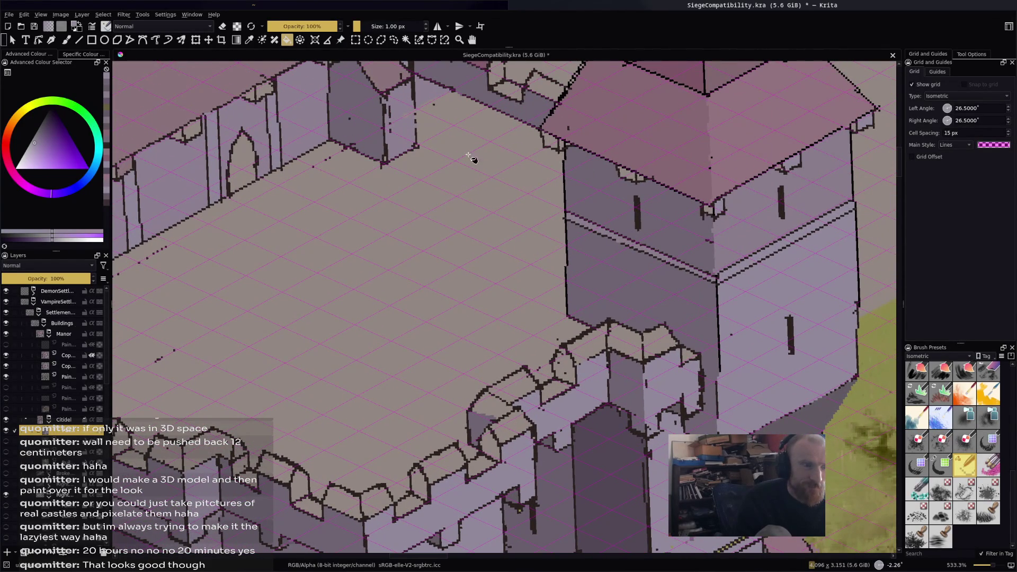
left_click_drag(497, 162, 668, 186)
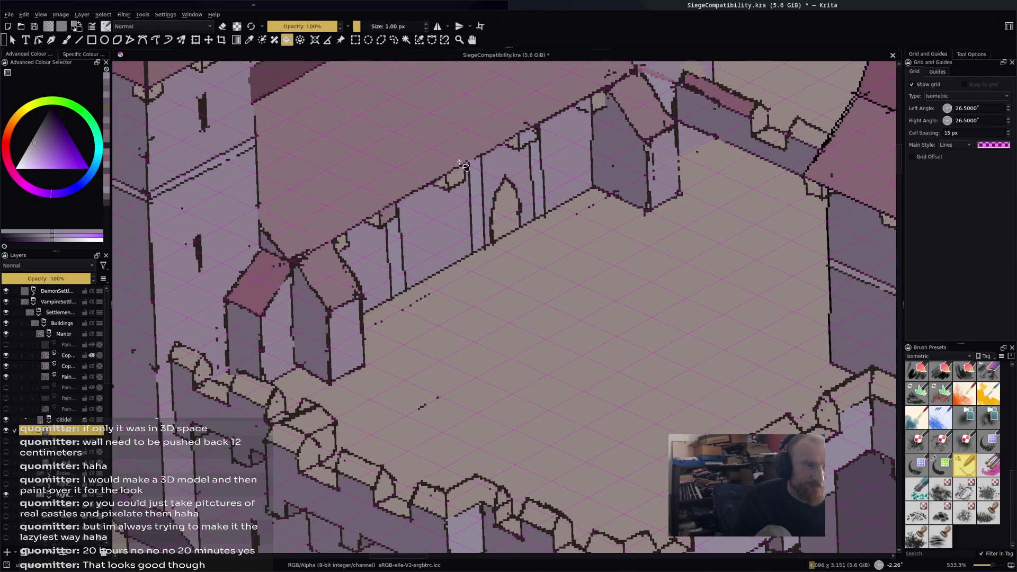
left_click(391, 212)
key("ctrl+z")
key("b")
key("f")
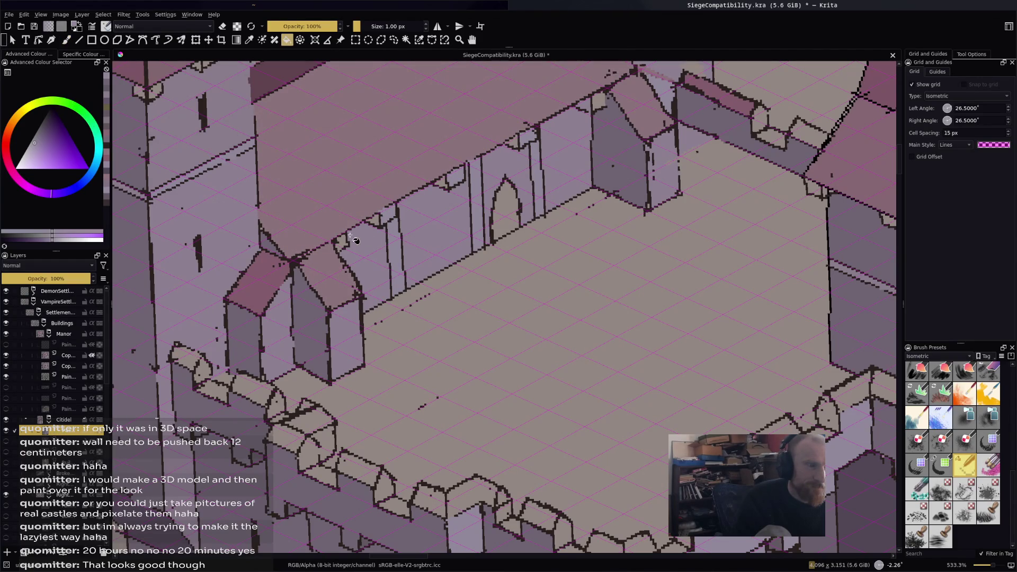
Sample a lighter purple from the wall and fill a small courtyard wall facet darker.
scroll(606, 108, "down", 3)
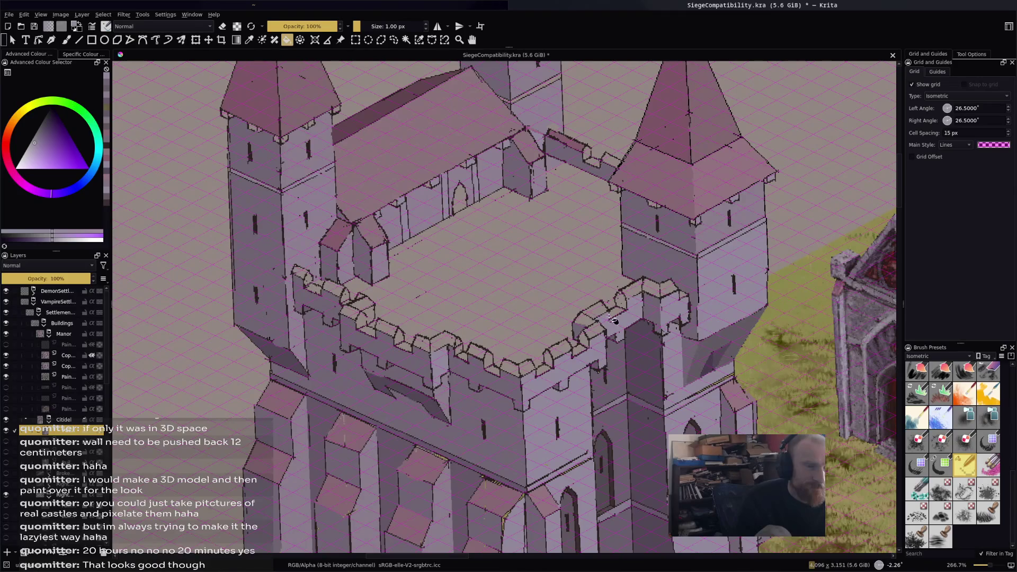
scroll(637, 331, "up", 3)
left_click(744, 314, "ctrl")
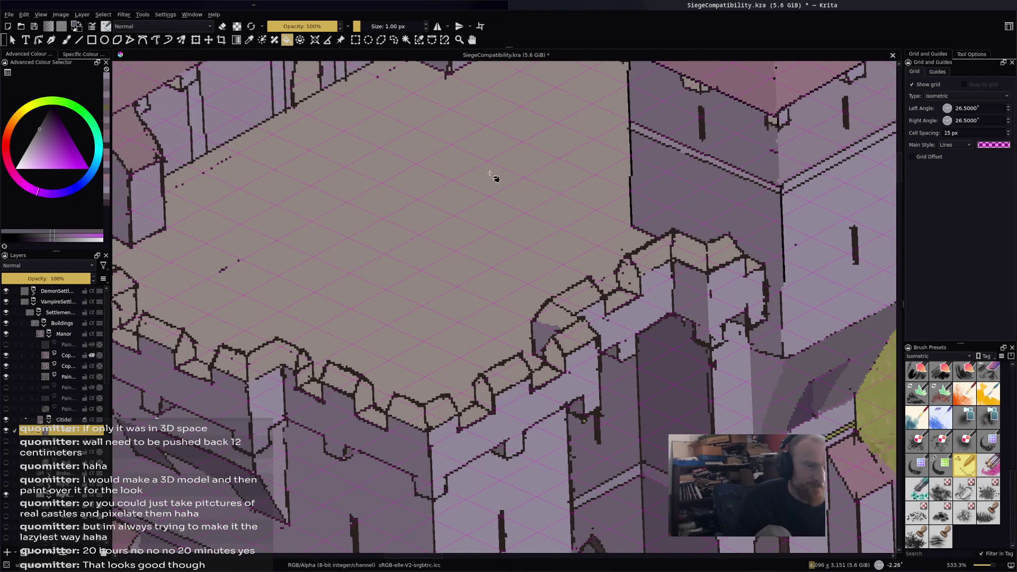
scroll(582, 227, "down", 2)
scroll(582, 227, "up", 3)
key("b")
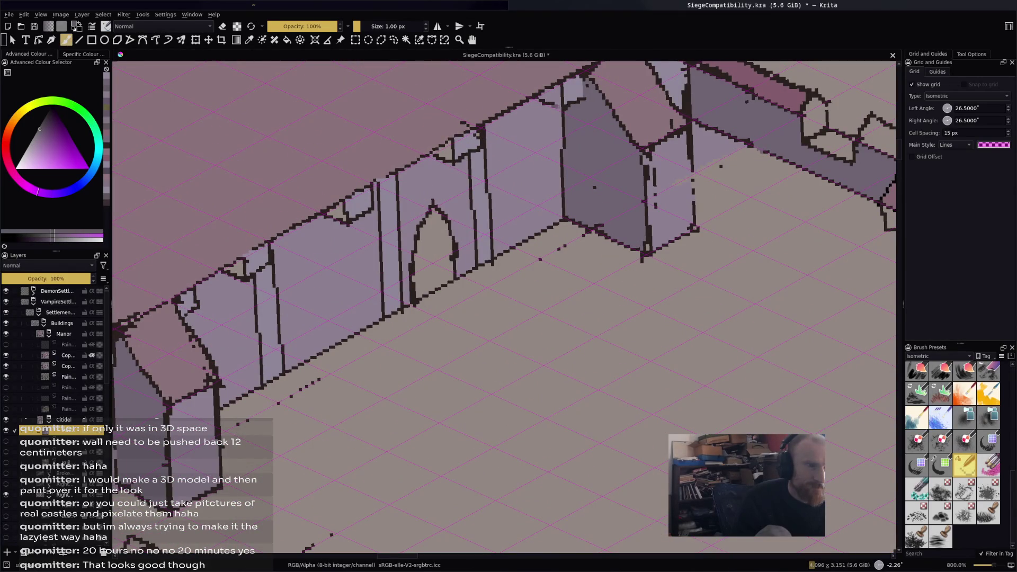
key("f")
left_click(443, 161)
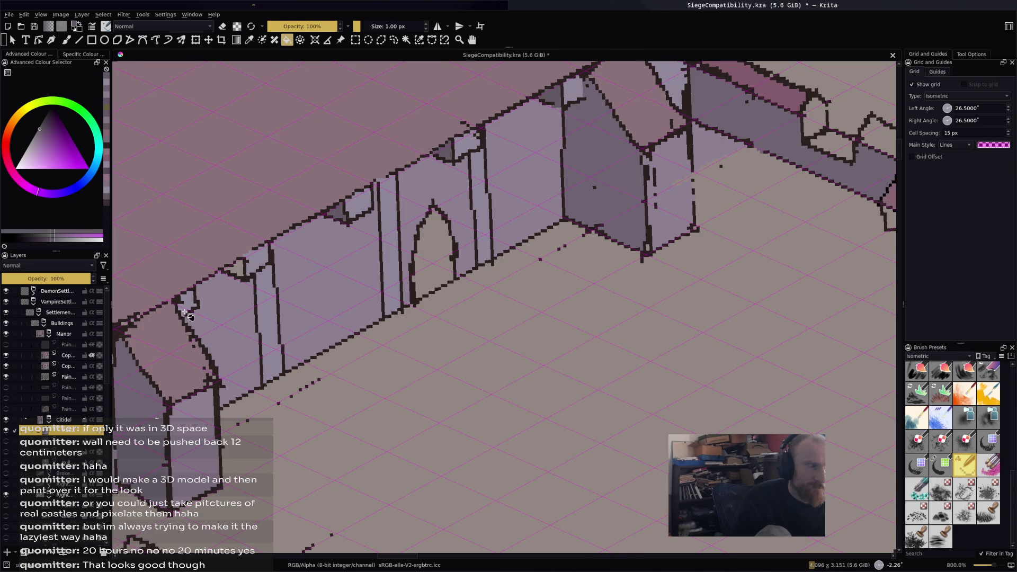
Fill the tower roof's left face pink and darken two light patches under the eaves.
scroll(564, 177, "down", 2)
scroll(564, 177, "down", 2)
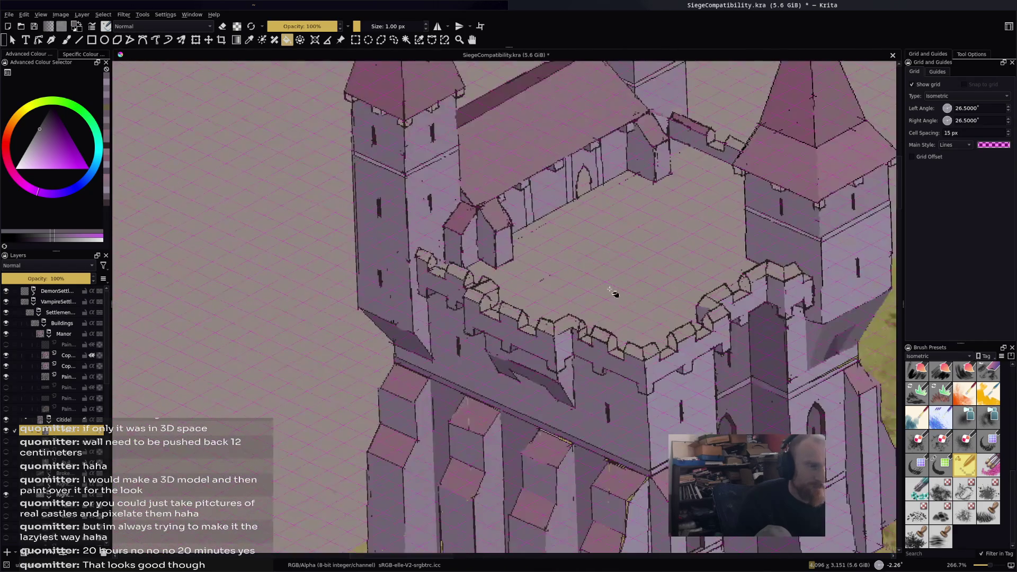
scroll(619, 233, "up", 2)
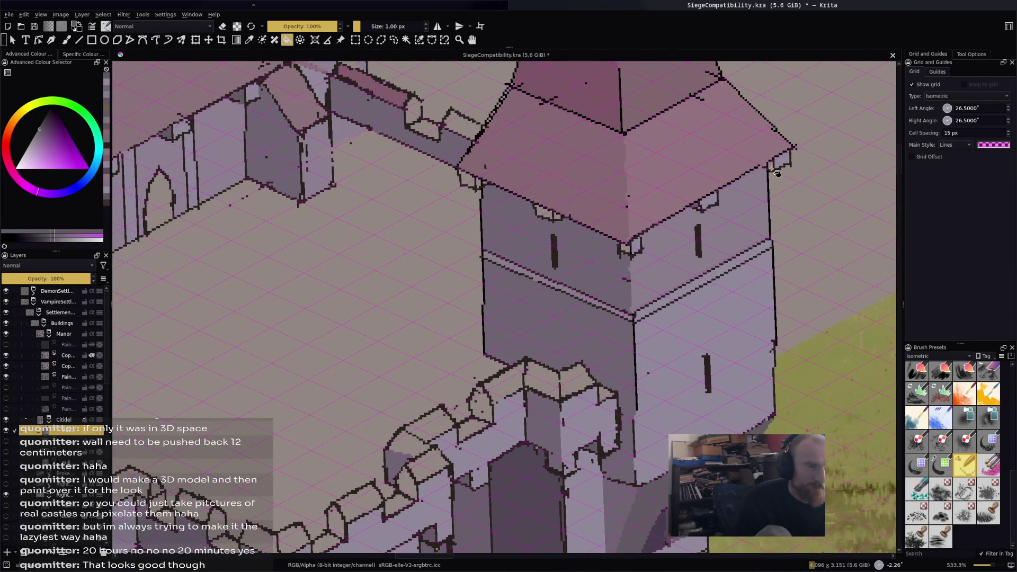
left_click(531, 421, "ctrl")
left_click(624, 247)
left_click(553, 220)
left_click(467, 180)
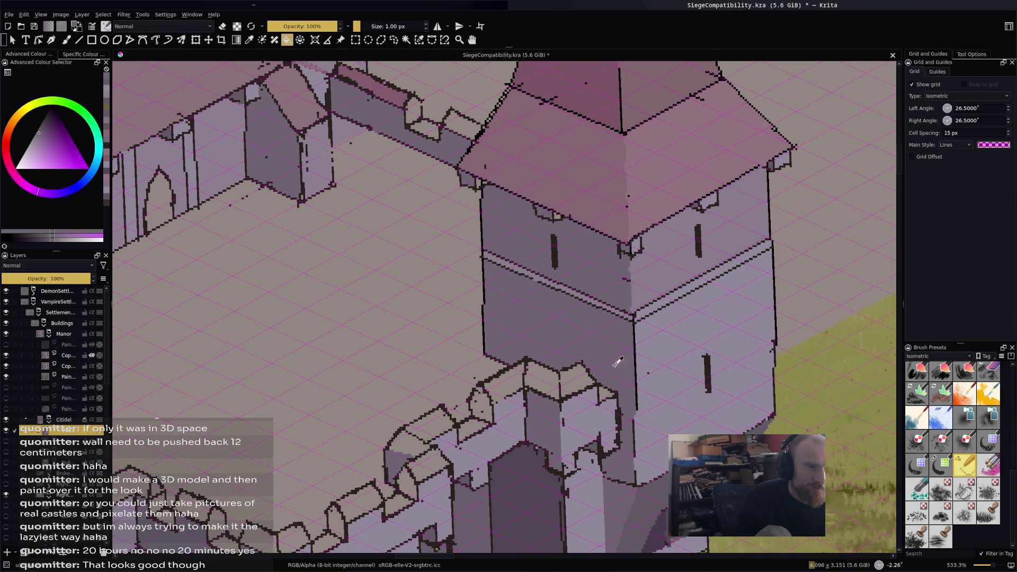
left_click(697, 249, "ctrl")
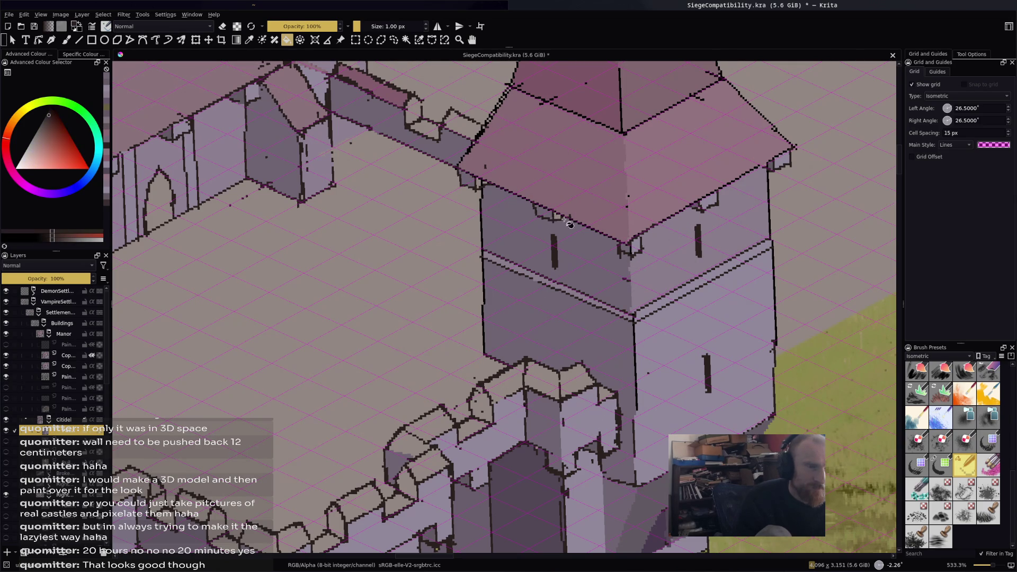
Darken the small light patch under the tower roof.
left_click(557, 216)
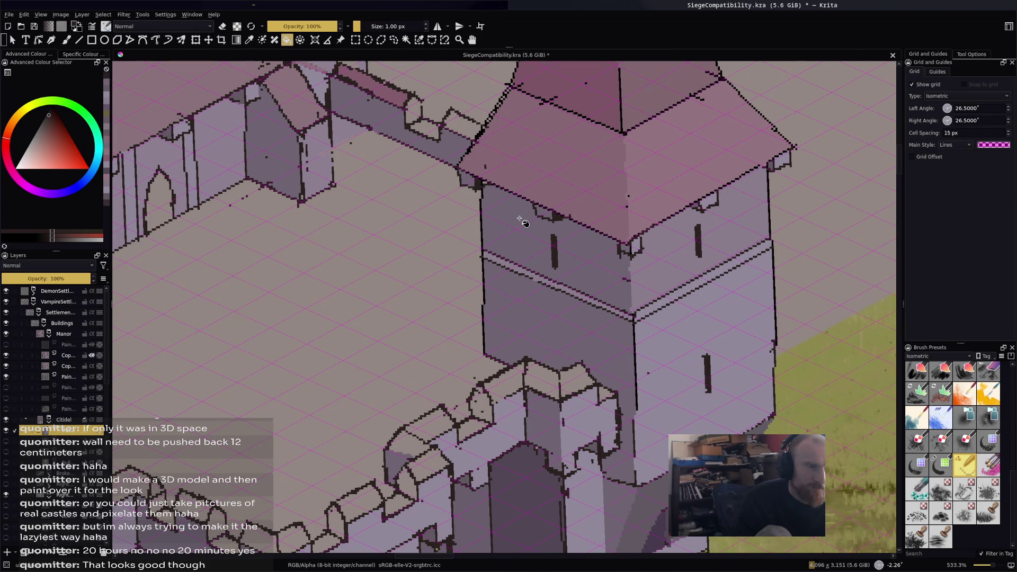
scroll(502, 183, "down", 5)
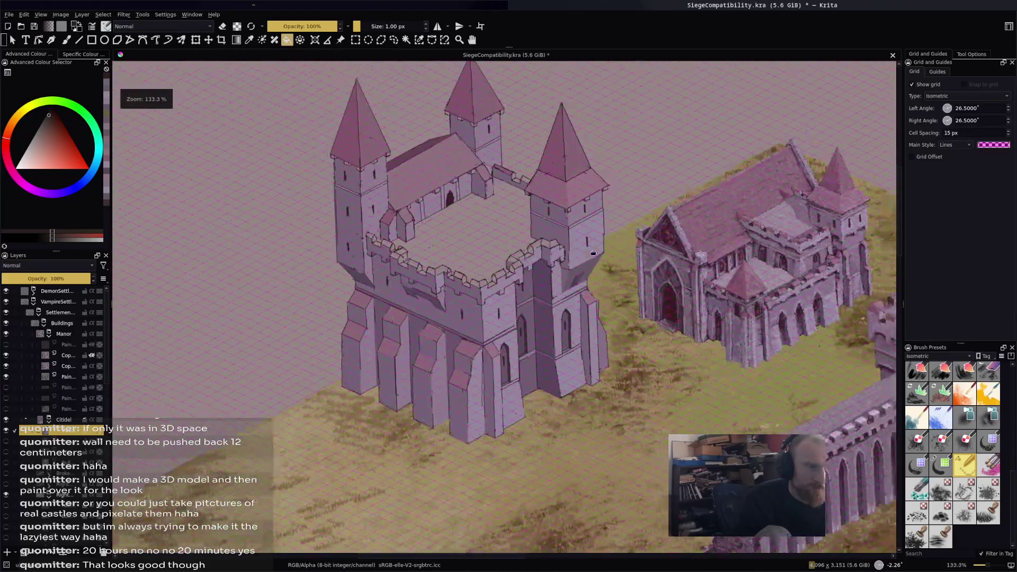
scroll(579, 192, "up", 4)
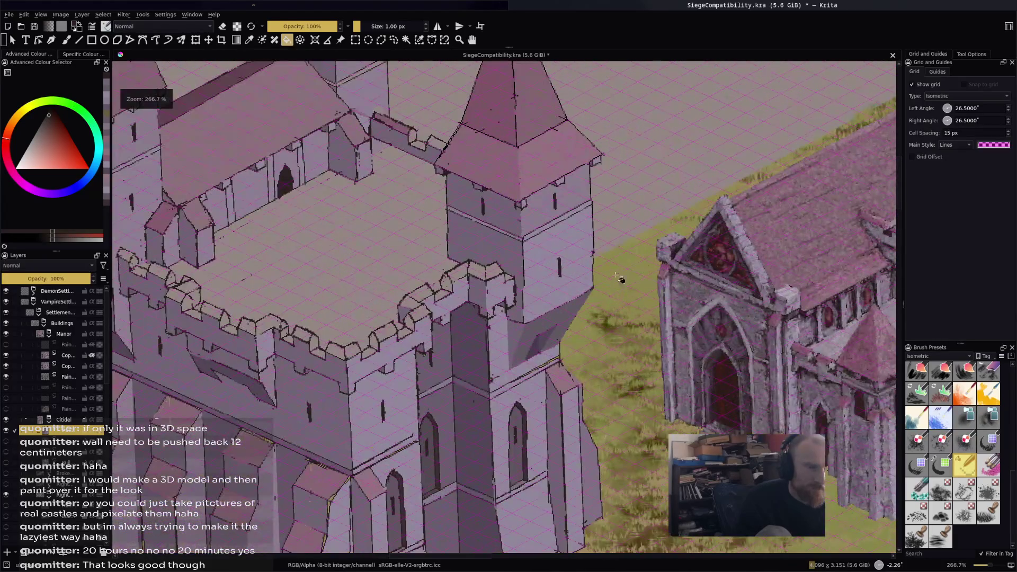
scroll(477, 296, "up", 2)
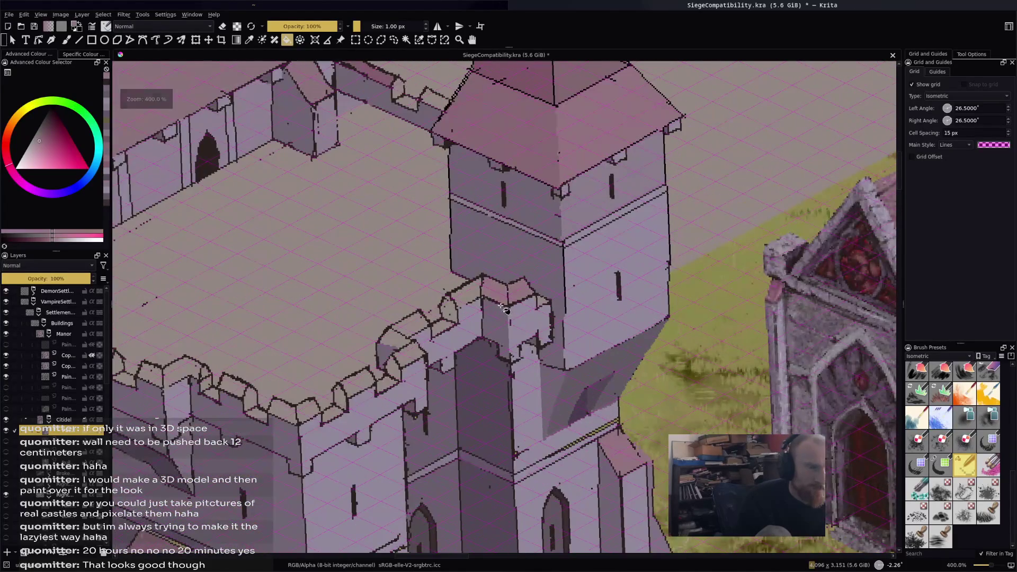
scroll(507, 300, "up", 1)
Fill the corner battlement top darker pink and several courtyard merlon tops pink.
key("b")
key("f")
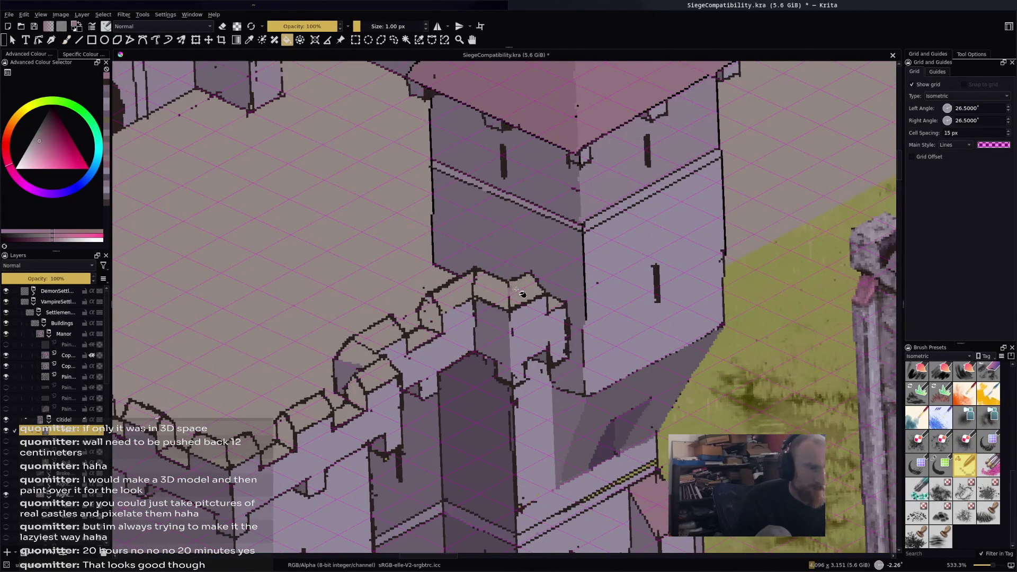
left_click(516, 290)
left_click(460, 295)
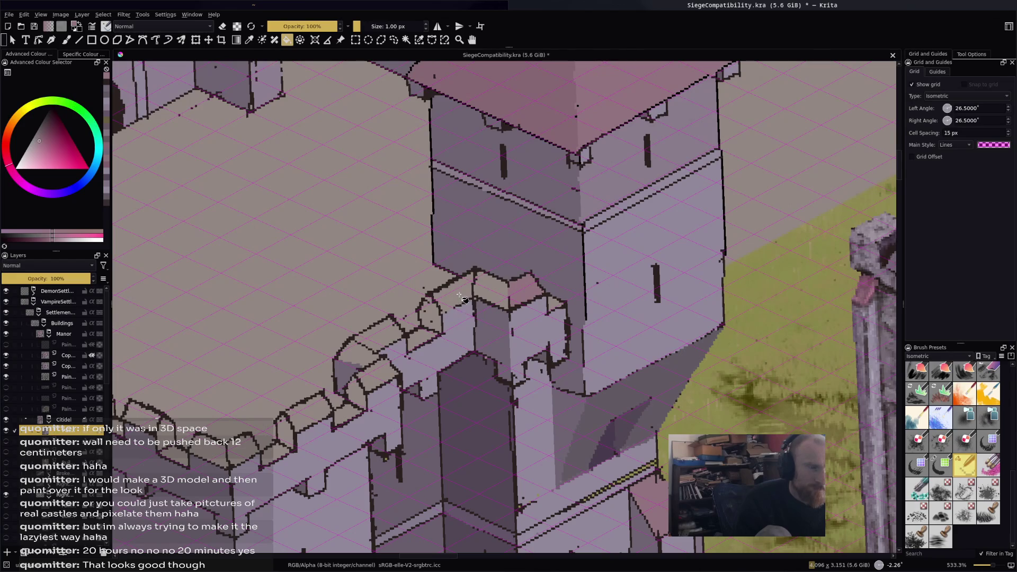
left_click(388, 333)
left_click_drag(382, 423, 482, 342)
left_click(411, 333)
left_click(349, 370)
left_click_drag(349, 371, 524, 352)
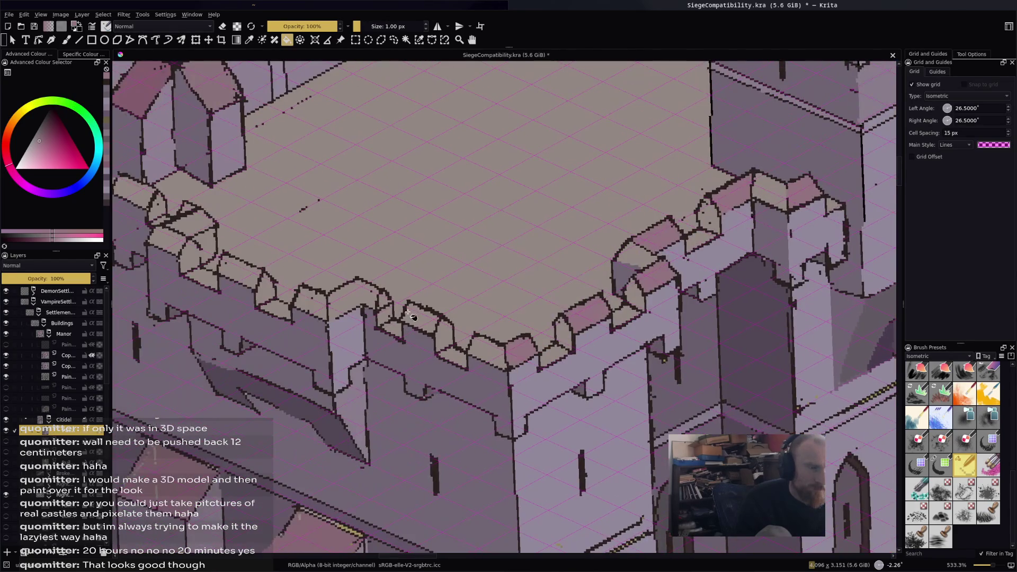
key("b")
key("f")
left_click(355, 297)
left_click_drag(244, 278, 339, 263)
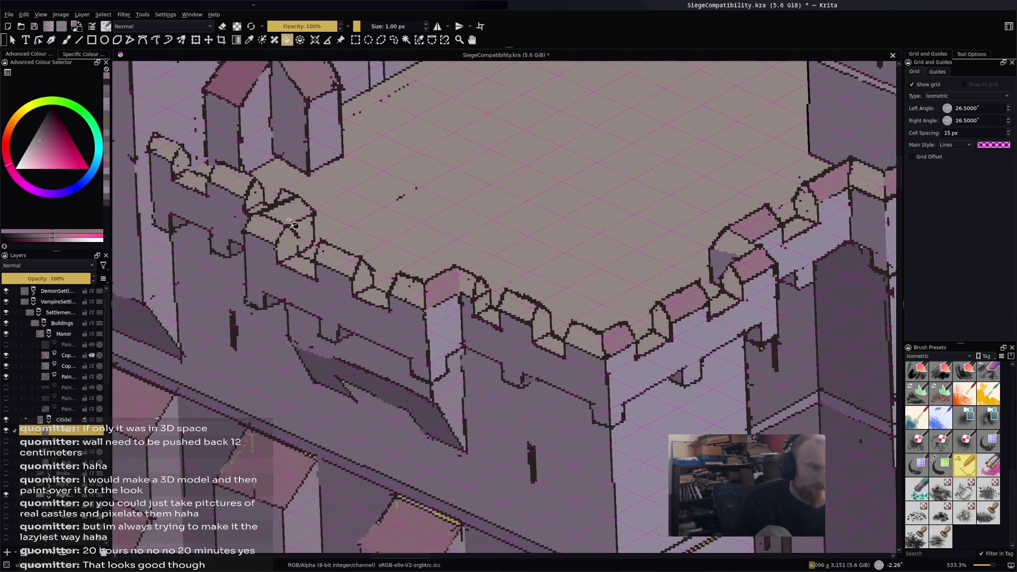
Fill four merlon tops along the front parapet pink.
scroll(506, 281, "down", 5)
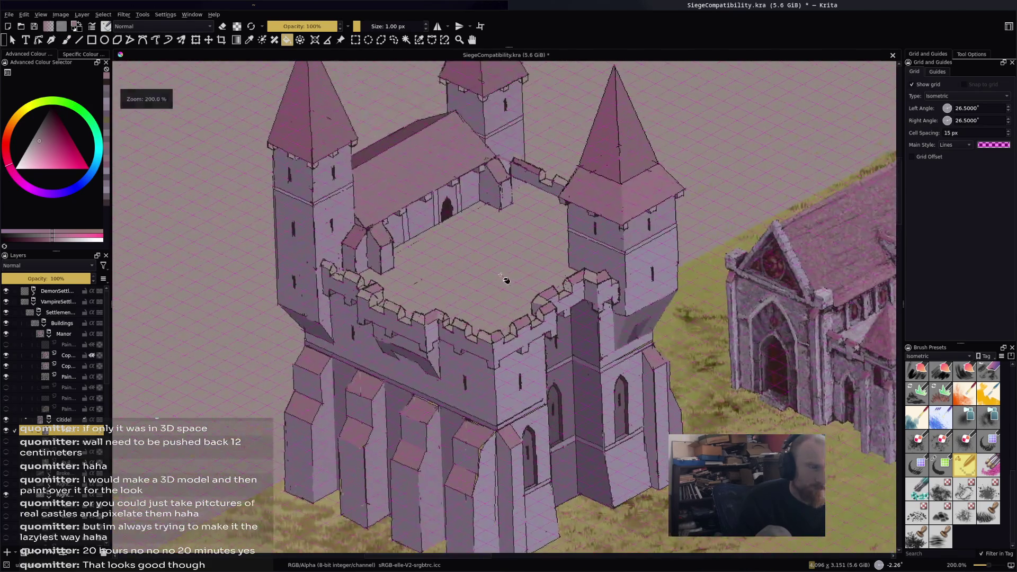
scroll(570, 189, "up", 2)
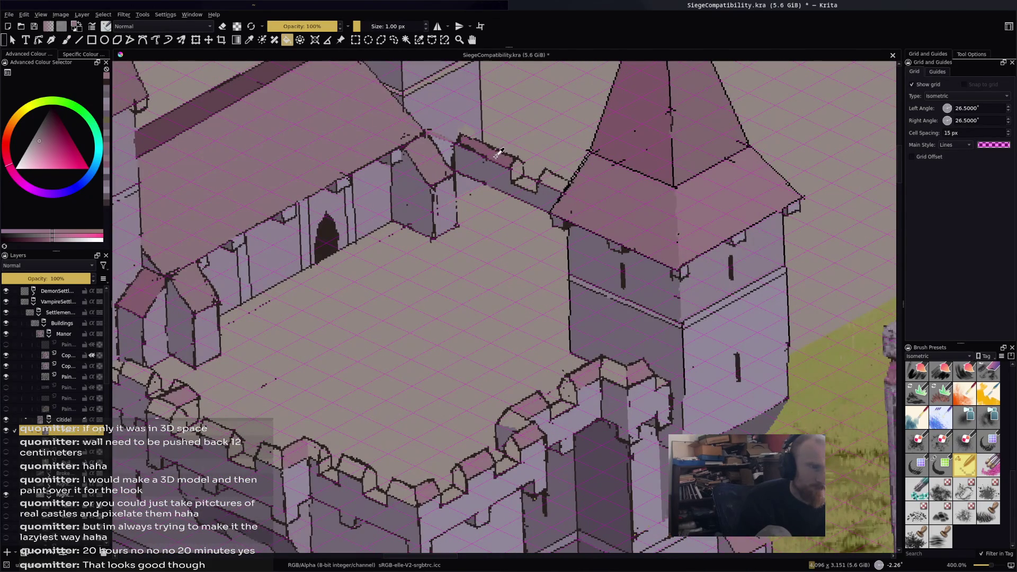
scroll(498, 153, "down", 2)
scroll(546, 231, "down", 1)
left_click_drag(546, 231, 596, 231)
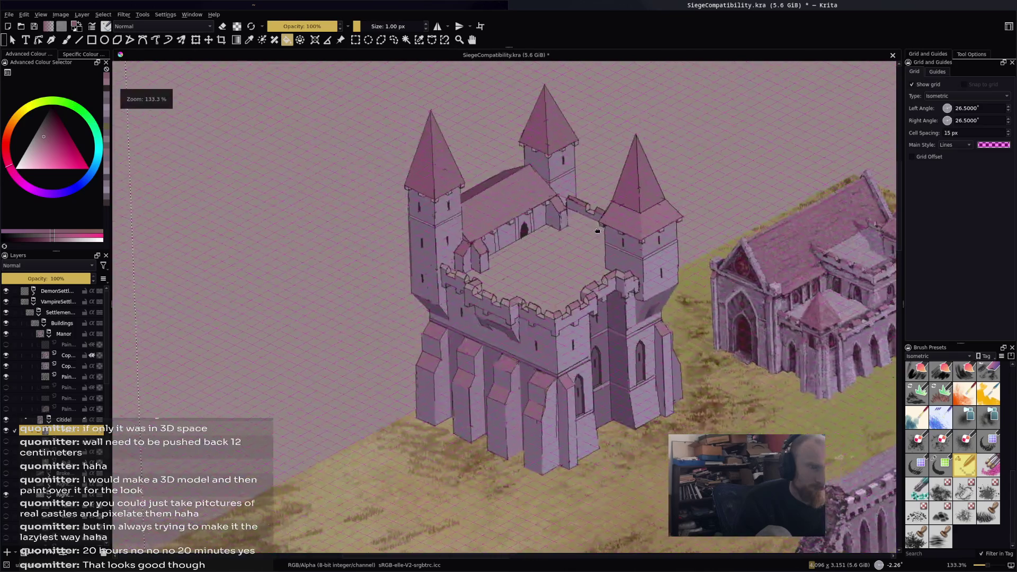
scroll(595, 231, "up", 4)
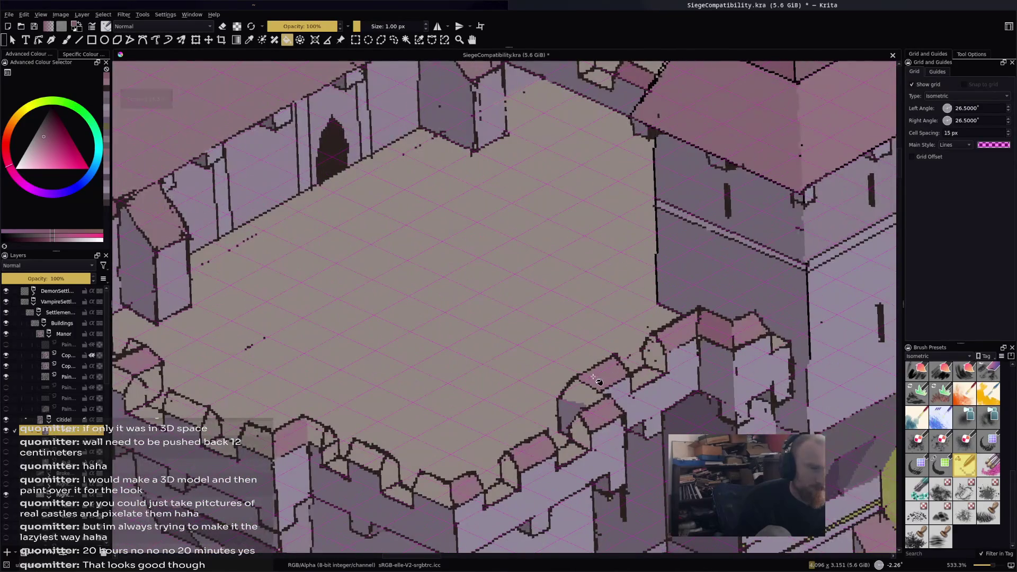
left_click_drag(569, 403, 627, 377)
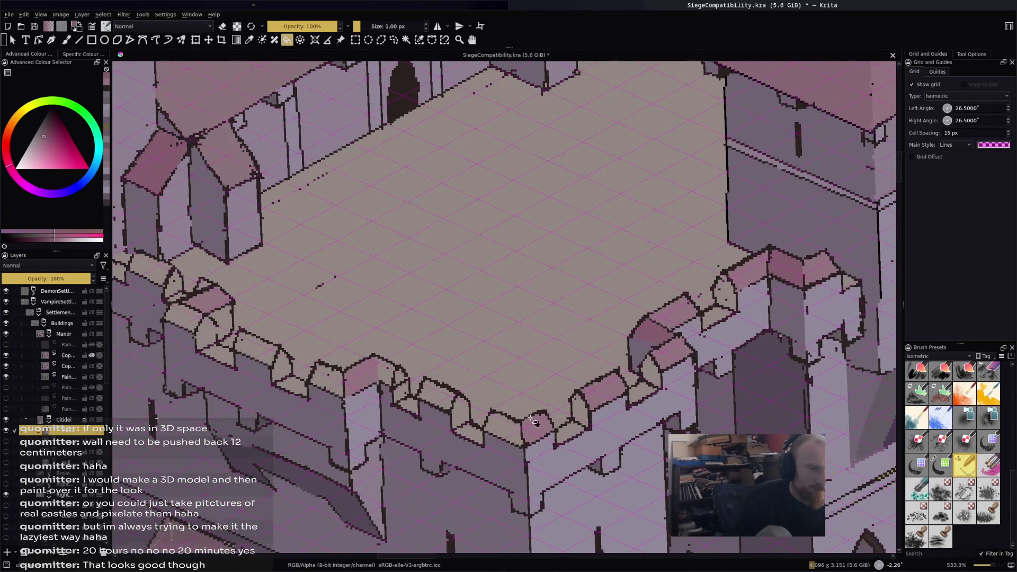
left_click(503, 426)
left_click(437, 395)
left_click(393, 375)
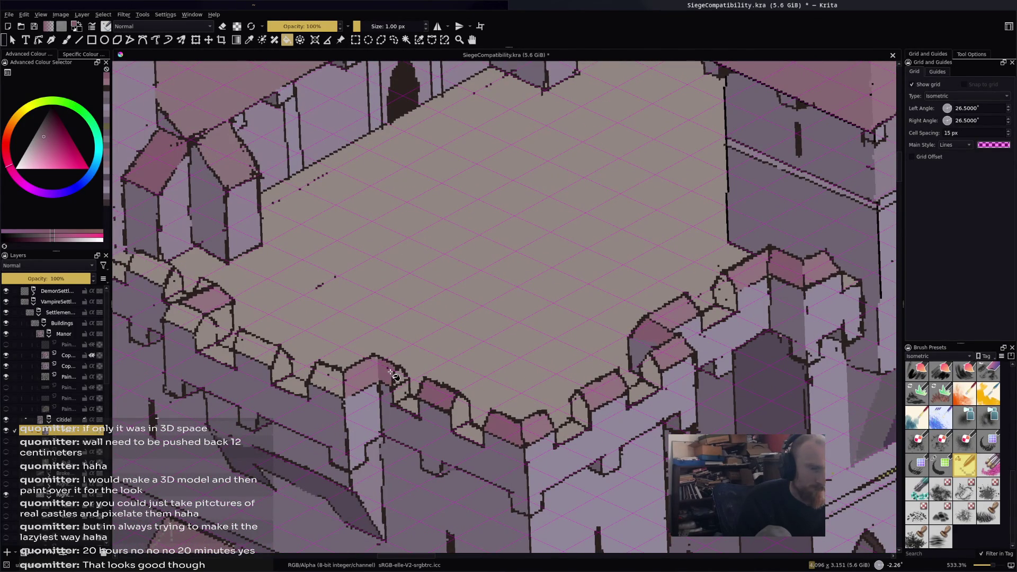
left_click(328, 381)
Fill two merlons on the left battlements near the gatehouse pink.
left_click_drag(253, 332, 454, 327)
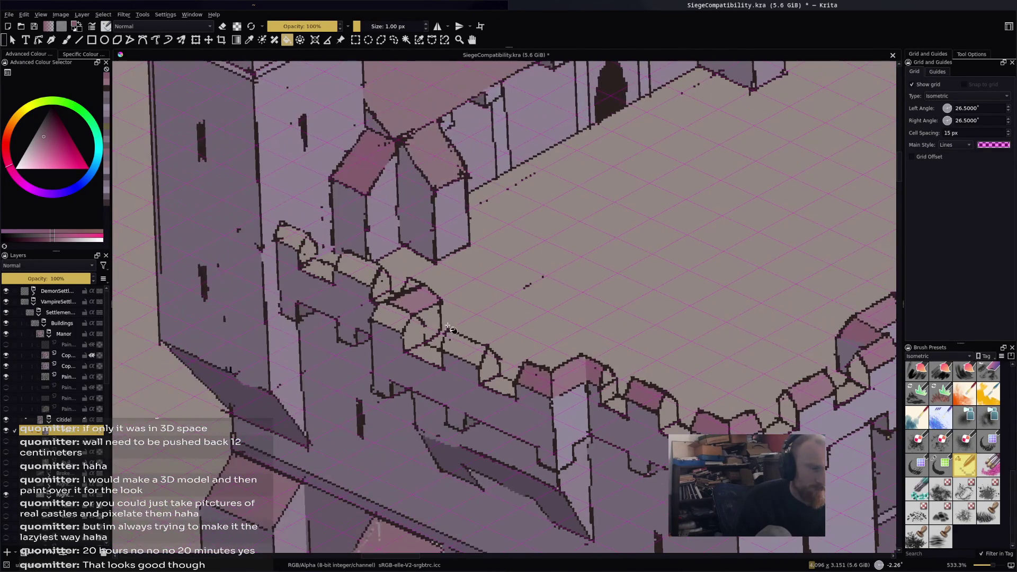
left_click(462, 345)
left_click(401, 325)
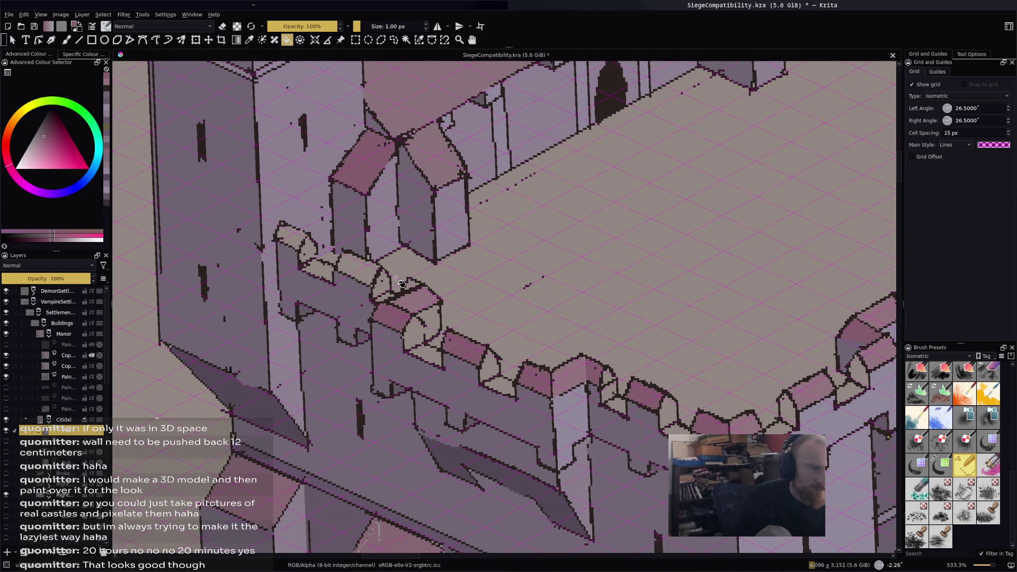
scroll(420, 289, "down", 1)
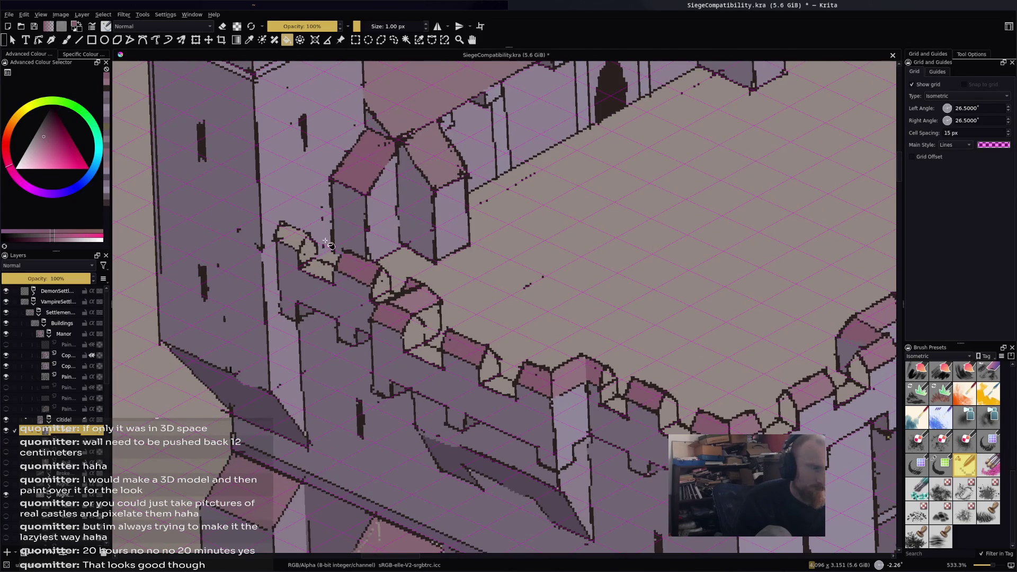
scroll(513, 276, "down", 3)
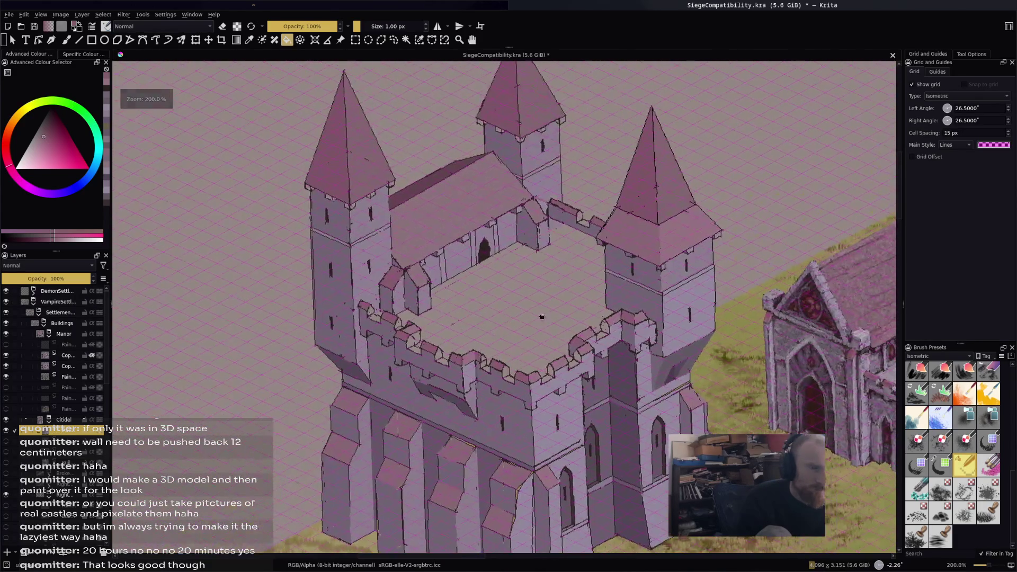
scroll(625, 225, "up", 3)
scroll(546, 199, "down", 3)
scroll(546, 199, "down", 2)
scroll(735, 213, "up", 2)
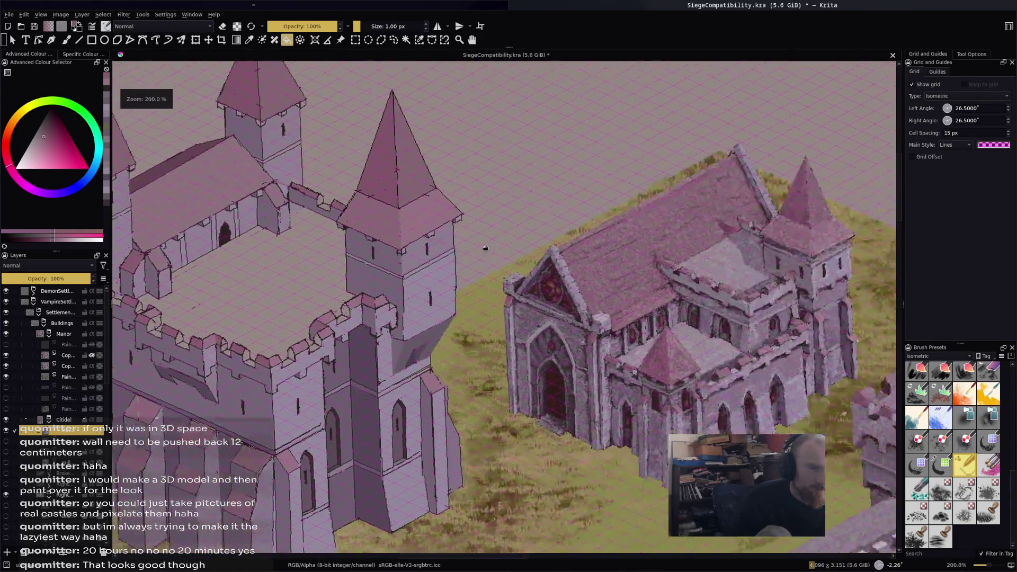
scroll(735, 213, "up", 2)
scroll(408, 207, "down", 2)
scroll(382, 132, "up", 2)
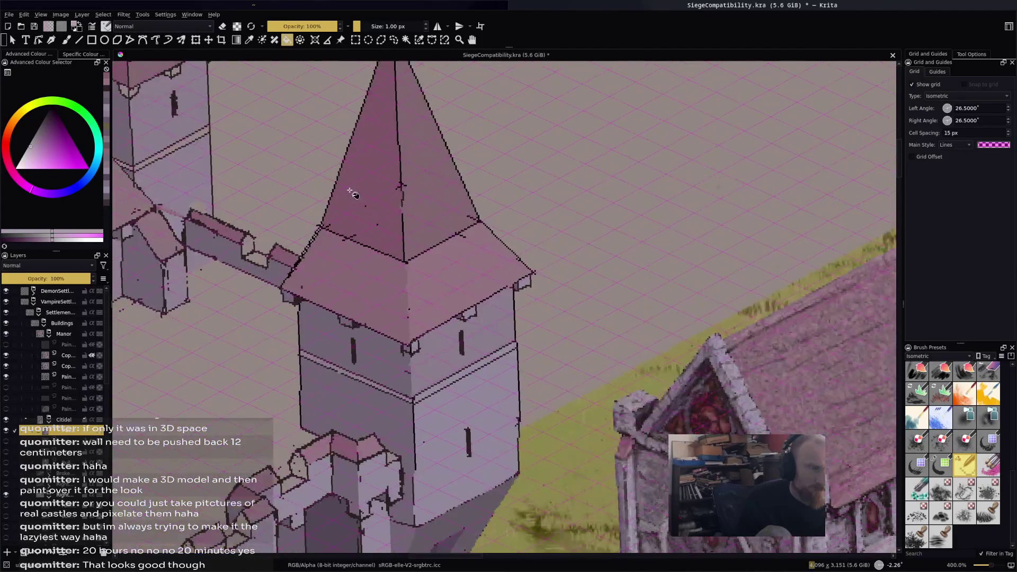
Sample the wall's pale lavender and fill a small merlon face near the tower with it.
left_click_drag(314, 326, 549, 221)
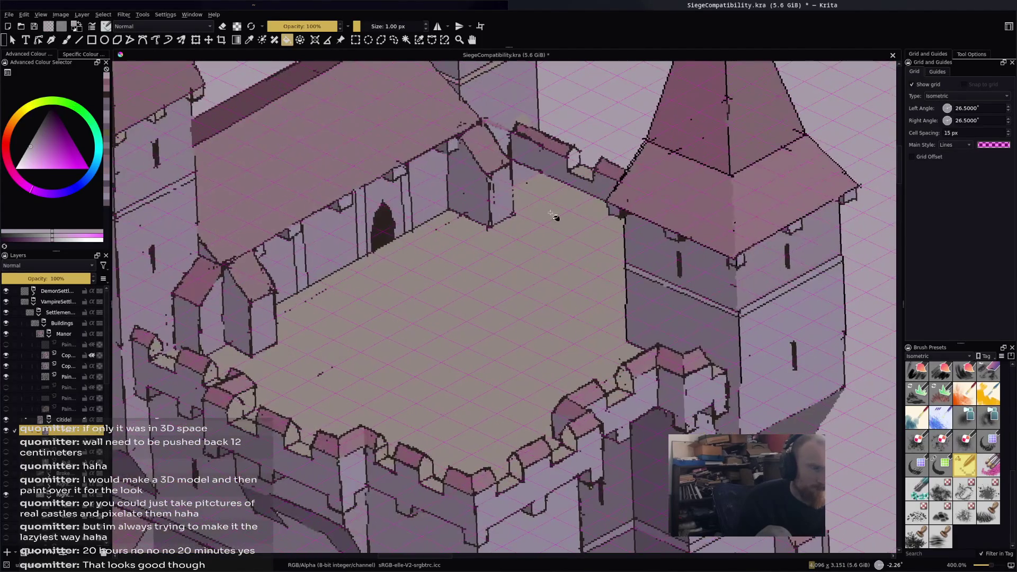
key("b")
key("f")
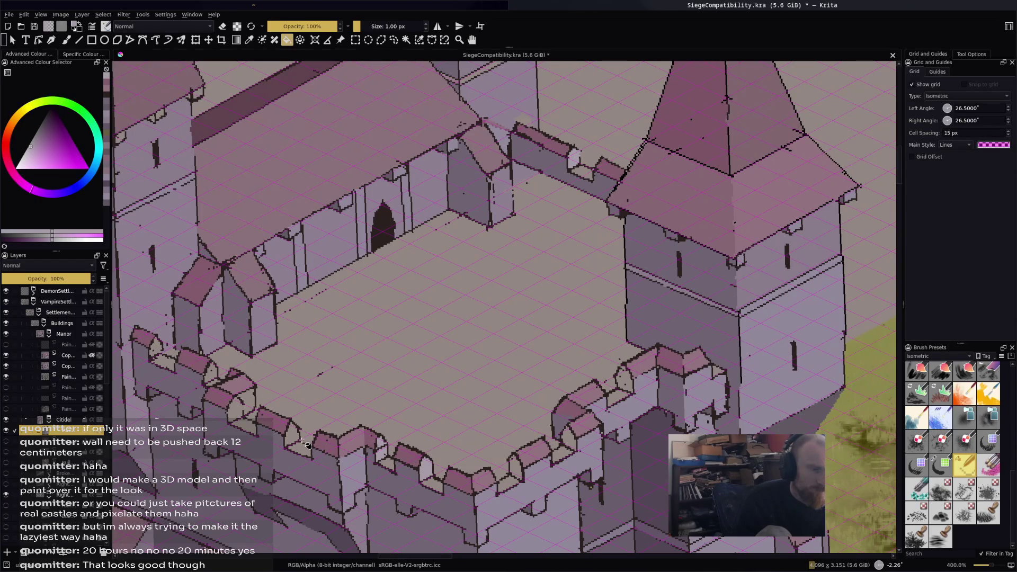
left_click(783, 369, "ctrl")
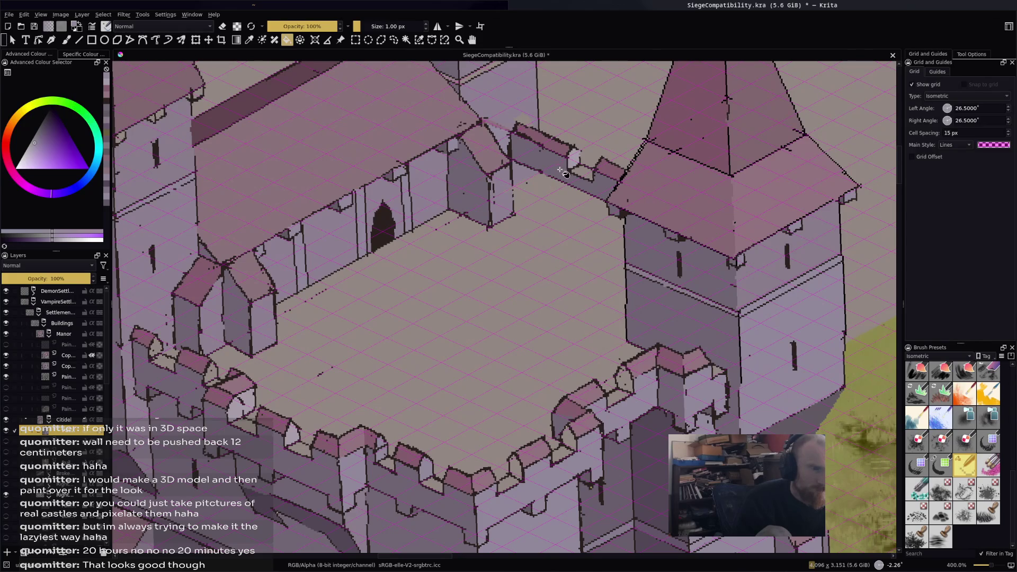
left_click(575, 157)
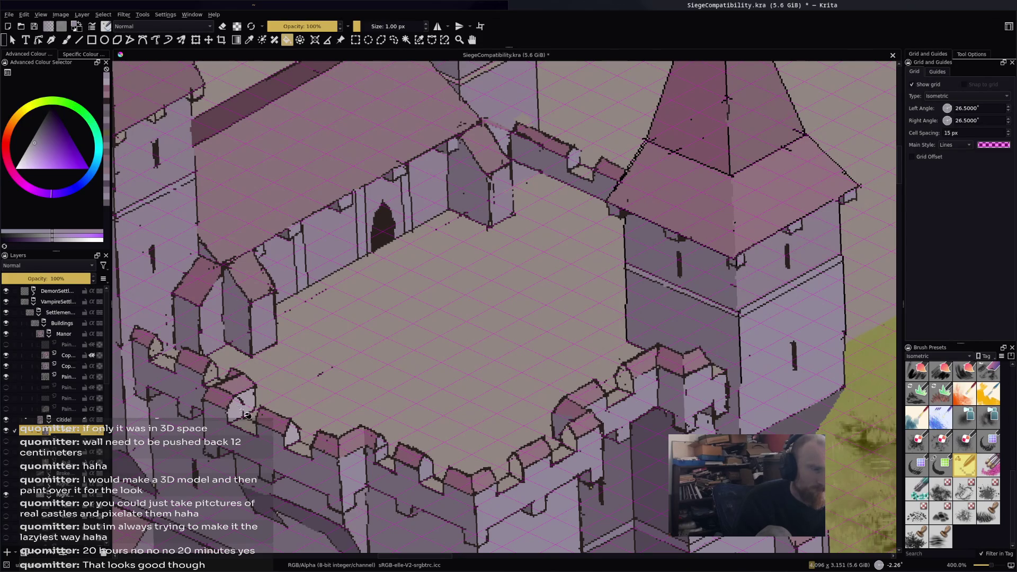
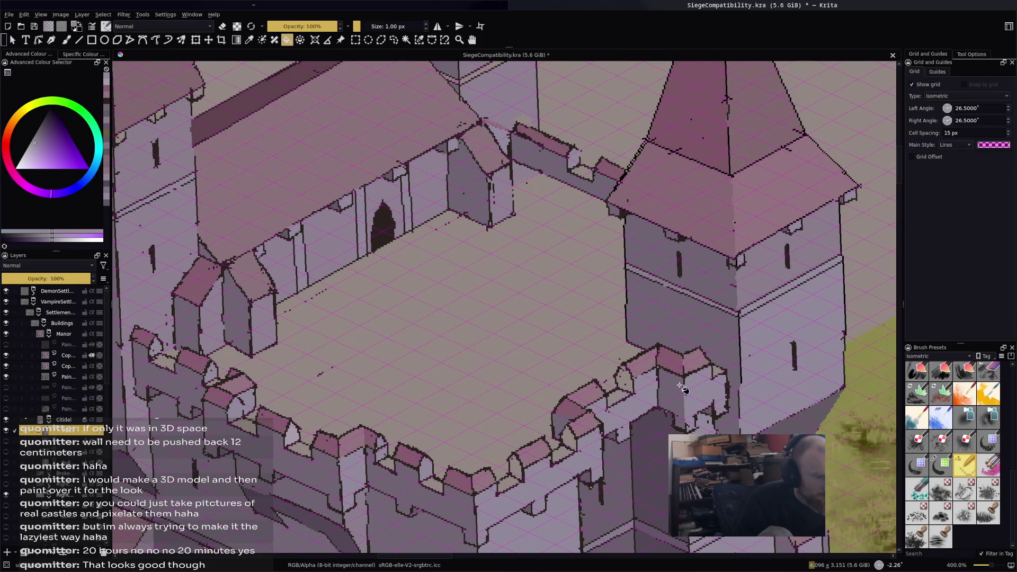
Look over the towers and sample a lighter pink from the castle roof.
scroll(667, 342, "down", 3)
scroll(718, 347, "up", 1)
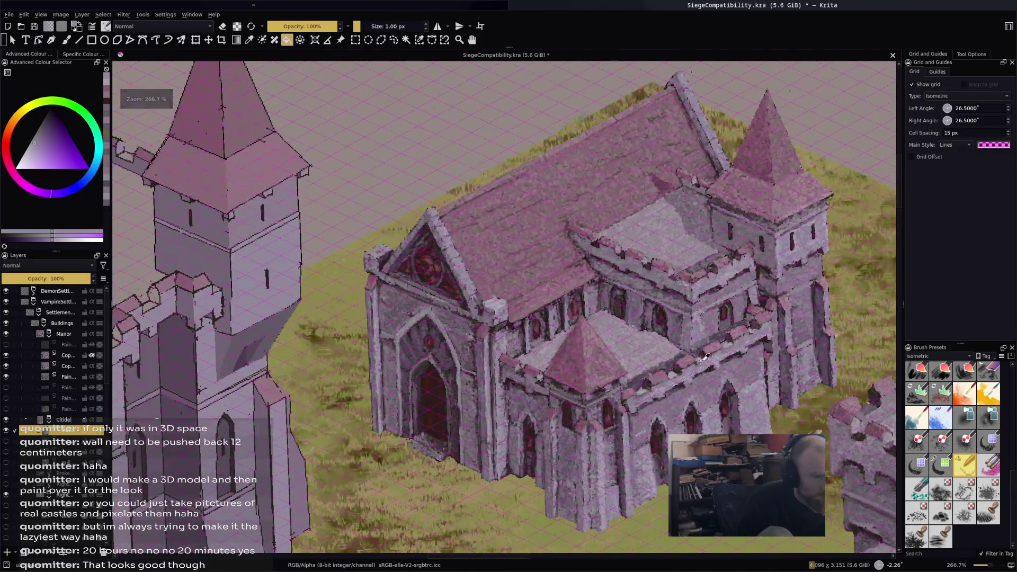
scroll(709, 355, "up", 2)
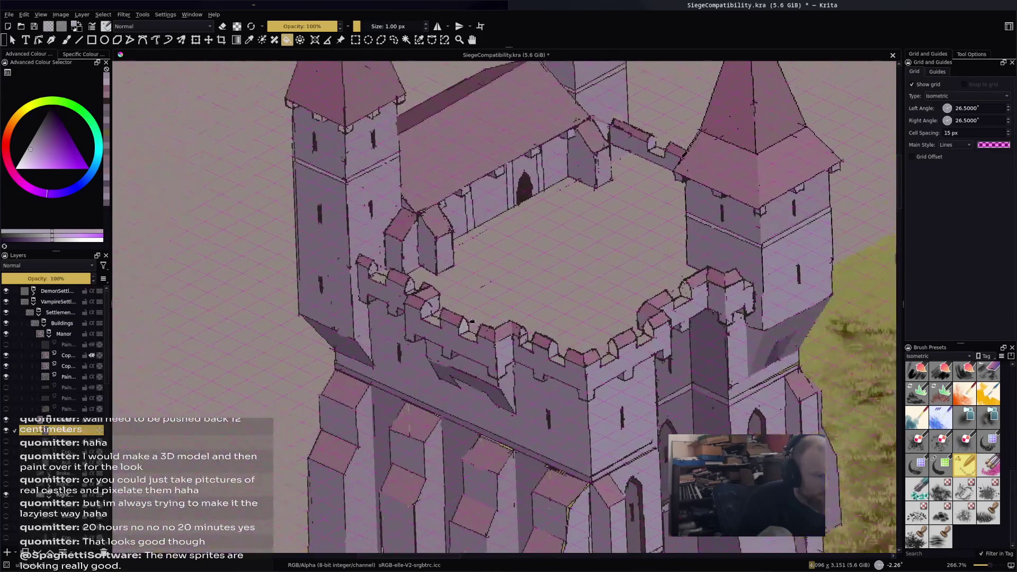
scroll(730, 354, "up", 1)
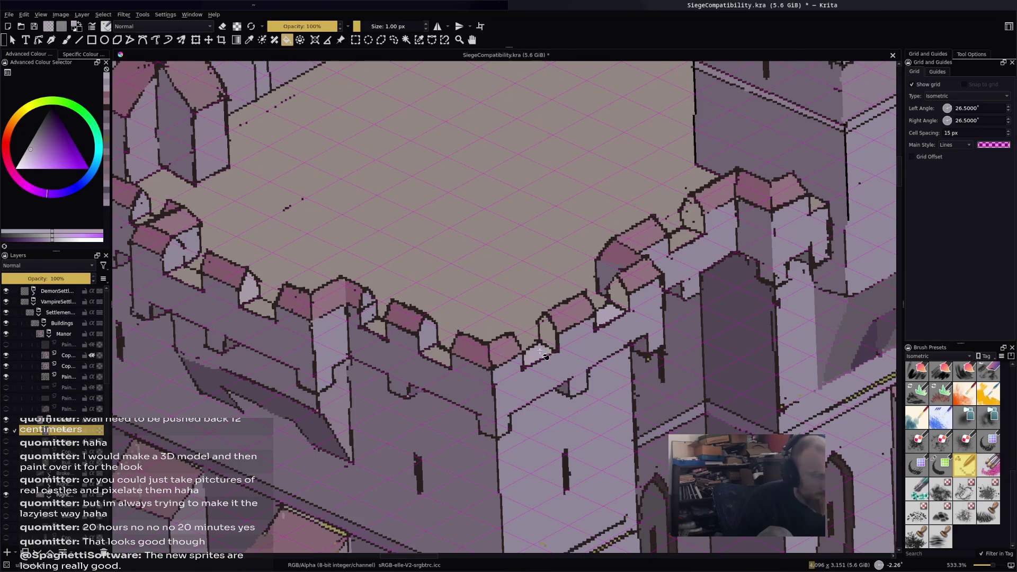
left_click_drag(649, 318, 602, 351)
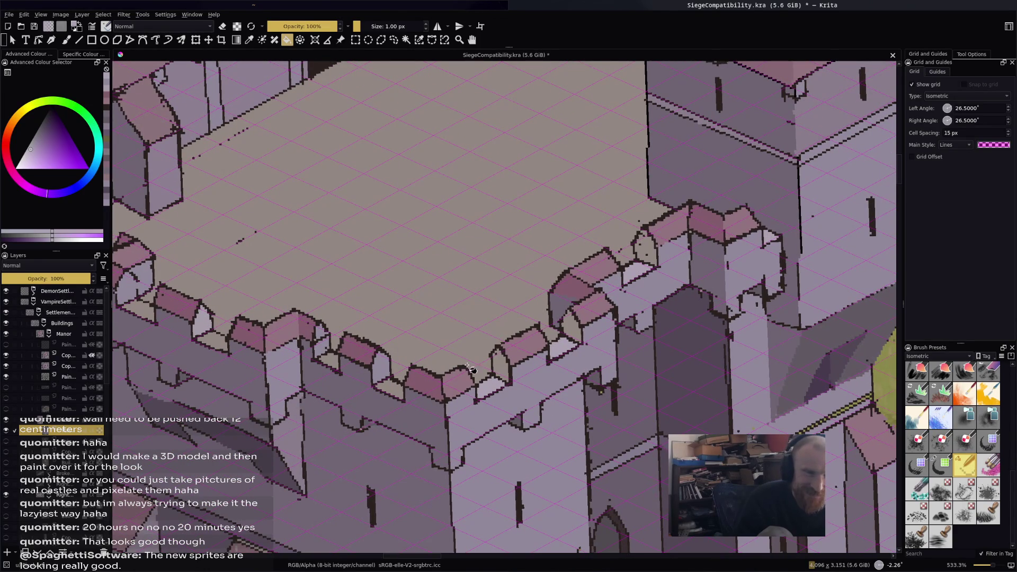
mouse_move(281, 296)
left_mouse_down()
mouse_move(489, 301)
mouse_move(406, 368)
mouse_move(385, 448)
left_mouse_up()
left_click_drag(480, 366, 322, 469)
scroll(384, 224, "up", 2)
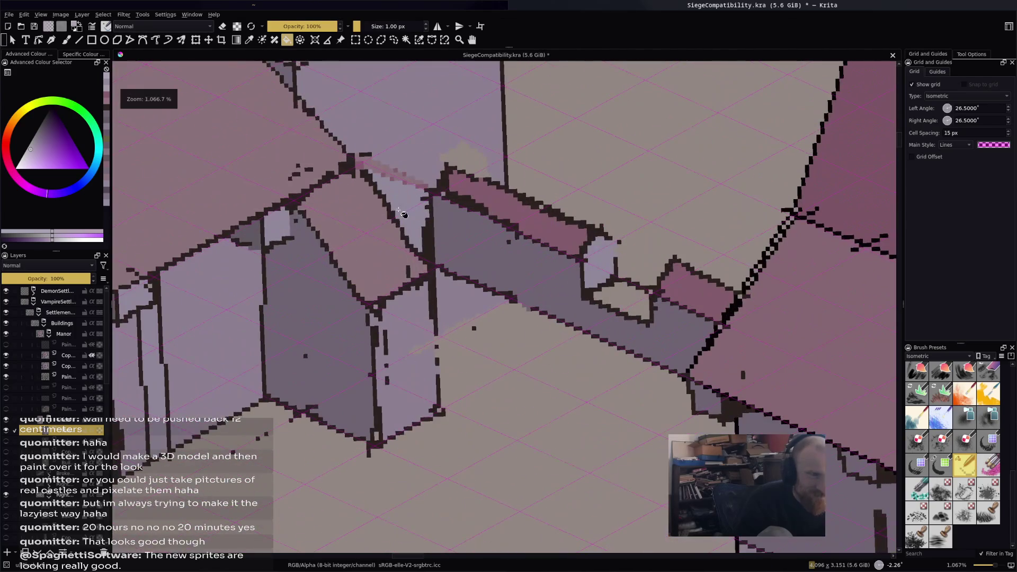
scroll(456, 207, "down", 2)
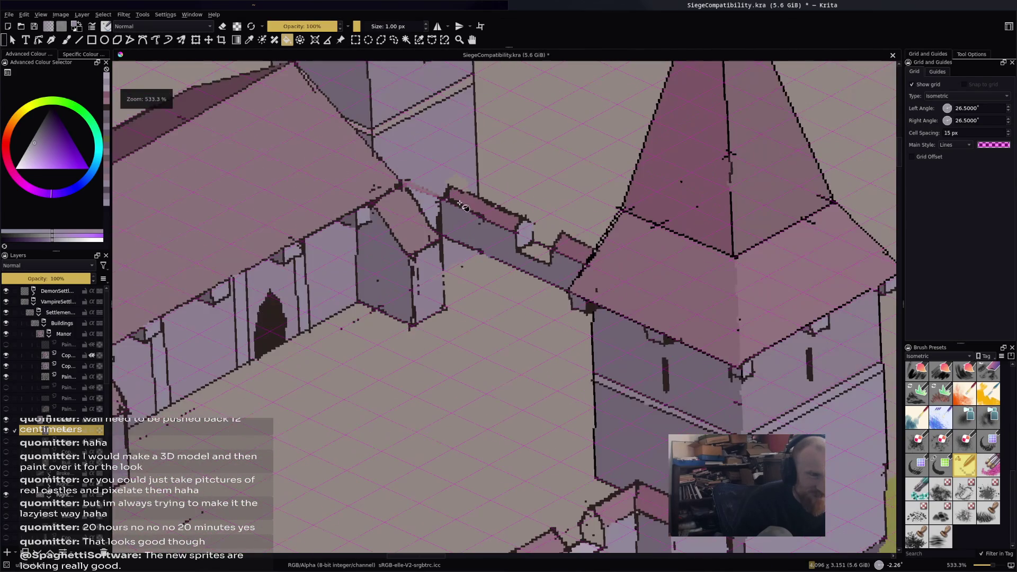
left_click(454, 173, "ctrl")
Pan and zoom to centre the whole castle and manor in view.
mouse_move(466, 207)
left_mouse_down()
mouse_move(647, 173)
mouse_move(530, 60)
left_mouse_up()
left_click_drag(516, 216, 553, 236)
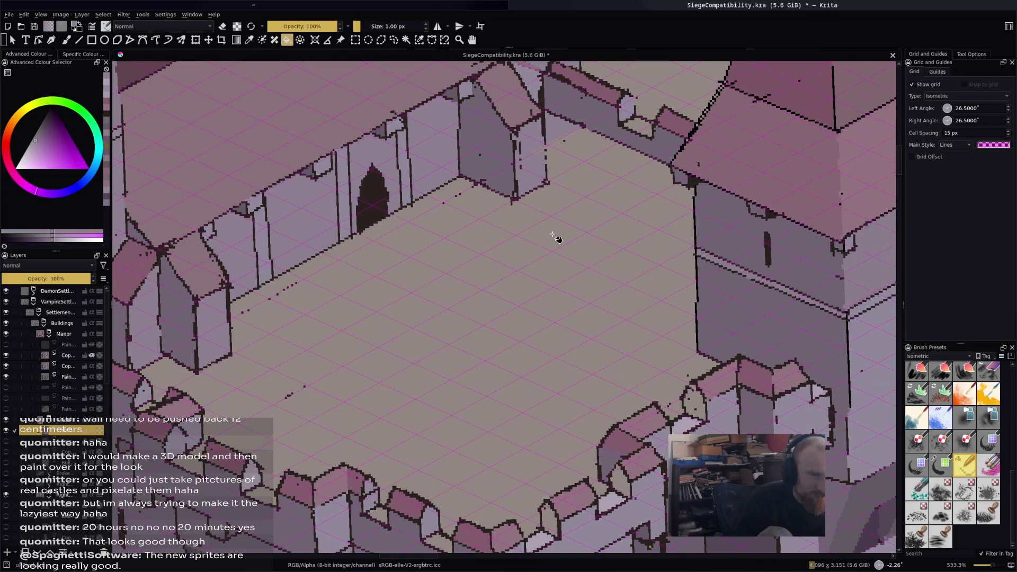
scroll(557, 238, "down", 4)
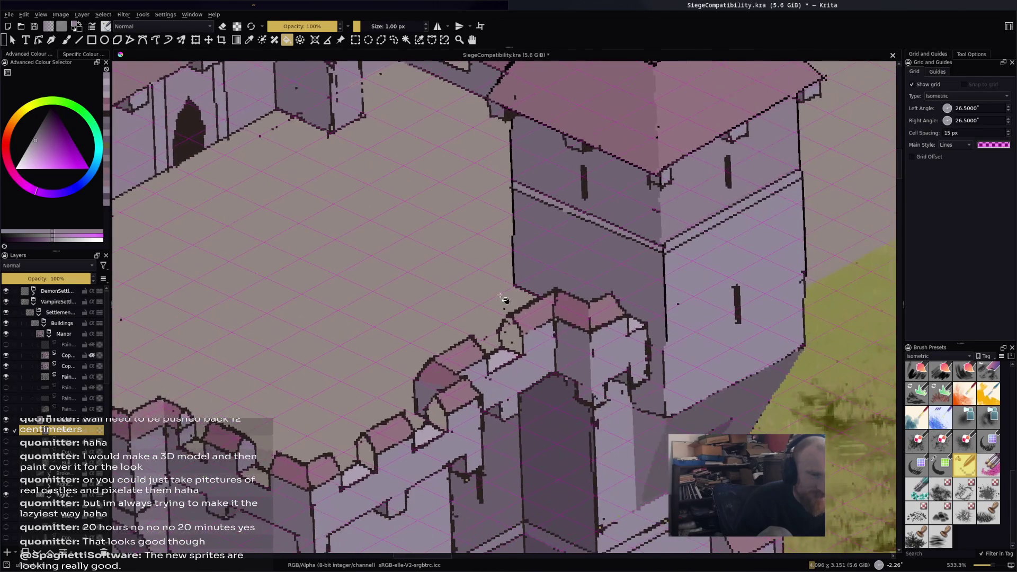
scroll(459, 268, "up", 2)
left_click_drag(482, 413, 486, 297)
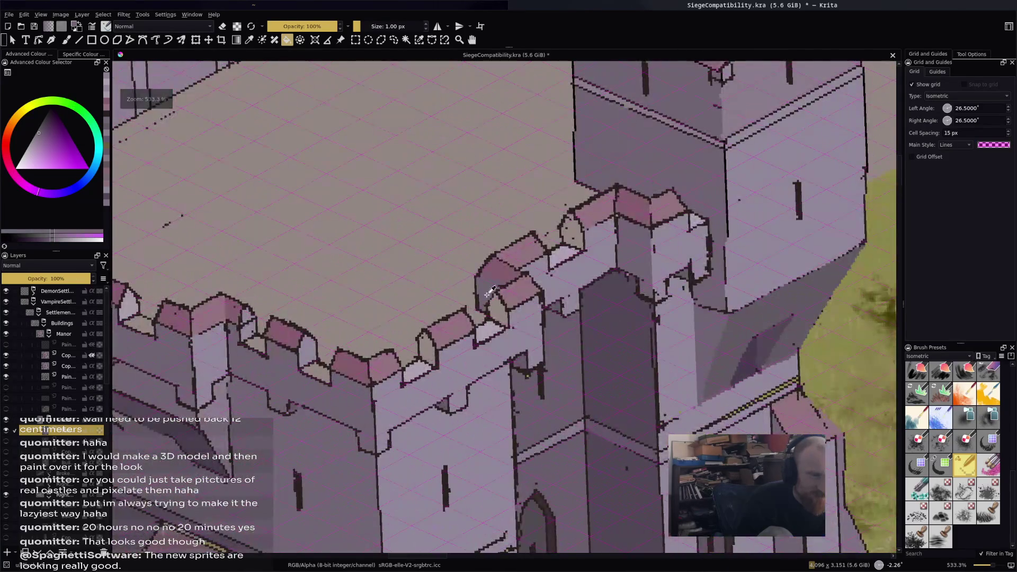
scroll(609, 312, "down", 1)
mouse_move(609, 312)
left_mouse_down()
mouse_move(628, 354)
mouse_move(683, 324)
left_mouse_up()
scroll(629, 353, "up", 1)
Fill four crenel faces along the courtyard wall with the darker shade.
scroll(683, 324, "up", 1)
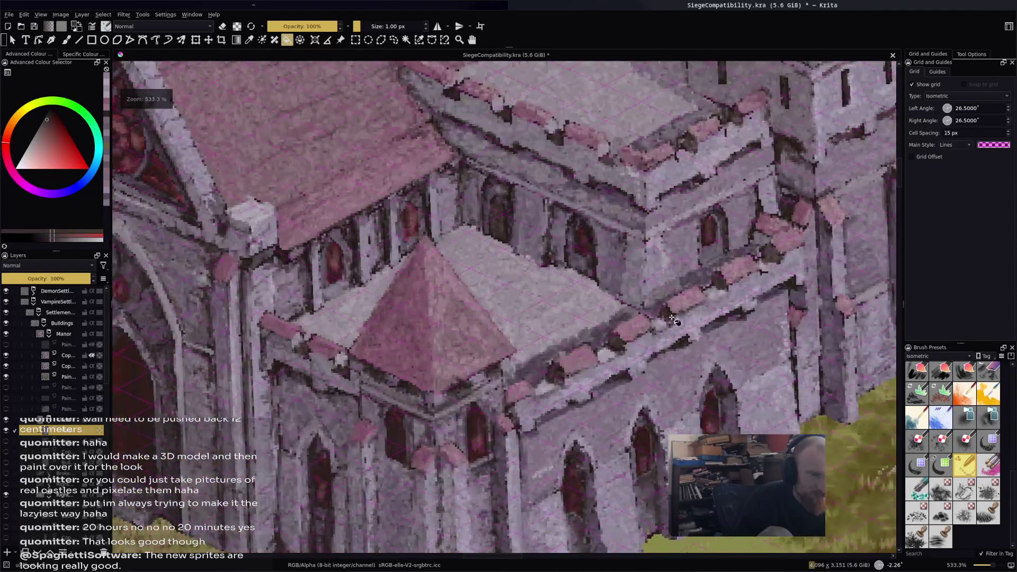
scroll(678, 321, "down", 1)
scroll(640, 313, "up", 1)
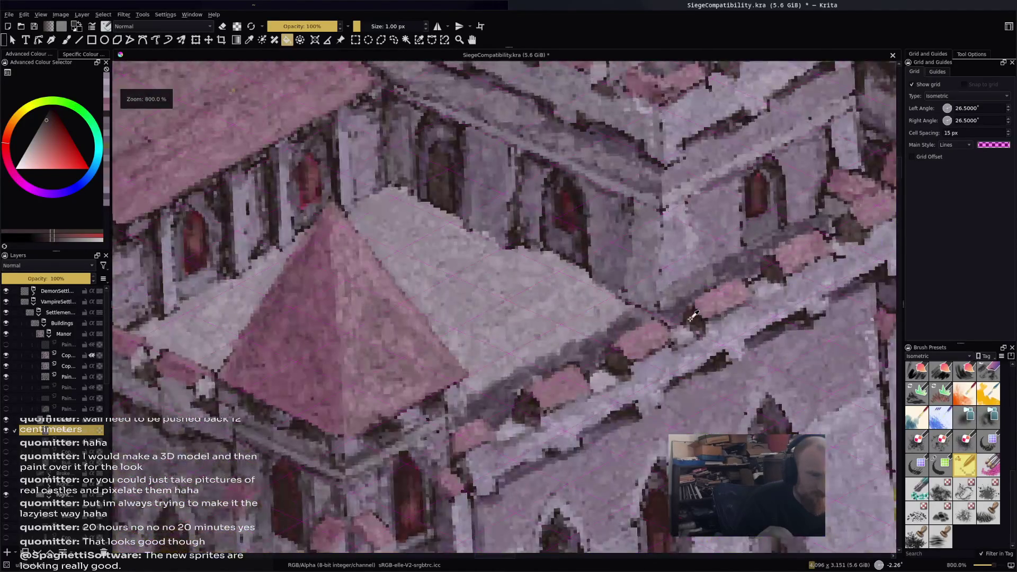
scroll(693, 318, "down", 1)
left_click_drag(693, 318, 819, 326)
scroll(536, 291, "up", 2)
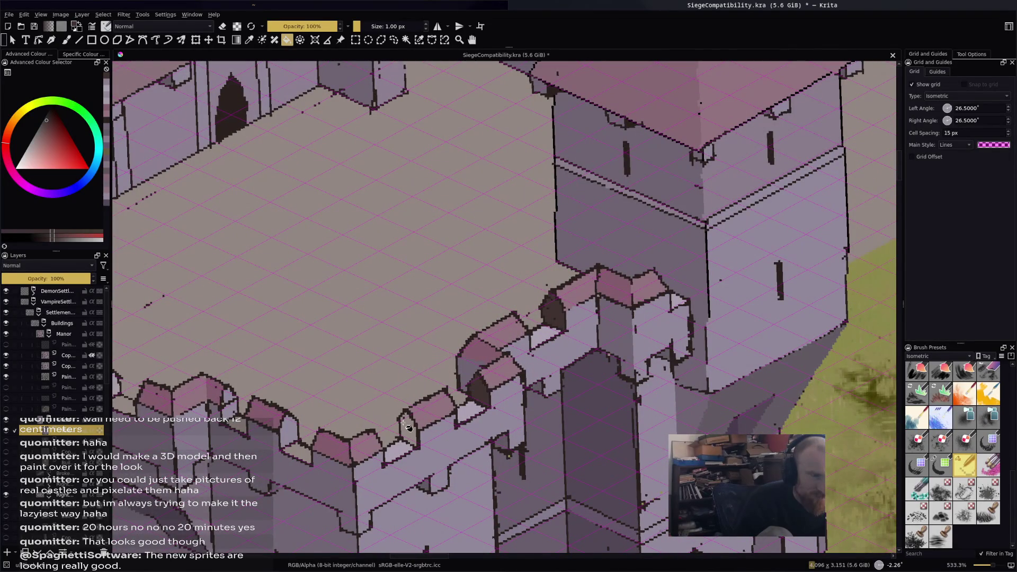
left_click_drag(482, 392, 638, 340)
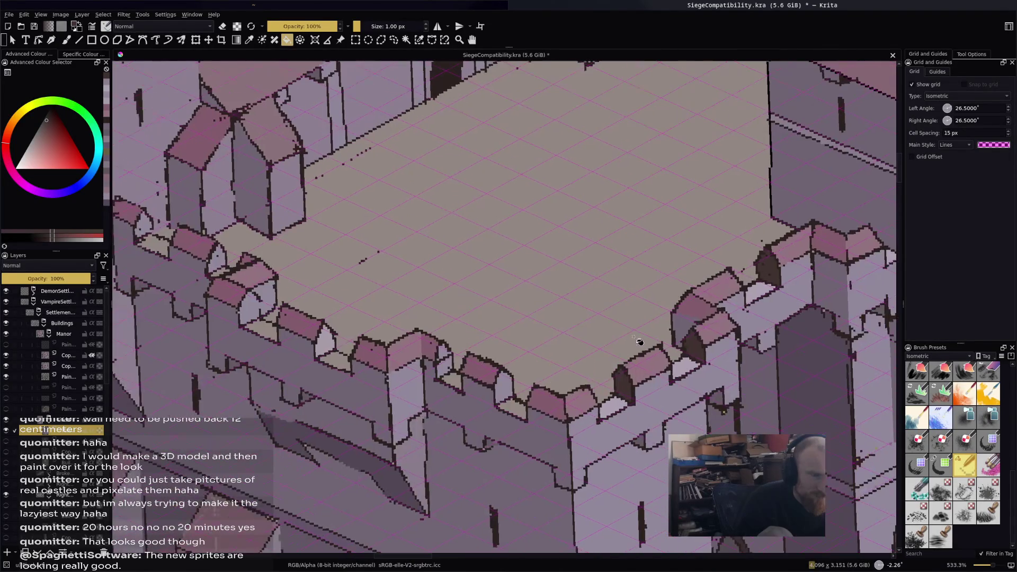
left_click(506, 404)
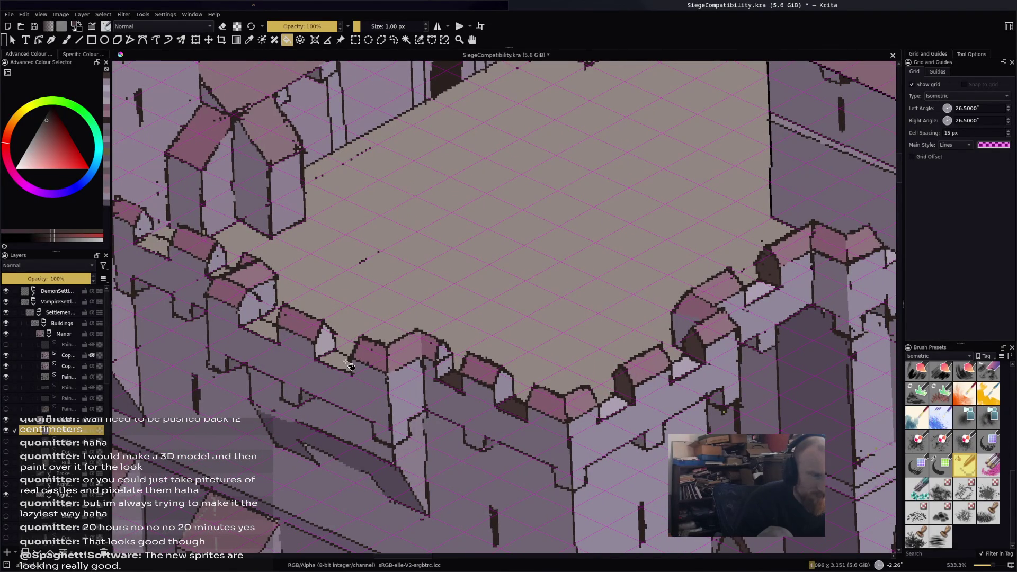
left_click(456, 381)
left_click(335, 363)
left_click(262, 329)
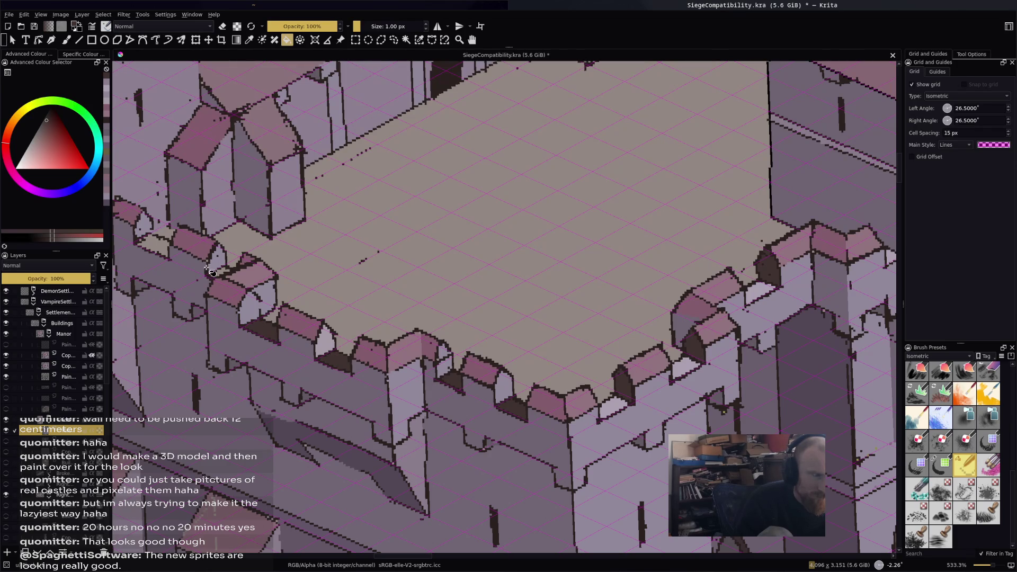
Recentre the castle and switch to the Freehand Brush.
scroll(607, 267, "up", 5)
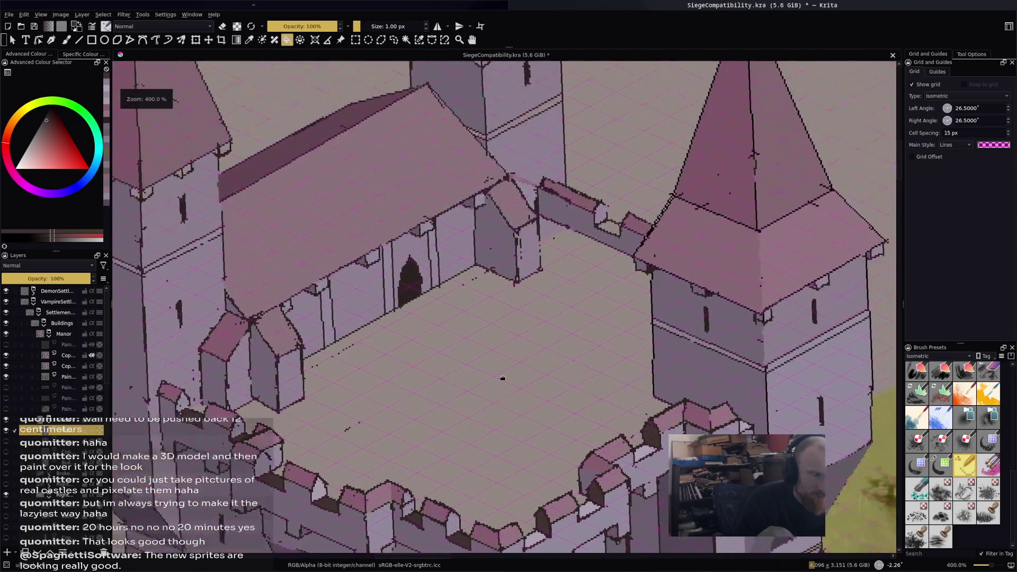
scroll(630, 208, "down", 6)
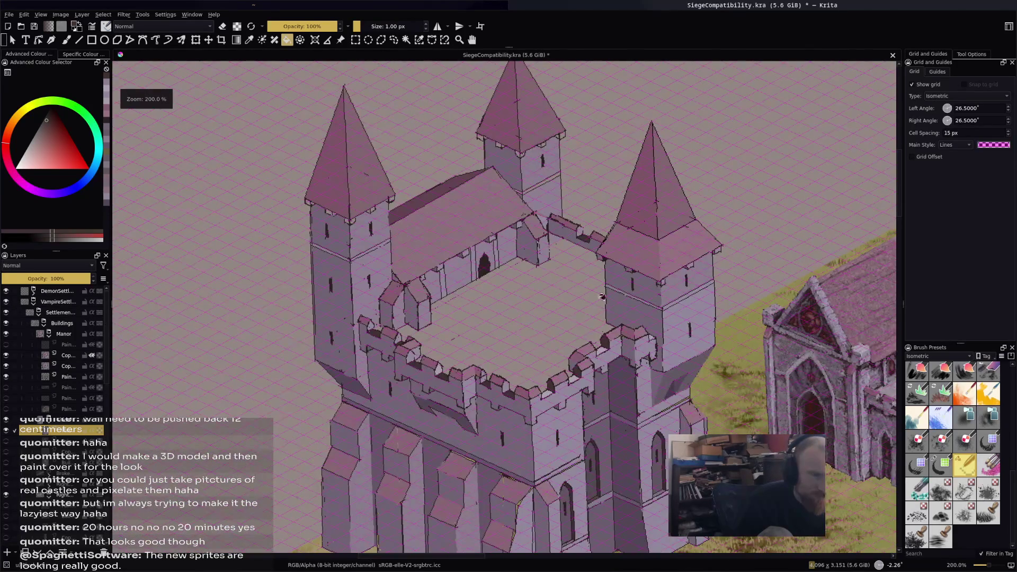
mouse_move(602, 296)
left_mouse_down()
mouse_move(570, 289)
mouse_move(509, 191)
mouse_move(550, 174)
left_mouse_up()
scroll(355, 333, "up", 6)
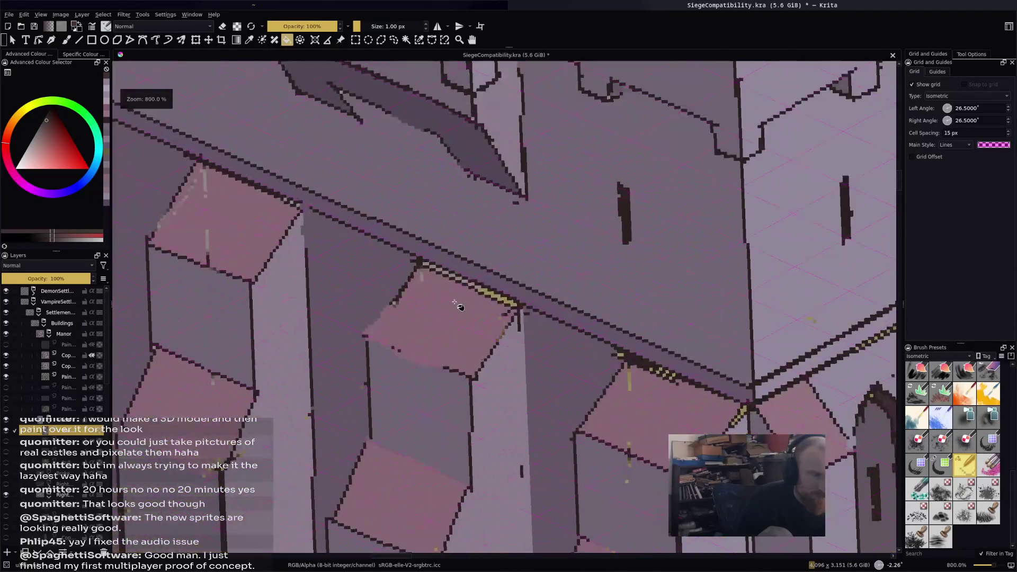
key("b")
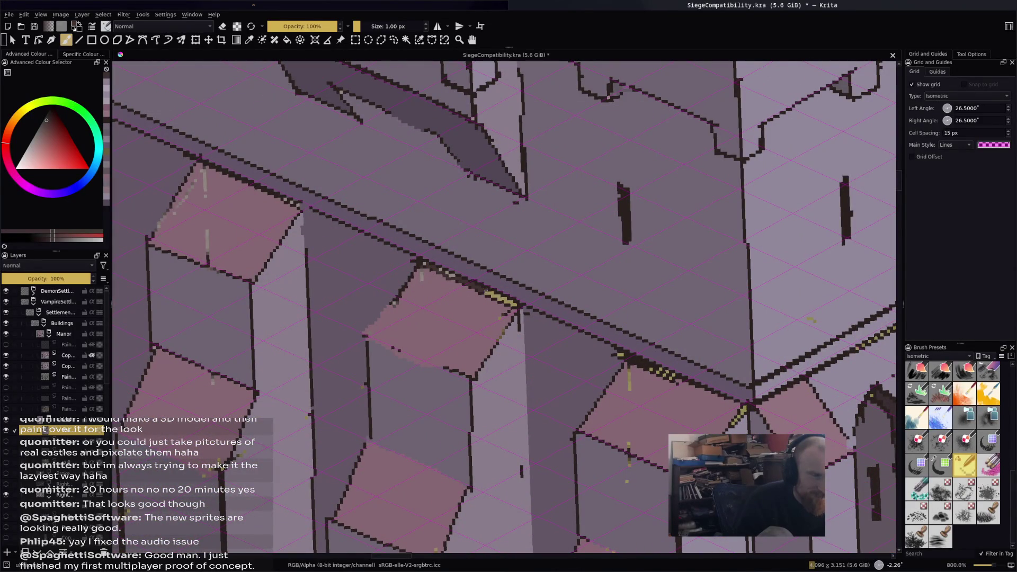
scroll(541, 277, "down", 6)
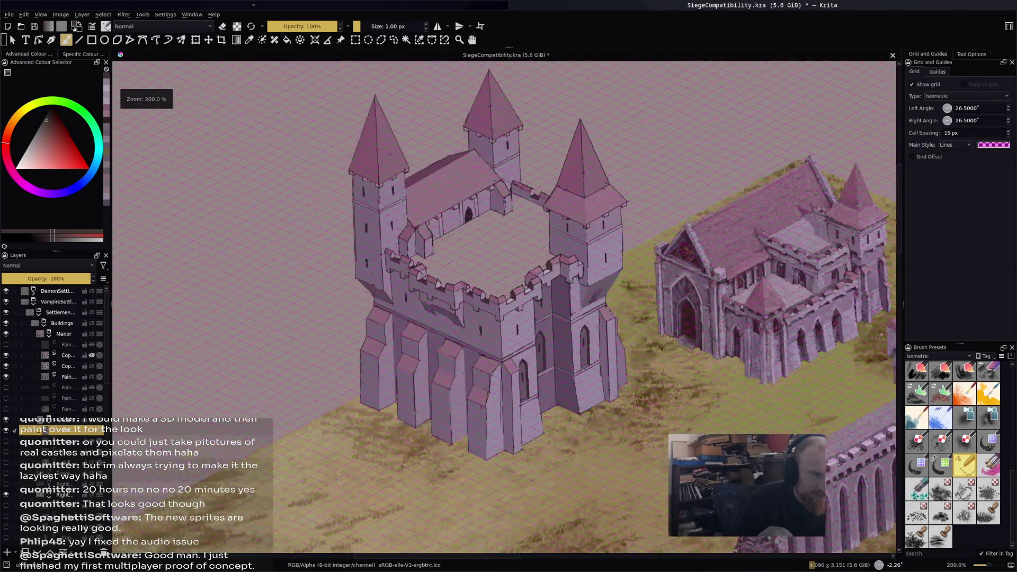
scroll(540, 277, "up", 1)
scroll(593, 332, "up", 2)
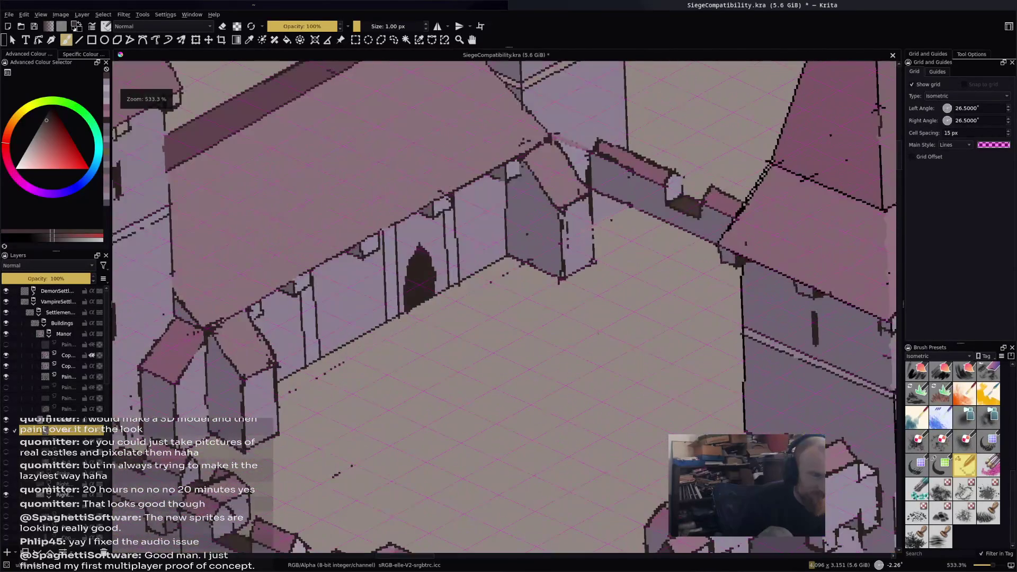
scroll(503, 212, "down", 2)
scroll(504, 212, "up", 3)
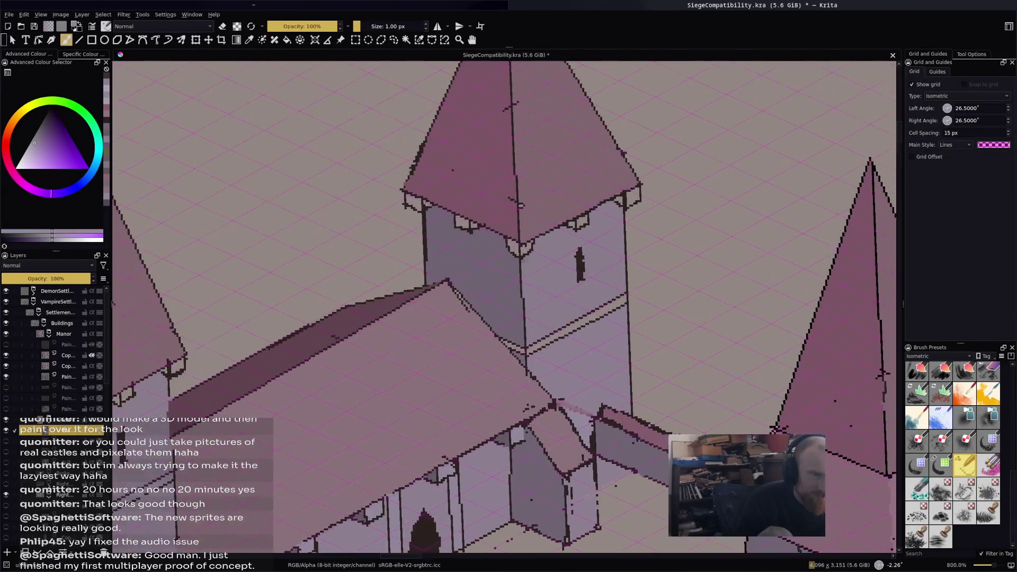
key("f")
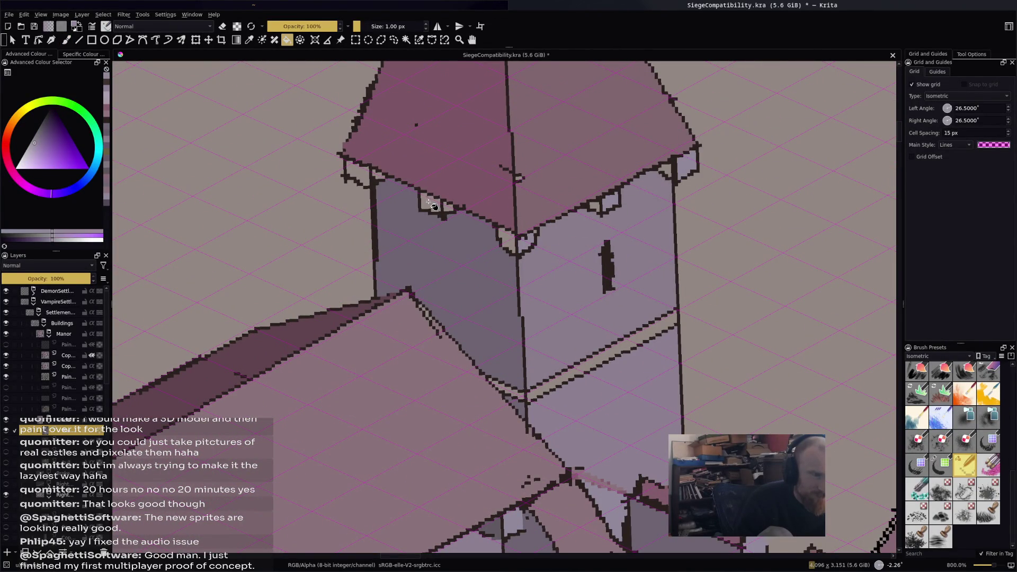
scroll(482, 276, "down", 2)
scroll(495, 252, "up", 2)
key("b")
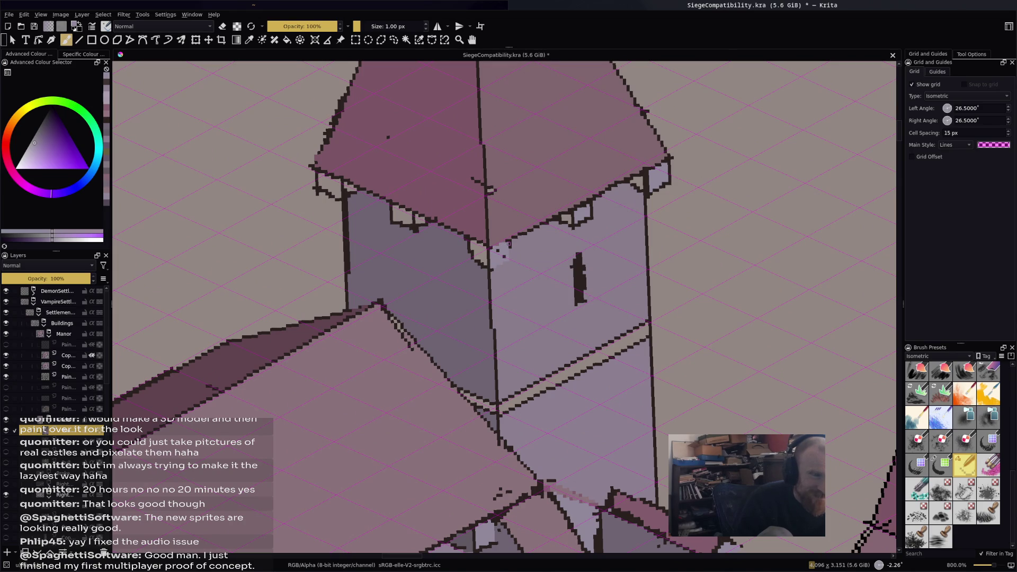
scroll(497, 248, "down", 3)
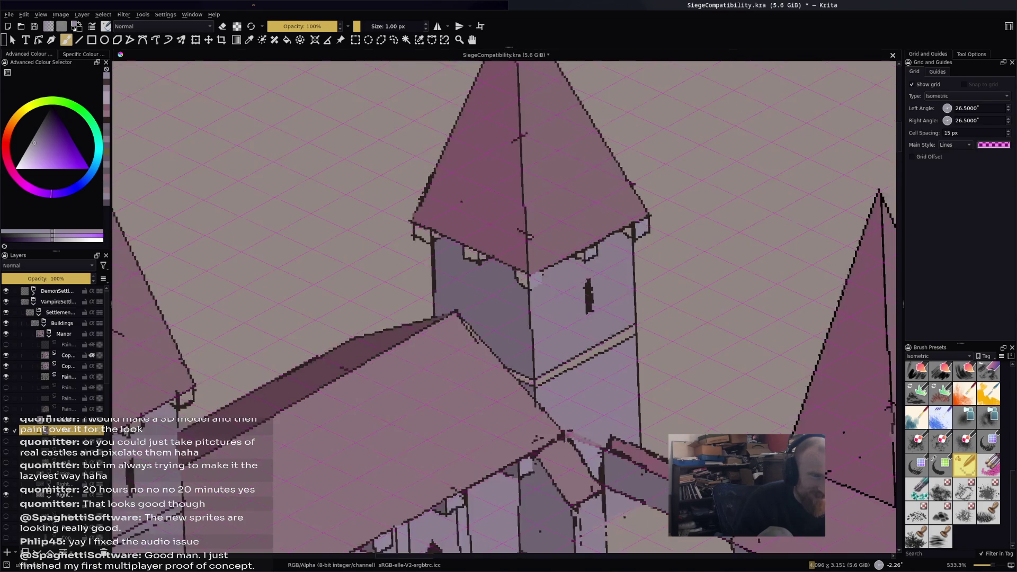
scroll(615, 263, "up", 2)
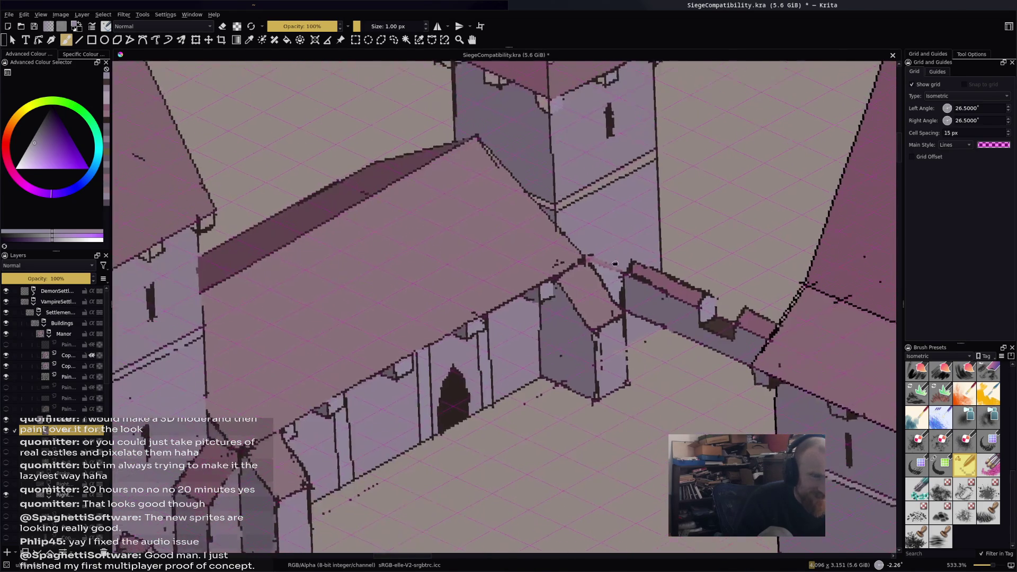
left_click_drag(615, 263, 565, 269)
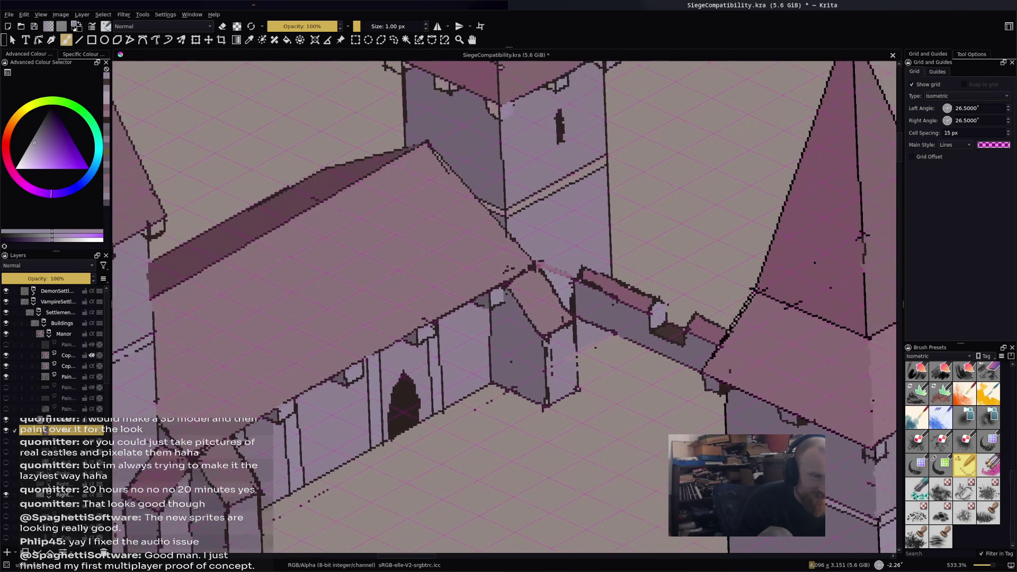
left_click(428, 321, "ctrl")
left_click_drag(428, 320, 431, 487)
scroll(492, 216, "up", 2)
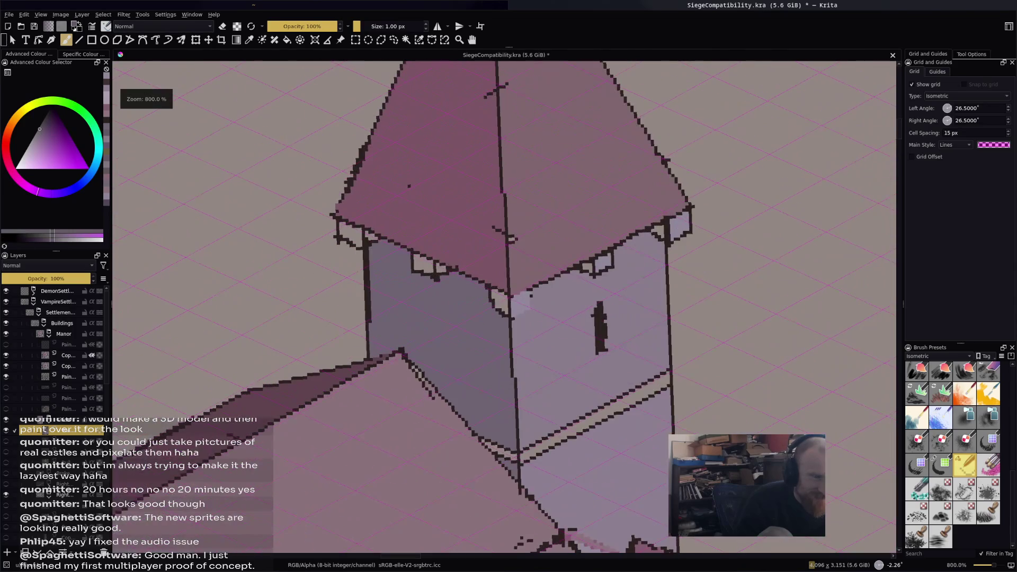
key("f")
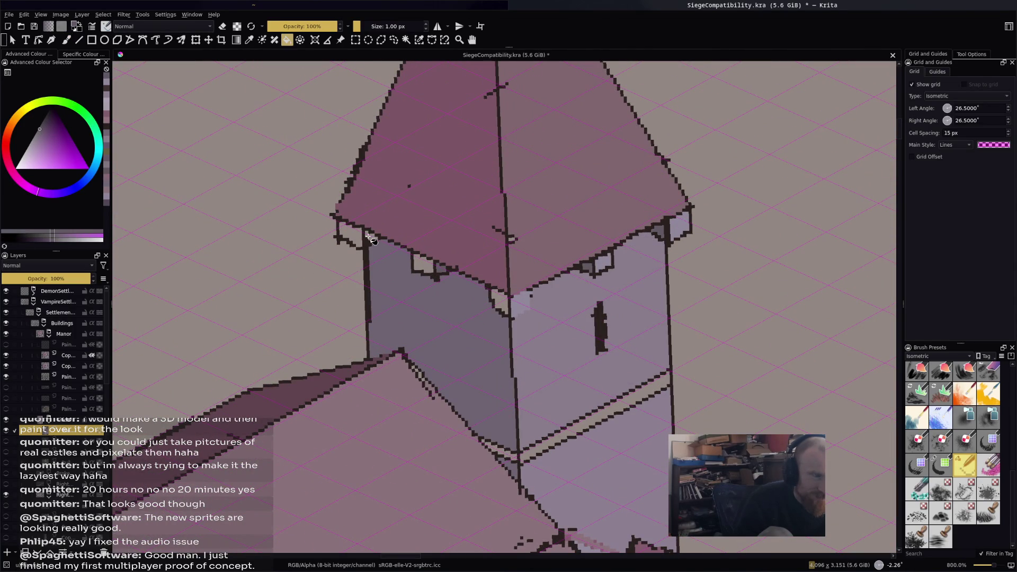
scroll(373, 240, "down", 3)
left_click_drag(688, 434, 733, 402)
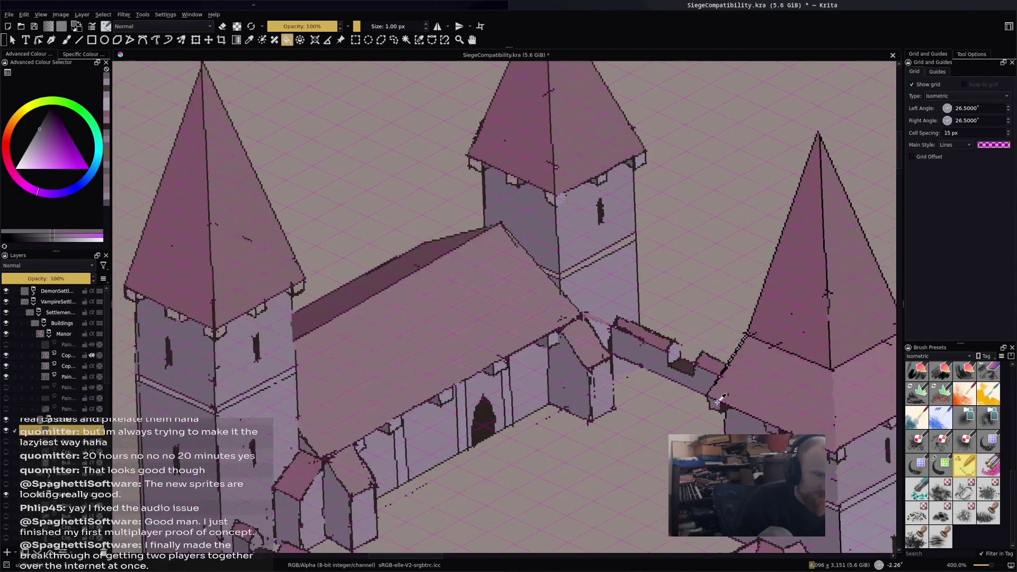
scroll(580, 180, "up", 3)
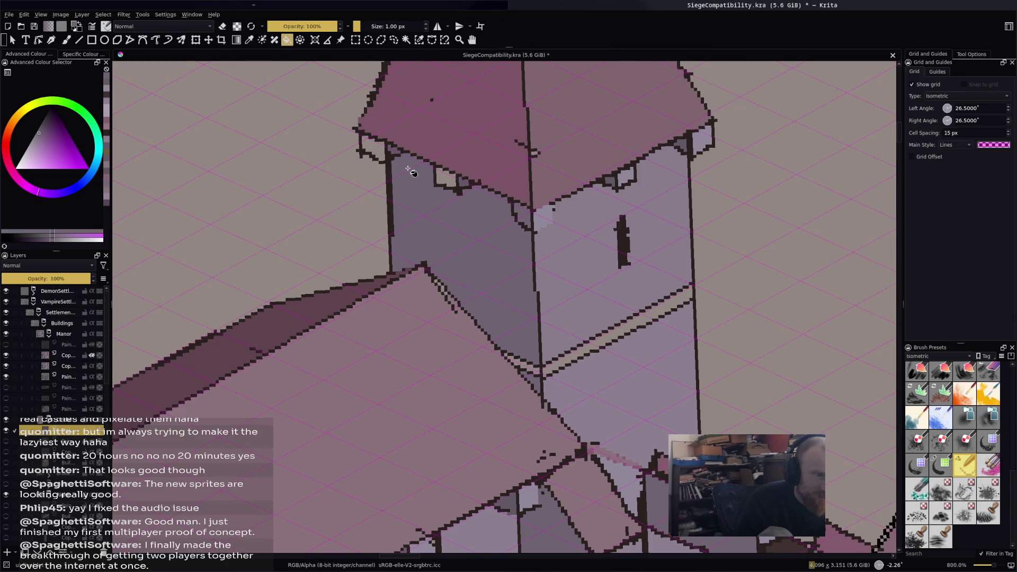
scroll(450, 233, "down", 4)
scroll(600, 256, "up", 1)
scroll(299, 312, "up", 1)
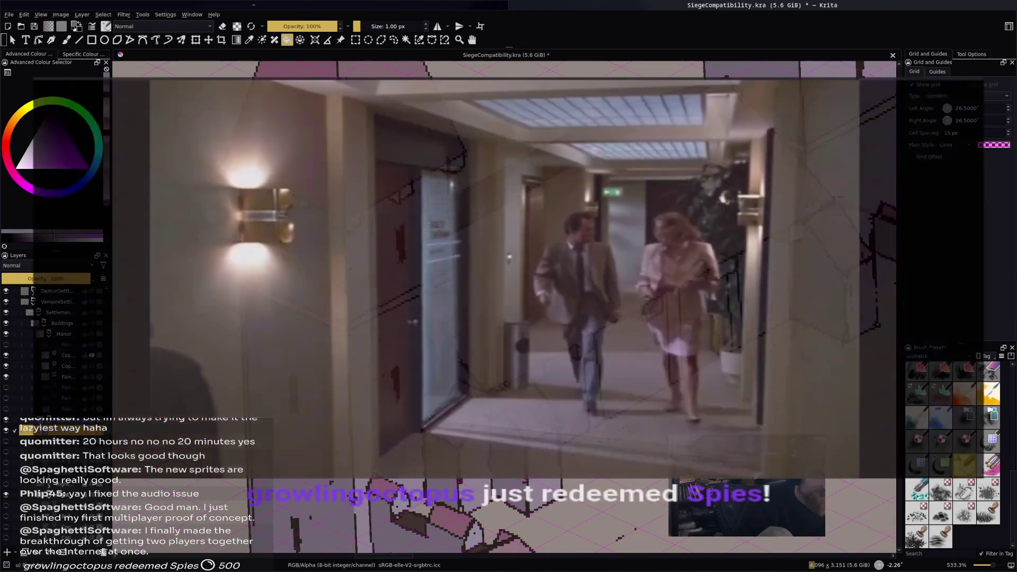
Zoom in closely on the tower pixel art and switch to the Freehand Brush.
scroll(503, 308, "down", 2)
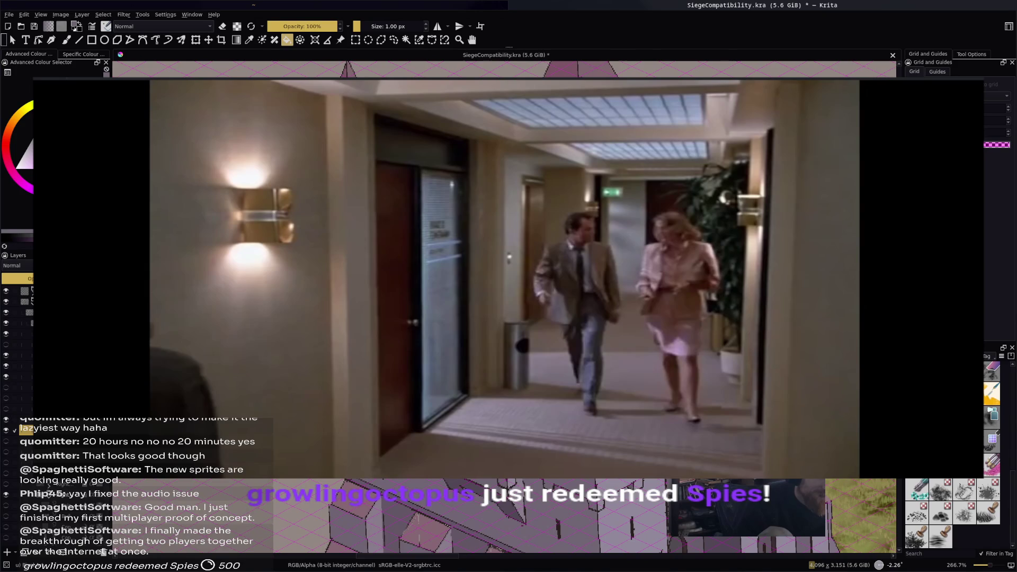
scroll(503, 307, "up", 2)
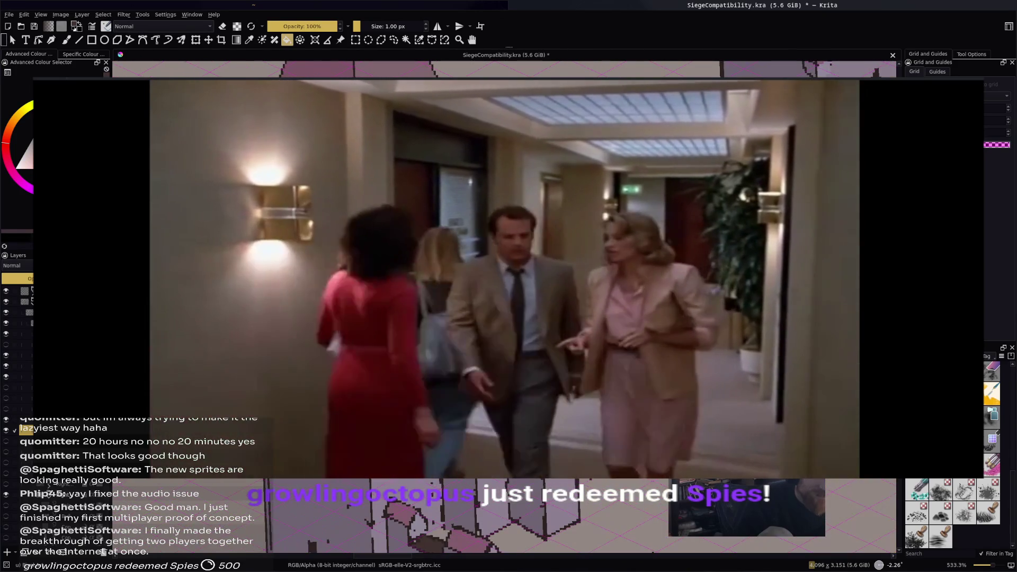
scroll(503, 307, "up", 1)
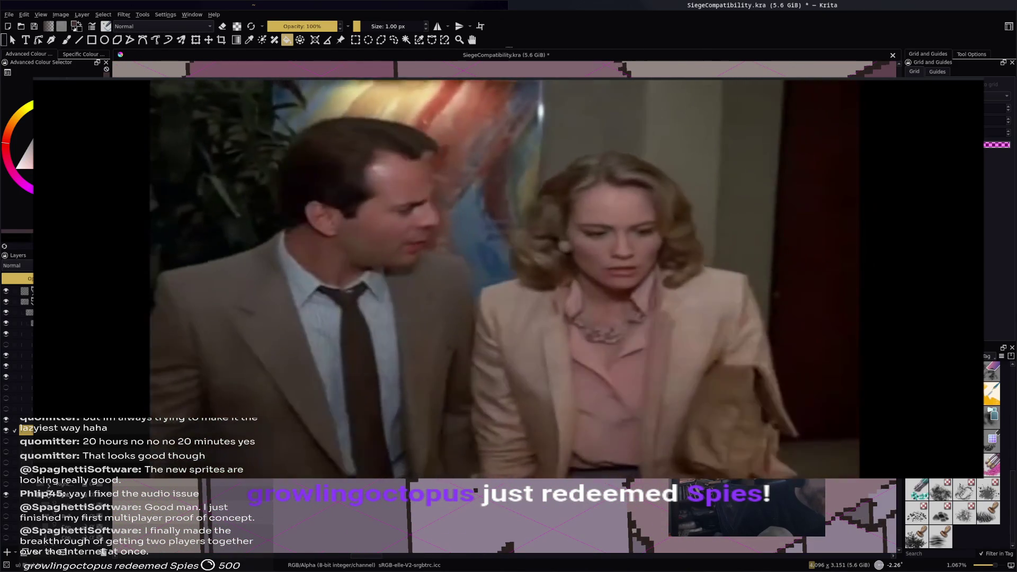
scroll(503, 307, "down", 3)
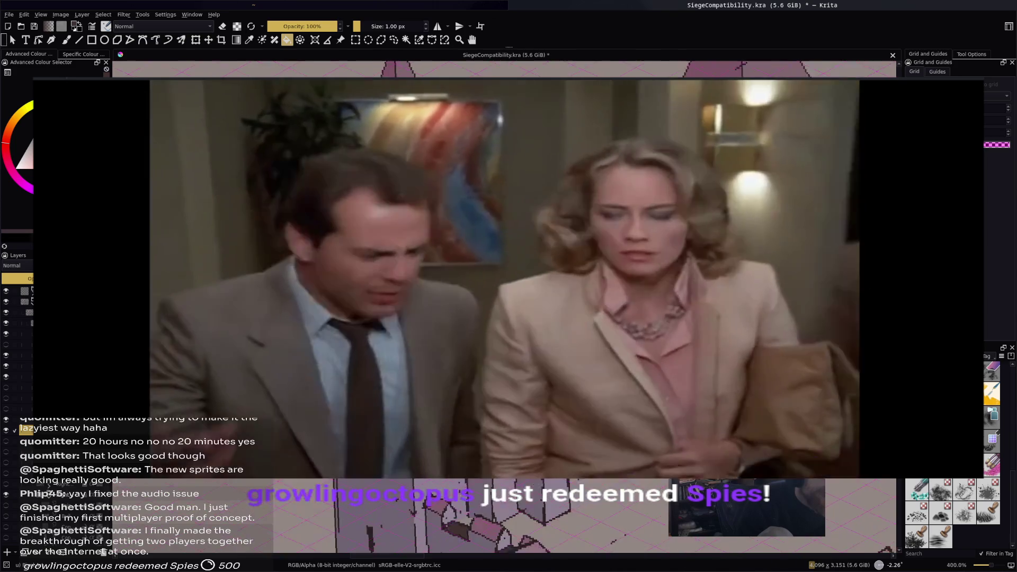
scroll(503, 307, "up", 3)
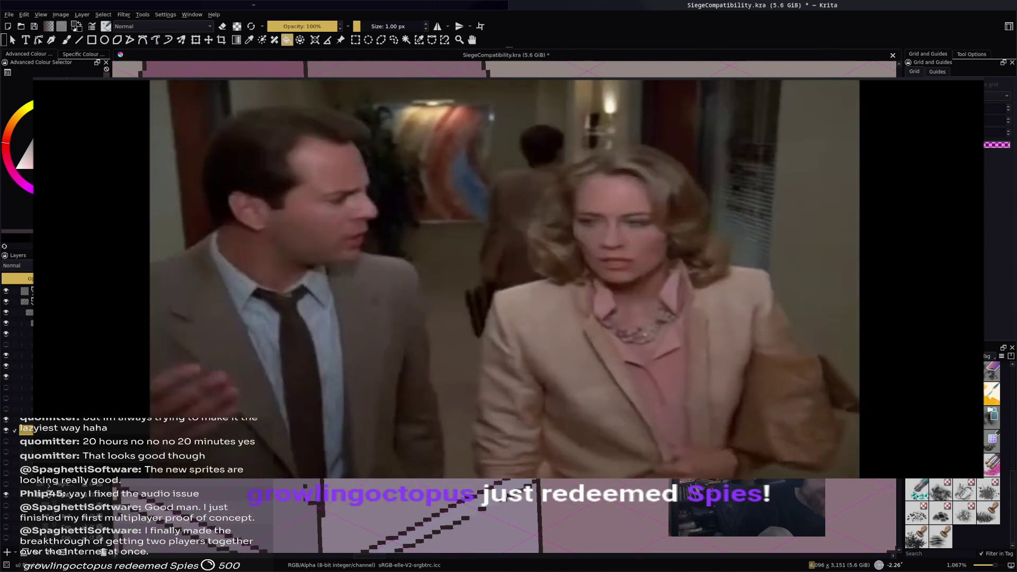
scroll(504, 307, "down", 3)
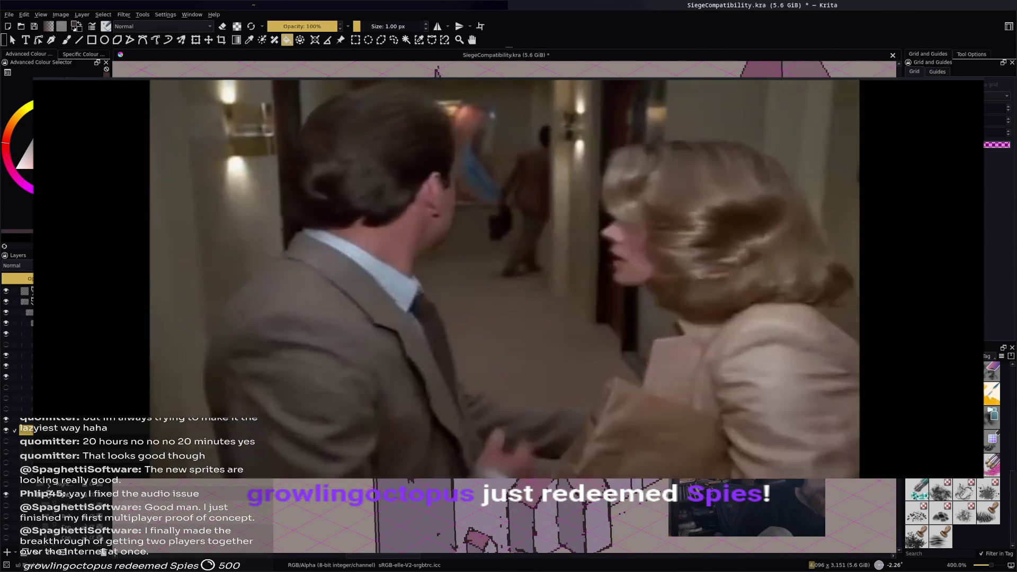
scroll(503, 307, "up", 1)
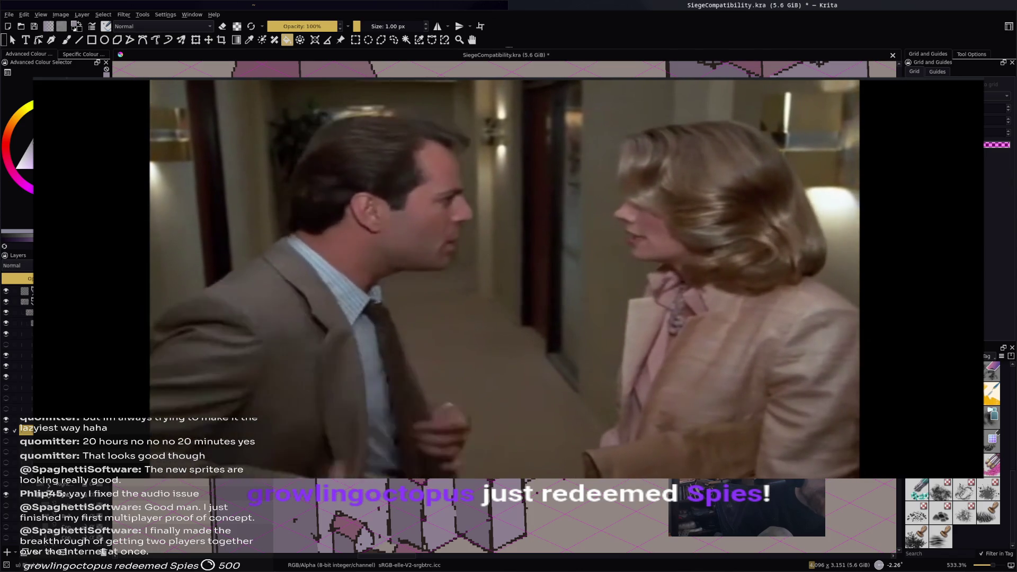
scroll(503, 307, "down", 3)
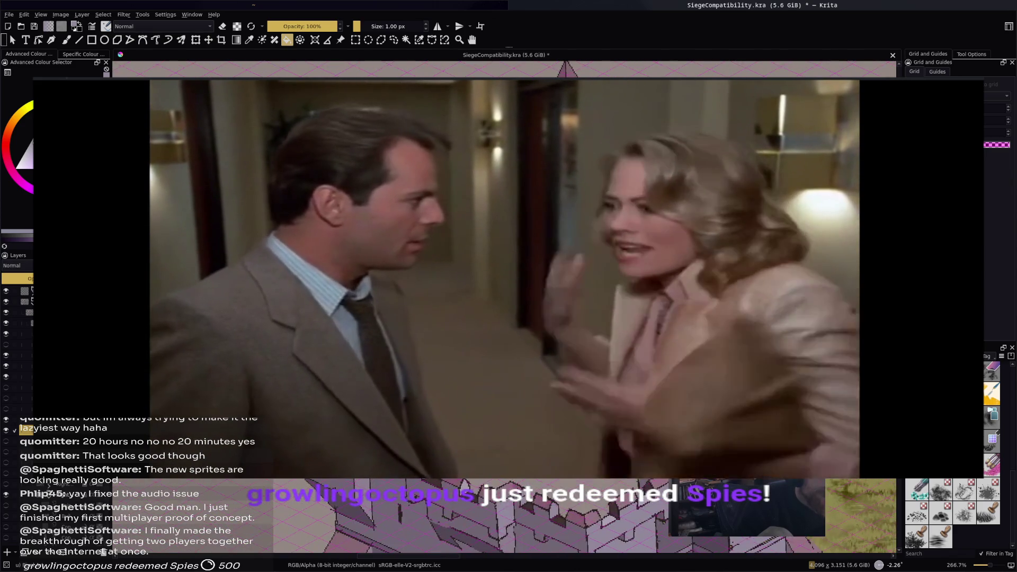
scroll(503, 307, "down", 2)
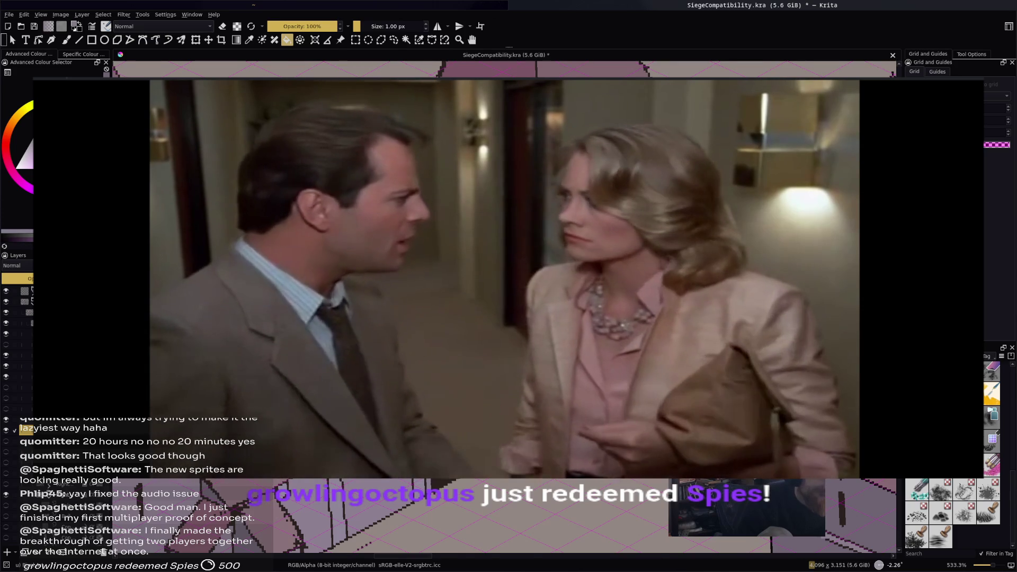
key("plus")
key("plus")
key("b")
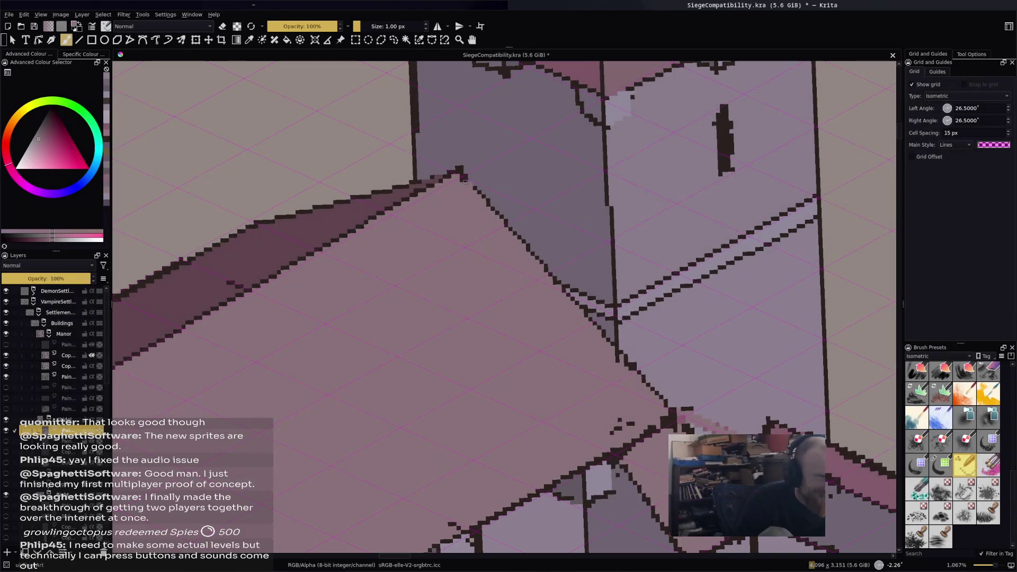
Save SiegeCompatibility.kra and zoom out to review the castle and neighbouring manor.
key("minus")
key("minus")
key("minus")
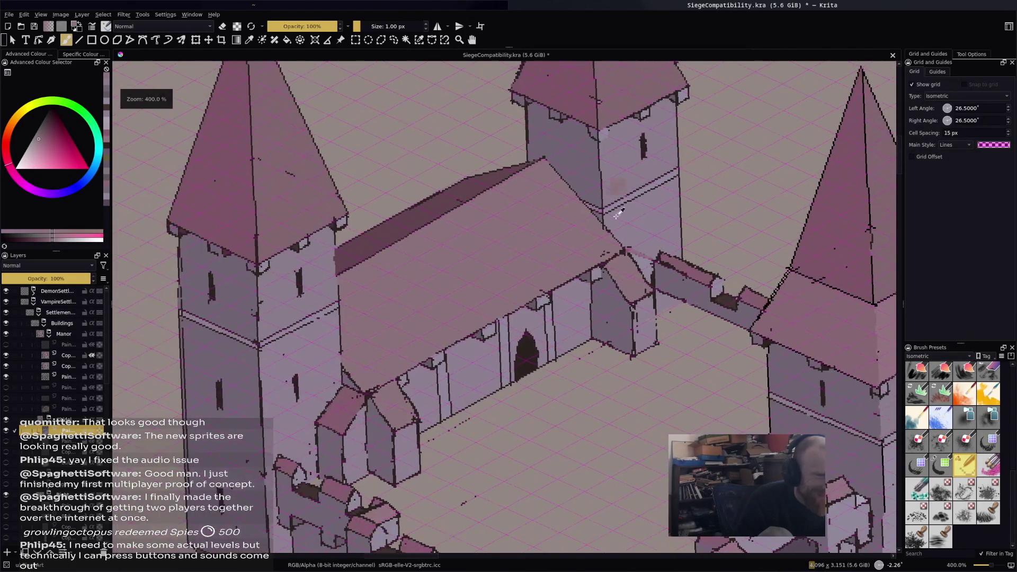
key("ctrl+s")
key("minus")
key("minus")
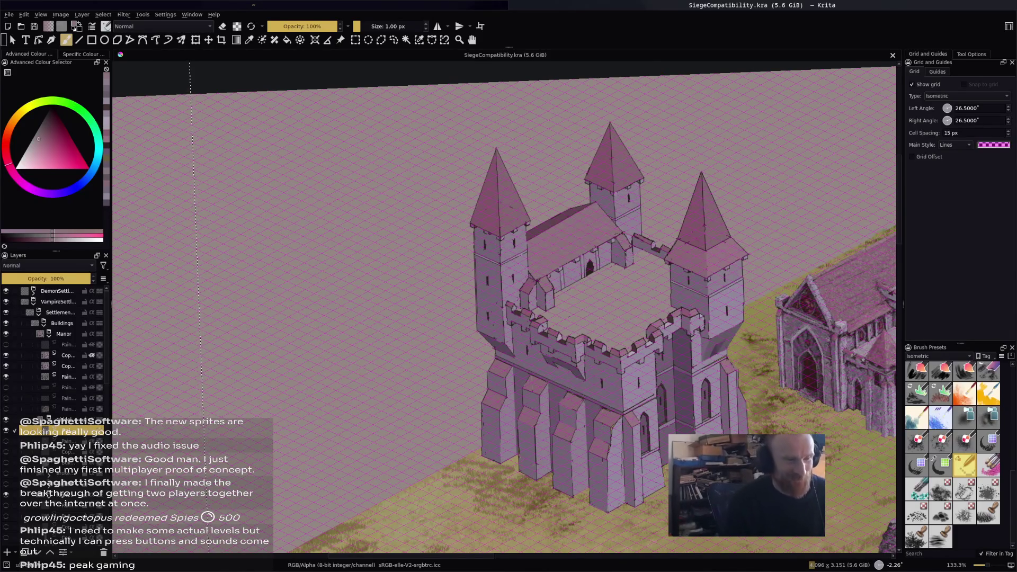
scroll(744, 306, "up", 5)
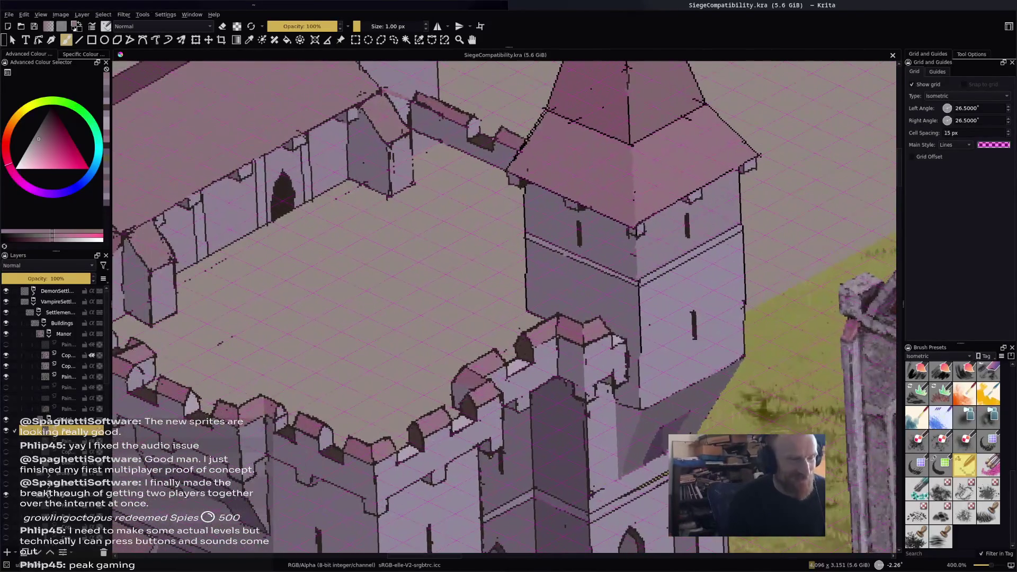
left_click_drag(477, 317, 561, 217)
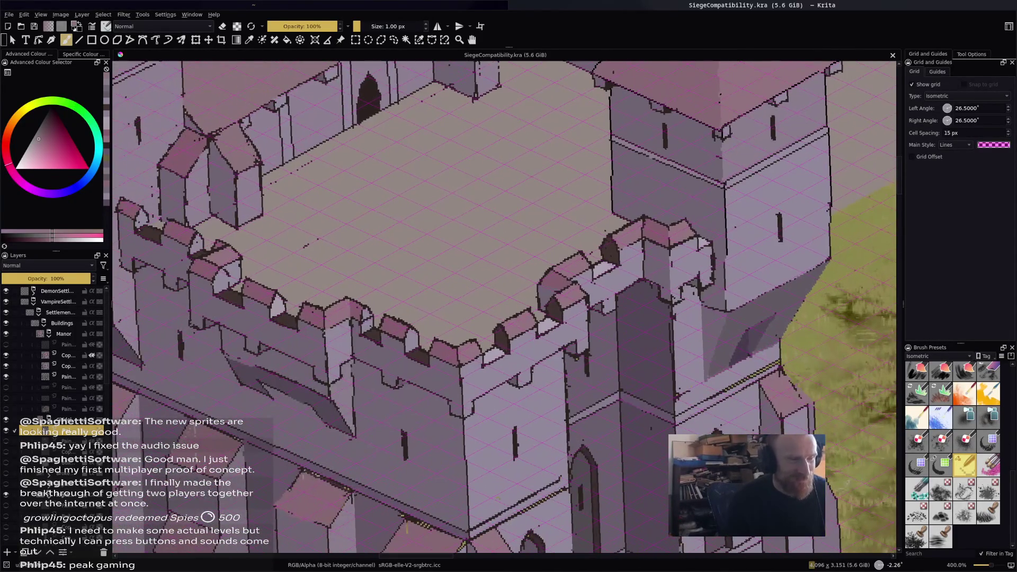
scroll(503, 307, "down", 5)
left_click_drag(582, 318, 334, 318)
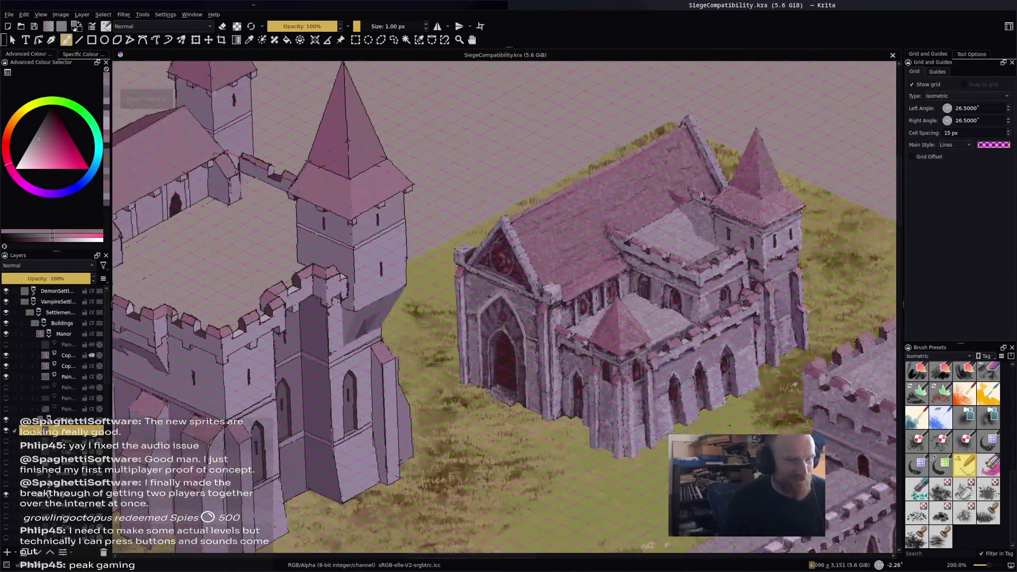
scroll(476, 349, "up", 5)
mouse_move(299, 224)
left_mouse_down()
mouse_move(346, 217)
mouse_move(469, 262)
mouse_move(526, 261)
mouse_move(534, 274)
left_mouse_up()
scroll(347, 217, "down", 2)
Switch to the Fill tool and move the view up over the castle walls.
key("f")
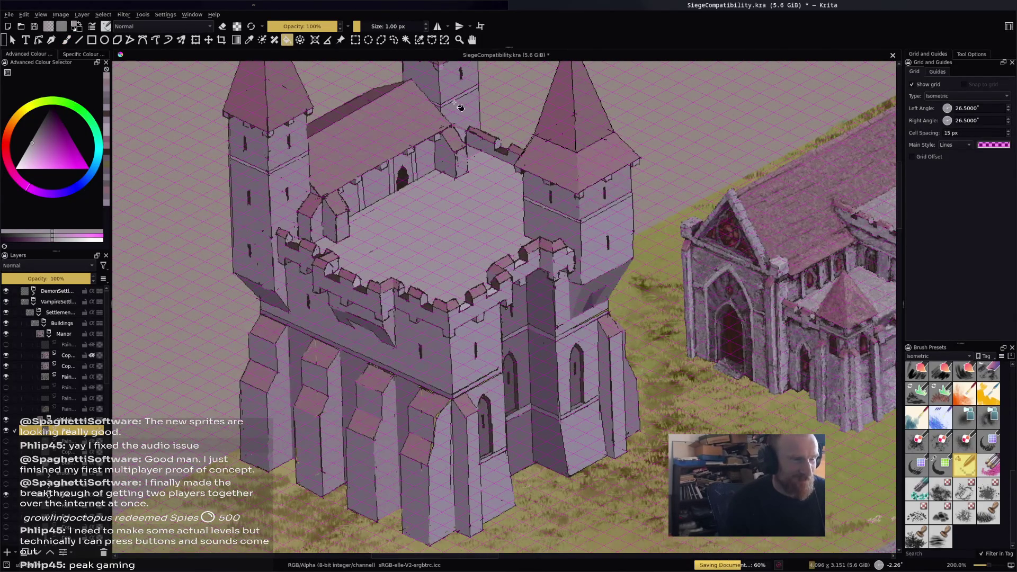
scroll(470, 139, "up", 2)
scroll(540, 292, "down", 1)
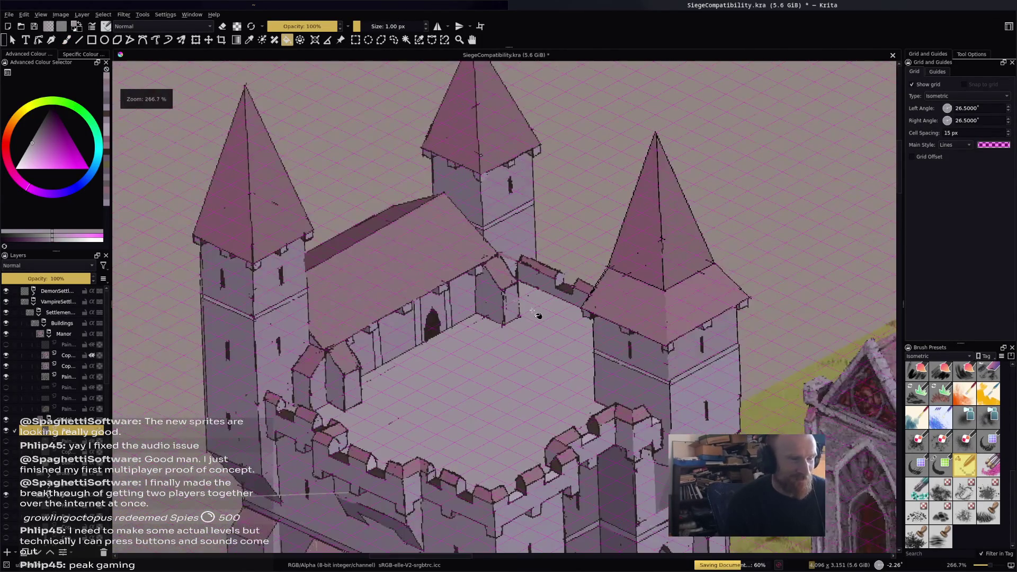
scroll(541, 293, "down", 2)
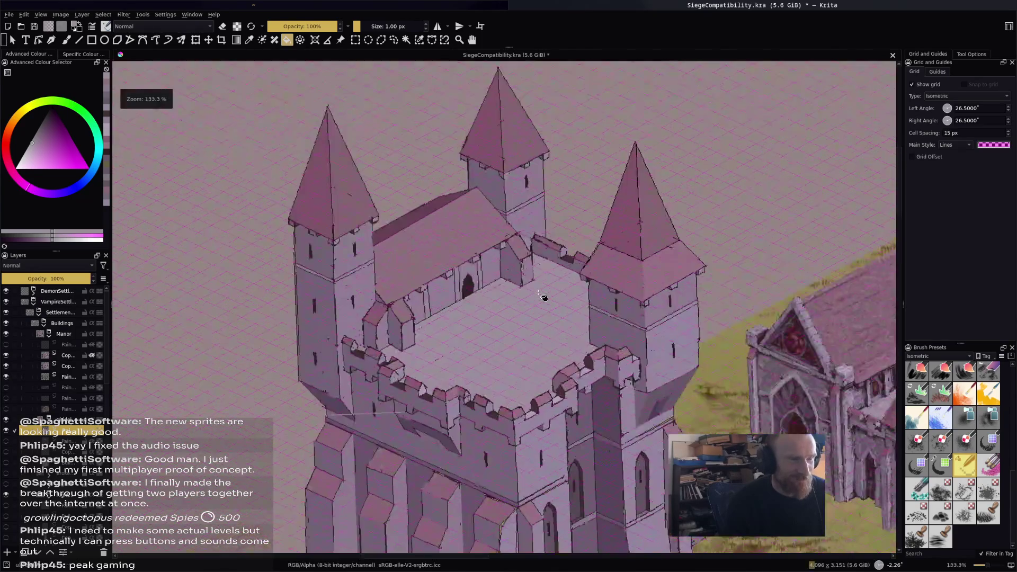
mouse_move(536, 300)
left_mouse_down()
mouse_move(522, 190)
mouse_move(509, 183)
left_mouse_up()
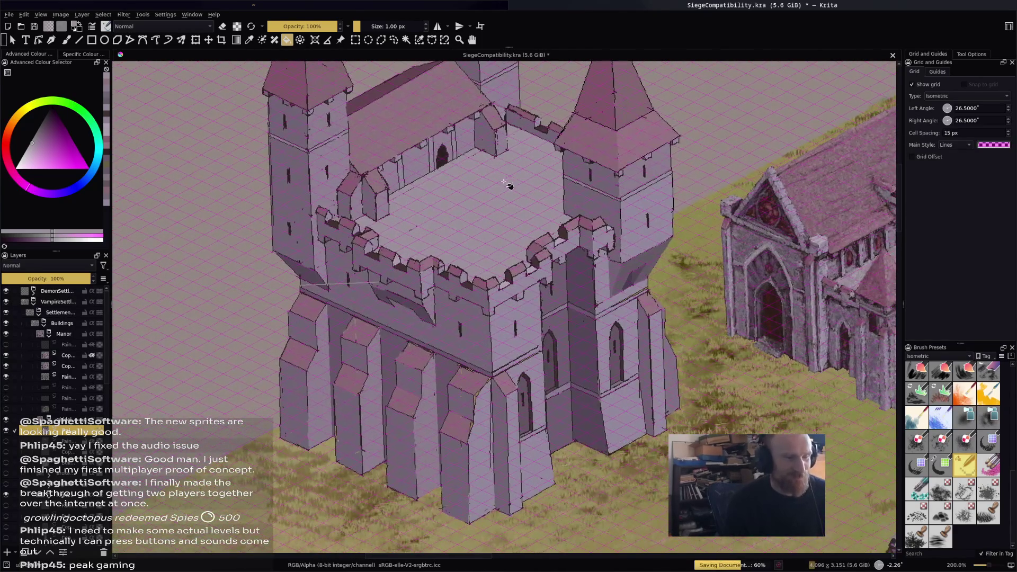
scroll(470, 332, "up", 3)
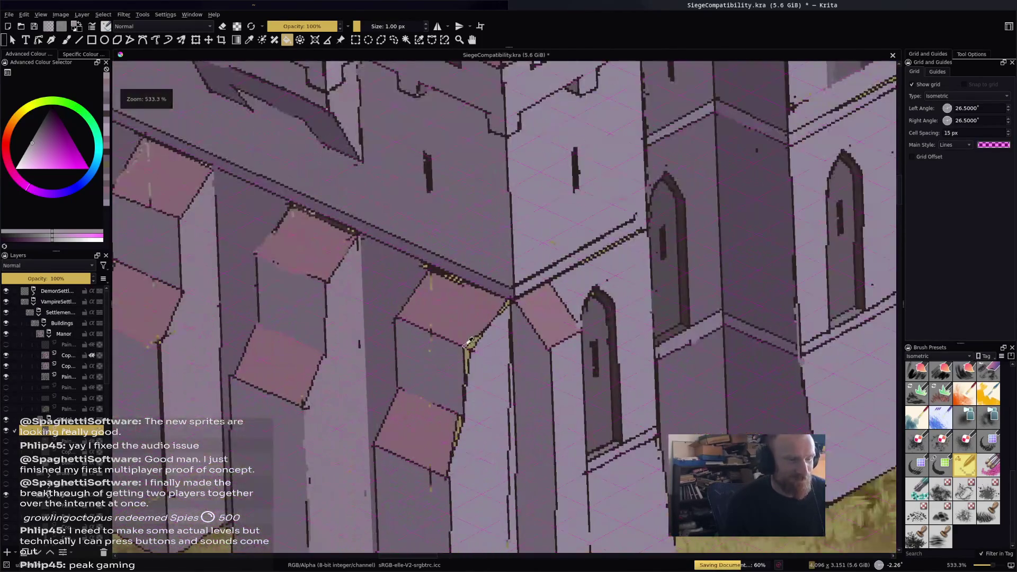
Pick a muted purple in the colour triangle and save SiegeCompatibility.kra.
scroll(471, 332, "up", 1)
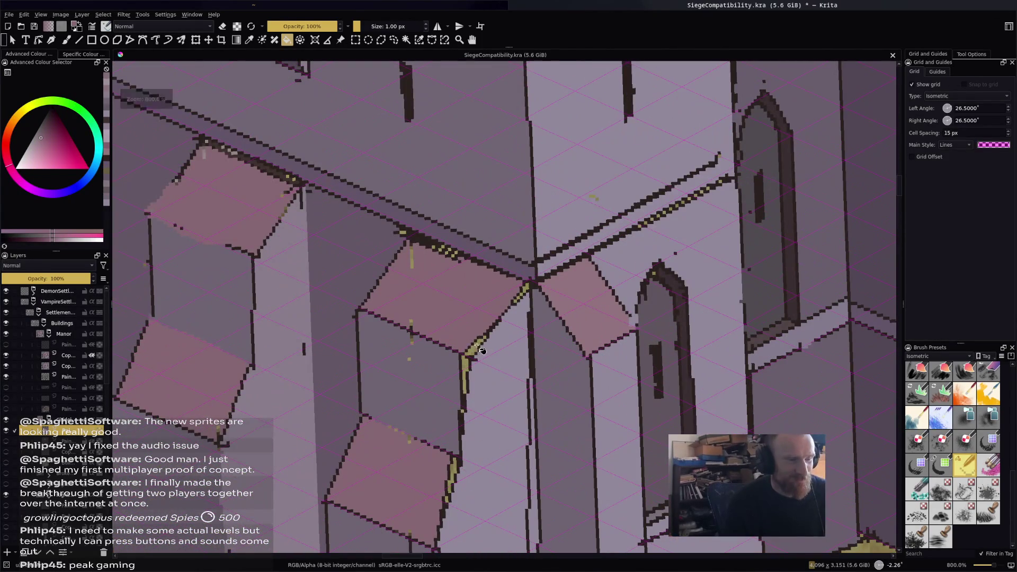
left_click(461, 380, "ctrl")
scroll(474, 376, "down", 1)
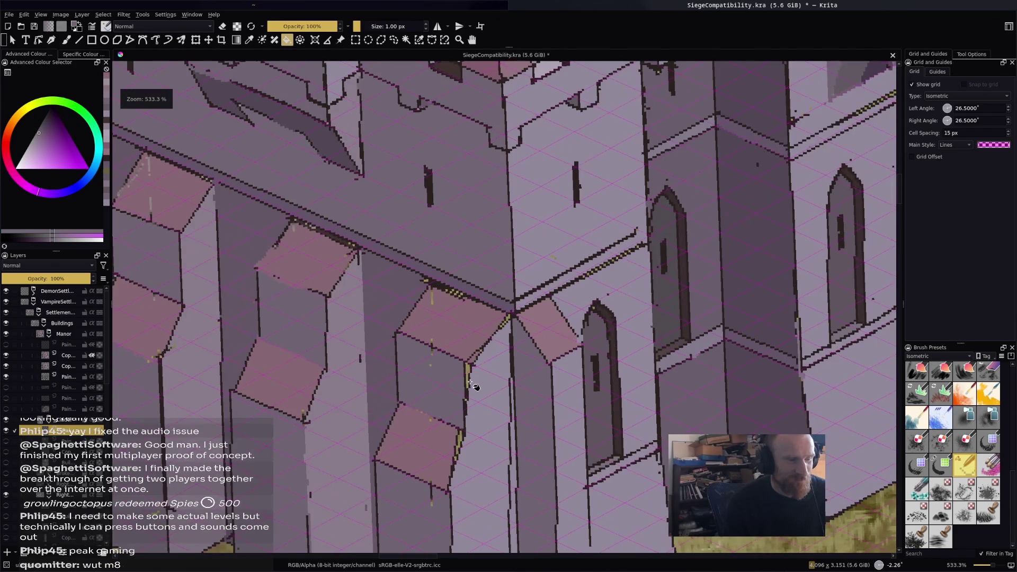
key("ctrl+s")
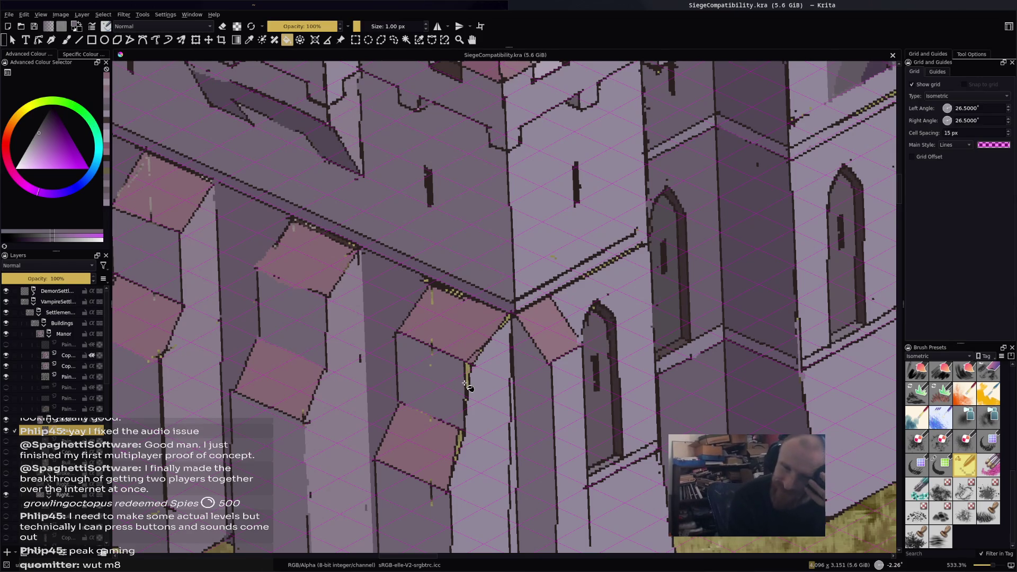
scroll(600, 303, "down", 5)
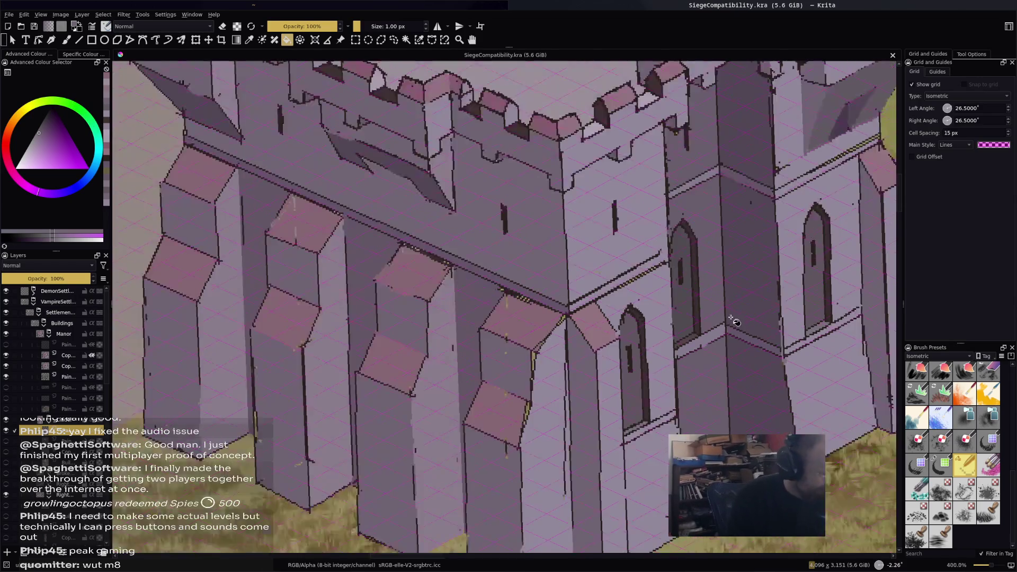
Draw the wedge shadow's edge on the front wall and fill beside it darker.
scroll(600, 303, "up", 3)
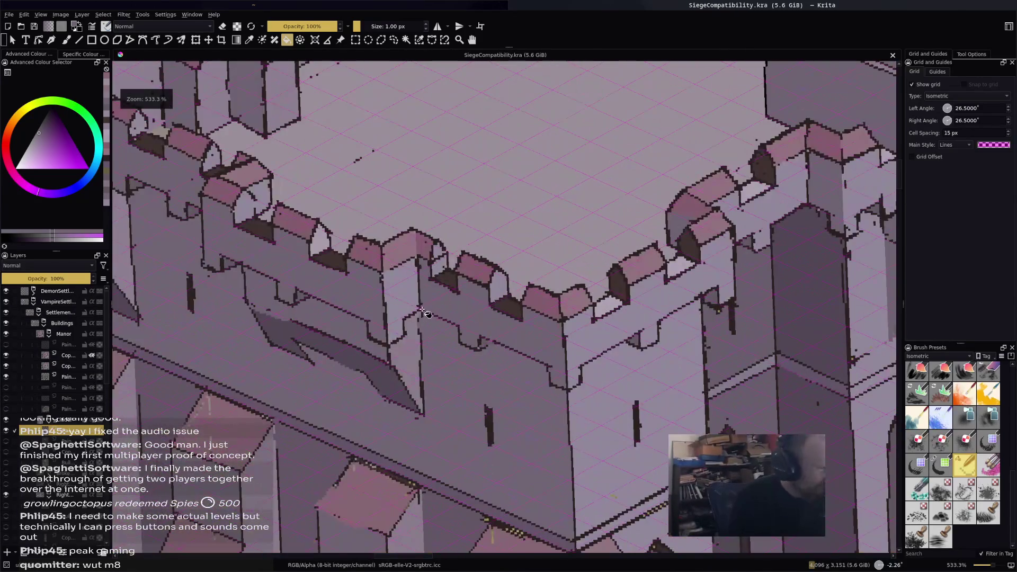
scroll(600, 303, "up", 2)
scroll(608, 277, "down", 4)
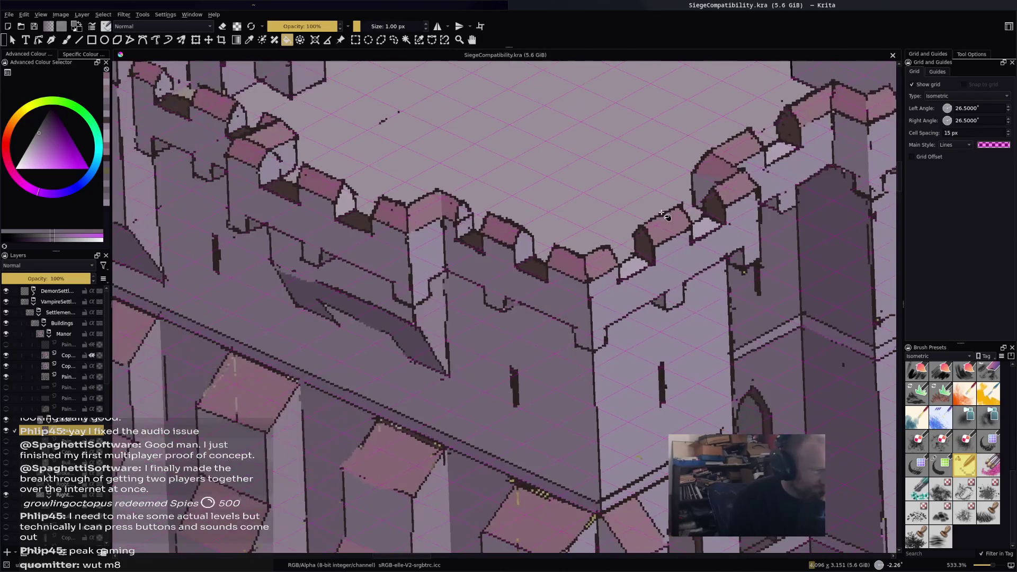
scroll(740, 221, "up", 1)
scroll(749, 233, "up", 3)
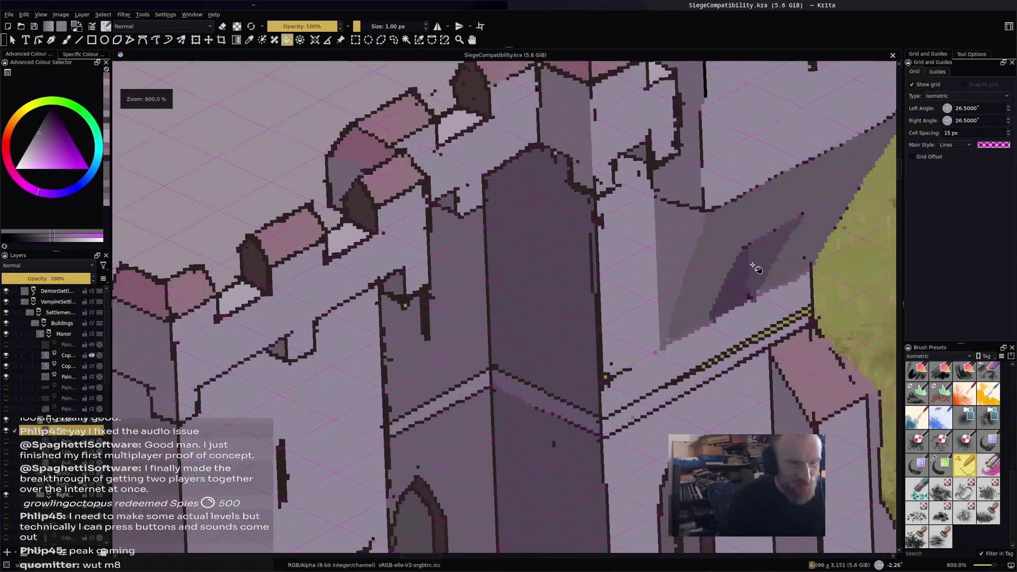
scroll(692, 310, "down", 1)
scroll(518, 324, "up", 2)
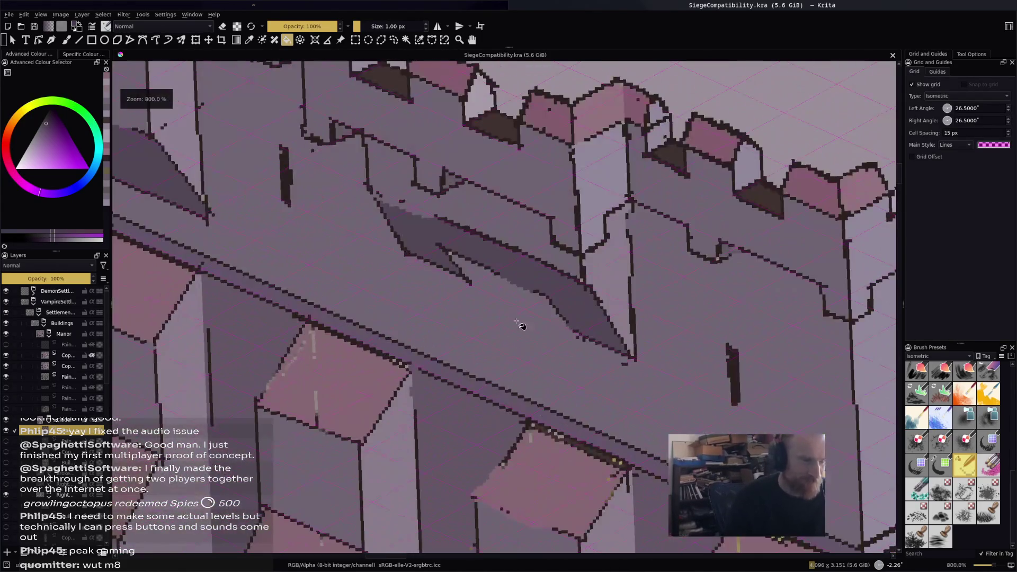
key("b")
left_click_drag(503, 301, 548, 319)
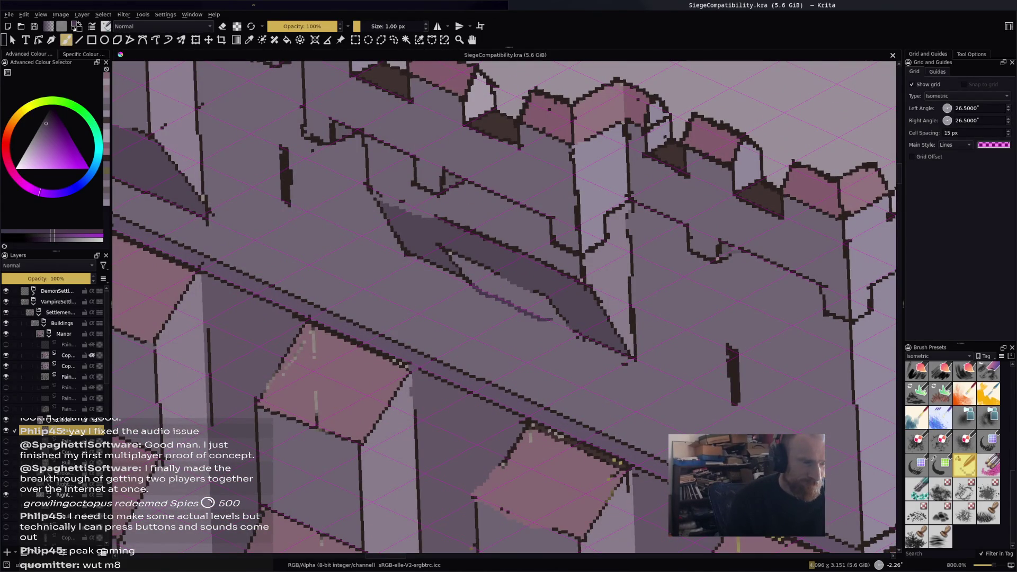
key("f")
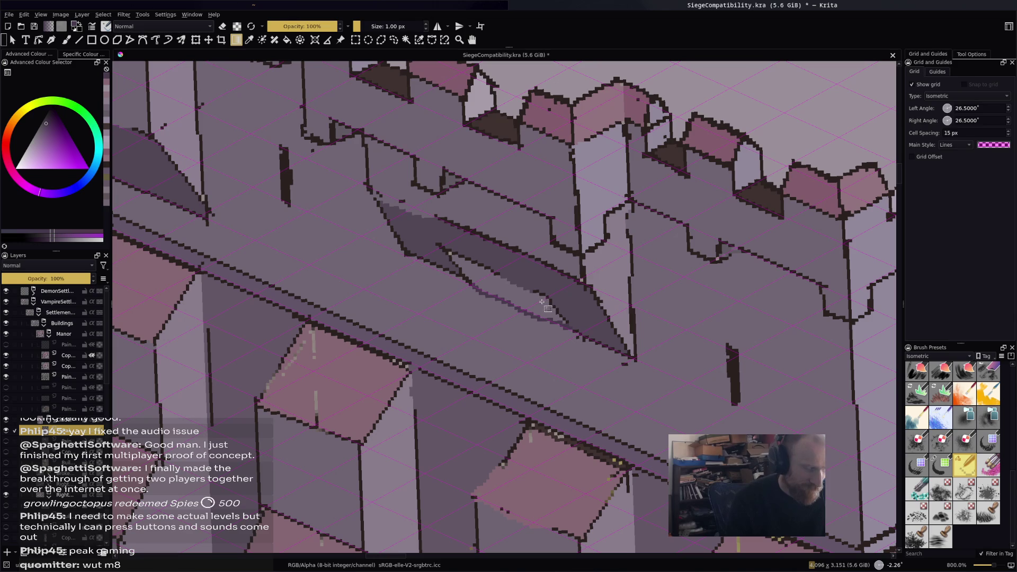
key("f")
left_click(541, 300)
Refill the dark band on the wall, then pick a different purple for brushing.
scroll(533, 302, "down", 1)
scroll(533, 301, "down", 1)
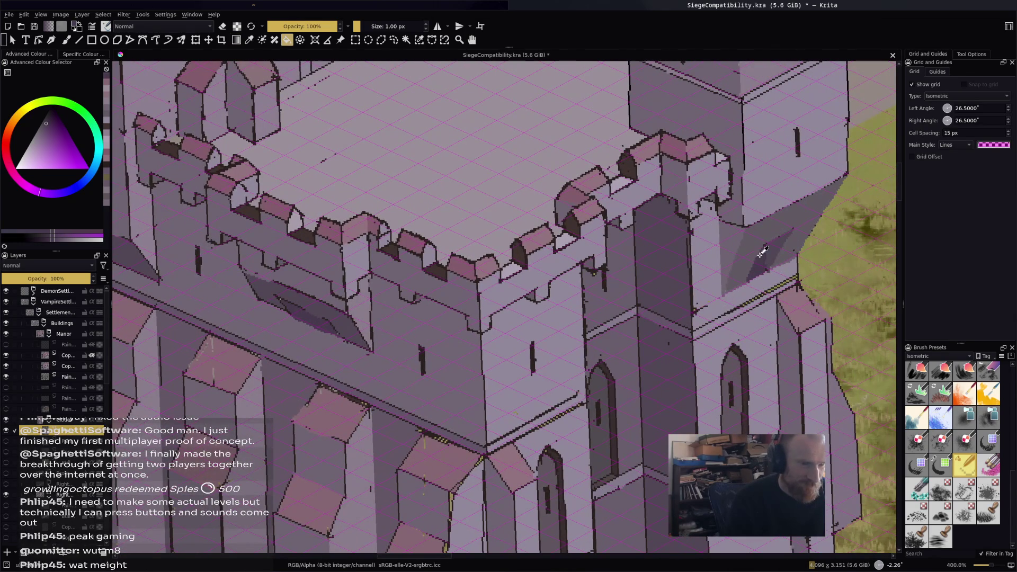
scroll(440, 313, "up", 3)
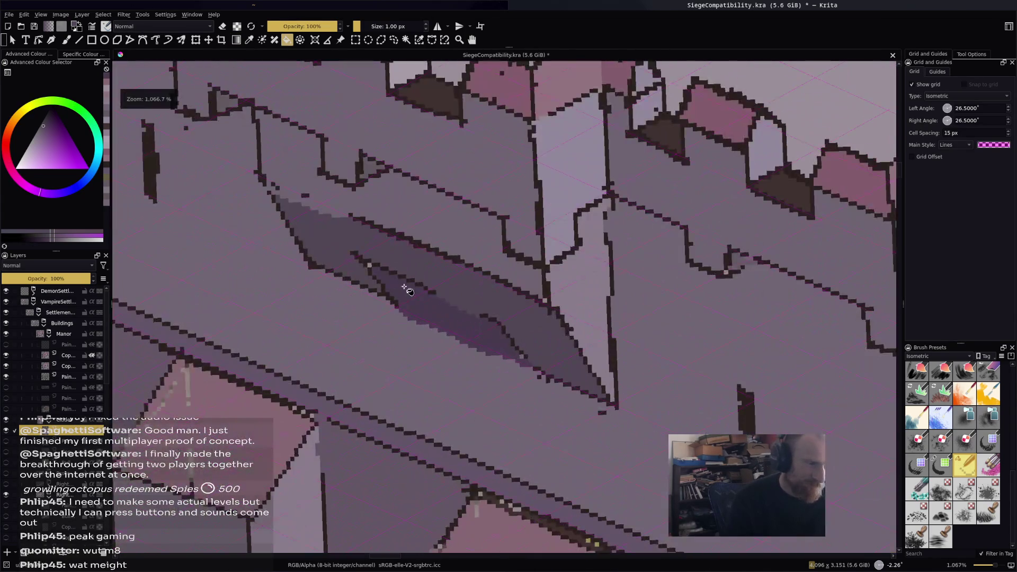
key("b")
key("f")
left_click(536, 335)
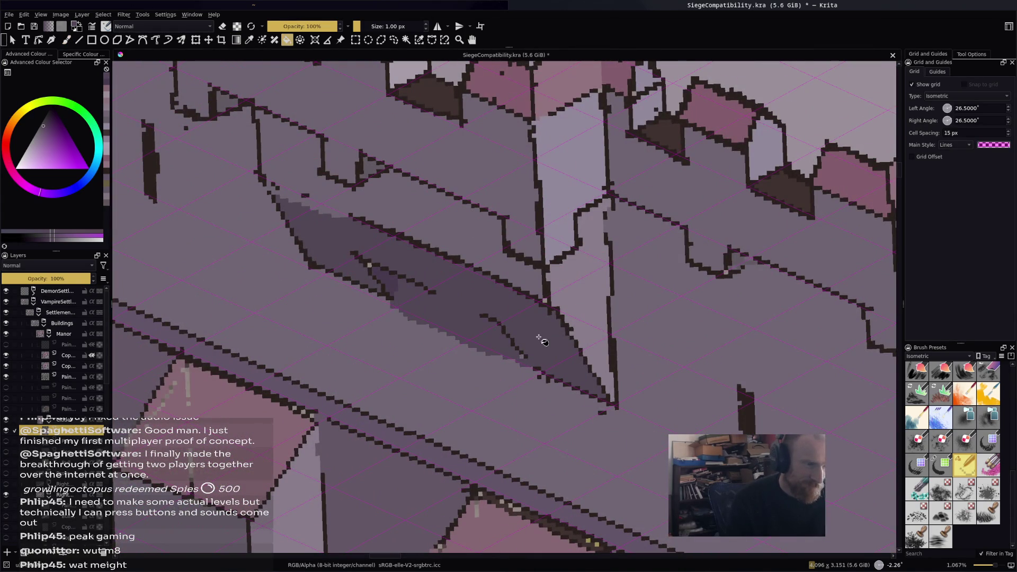
scroll(541, 339, "down", 3)
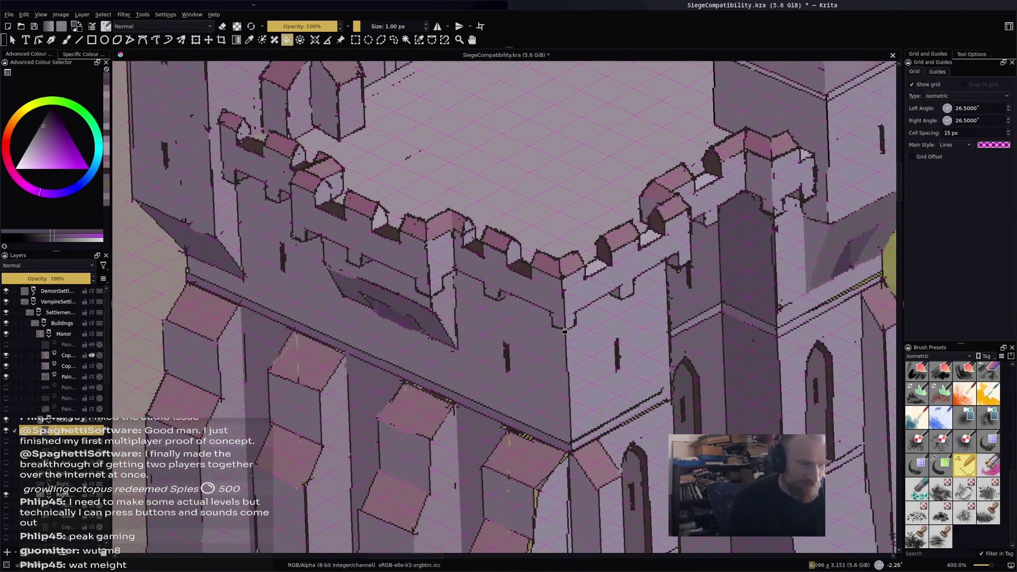
scroll(416, 313, "up", 3)
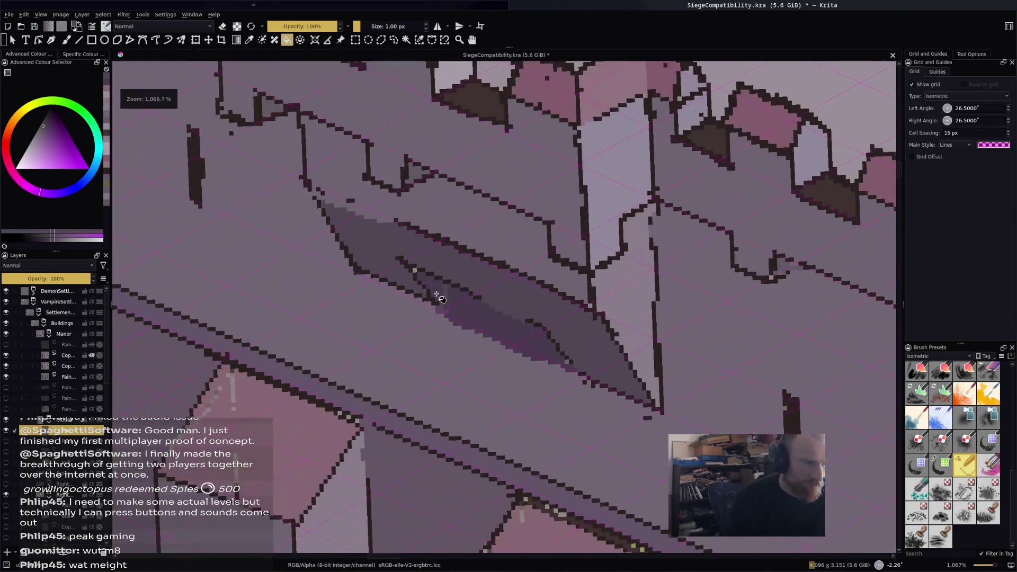
left_click(47, 124)
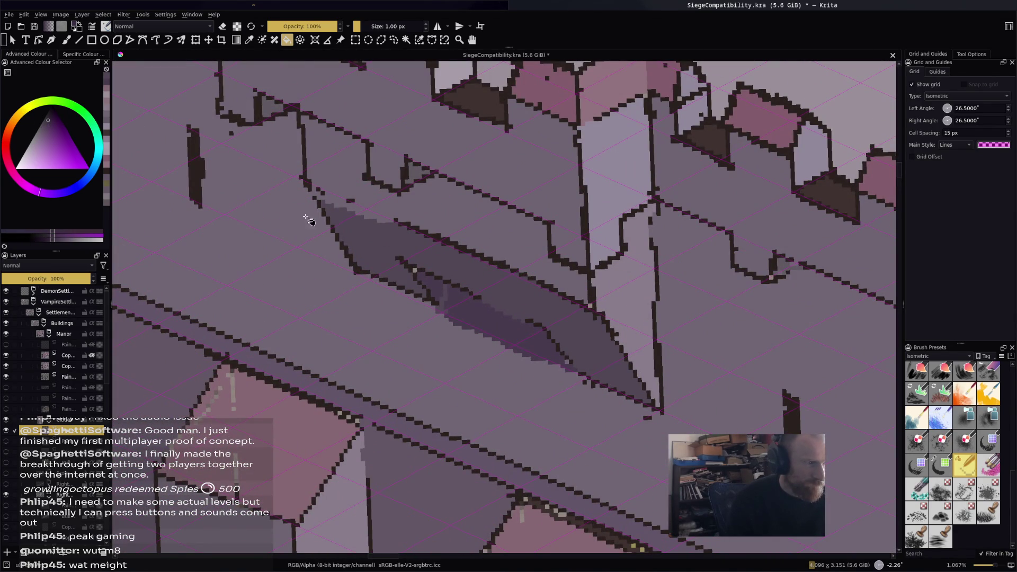
key("b")
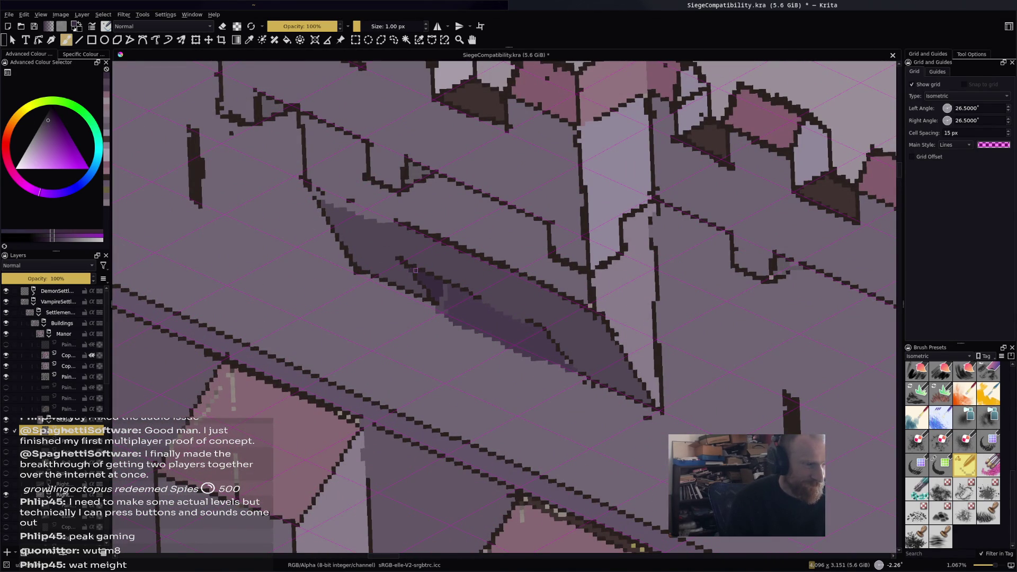
scroll(415, 270, "down", 8)
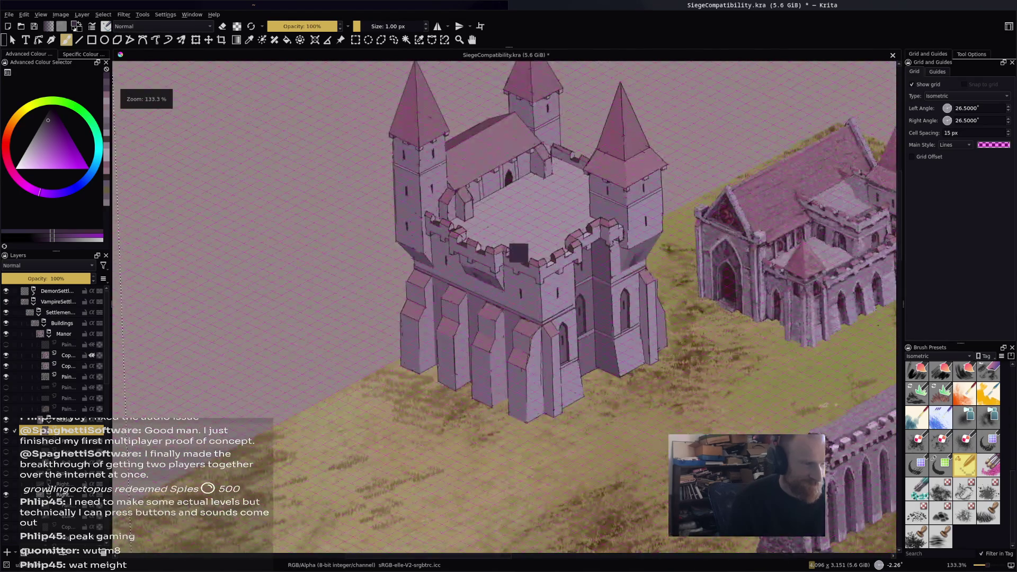
Save the castle drawing and recentre the view on the castle and towers.
key("ctrl+s")
mouse_move(503, 265)
left_mouse_down()
mouse_move(467, 259)
mouse_move(474, 277)
left_mouse_up()
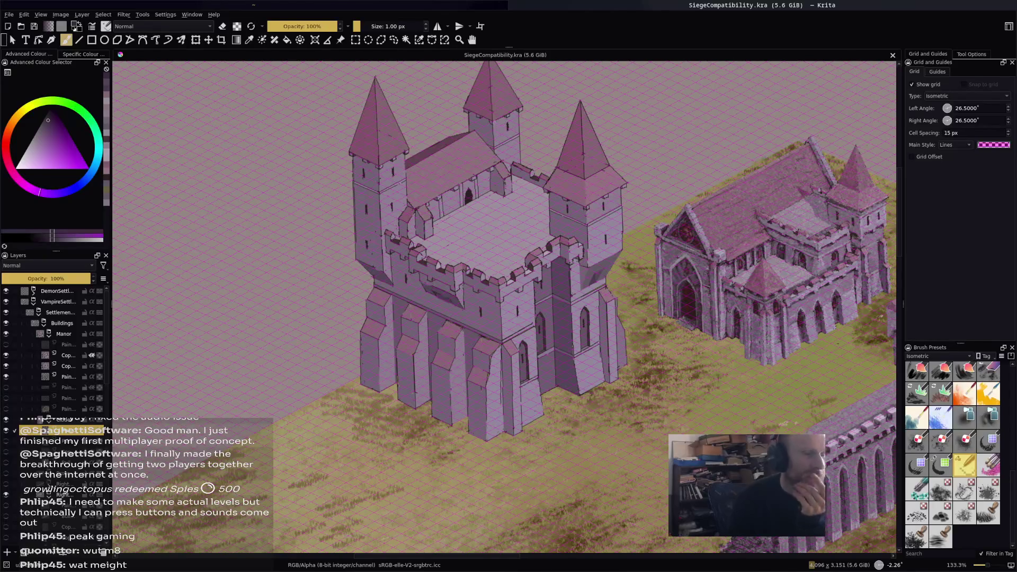
key("minus")
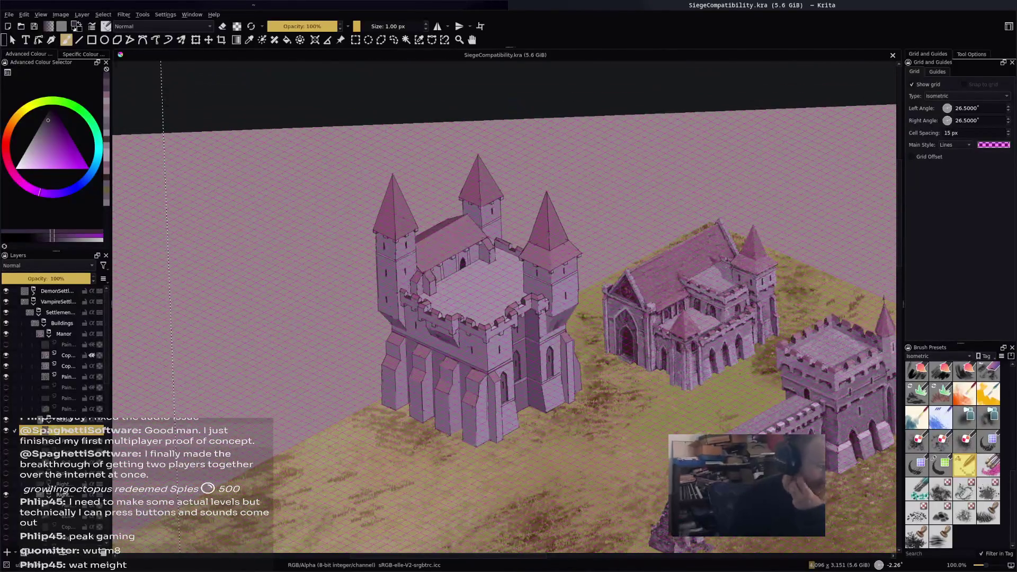
mouse_move(598, 317)
left_mouse_down()
mouse_move(555, 299)
mouse_move(548, 278)
mouse_move(558, 258)
left_mouse_up()
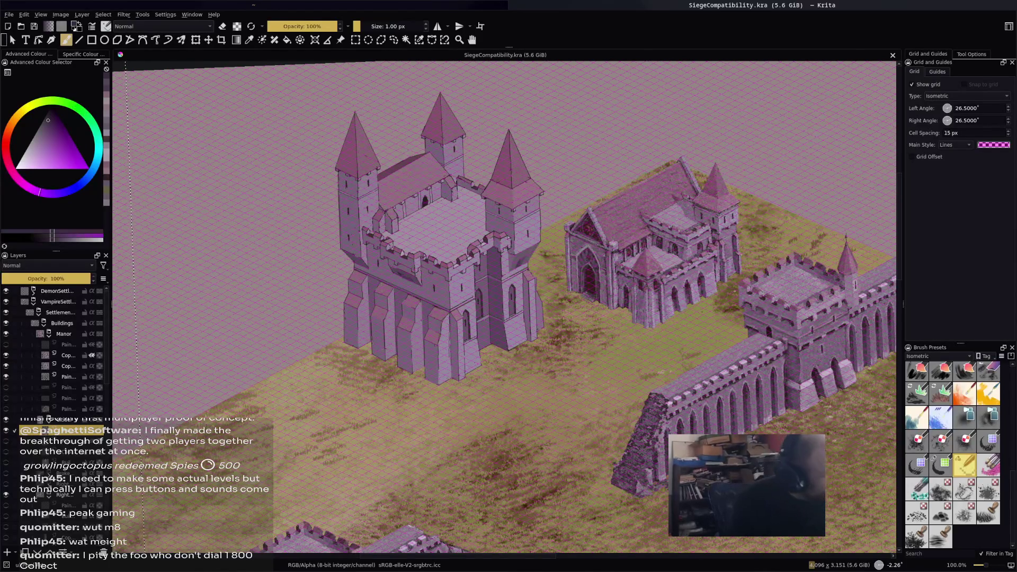
scroll(469, 380, "up", 3)
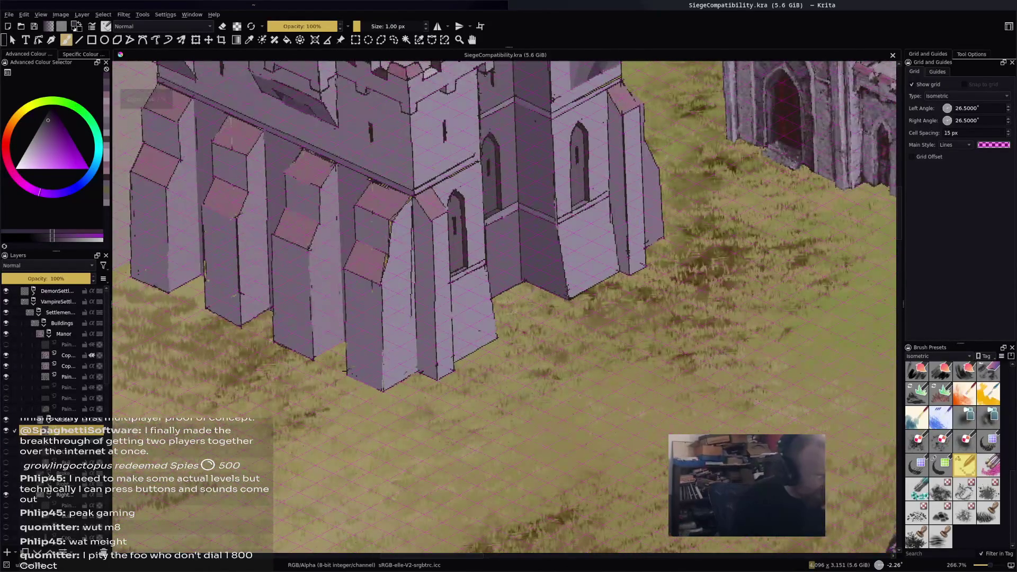
scroll(366, 368, "down", 3)
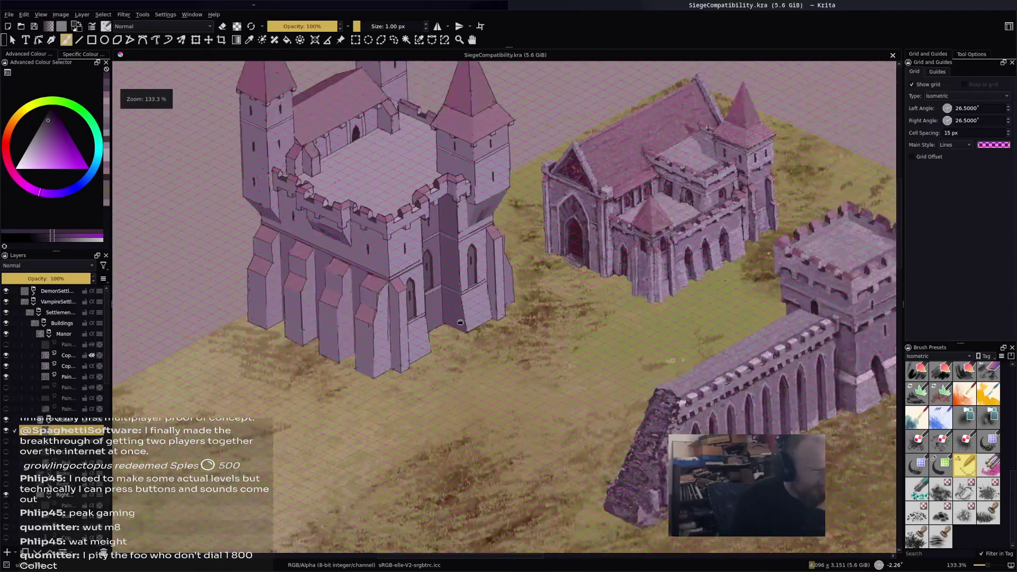
left_click_drag(501, 294, 519, 305)
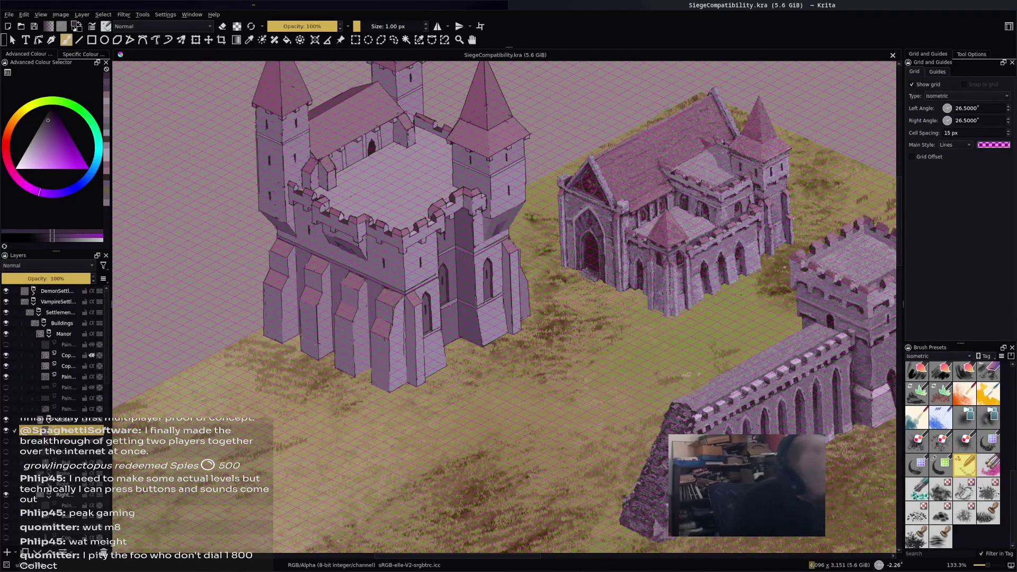
mouse_move(540, 345)
left_mouse_down()
mouse_move(566, 455)
mouse_move(571, 411)
left_mouse_up()
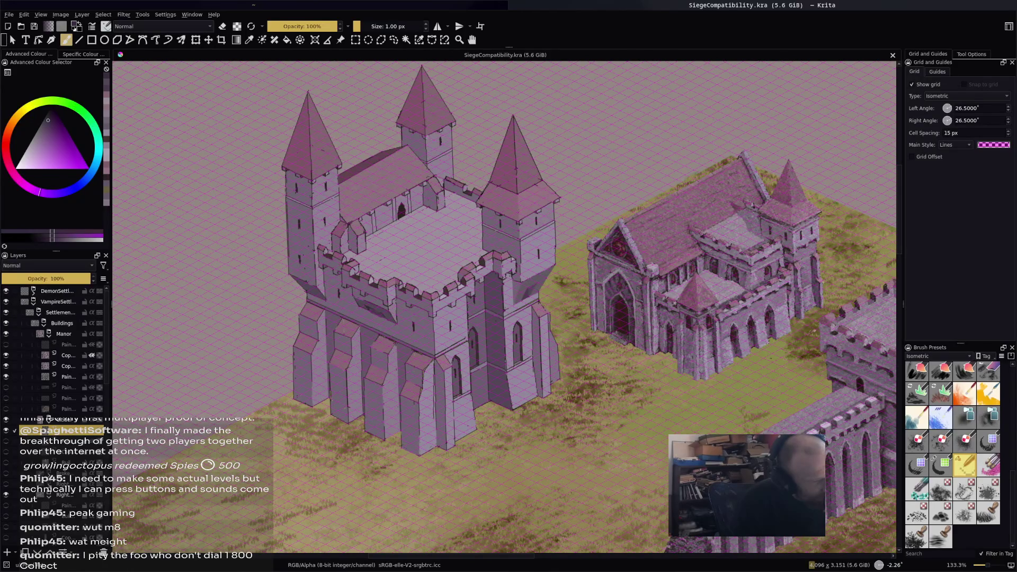
scroll(933, 495, "up", 3)
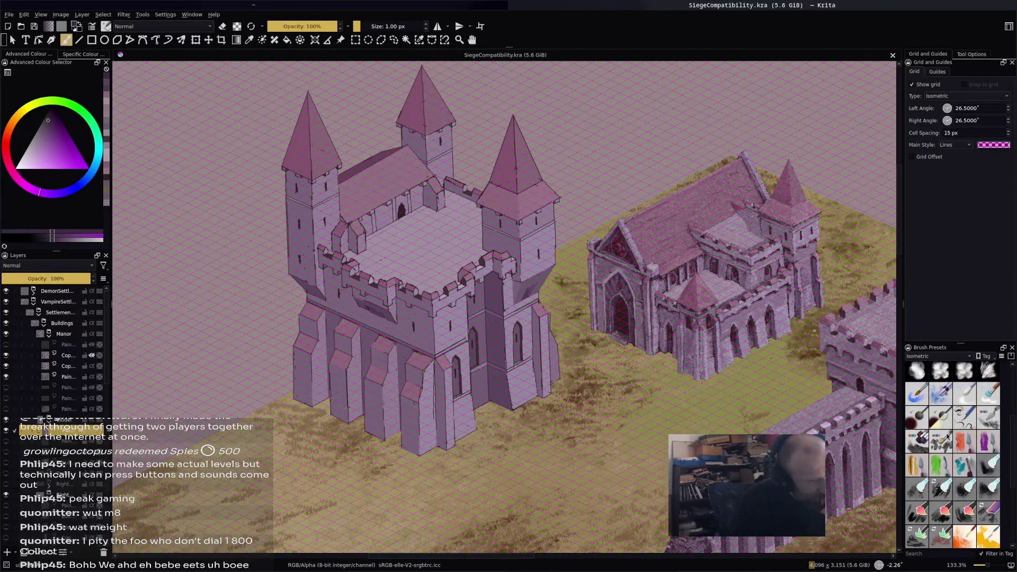
Choose a textured brush preset at 10.57 px and add a new layer at about 58% opacity.
left_click(943, 442)
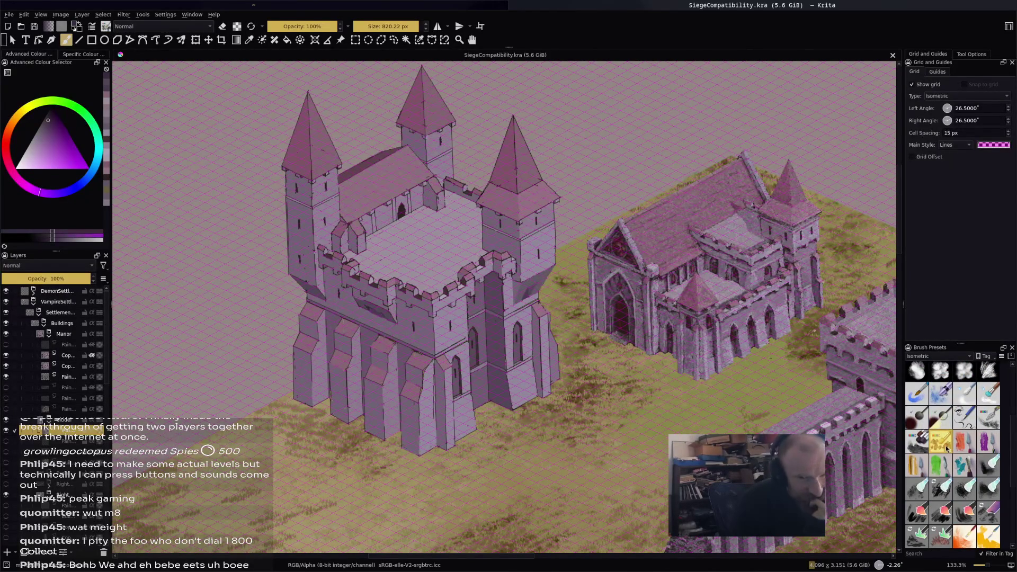
scroll(599, 267, "left", 3)
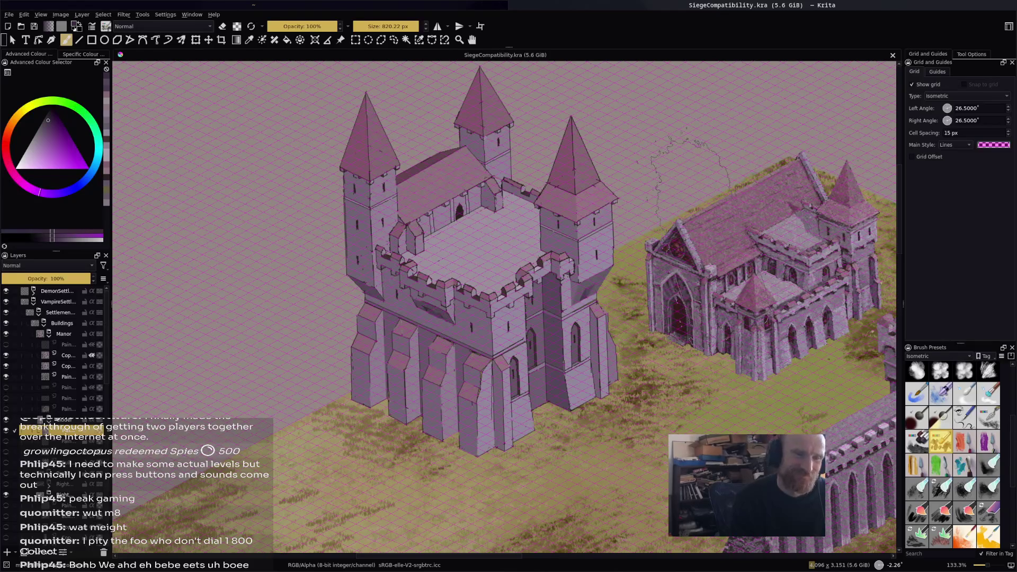
left_click(367, 25)
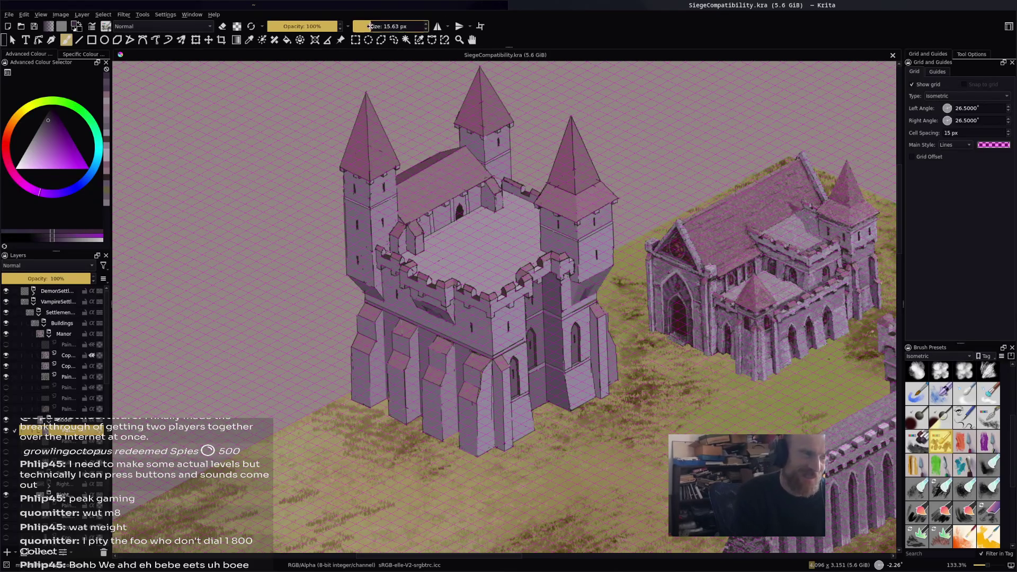
left_click_drag(368, 24, 377, 26)
left_click(426, 23)
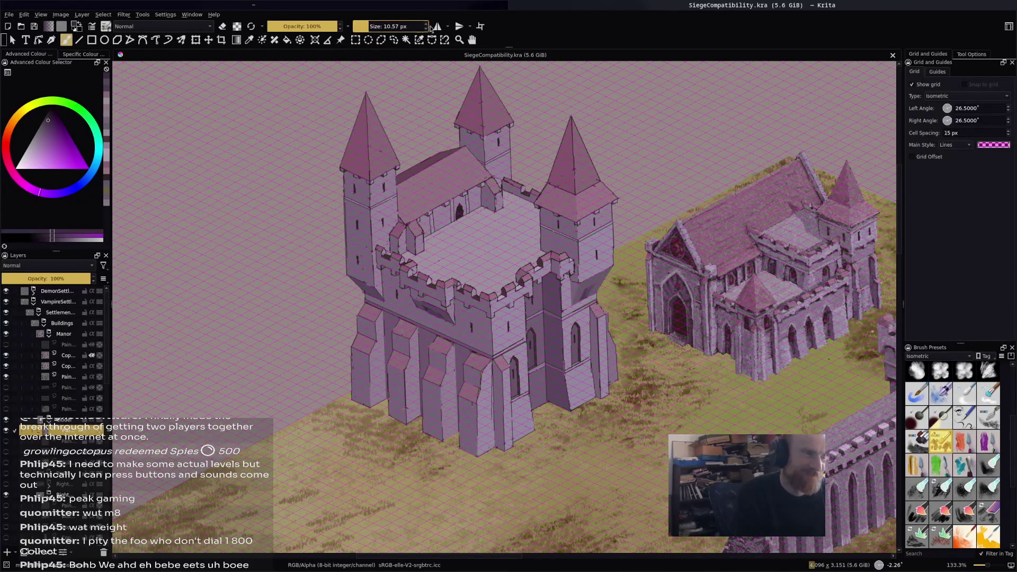
left_click(7, 551)
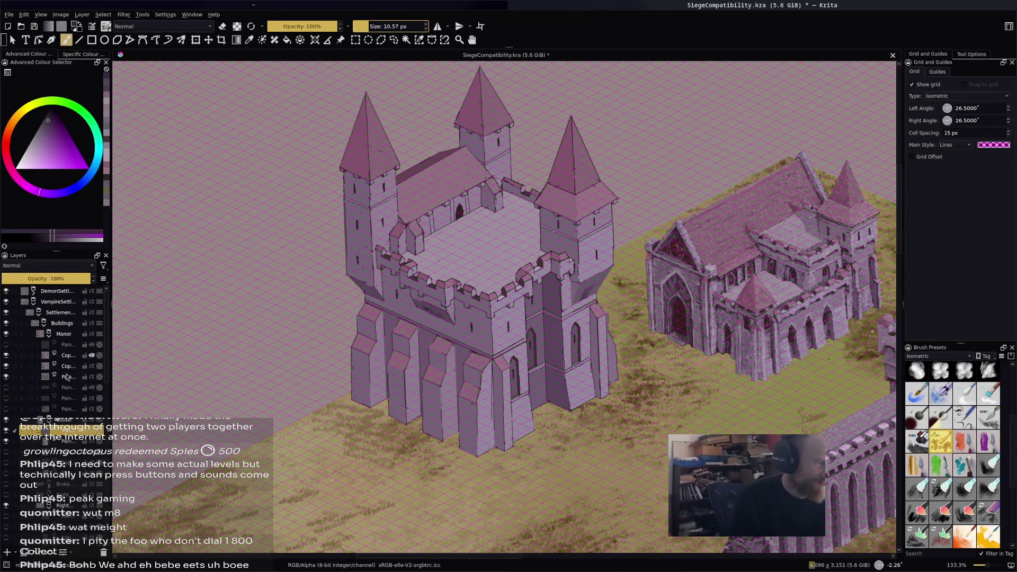
left_click(53, 280)
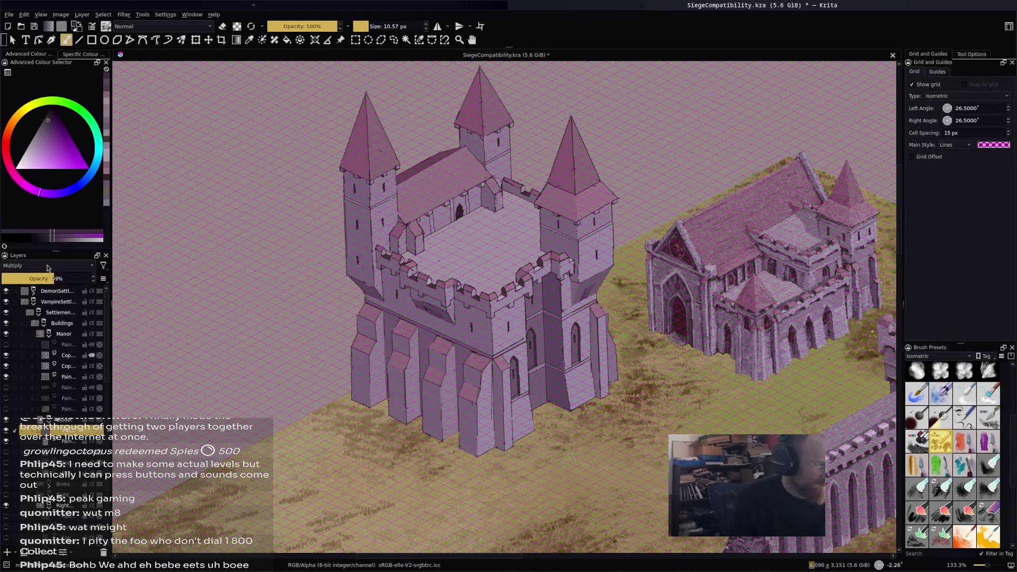
Try Multiply blending with a speckled test stroke on the wall, then undo it.
left_click(49, 265)
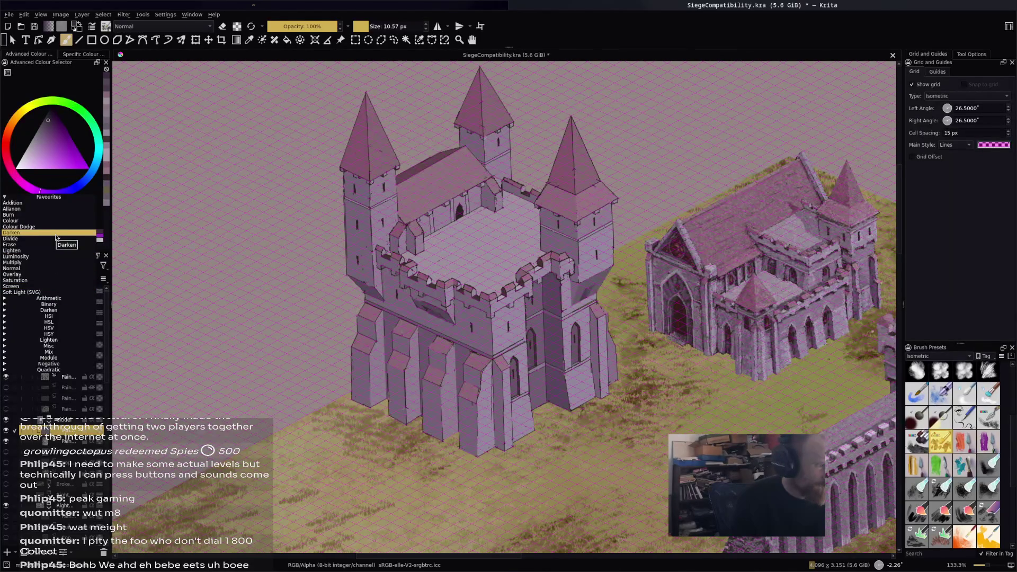
left_click(59, 262)
key("plus")
key("plus")
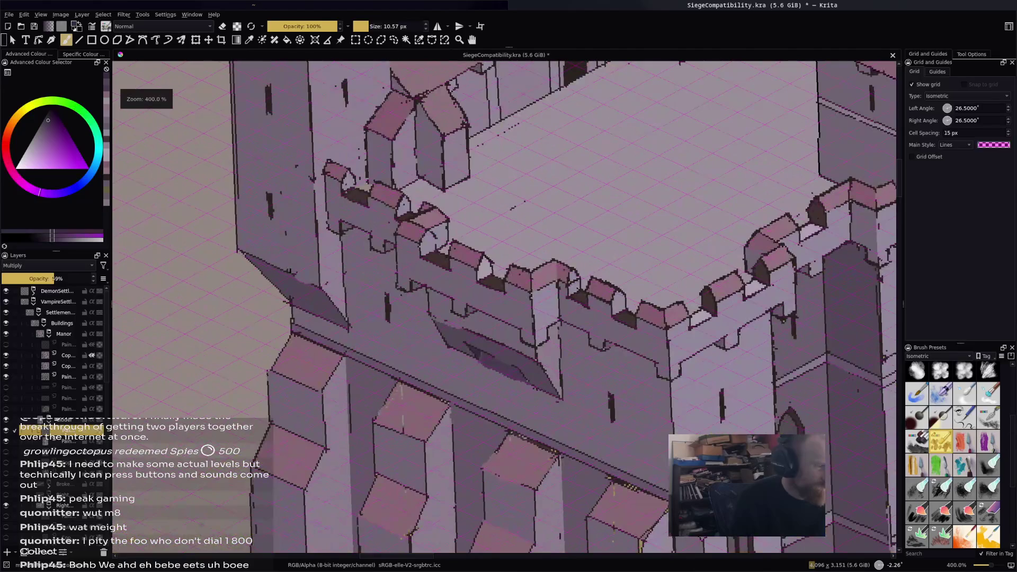
mouse_move(498, 291)
left_mouse_down()
mouse_move(609, 336)
mouse_move(689, 339)
mouse_move(635, 288)
mouse_move(715, 233)
mouse_move(720, 283)
left_mouse_up()
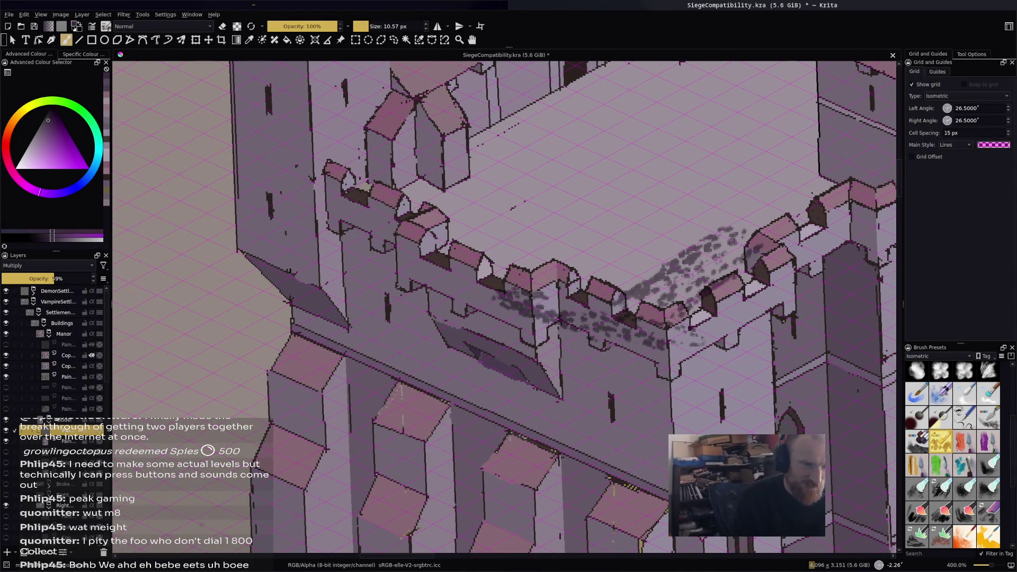
key("ctrl+z")
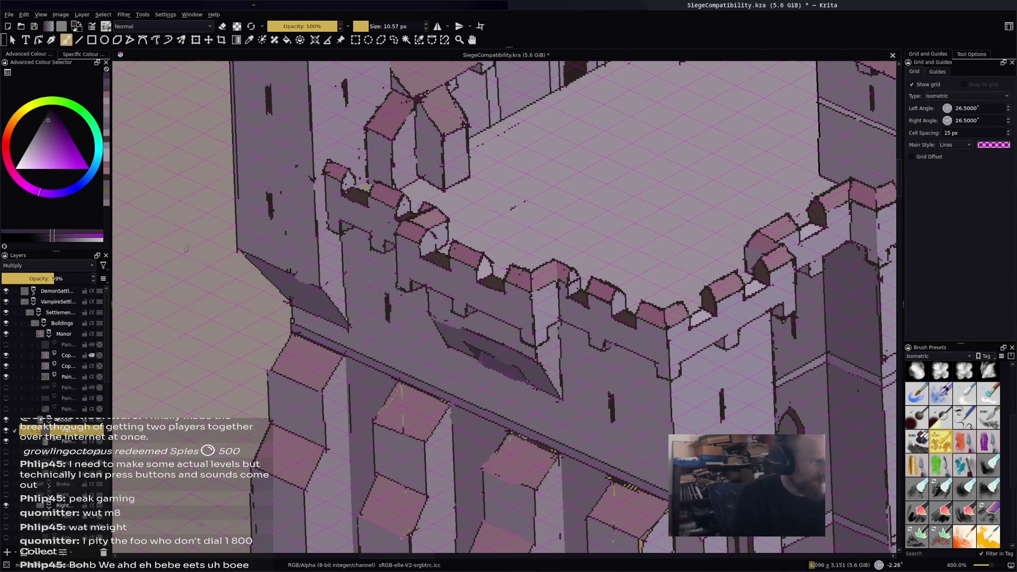
Switch the layer to Burn, test dark strokes on the roof, then remove them.
left_click(68, 264)
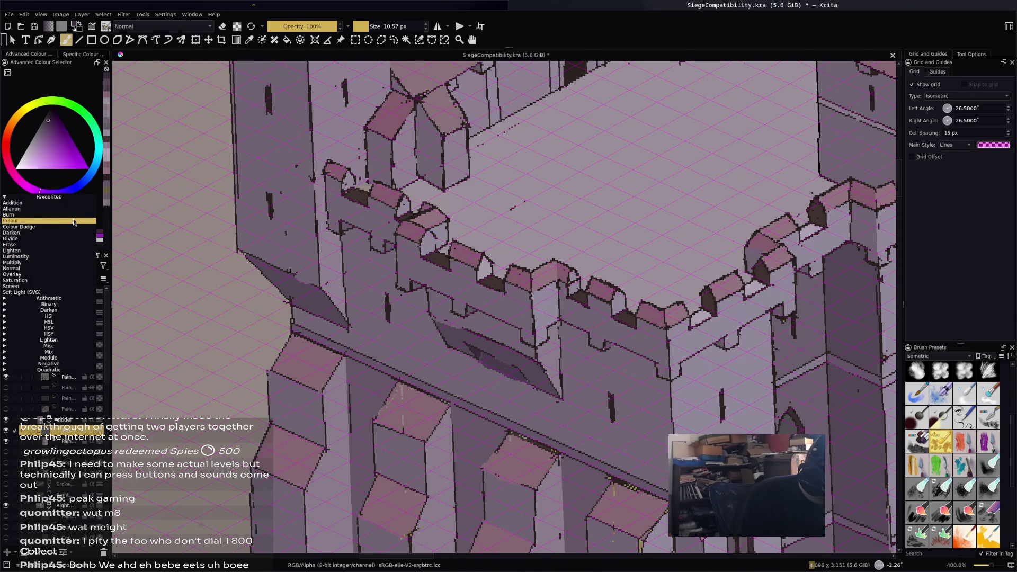
left_click(60, 215)
left_click_drag(435, 234, 541, 283)
mouse_move(504, 233)
left_mouse_down()
mouse_move(583, 188)
mouse_move(617, 183)
mouse_move(633, 198)
left_mouse_up()
key("Delete")
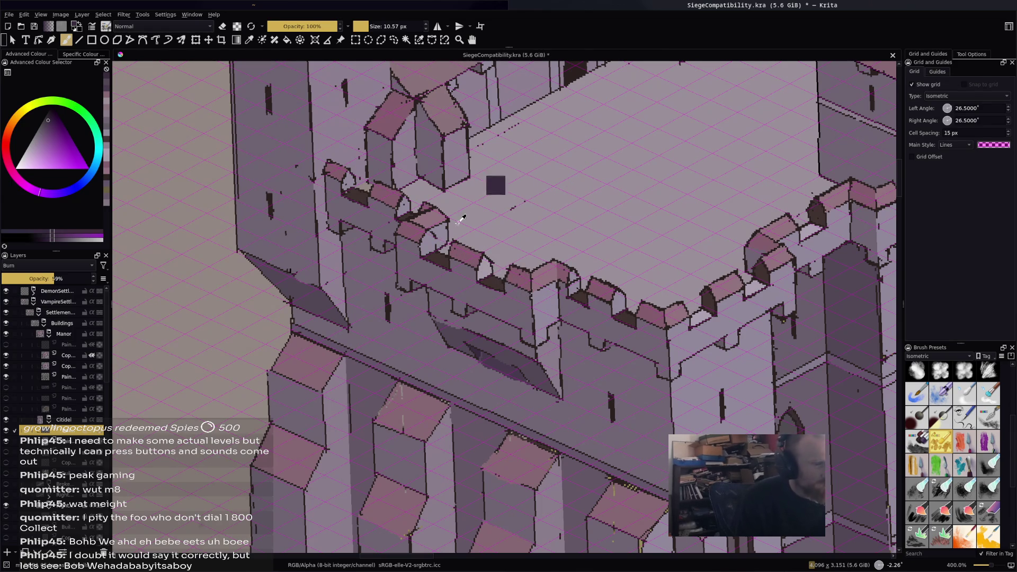
Set the layer blending to Soft Light (SVG) and undo a grey test scribble.
left_click(82, 267)
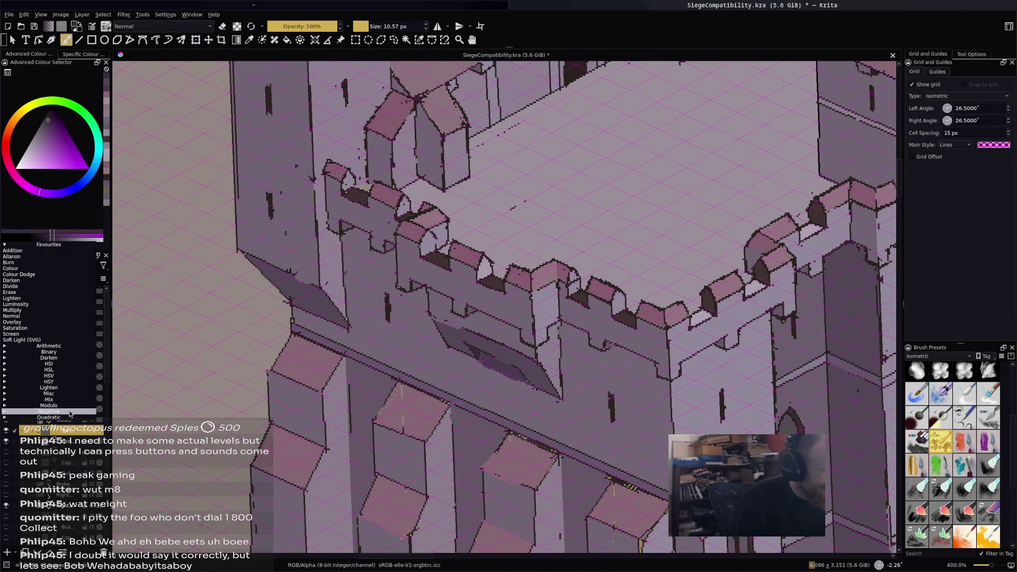
left_click(69, 339)
mouse_move(466, 246)
left_mouse_down()
mouse_move(530, 212)
mouse_move(630, 198)
mouse_move(530, 296)
mouse_move(550, 312)
mouse_move(517, 321)
mouse_move(514, 334)
mouse_move(709, 365)
mouse_move(720, 301)
left_mouse_up()
key("ctrl+z")
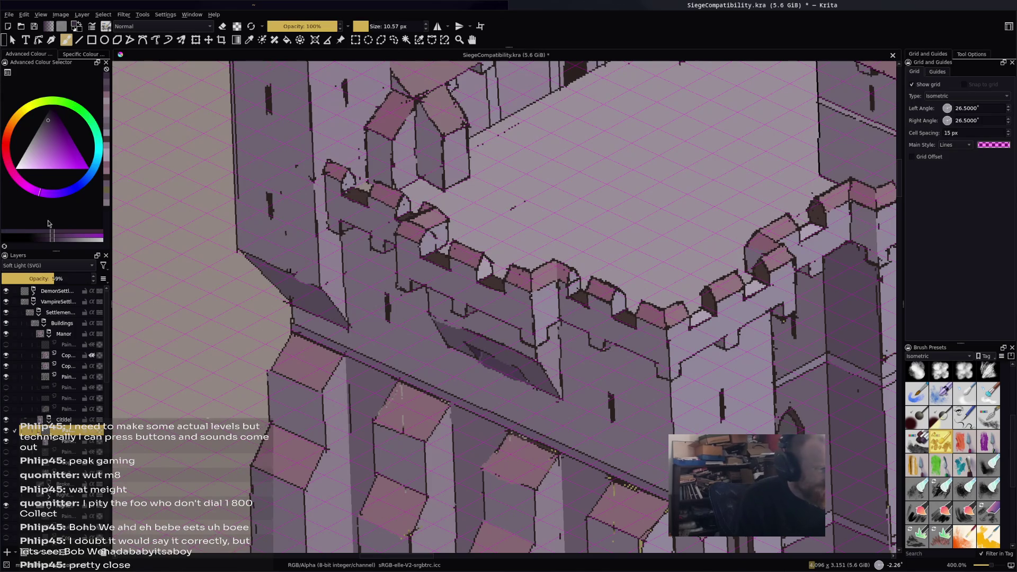
Pick a darker grey painting colour and raise the layer opacity to 100%.
left_click_drag(38, 142, 34, 135)
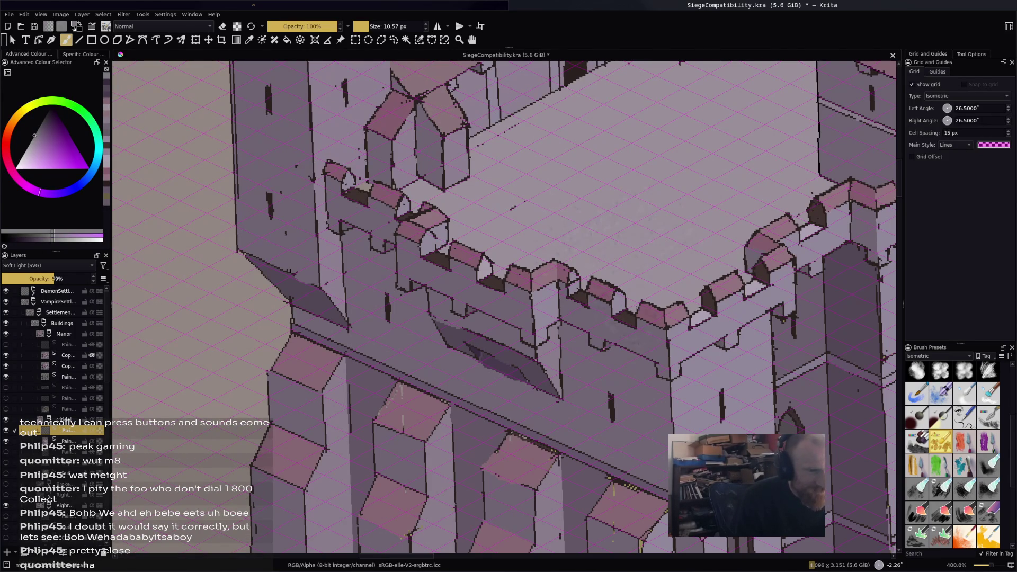
left_click_drag(64, 279, 74, 278)
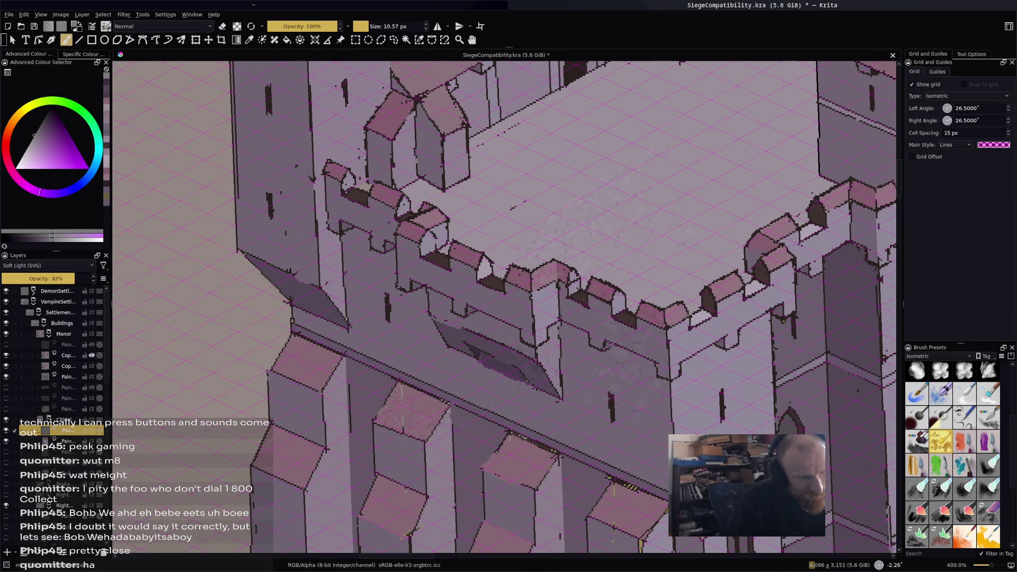
left_click(79, 280)
left_click_drag(78, 280, 95, 280)
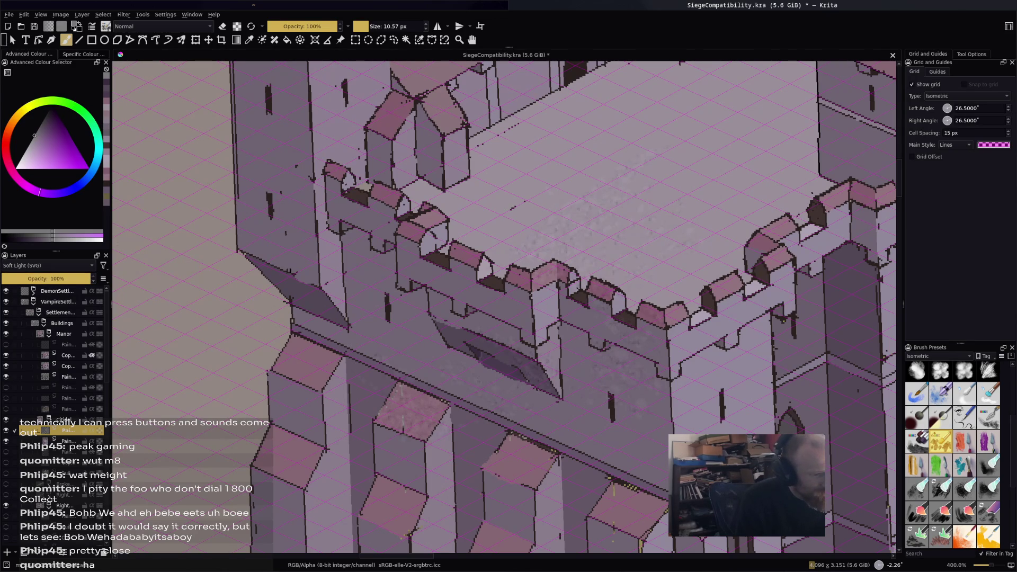
left_click_drag(35, 135, 38, 132)
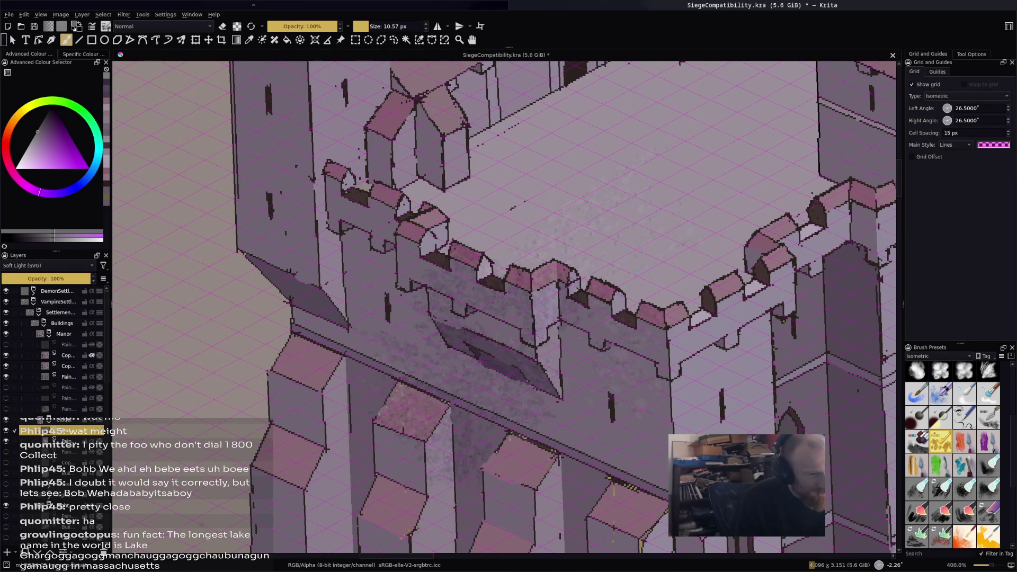
Zoom out on the castle and switch to the Multibrush tool with Q.
scroll(696, 183, "down", 2)
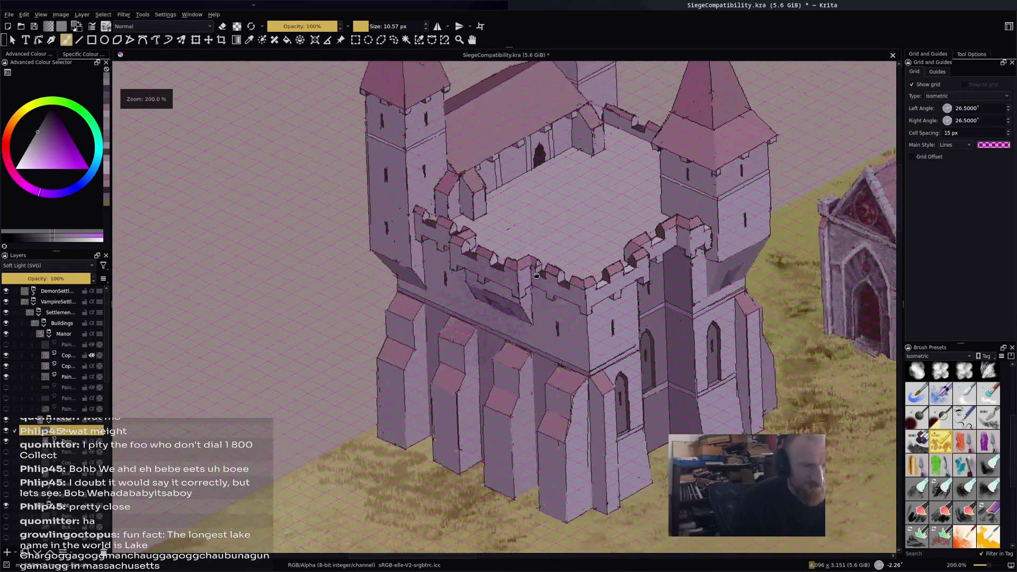
scroll(503, 307, "down", 1)
scroll(508, 308, "up", 2)
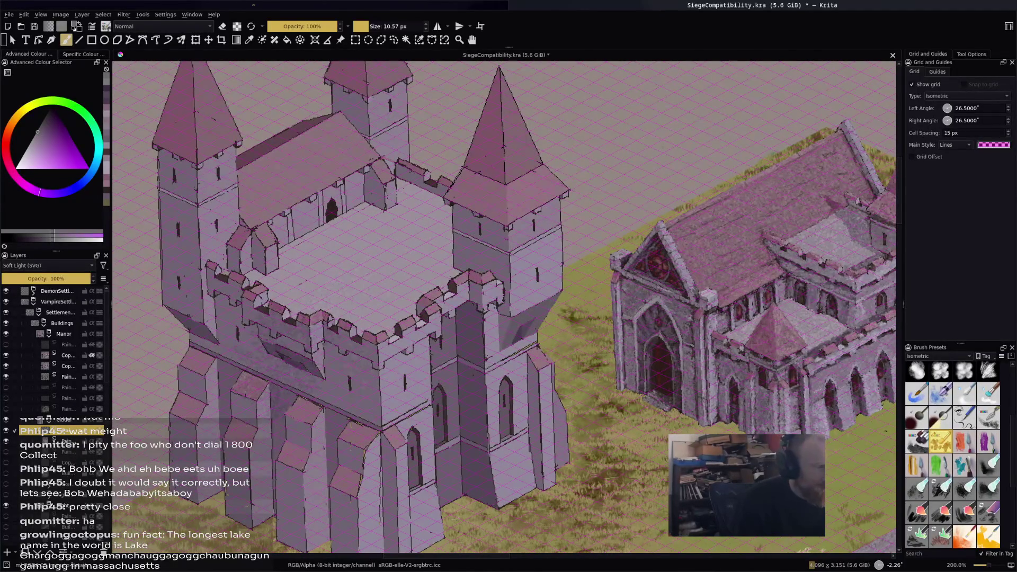
key("q")
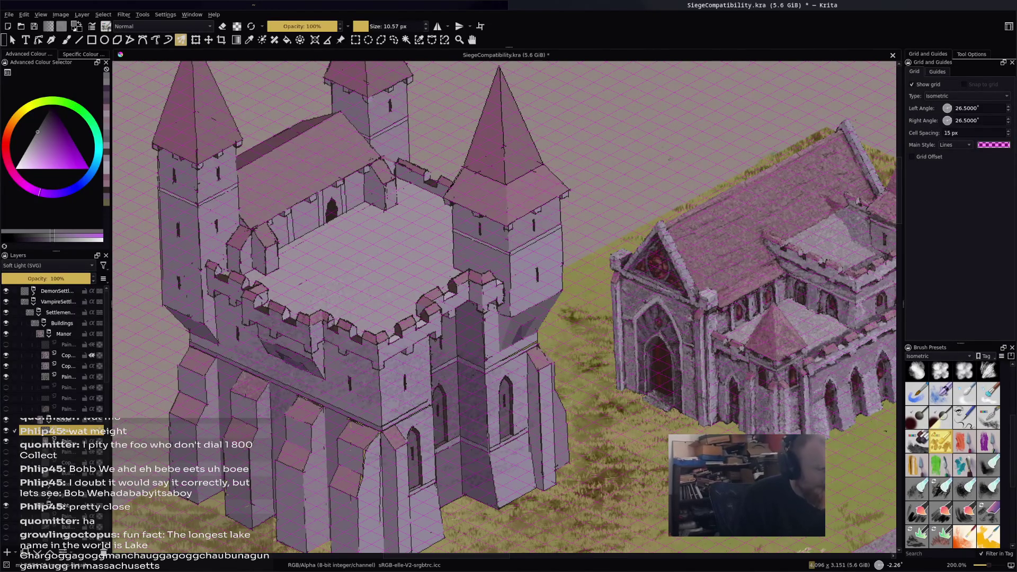
Show the repeated-brush settings in Tool Options and raise Brushes from 6 to 7.
left_click(970, 55)
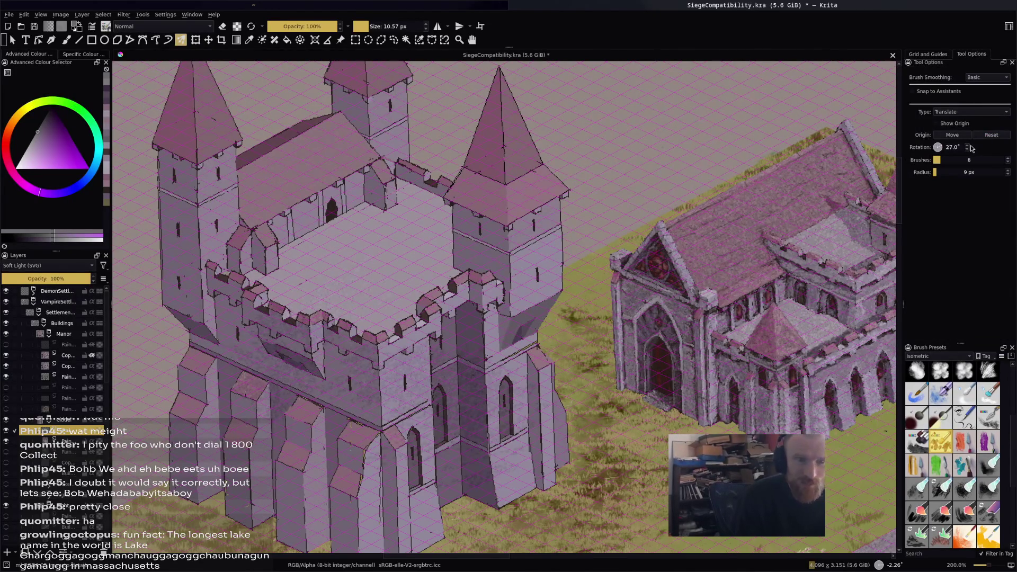
left_click(1007, 158)
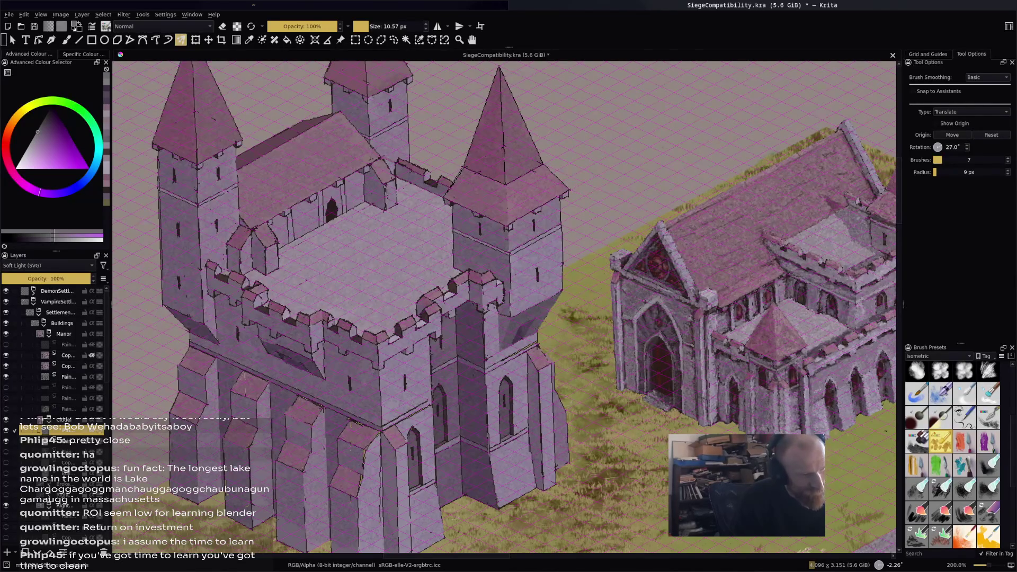
scroll(404, 429, "down", 1)
Reframe the view on the castle's lower walls and add a new blank paint layer.
left_click_drag(405, 429, 453, 265)
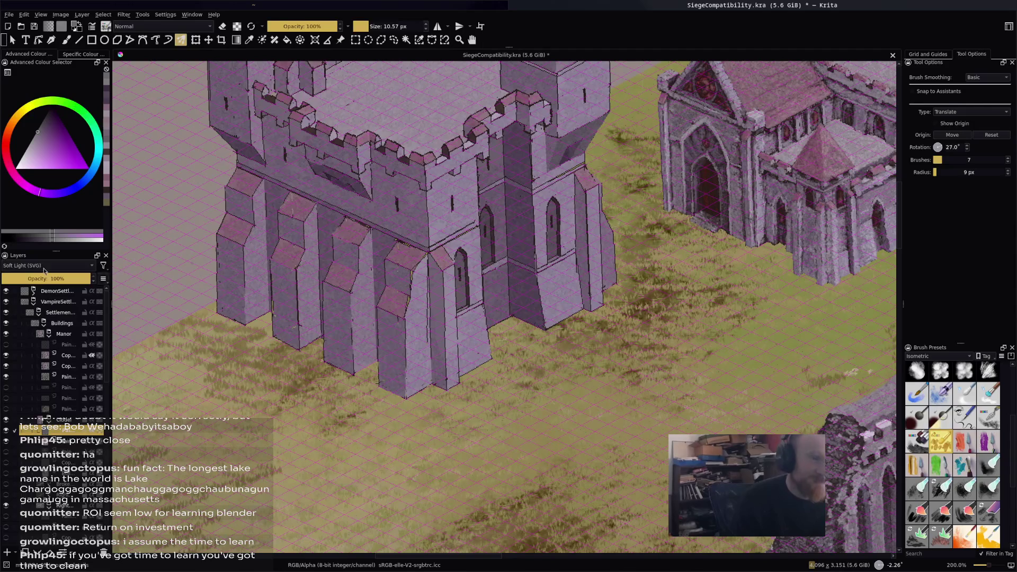
key("plus")
key("plus")
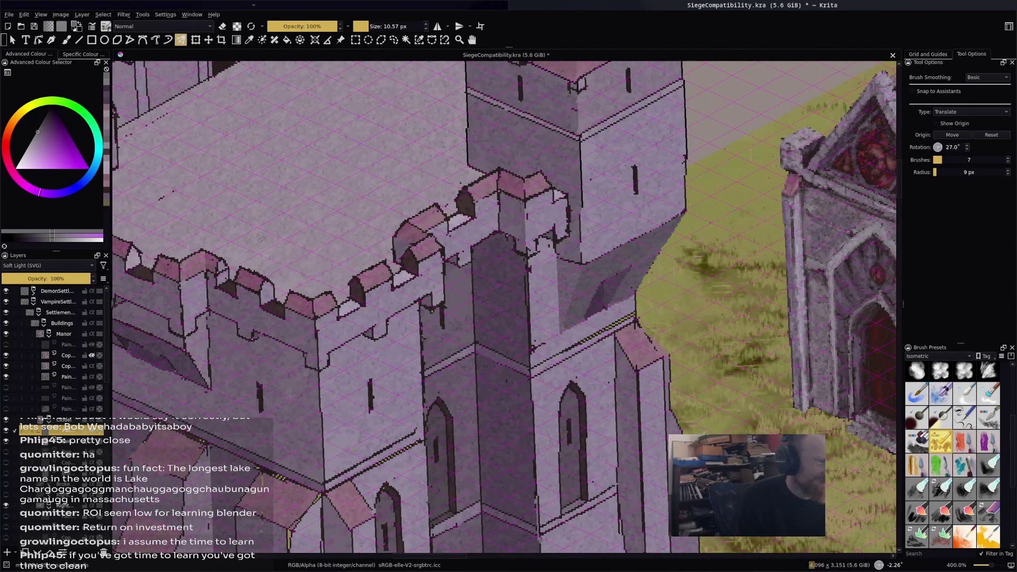
key("minus")
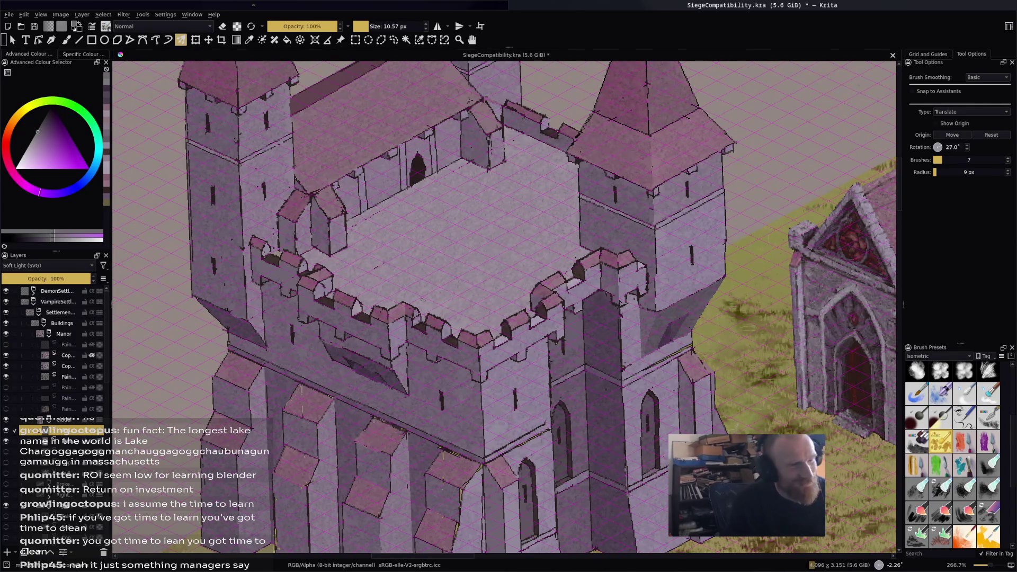
key("minus")
key("minus")
key("minus")
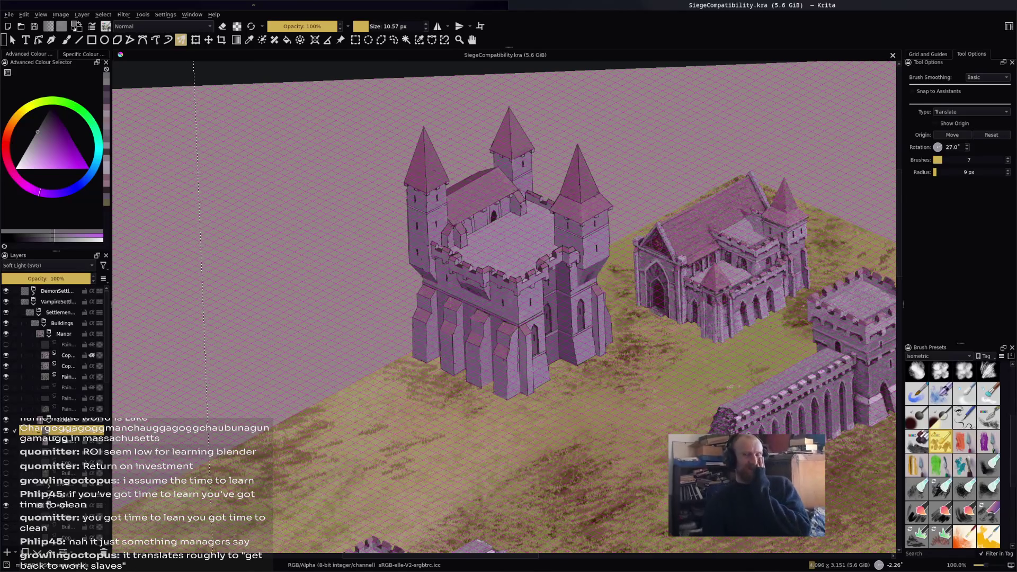
scroll(437, 247, "up", 5)
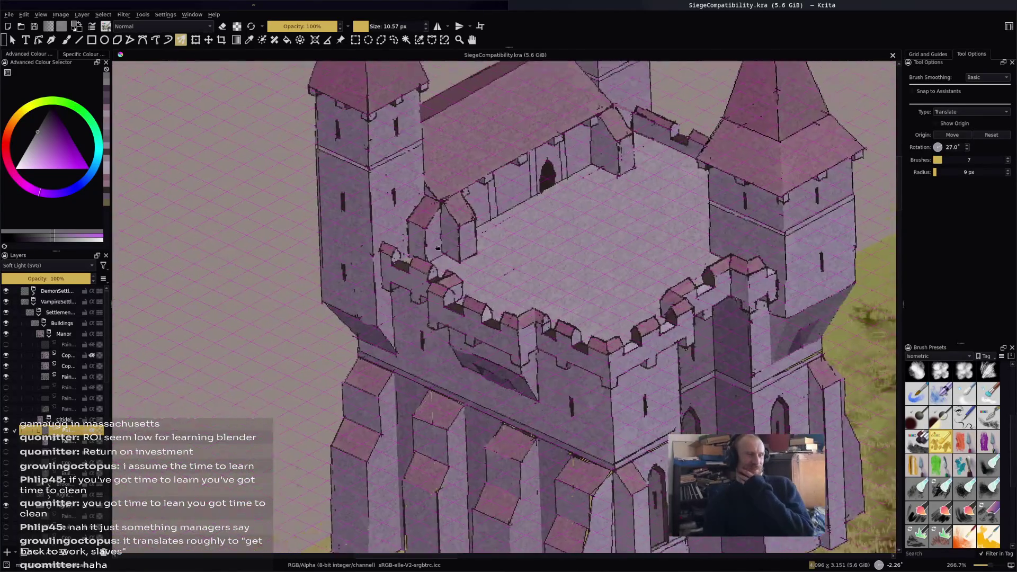
mouse_move(437, 247)
left_mouse_down()
mouse_move(394, 209)
mouse_move(367, 198)
mouse_move(366, 212)
mouse_move(341, 165)
left_mouse_up()
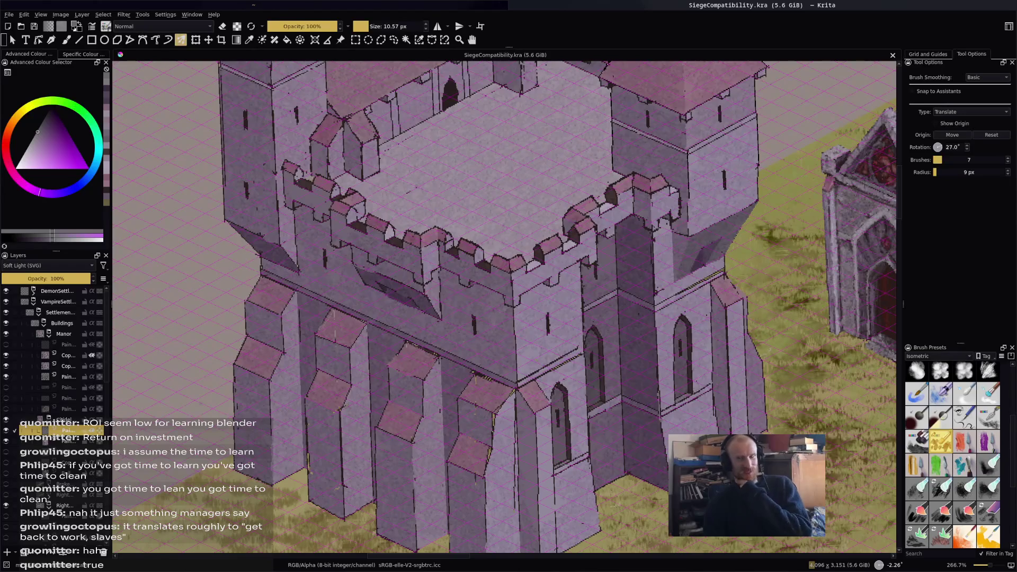
scroll(541, 307, "up", 3)
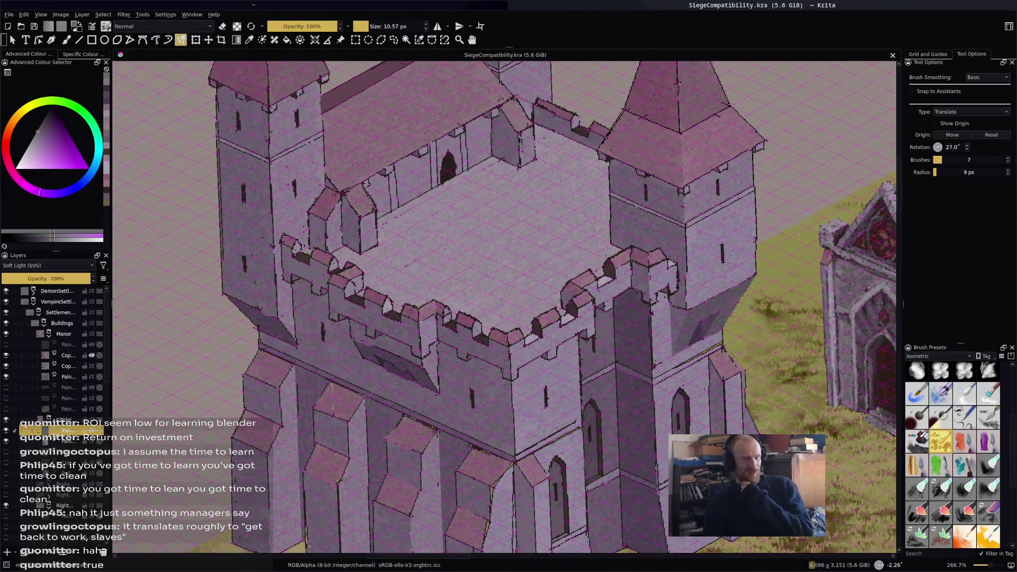
scroll(505, 307, "down", 3)
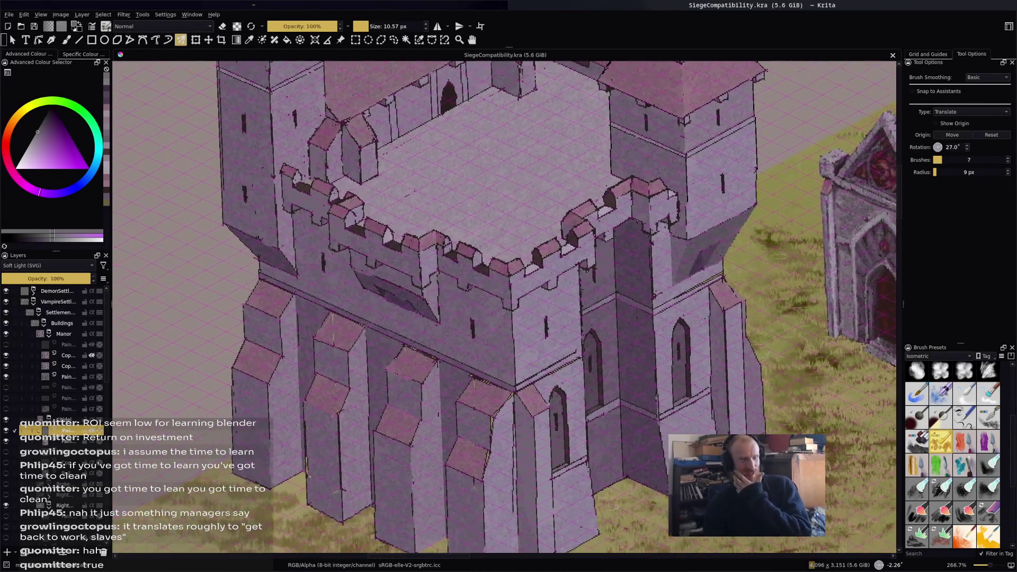
scroll(505, 308, "down", 2)
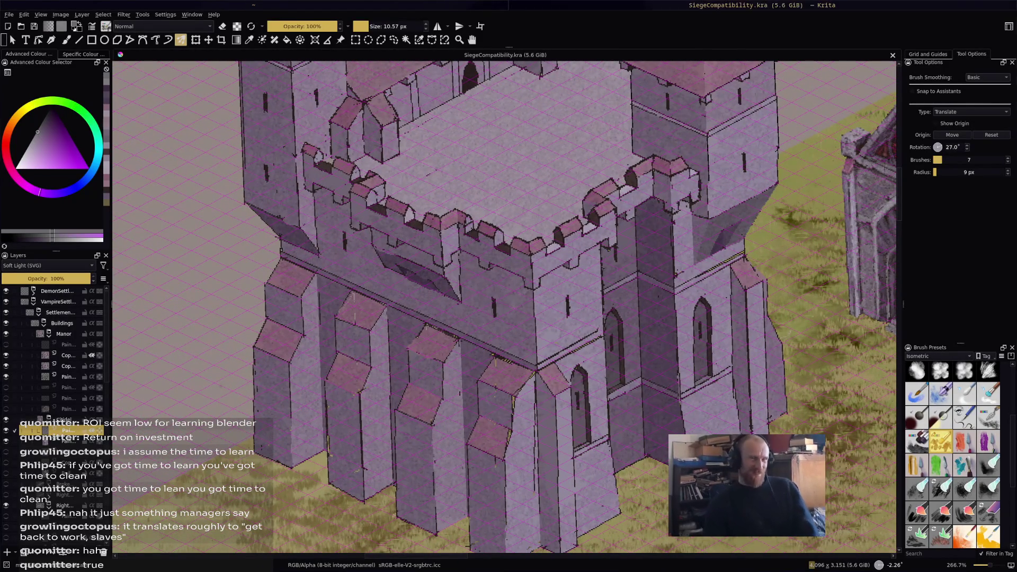
scroll(505, 307, "up", 3)
scroll(625, 344, "up", 1, "ctrl")
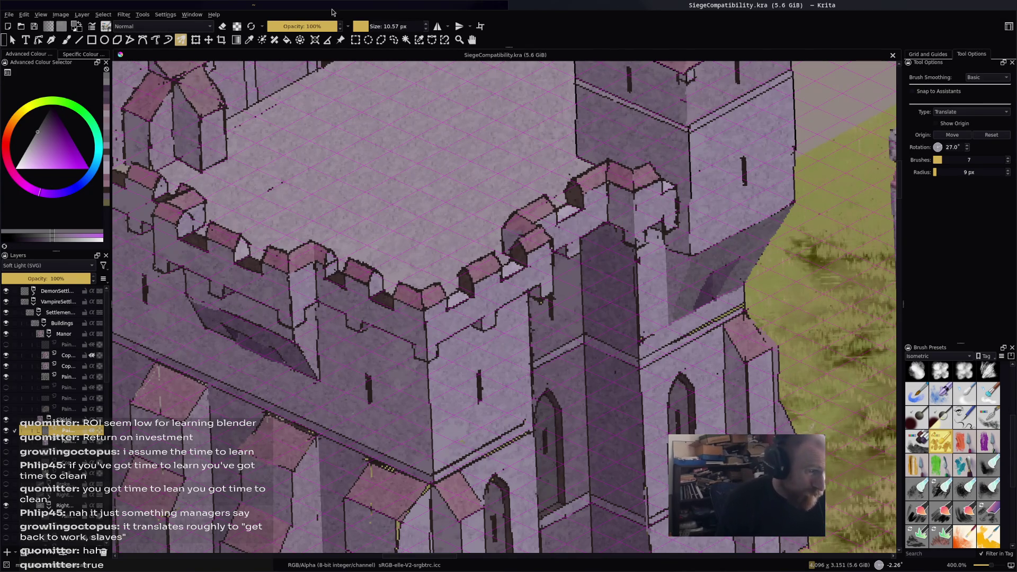
left_click(8, 552)
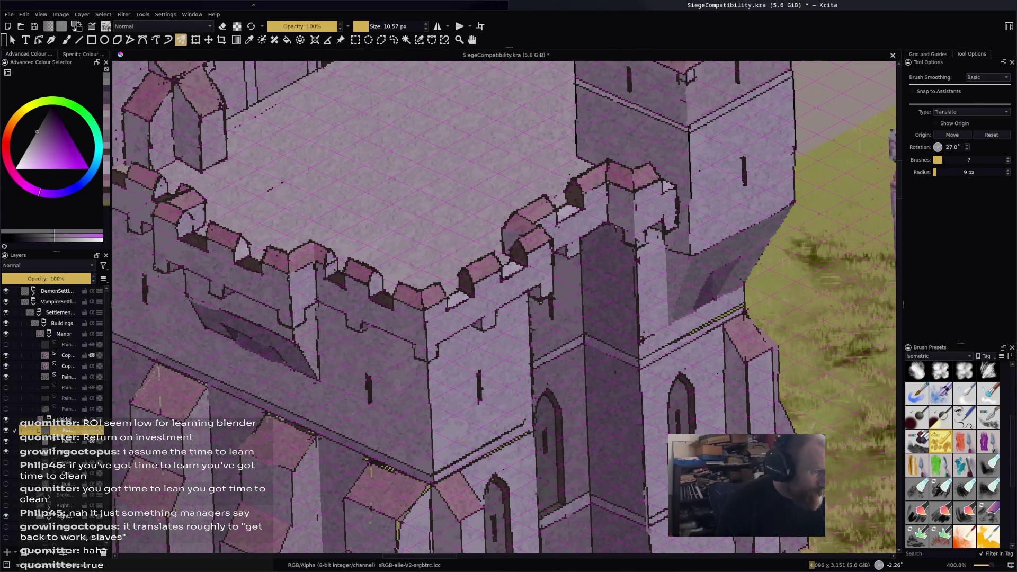
Switch to the freehand brush and paint light highlights along the battlement wall.
scroll(366, 255, "up", 1)
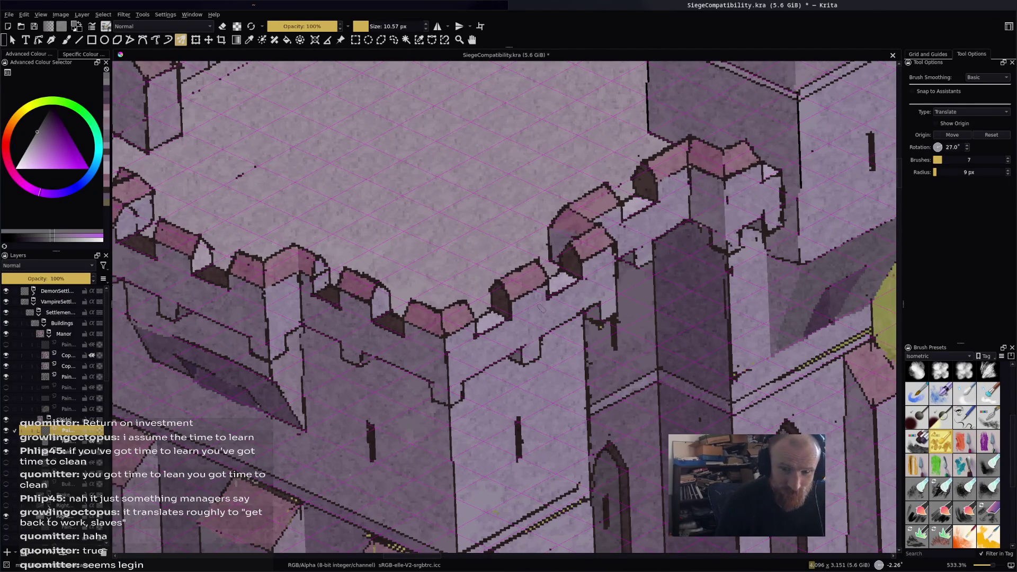
key("b")
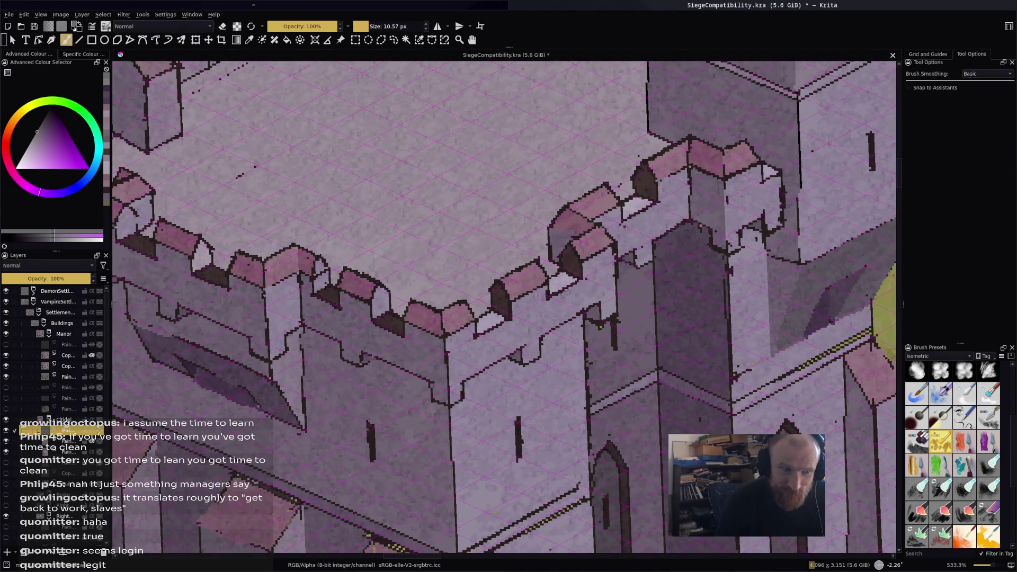
left_click_drag(503, 307, 493, 329)
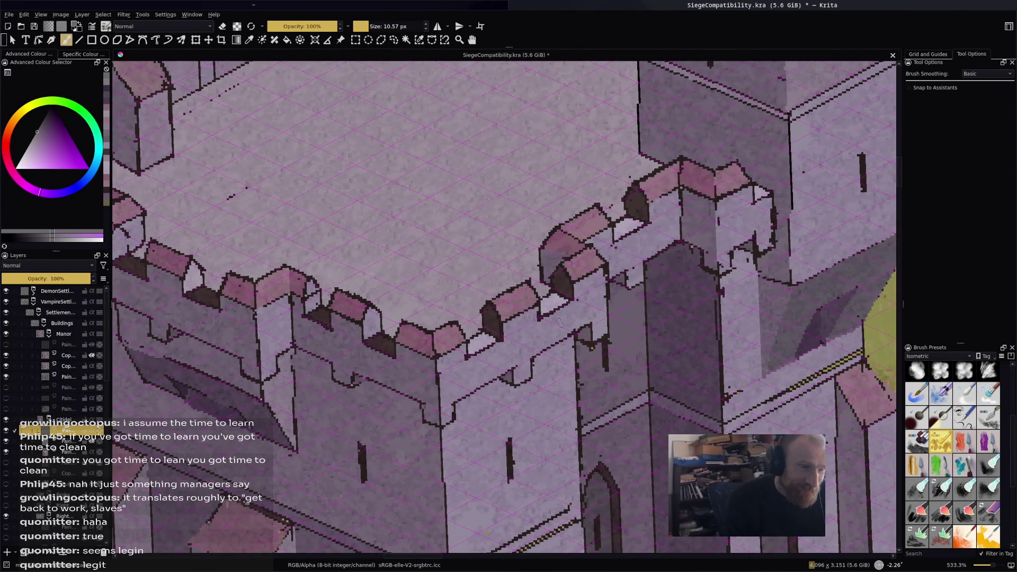
left_click(529, 306, "ctrl")
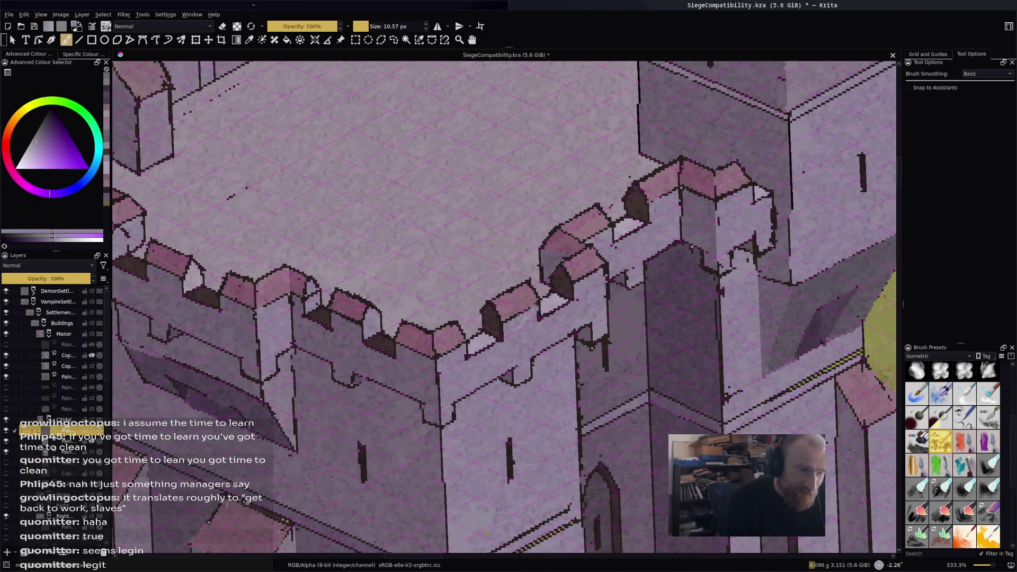
mouse_move(535, 312)
left_mouse_down()
mouse_move(564, 321)
mouse_move(495, 371)
left_mouse_up()
mouse_move(567, 333)
left_mouse_down()
mouse_move(579, 327)
mouse_move(515, 372)
mouse_move(532, 362)
left_mouse_up()
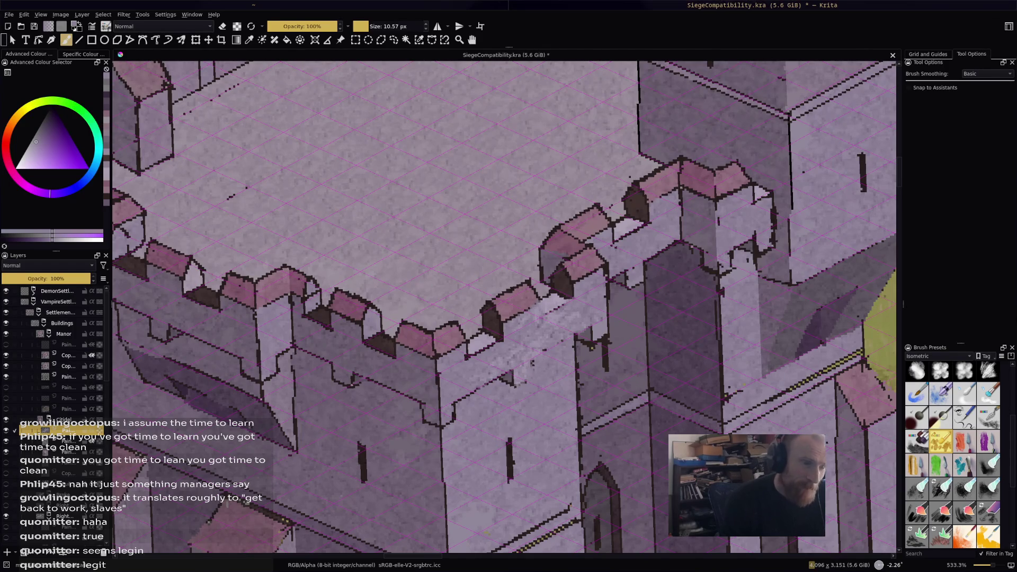
Sample wall colours and paint a dark shadow patch below the corner battlements.
scroll(503, 307, "down", 4)
mouse_move(588, 178)
left_mouse_down()
mouse_move(660, 228)
mouse_move(674, 276)
left_mouse_up()
scroll(673, 276, "up", 3)
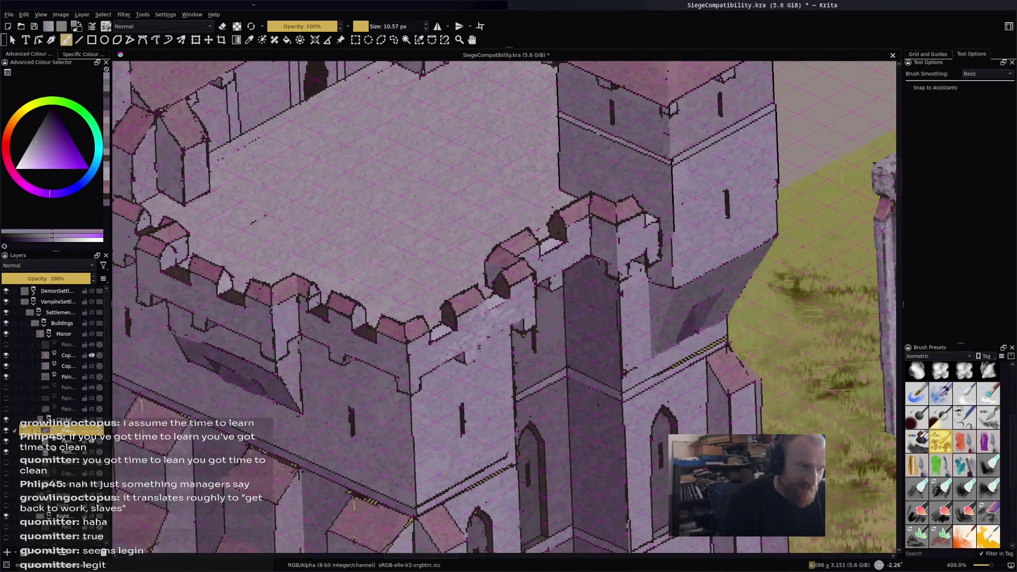
left_click(515, 267, "ctrl")
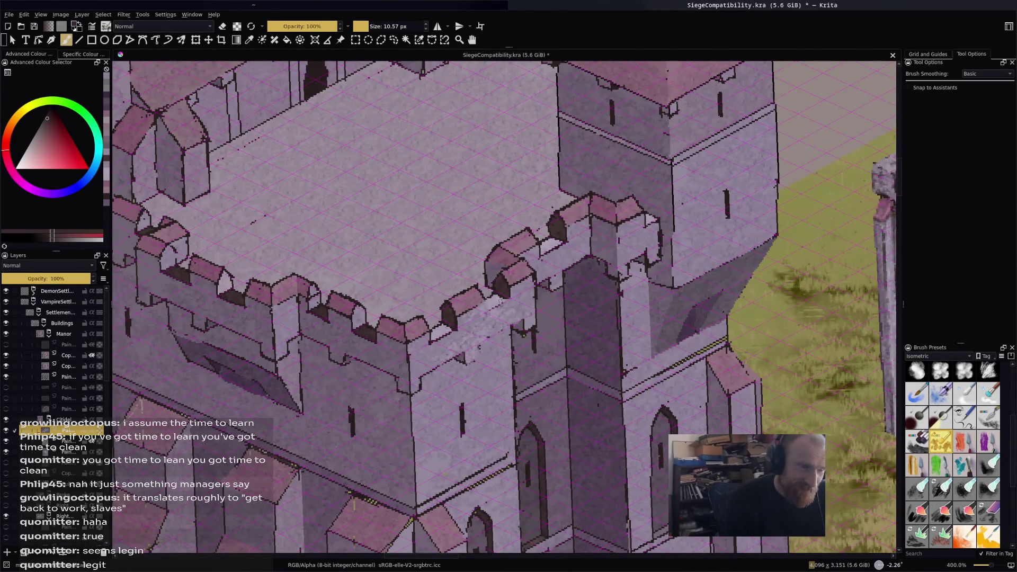
mouse_move(503, 333)
left_mouse_down()
mouse_move(483, 345)
mouse_move(508, 330)
left_mouse_up()
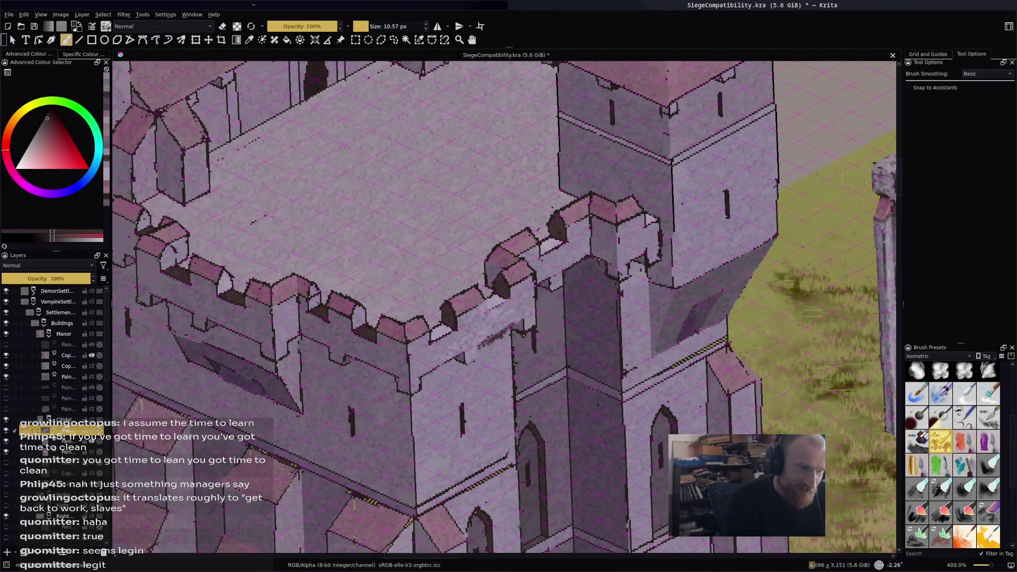
left_click(516, 329, "ctrl")
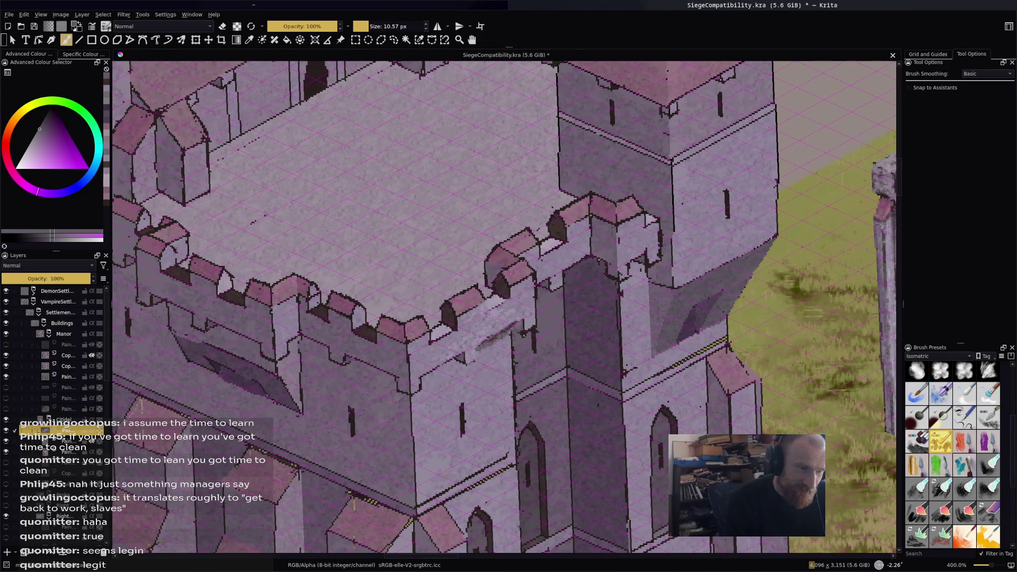
left_click(511, 324, "ctrl")
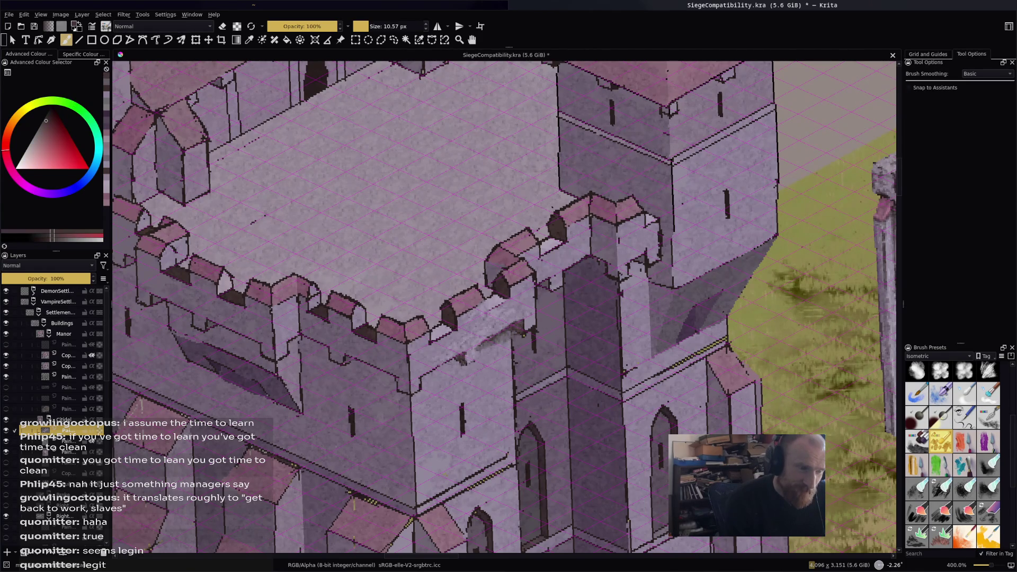
left_click_drag(439, 371, 459, 365)
left_click(459, 365, "ctrl")
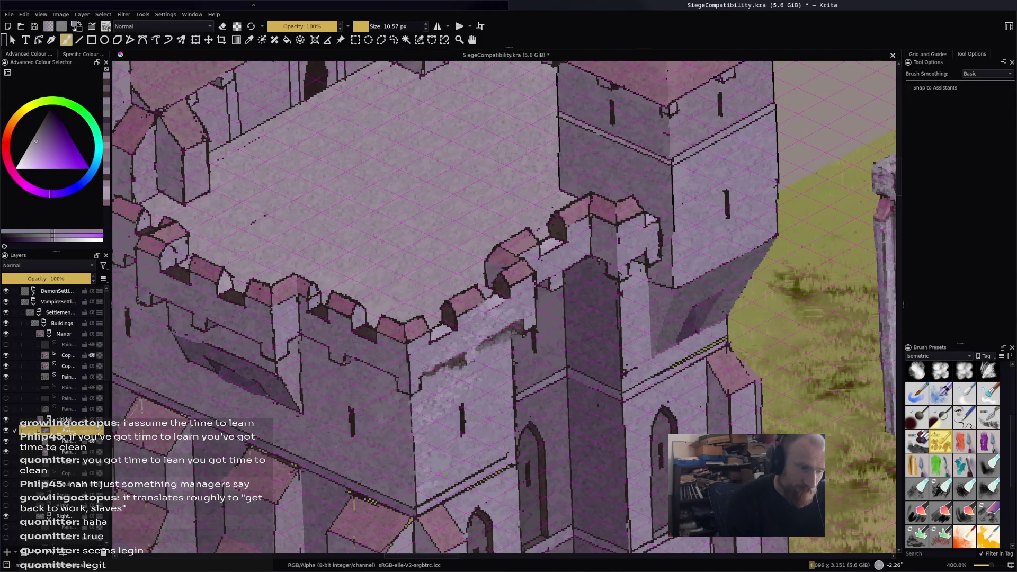
scroll(715, 345, "down", 5)
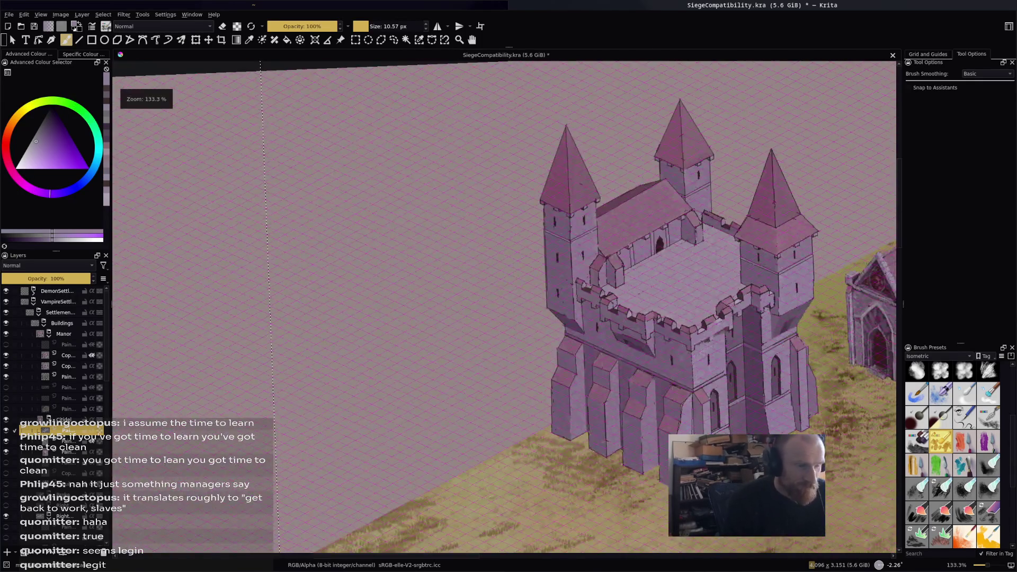
Centre on the tower wall and brush light highlights along its lit edge.
scroll(715, 345, "up", 4)
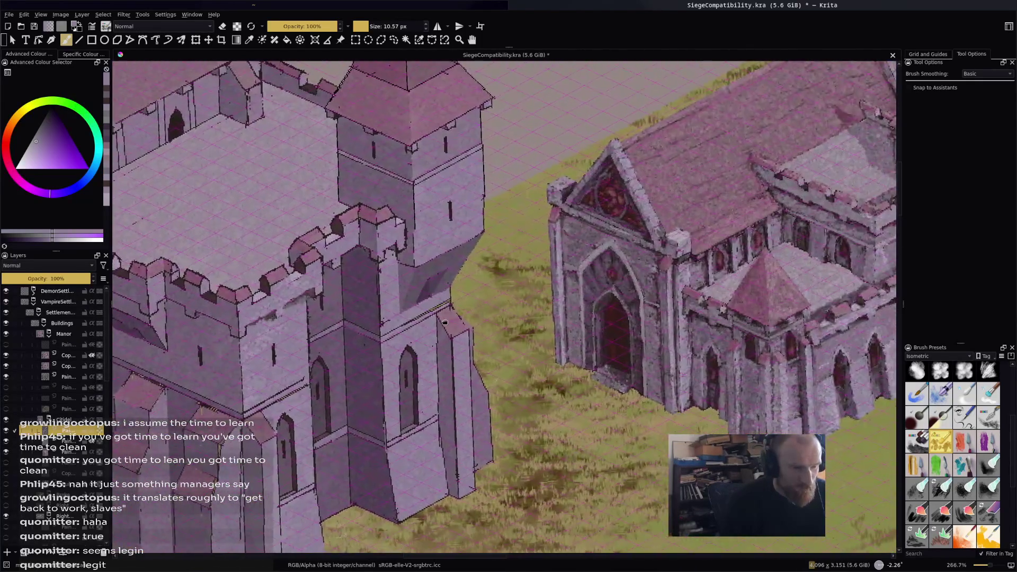
mouse_move(445, 322)
left_mouse_down()
mouse_move(511, 333)
mouse_move(606, 369)
left_mouse_up()
scroll(607, 369, "up", 2)
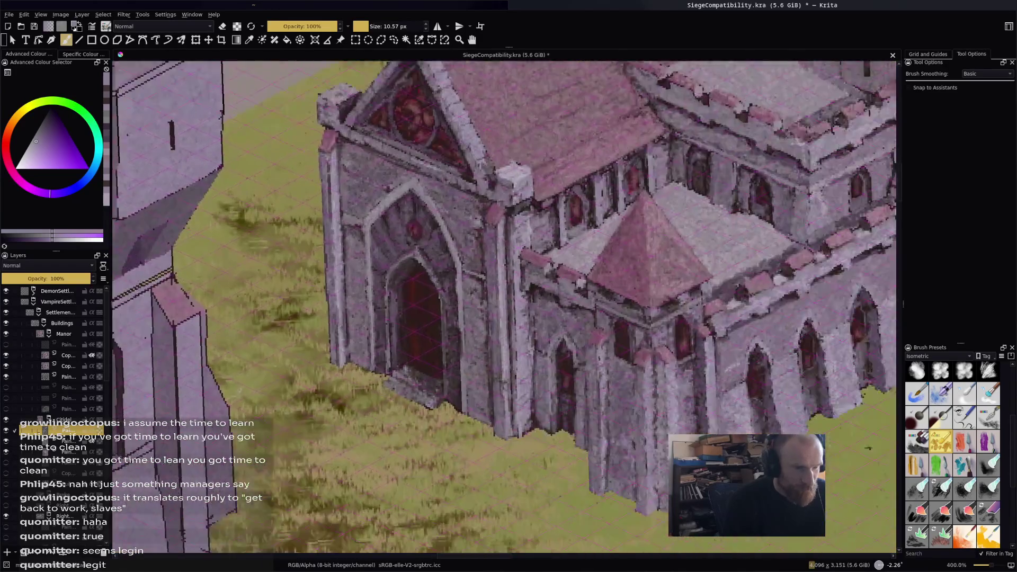
mouse_move(181, 315)
left_mouse_down()
mouse_move(331, 326)
mouse_move(151, 313)
mouse_move(610, 368)
mouse_move(661, 359)
left_mouse_up()
scroll(569, 293, "up", 1)
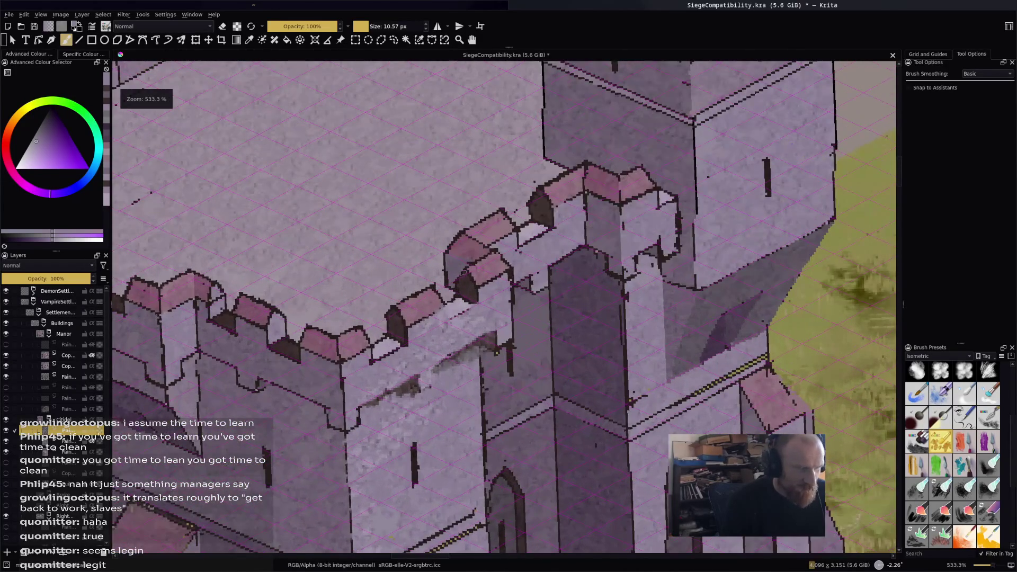
left_click(457, 282, "ctrl")
left_click_drag(426, 372, 486, 326)
mouse_move(440, 355)
left_mouse_down()
mouse_move(493, 322)
mouse_move(506, 326)
mouse_move(501, 342)
mouse_move(508, 281)
mouse_move(512, 292)
left_mouse_up()
left_click(503, 289, "ctrl")
Lighten the dark patches along the top of the wall.
left_click_drag(498, 347, 509, 340)
left_click_drag(432, 357, 420, 368)
left_click_drag(488, 325, 470, 345)
left_click_drag(392, 386, 384, 392)
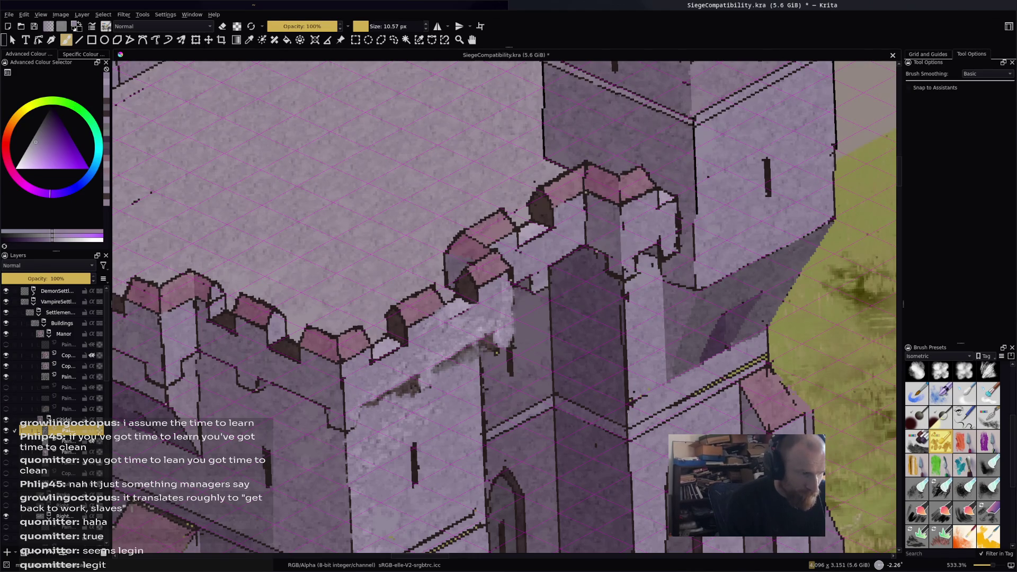
left_click_drag(412, 379, 406, 385)
Sample a reddish-grey and paint a dark crack line running up the wall.
left_click(407, 383, "ctrl")
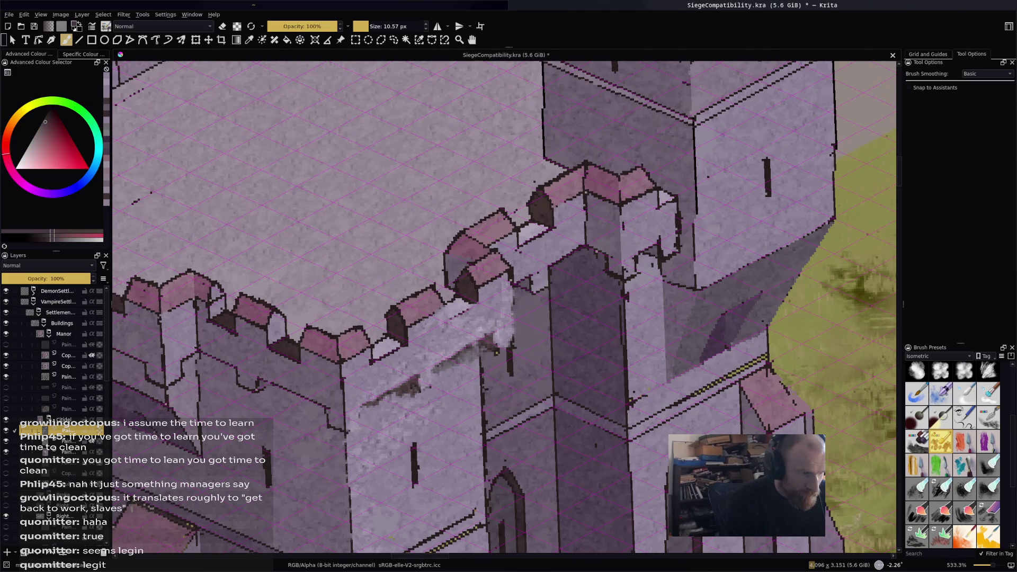
mouse_move(350, 438)
left_mouse_down()
mouse_move(388, 397)
mouse_move(407, 395)
left_mouse_up()
left_click_drag(374, 426, 476, 355)
key("minus")
key("minus")
key("minus")
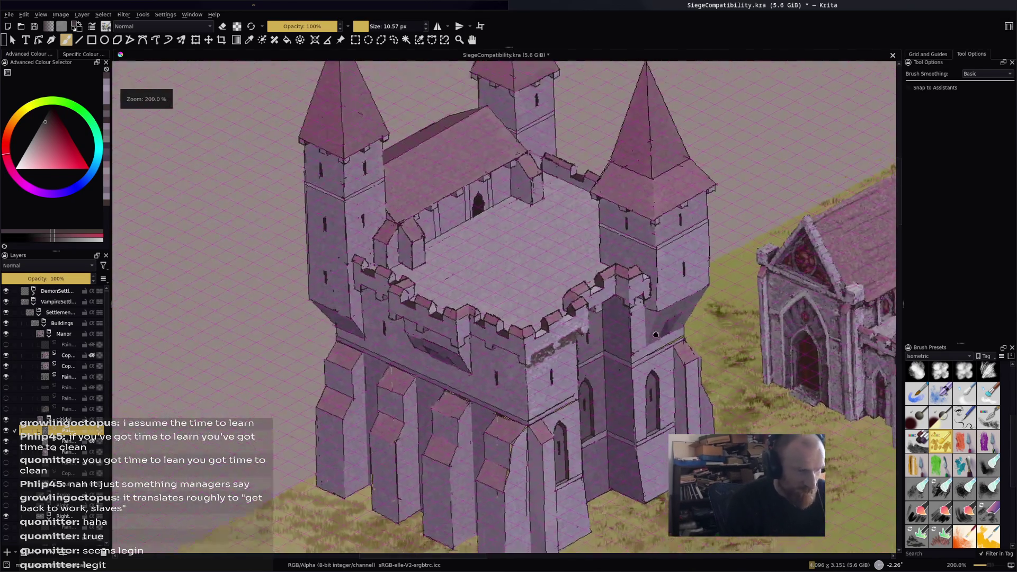
Cover the dark wall shadows below the battlements with sampled lavender.
key("plus")
key("plus")
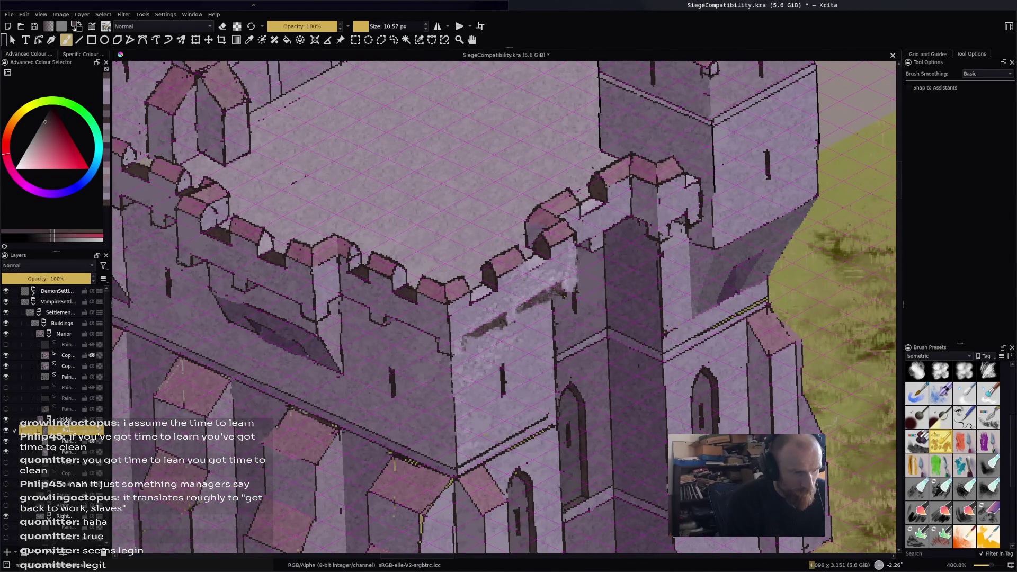
left_click(532, 303, "ctrl")
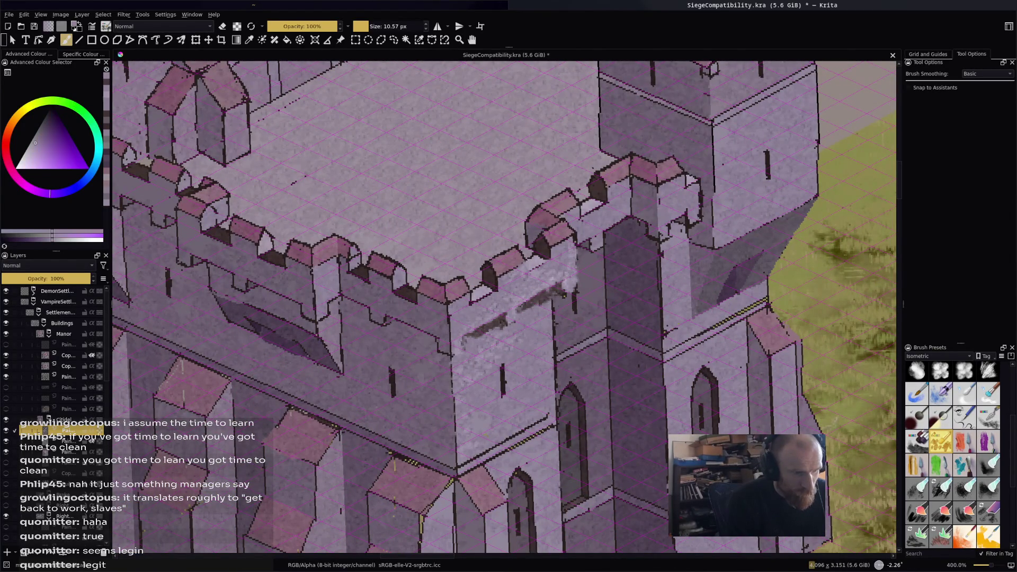
left_click(588, 358, "ctrl")
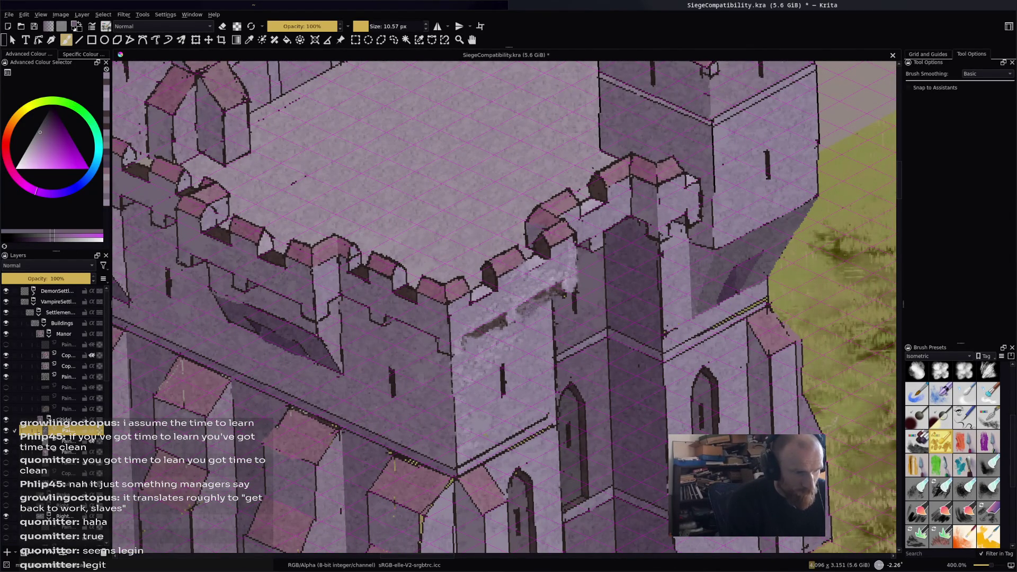
mouse_move(551, 302)
left_mouse_down()
mouse_move(551, 318)
mouse_move(474, 331)
left_mouse_up()
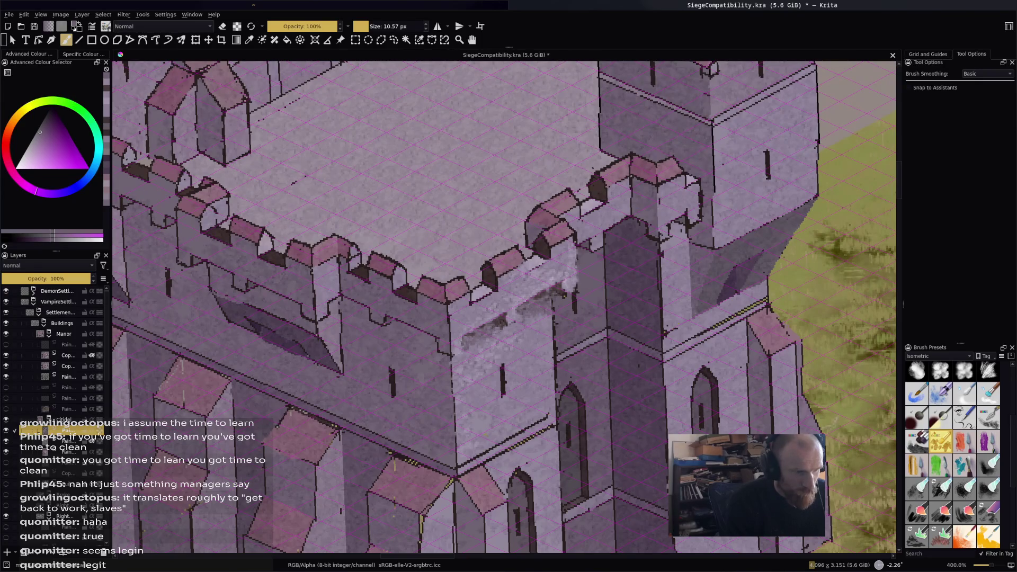
left_click(508, 282, "ctrl")
left_click_drag(505, 315, 505, 321)
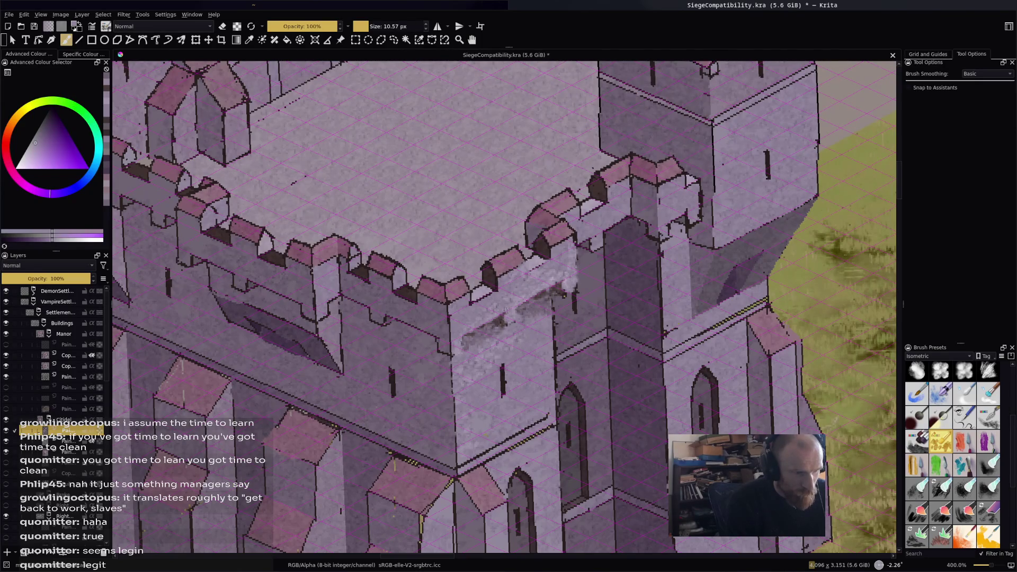
Add a small darker patch beside the shadow and undo a stray merlon stroke.
left_click(524, 306, "ctrl")
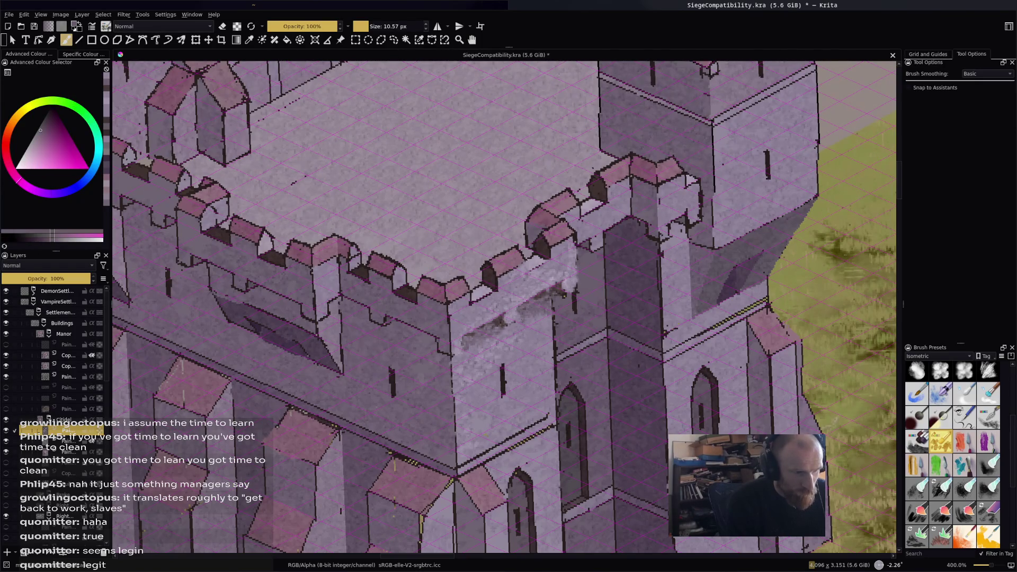
left_click_drag(518, 313, 518, 322)
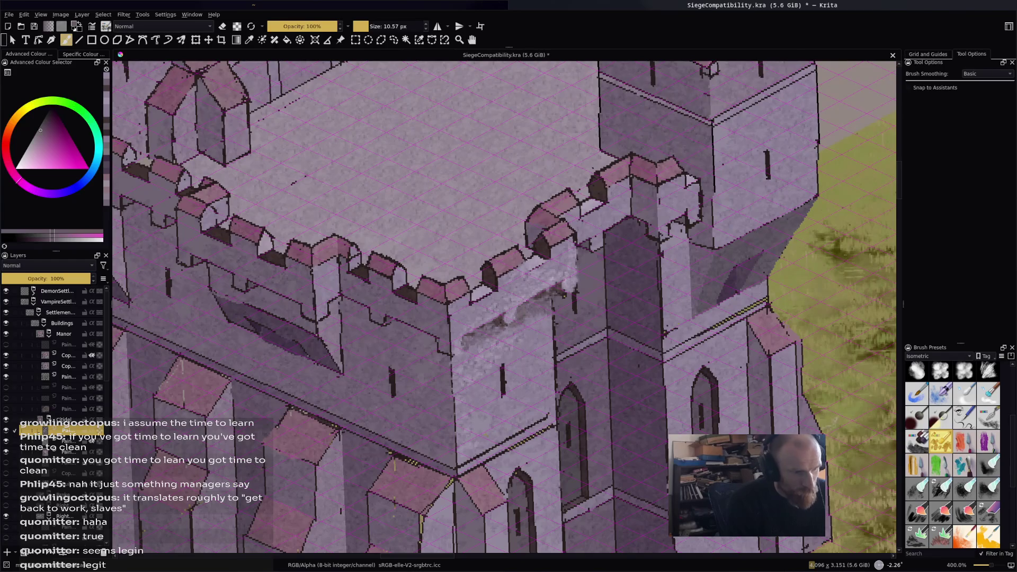
left_click(513, 311, "ctrl")
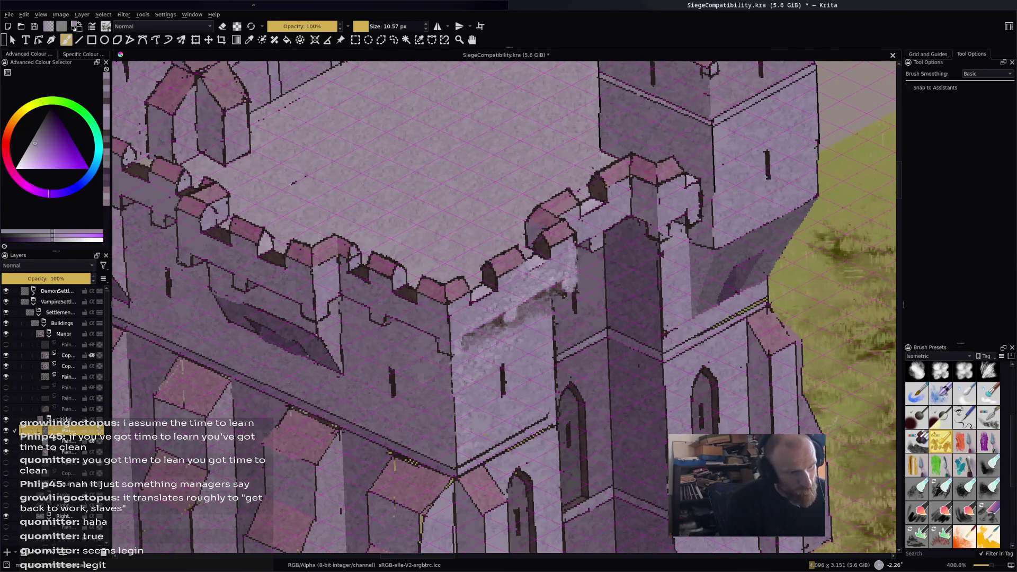
left_click_drag(532, 250, 540, 243)
key("ctrl+z")
left_click(540, 245, "ctrl")
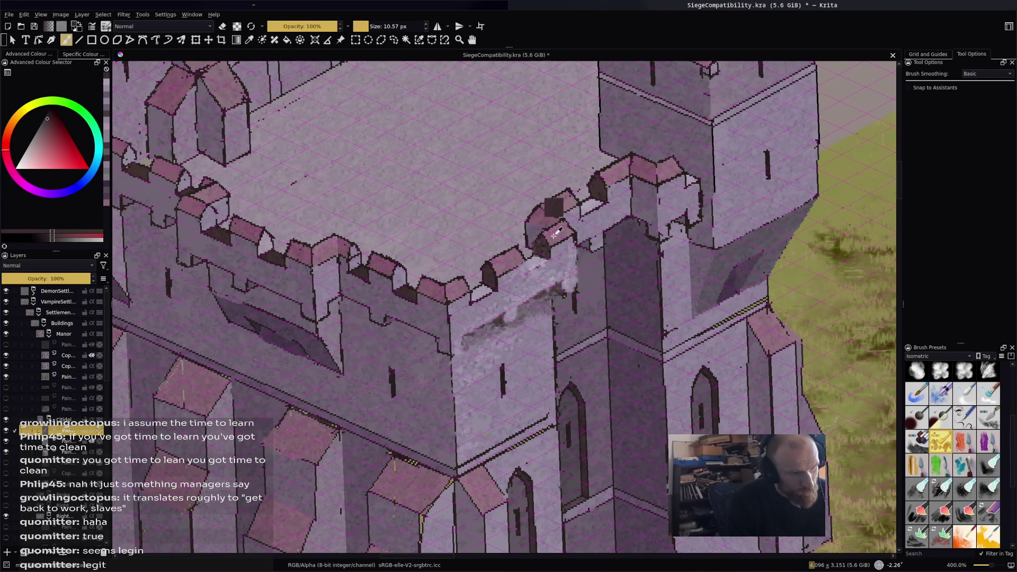
Lighten the merlon face and top with sampled pink and violet tones.
left_click(554, 209, "ctrl")
left_click_drag(561, 242, 575, 232)
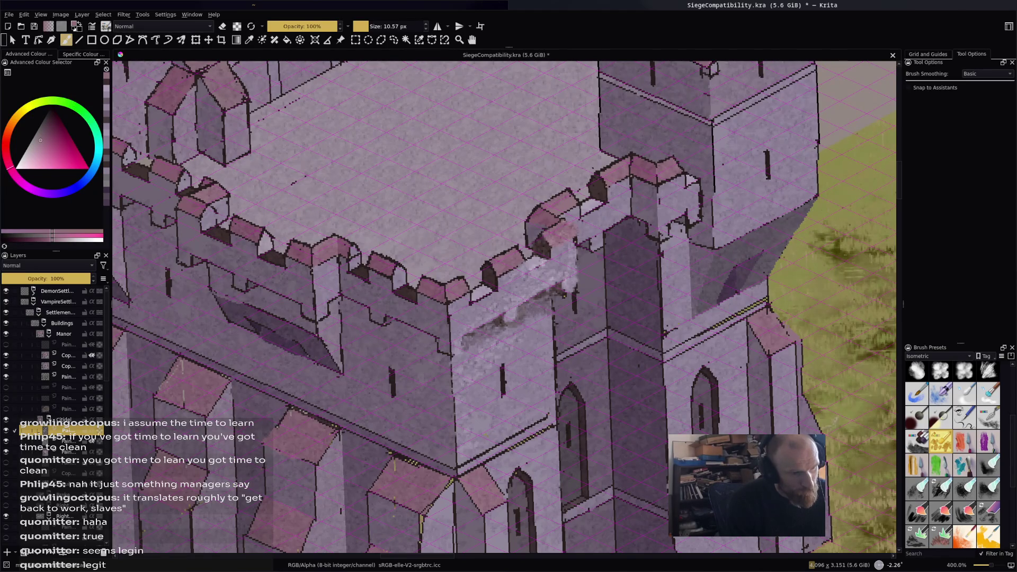
left_click(572, 246, "ctrl")
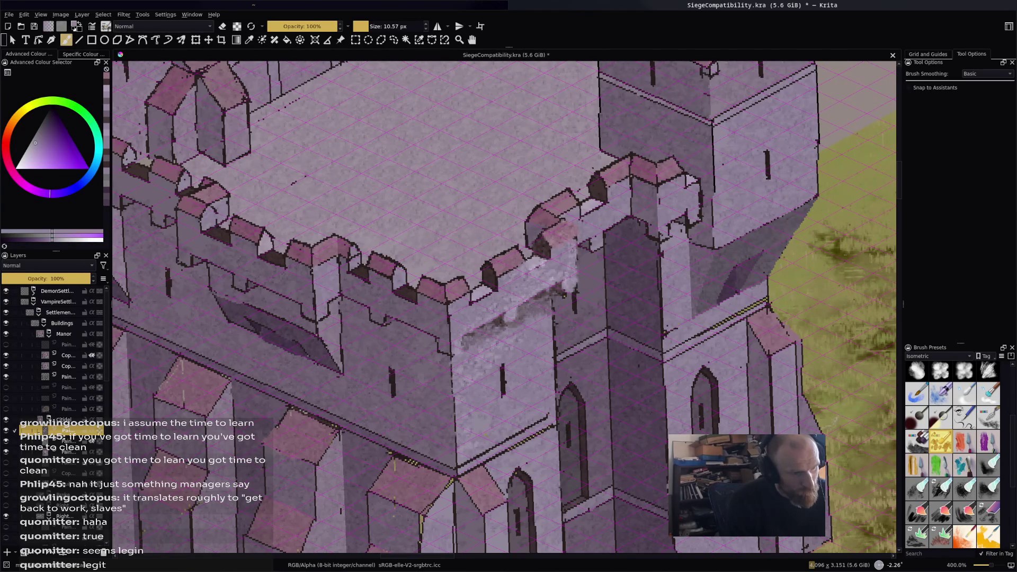
mouse_move(543, 208)
left_mouse_down()
mouse_move(559, 195)
mouse_move(566, 228)
mouse_move(543, 234)
left_mouse_up()
left_click(565, 231, "ctrl")
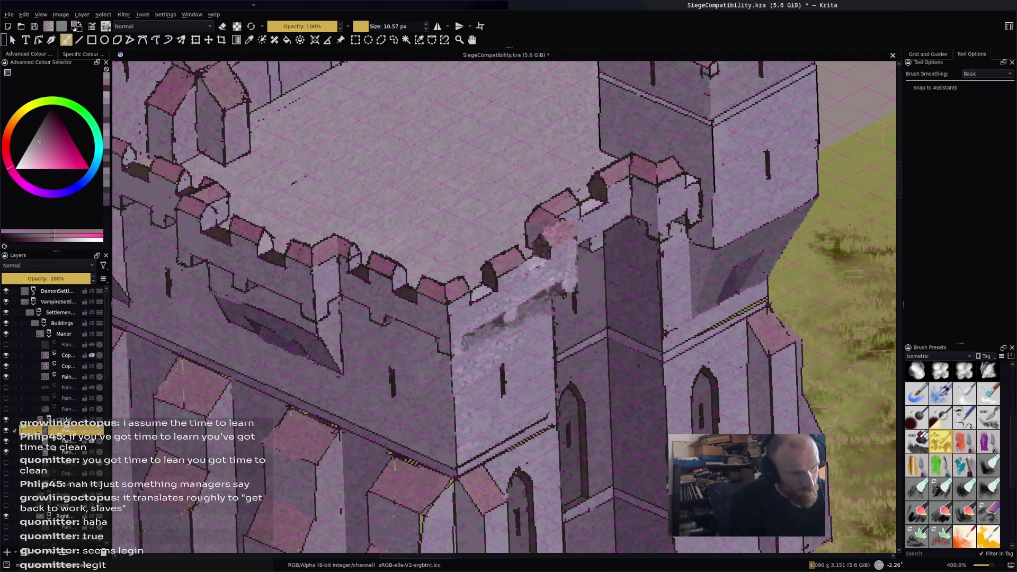
left_click(536, 220, "ctrl")
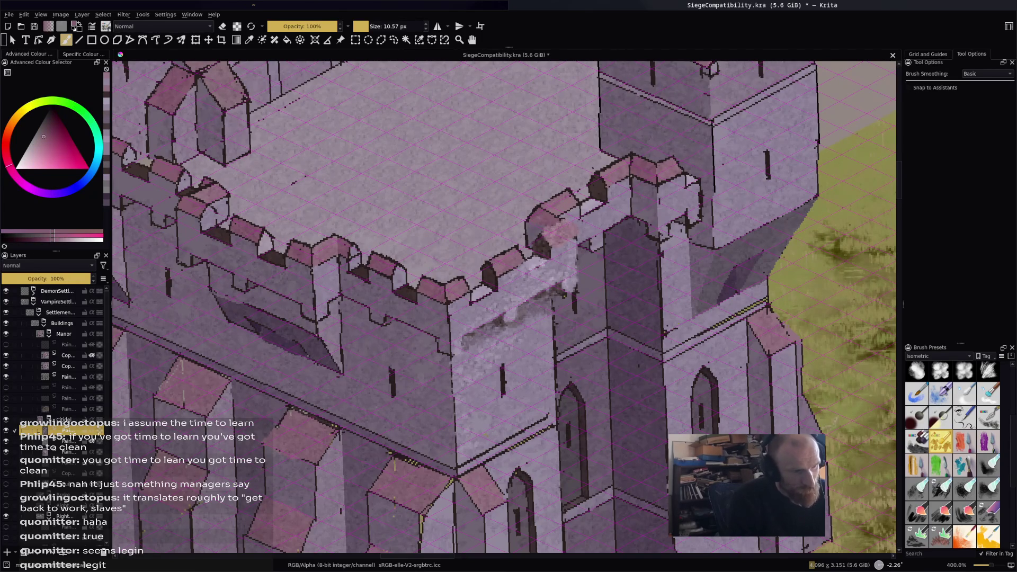
left_click(535, 211)
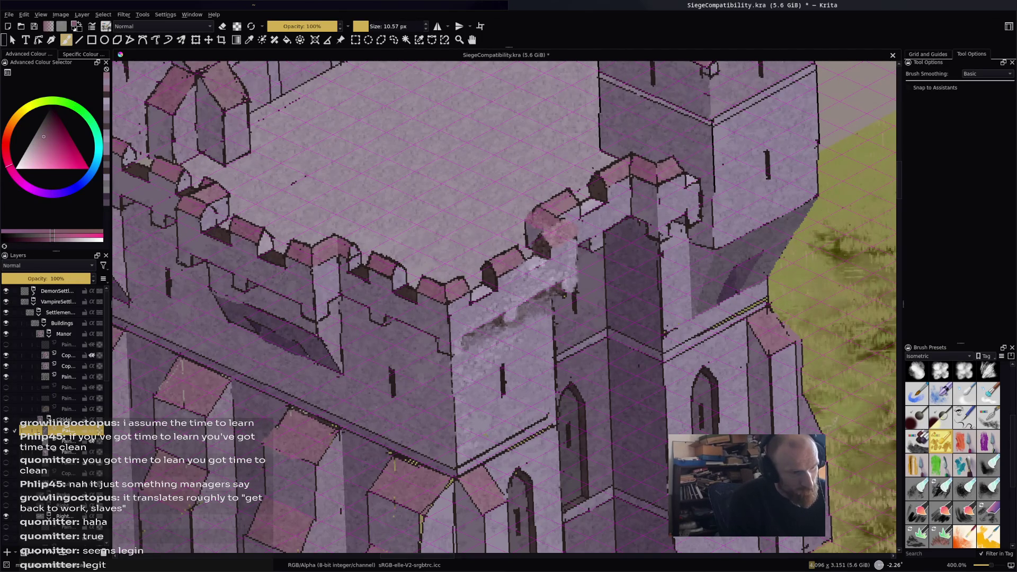
Dab light pink highlights along the merlon tops next to the tower.
left_click(570, 169, "ctrl")
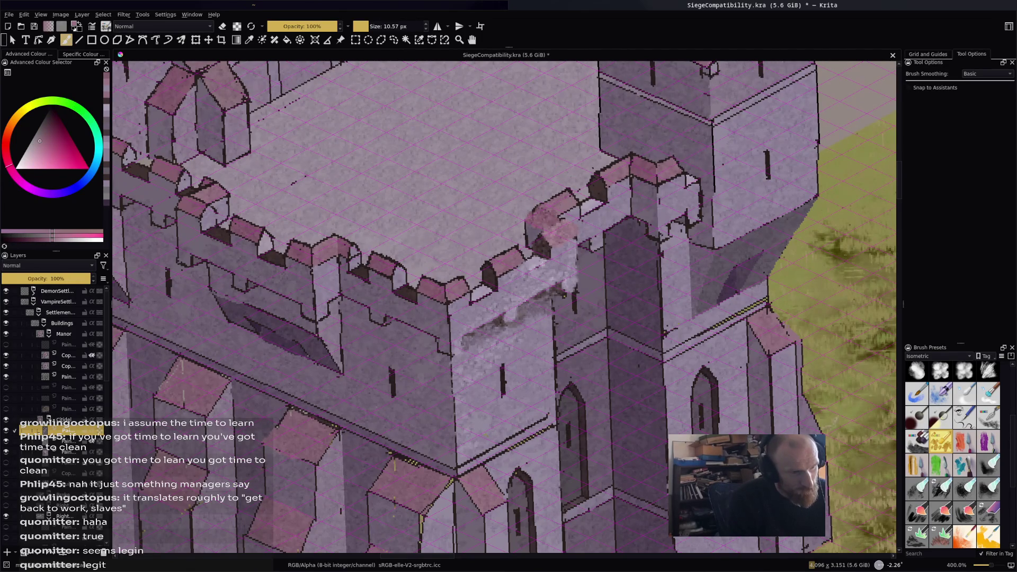
left_click(569, 192)
left_click(577, 200)
left_click(565, 211)
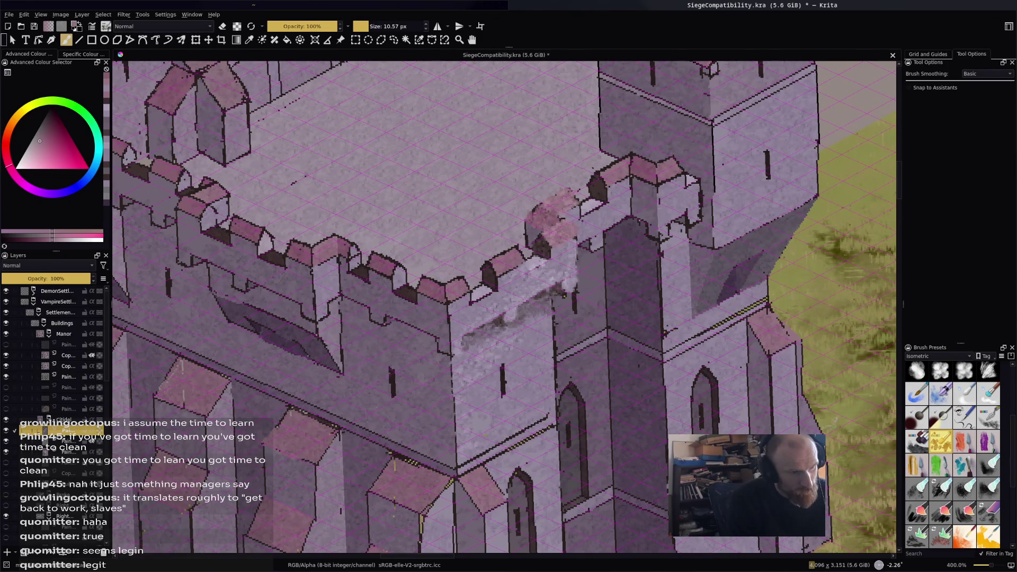
mouse_move(623, 156)
left_mouse_down()
mouse_move(599, 172)
mouse_move(634, 155)
left_mouse_up()
left_click(604, 171)
left_click(610, 165)
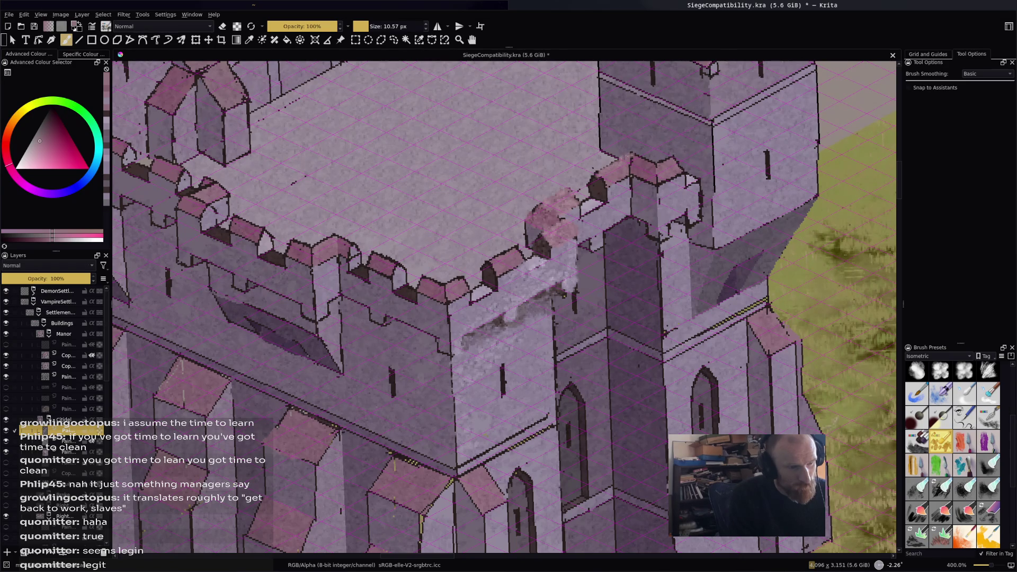
left_click_drag(601, 181, 608, 175)
left_click(604, 183, "ctrl")
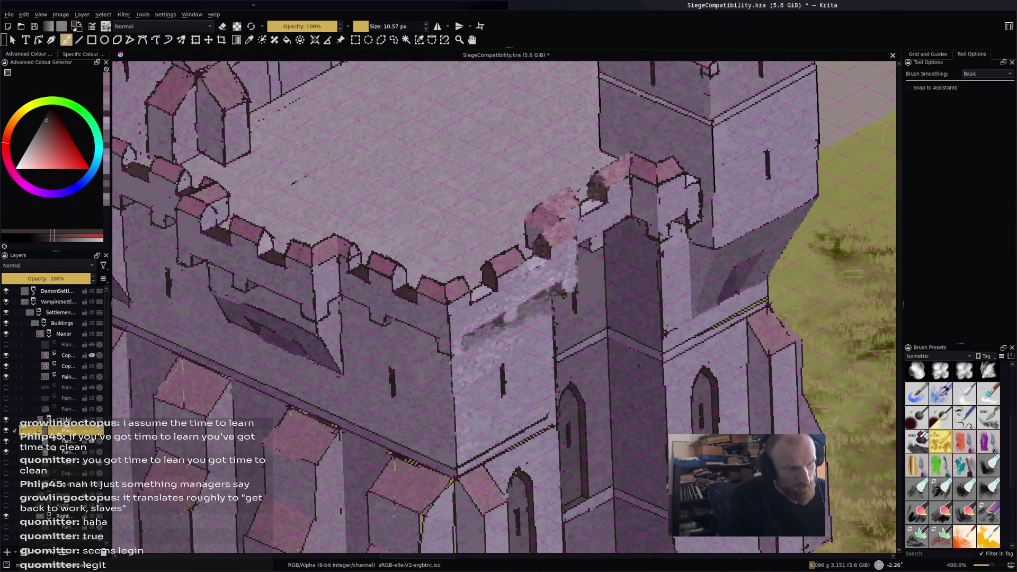
Paint lighter greyish-purple texture across the battlement wall.
left_click(588, 204, "ctrl")
left_click_drag(591, 199, 587, 203)
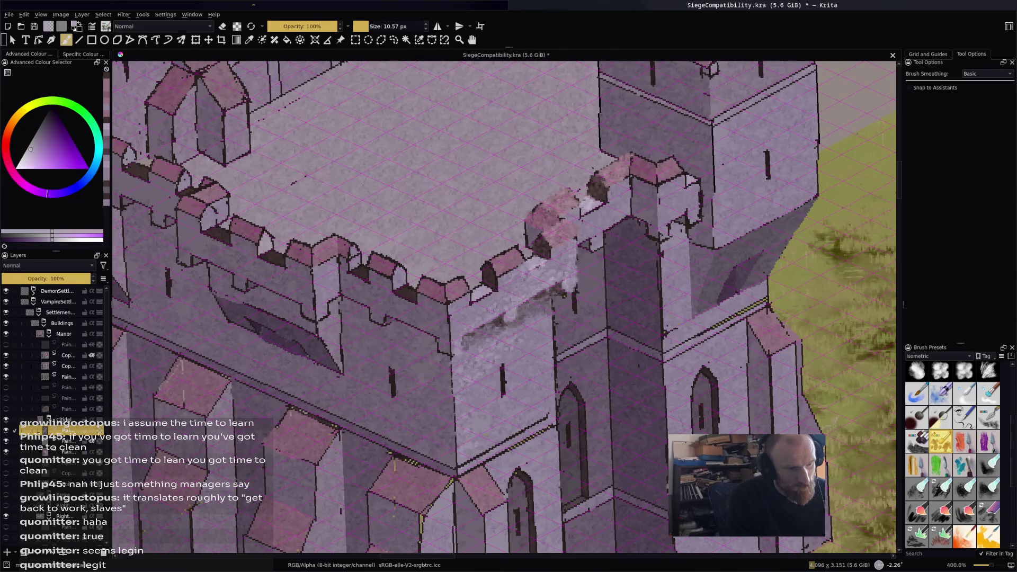
left_click(575, 189, "ctrl")
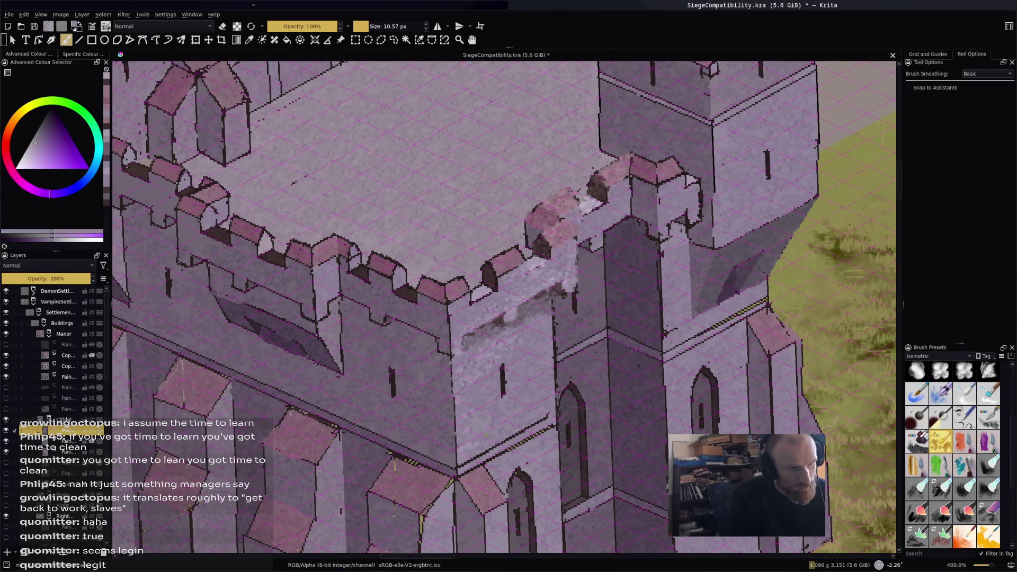
mouse_move(605, 206)
left_mouse_down()
mouse_move(598, 222)
mouse_move(614, 216)
mouse_move(609, 227)
mouse_move(590, 215)
left_mouse_up()
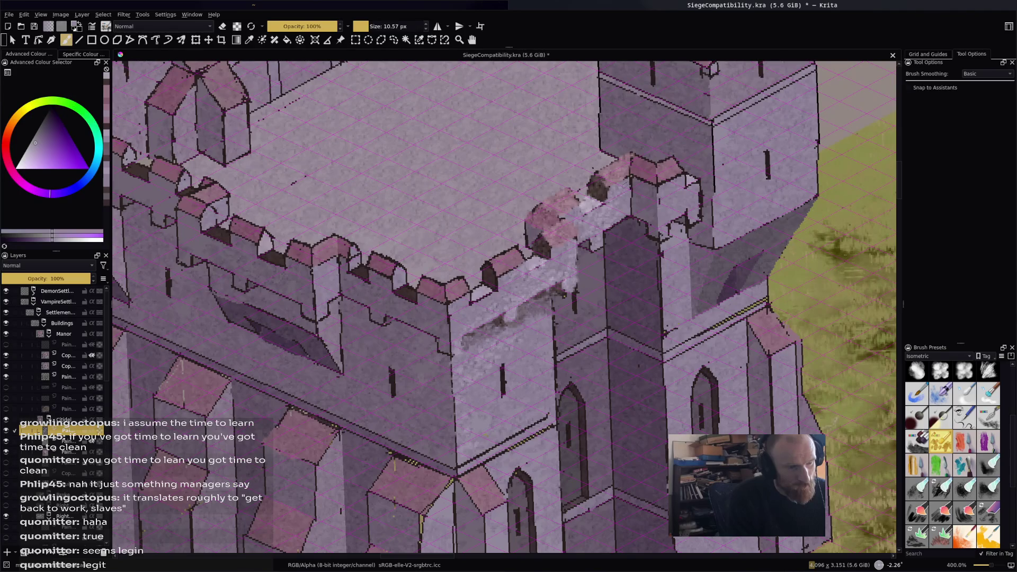
Dab light pink highlights across the tower's crenellations and a dark notch.
left_click(623, 202, "ctrl")
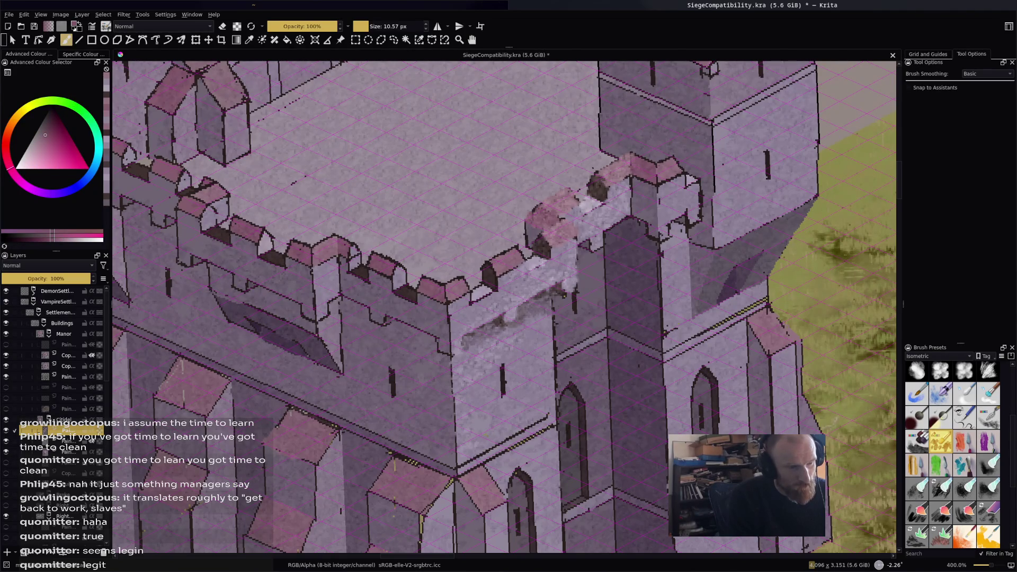
left_click(642, 180)
left_click(644, 158)
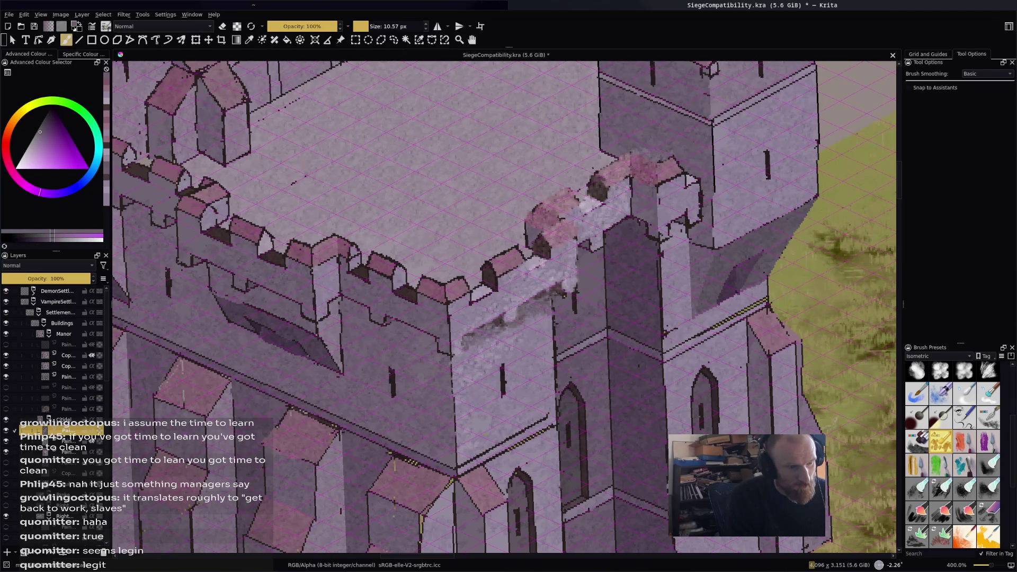
left_click(680, 175)
left_click(676, 162)
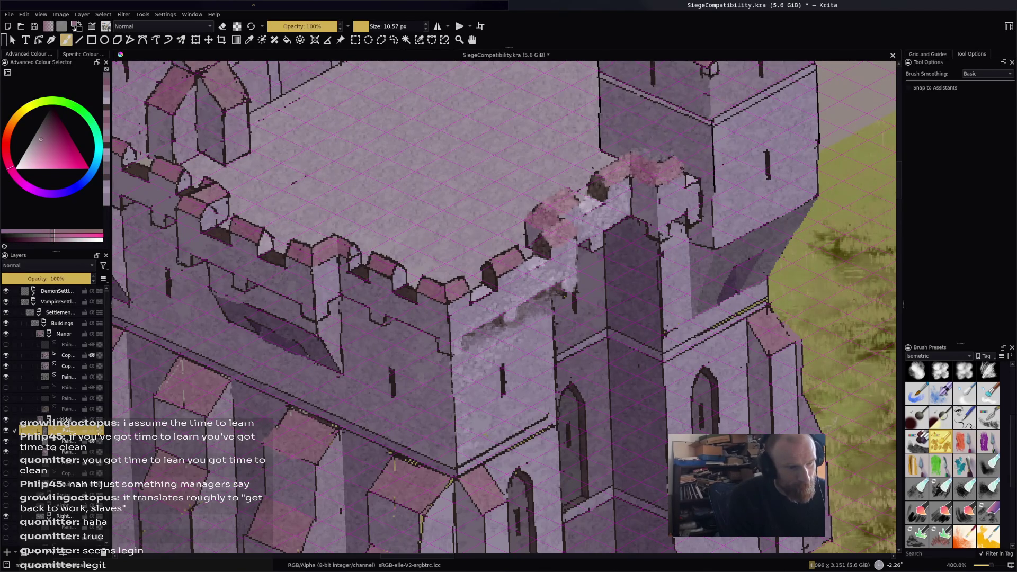
left_click(679, 170)
left_click(663, 163)
left_click(661, 164)
left_click(619, 164)
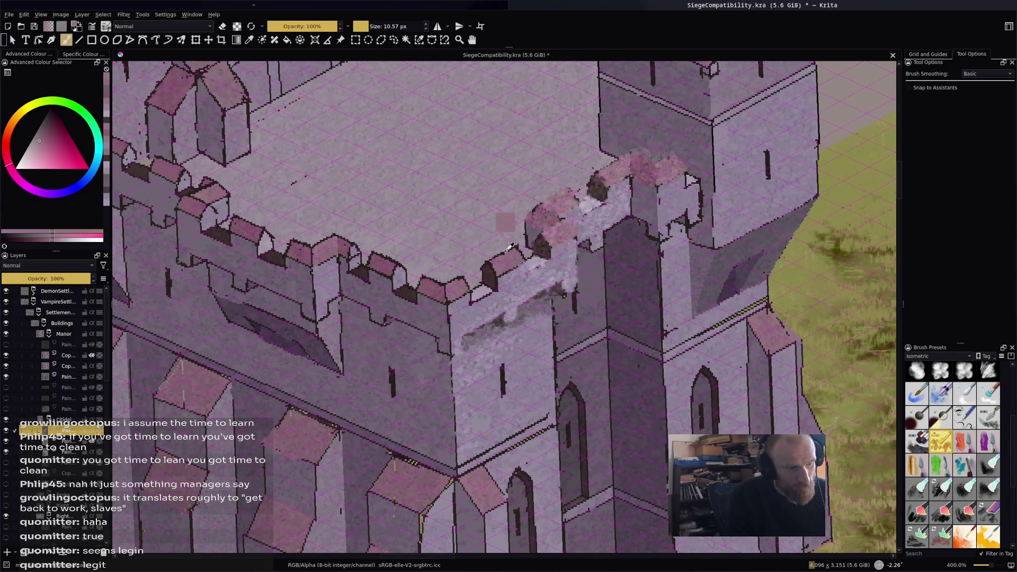
left_click_drag(509, 251, 491, 257)
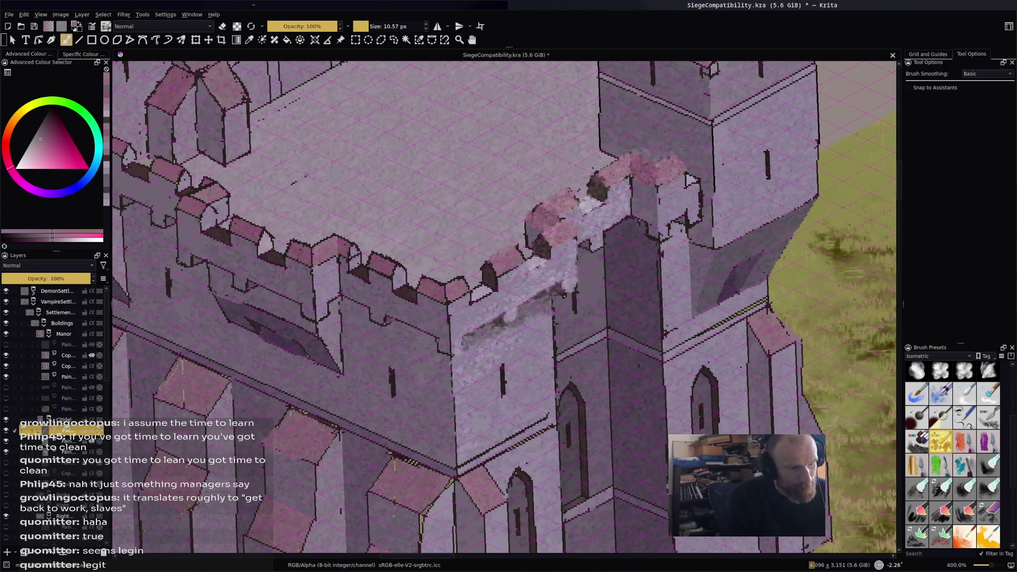
left_click(494, 271)
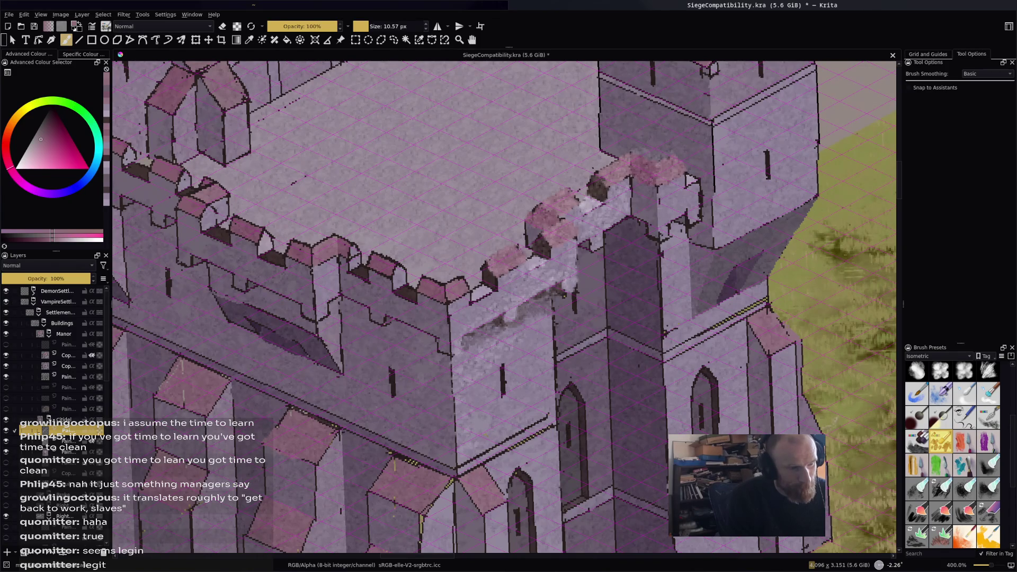
Pick a magenta-purple colour, then undo a stray grey stroke above the battlements.
left_click(498, 265, "ctrl")
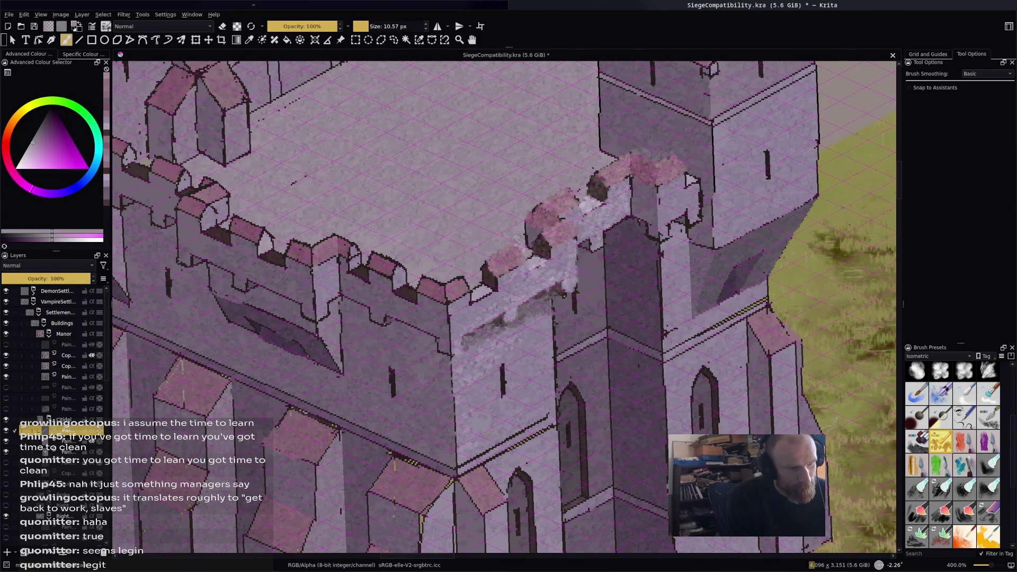
left_click(590, 331, "ctrl")
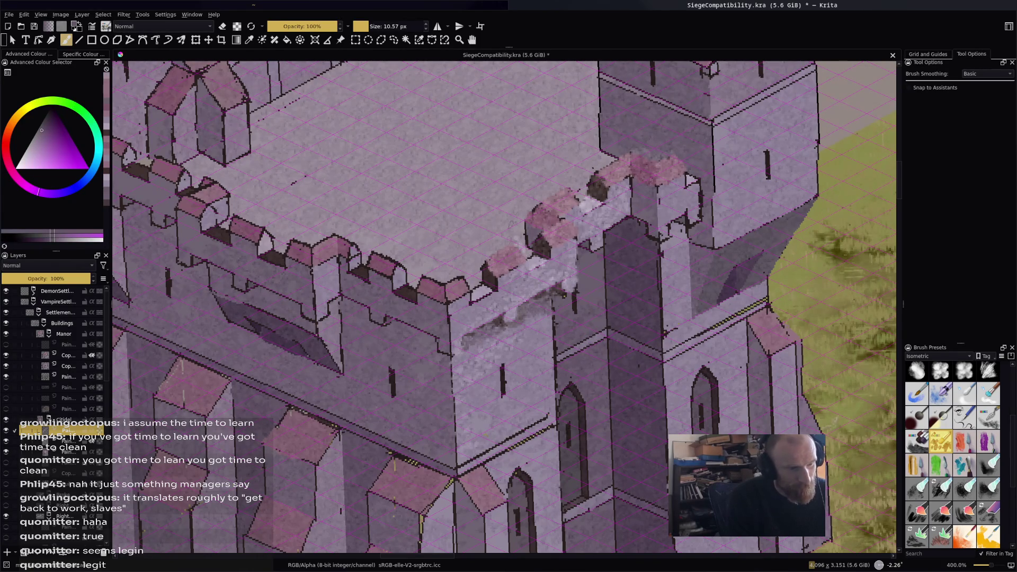
left_click(522, 285, "ctrl")
mouse_move(454, 257)
left_mouse_down()
mouse_move(492, 234)
mouse_move(479, 255)
mouse_move(509, 236)
mouse_move(439, 276)
mouse_move(474, 271)
mouse_move(513, 242)
left_mouse_up()
key("ctrl+z")
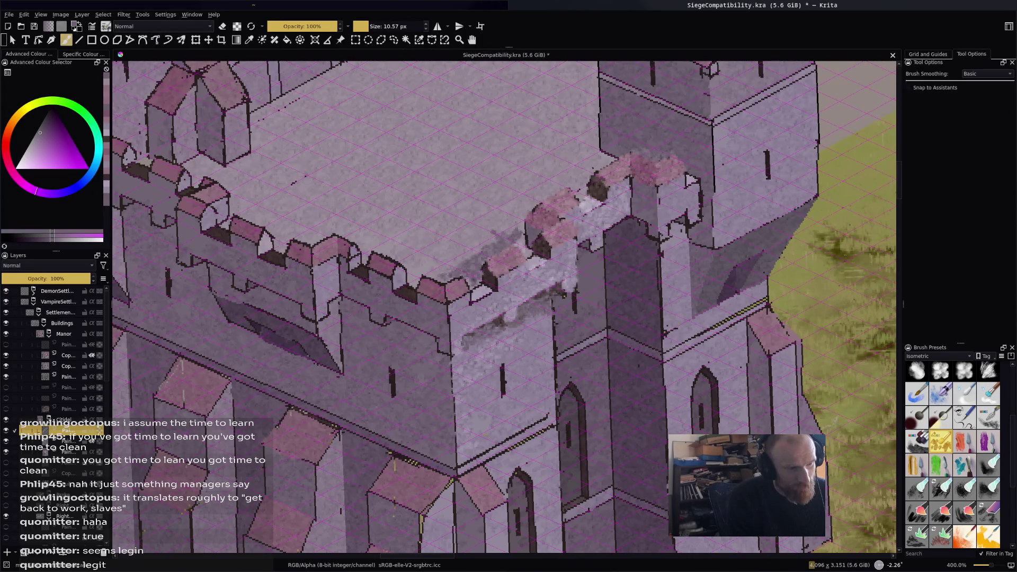
Shade the roof behind the battlements dark grey and soften it with lighter paint.
mouse_move(498, 229)
left_mouse_down()
mouse_move(519, 217)
mouse_move(503, 232)
mouse_move(519, 236)
left_mouse_up()
left_click_drag(520, 240, 521, 249)
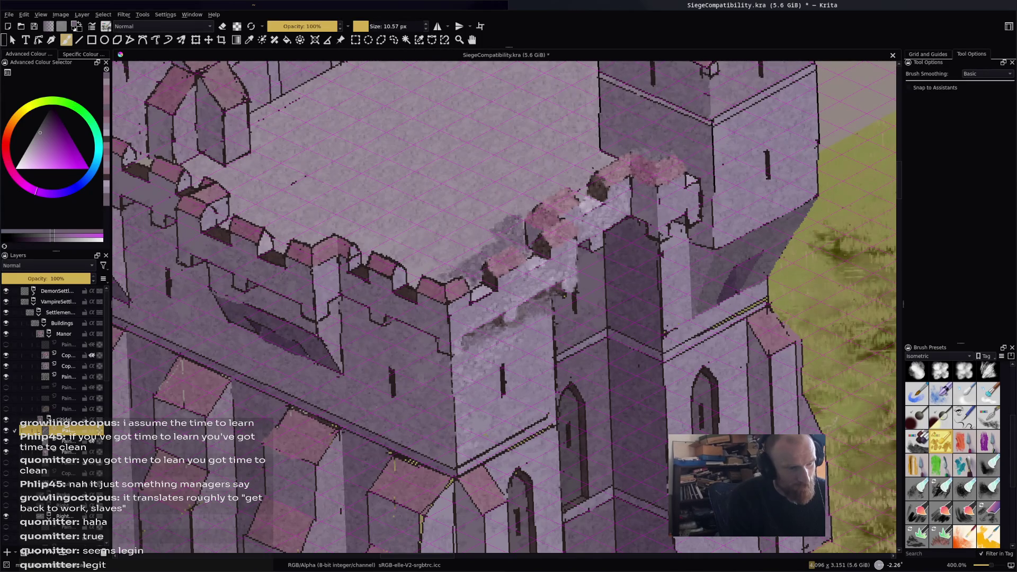
left_click(448, 235, "ctrl")
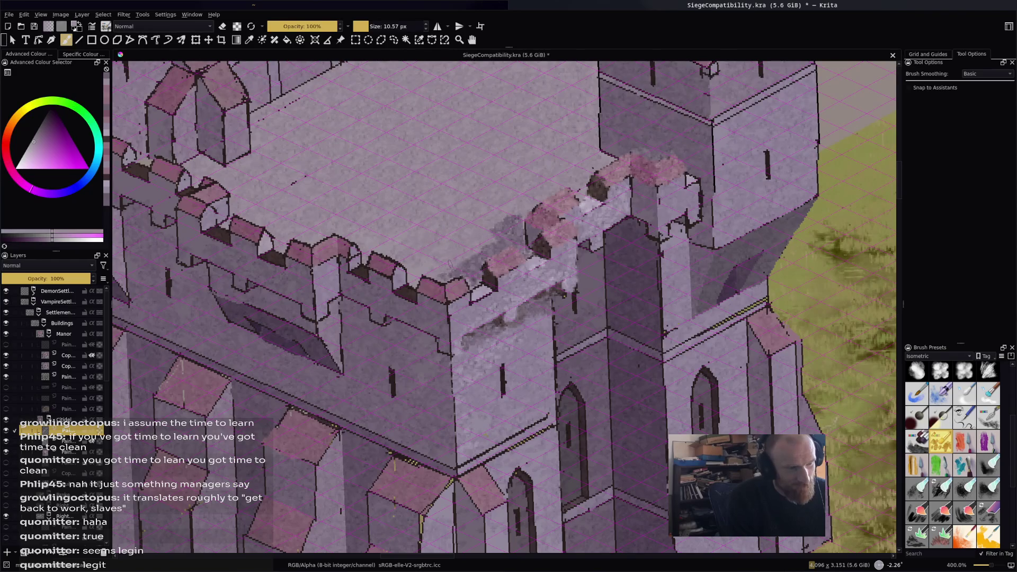
left_click_drag(433, 281, 498, 247)
Add darker texture marks on the battlement and sample lighter mauve tones.
left_click(476, 258, "ctrl")
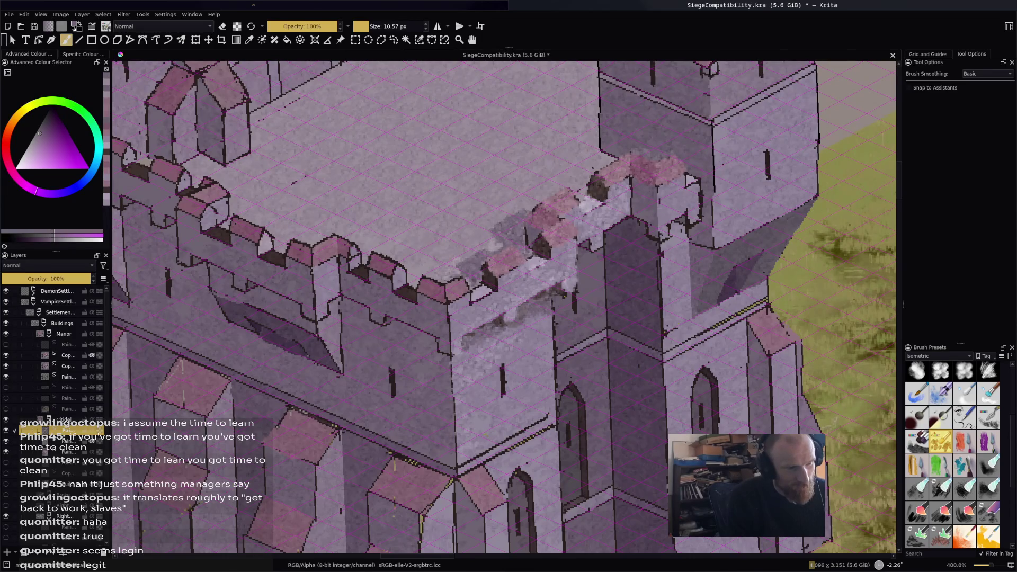
mouse_move(550, 192)
left_mouse_down()
mouse_move(583, 177)
mouse_move(575, 197)
mouse_move(585, 197)
left_mouse_up()
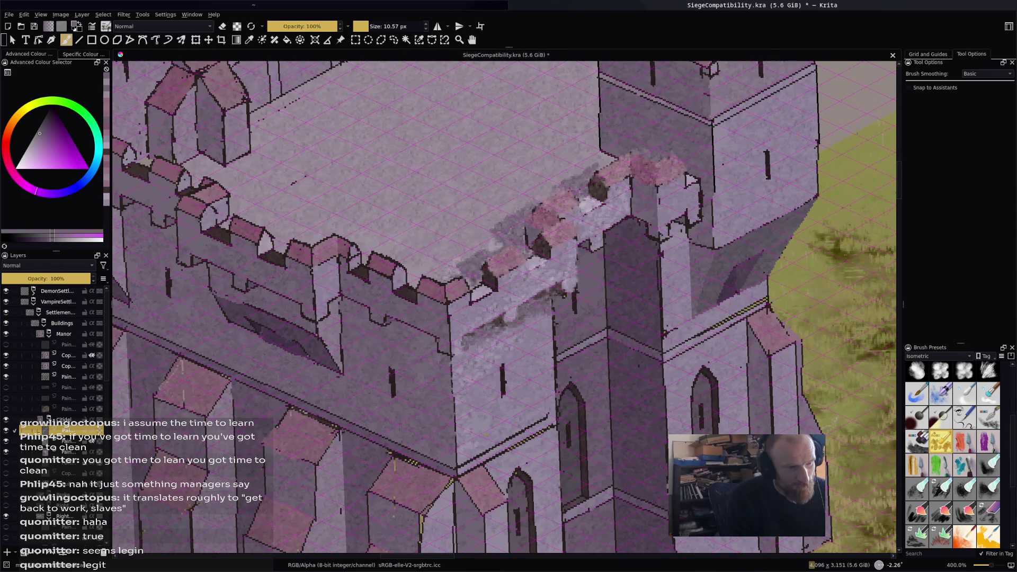
left_click_drag(611, 158, 597, 168)
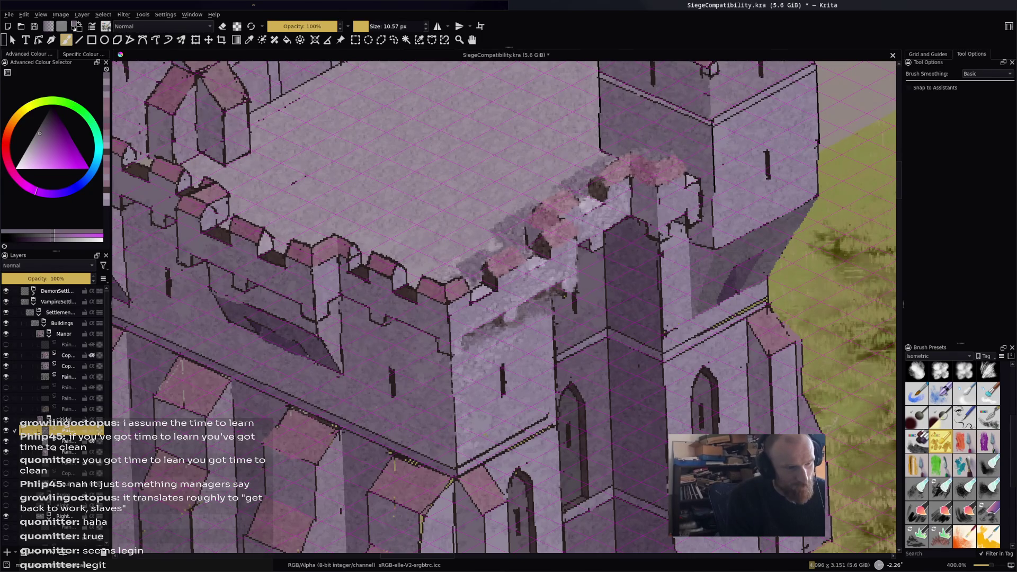
left_click(553, 155, "ctrl")
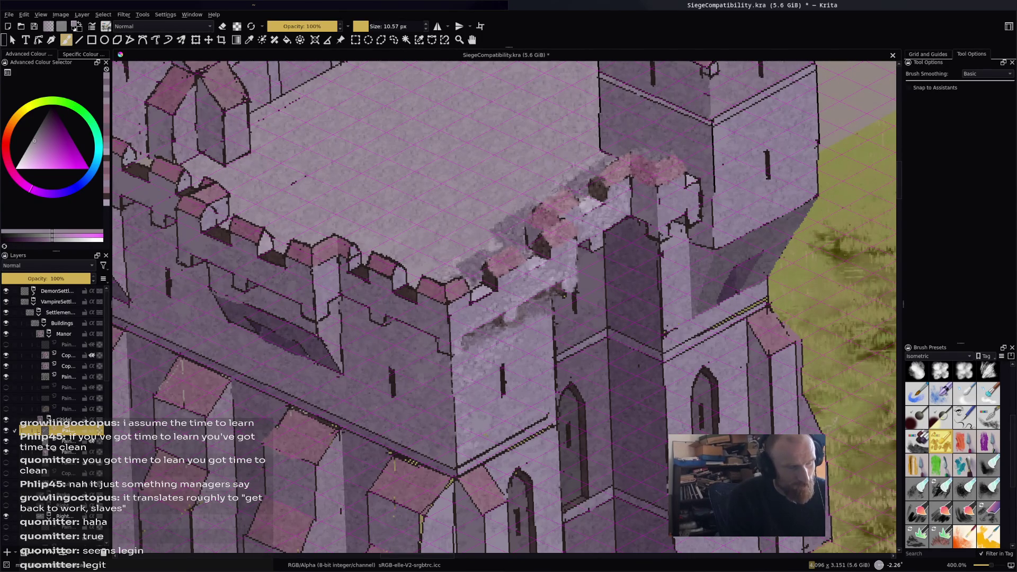
left_click(582, 178, "ctrl")
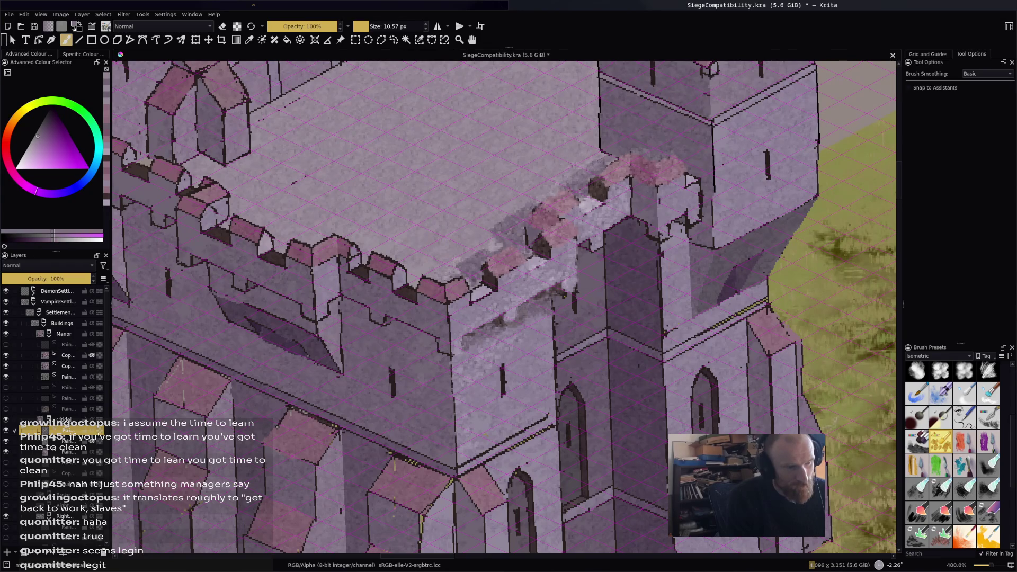
left_click(605, 137, "ctrl")
left_click(608, 147, "ctrl")
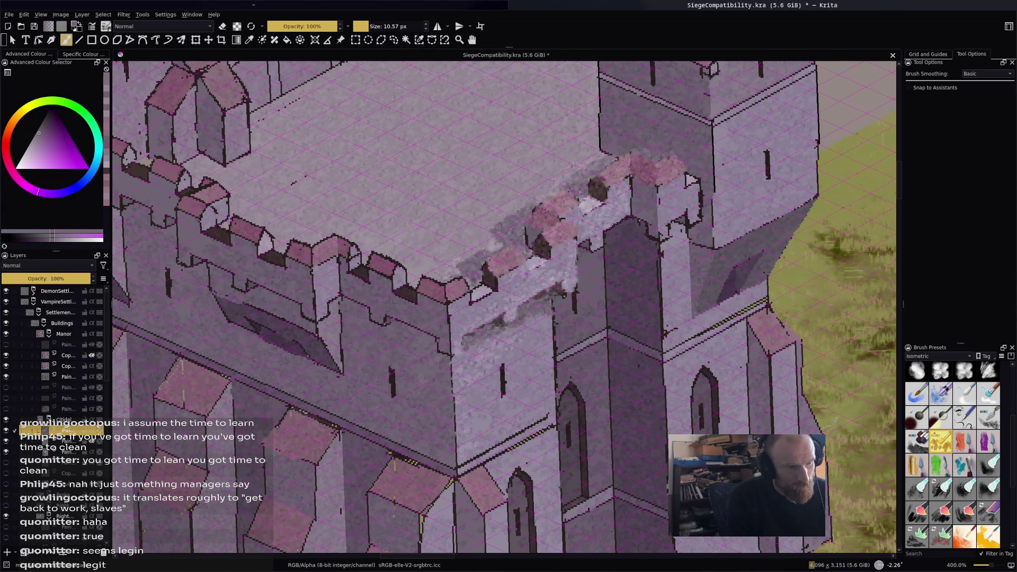
left_click(642, 232, "ctrl")
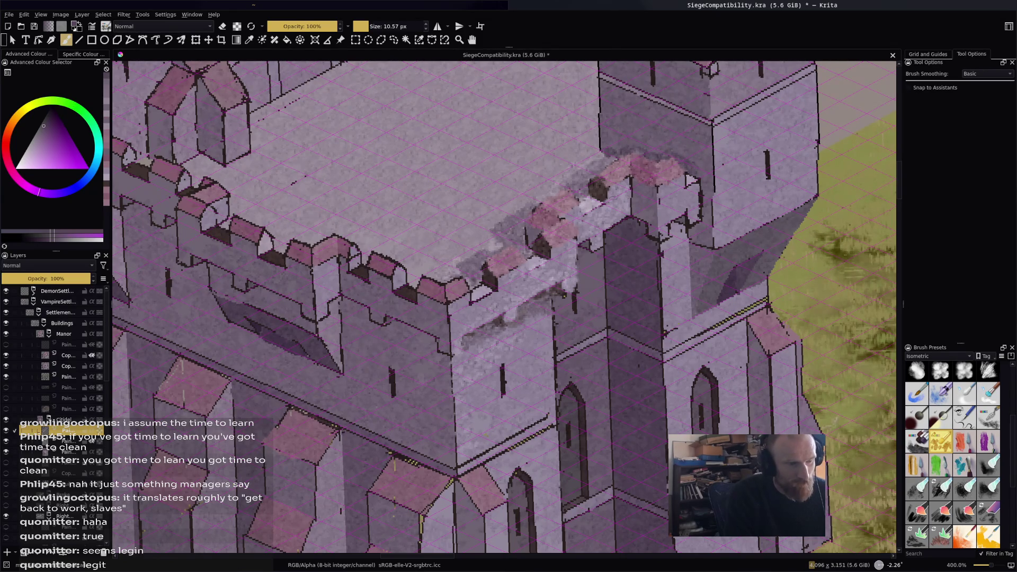
Paint sampled grey shadow strokes over the crenellations, then choose the 100 px brush preset.
scroll(480, 301, "down", 4)
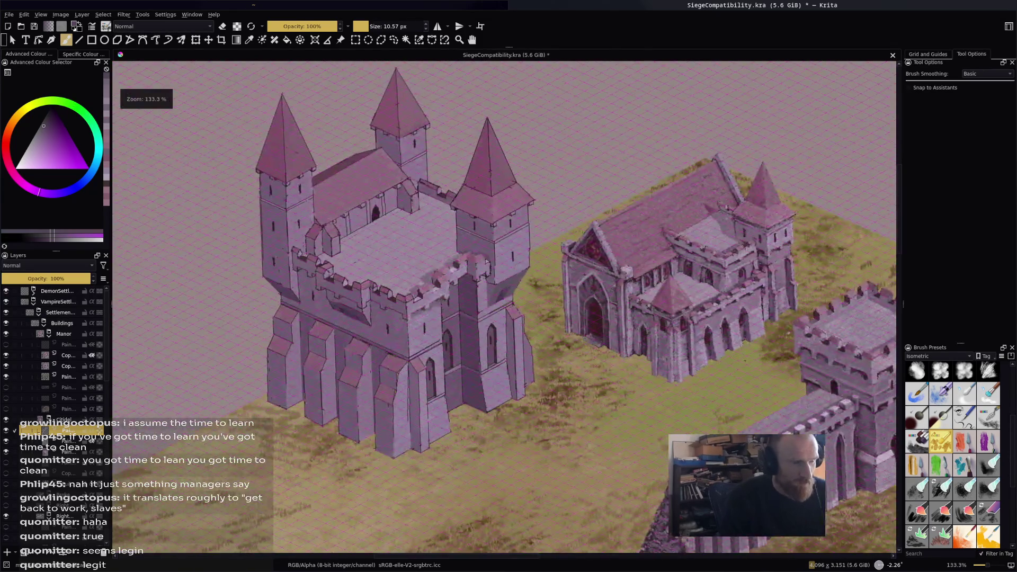
scroll(481, 301, "up", 3)
scroll(480, 301, "down", 3)
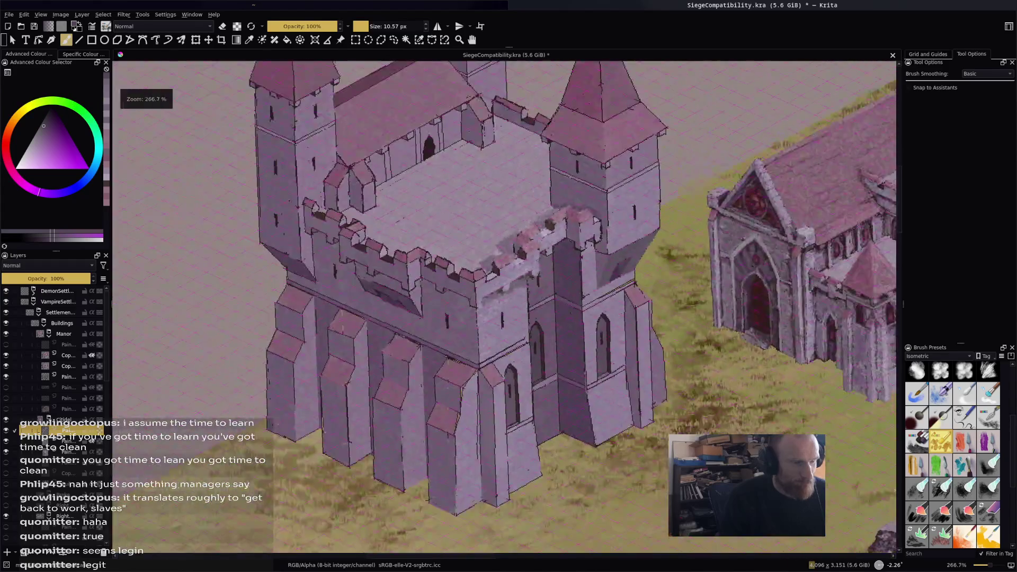
scroll(475, 227, "up", 4)
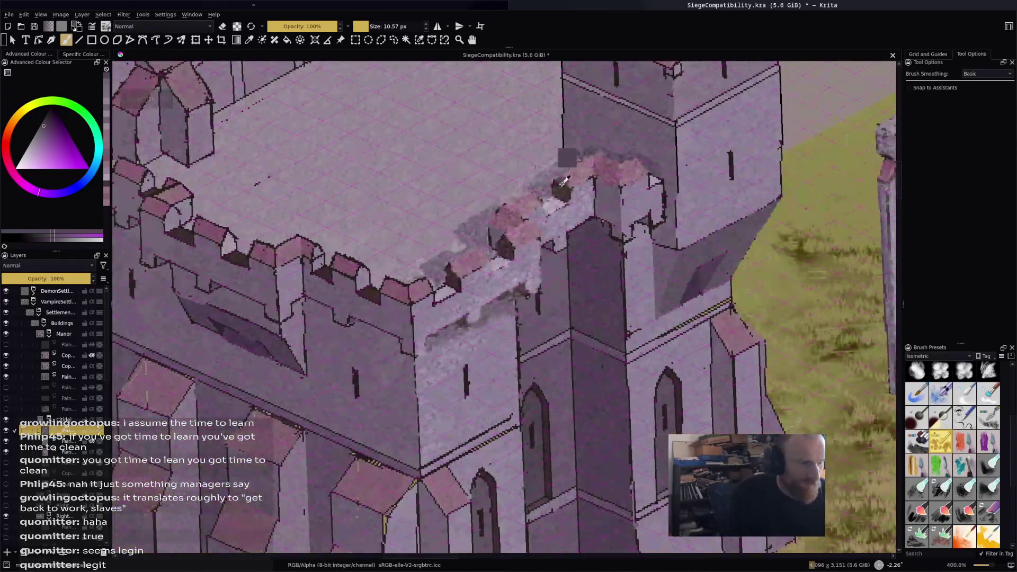
left_click(475, 227, "ctrl")
left_click_drag(525, 189, 495, 203)
left_click_drag(467, 246, 408, 283)
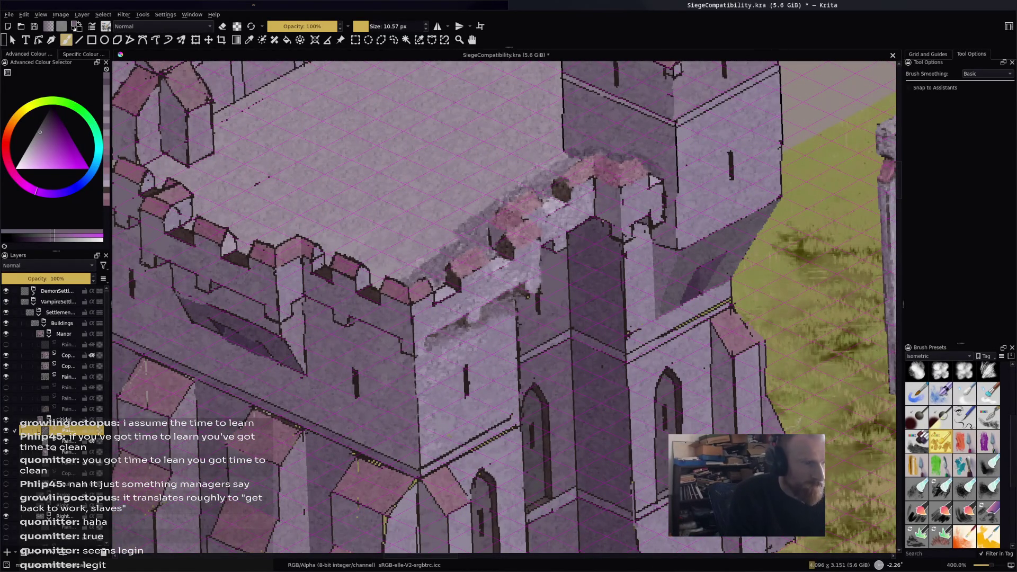
left_click(940, 488)
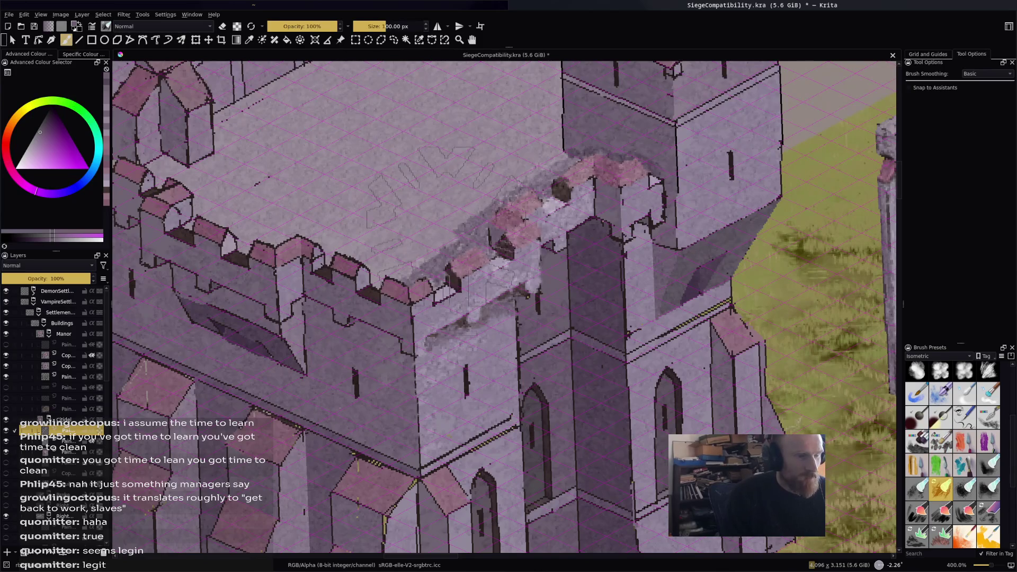
Switch to a smaller textured brush and extend the dark outline along the tower top.
scroll(503, 307, "up", 3)
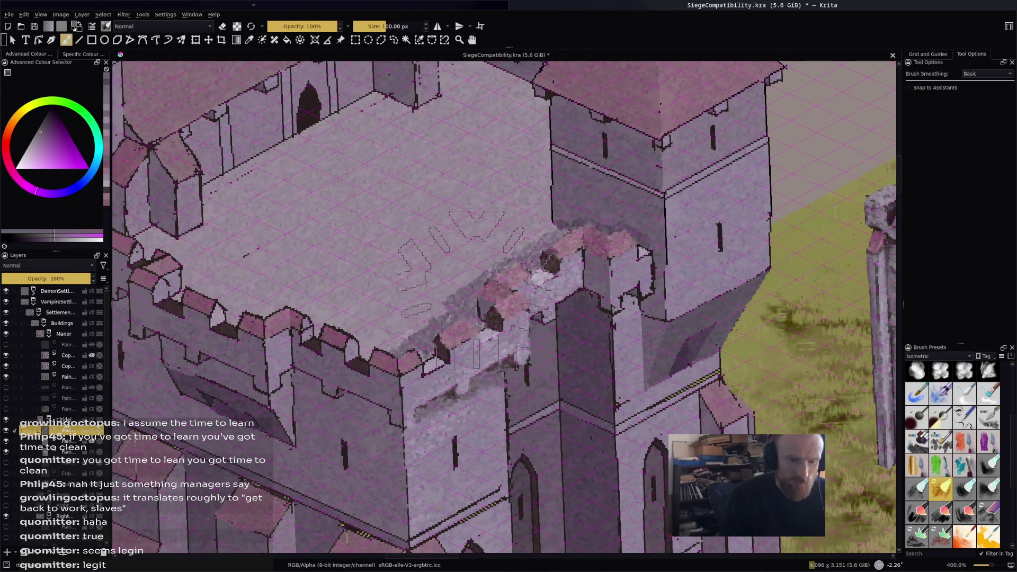
left_click(941, 440)
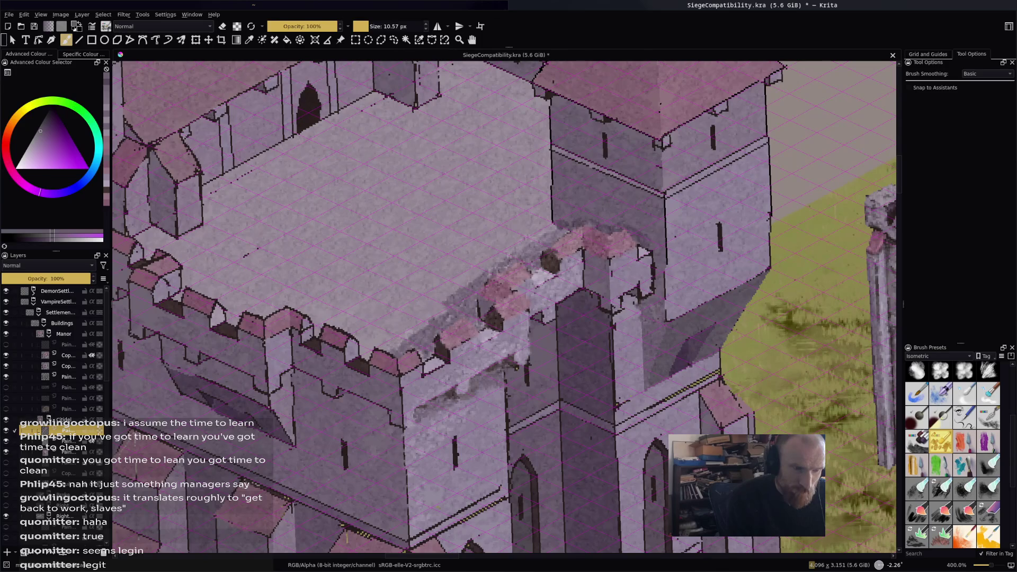
left_click(512, 358, "ctrl")
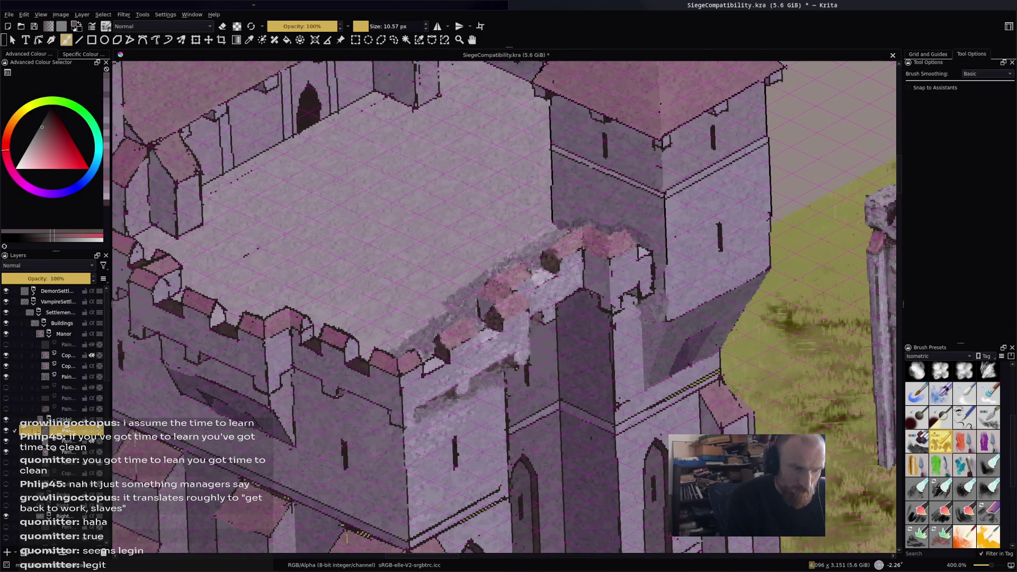
left_click(579, 281, "ctrl")
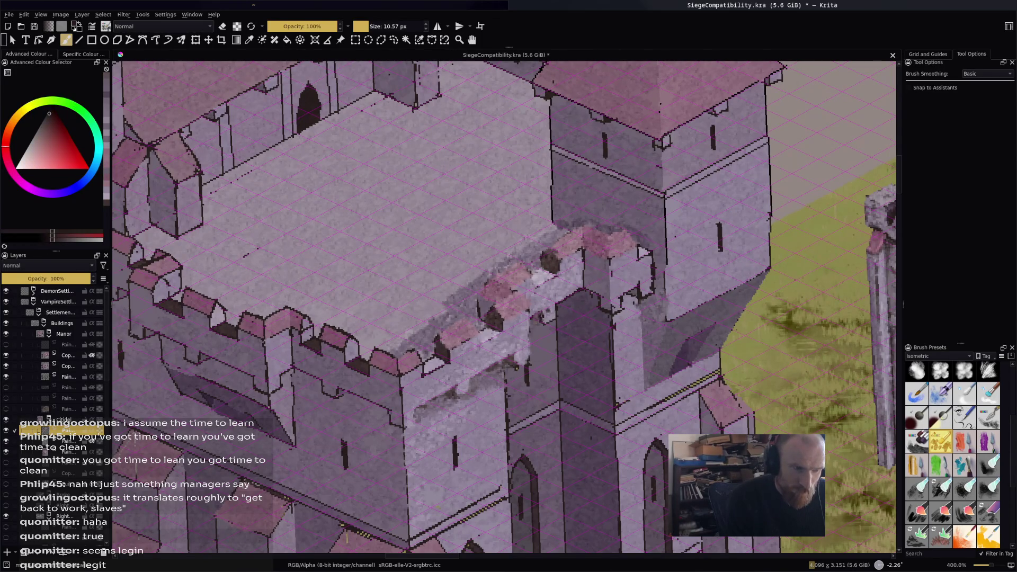
mouse_move(563, 302)
left_mouse_down()
mouse_move(588, 294)
mouse_move(598, 306)
mouse_move(637, 290)
mouse_move(635, 302)
left_mouse_up()
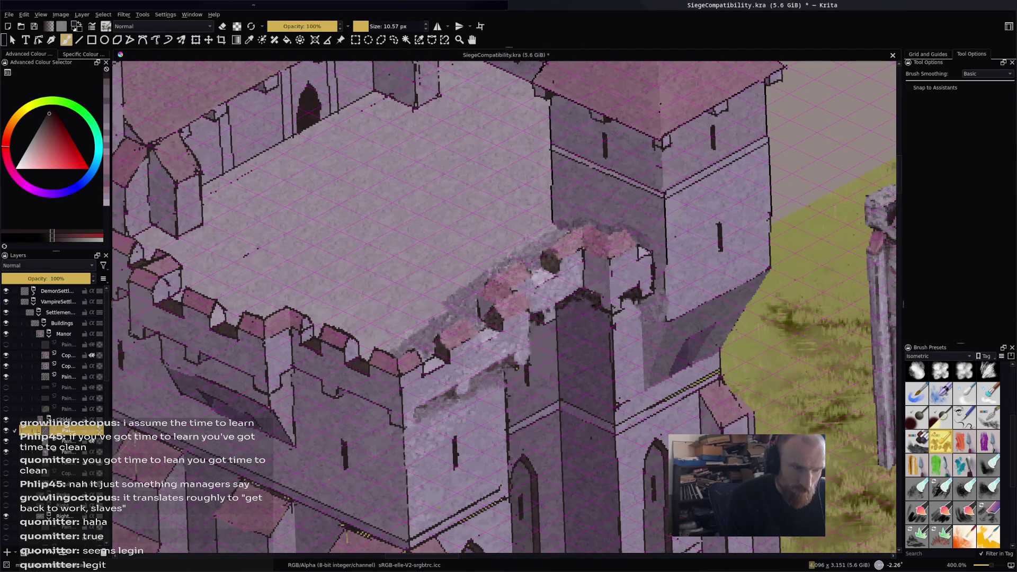
Add light purple highlights and darker marks along the tower wall's edge.
left_click(642, 258, "ctrl")
mouse_move(651, 283)
left_mouse_down()
mouse_move(652, 293)
mouse_move(662, 272)
left_mouse_up()
left_click(656, 265, "ctrl")
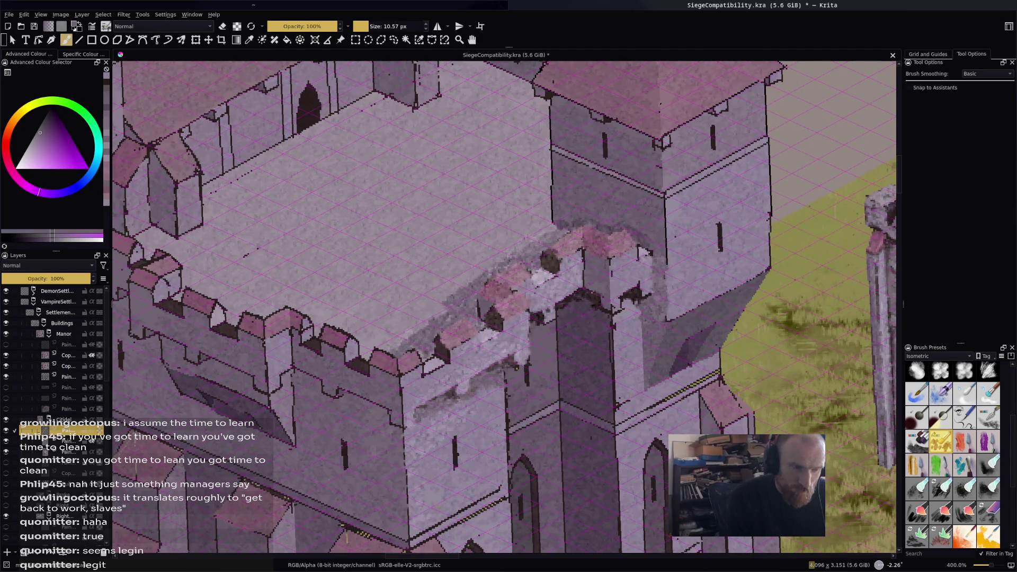
left_click_drag(657, 333, 650, 346)
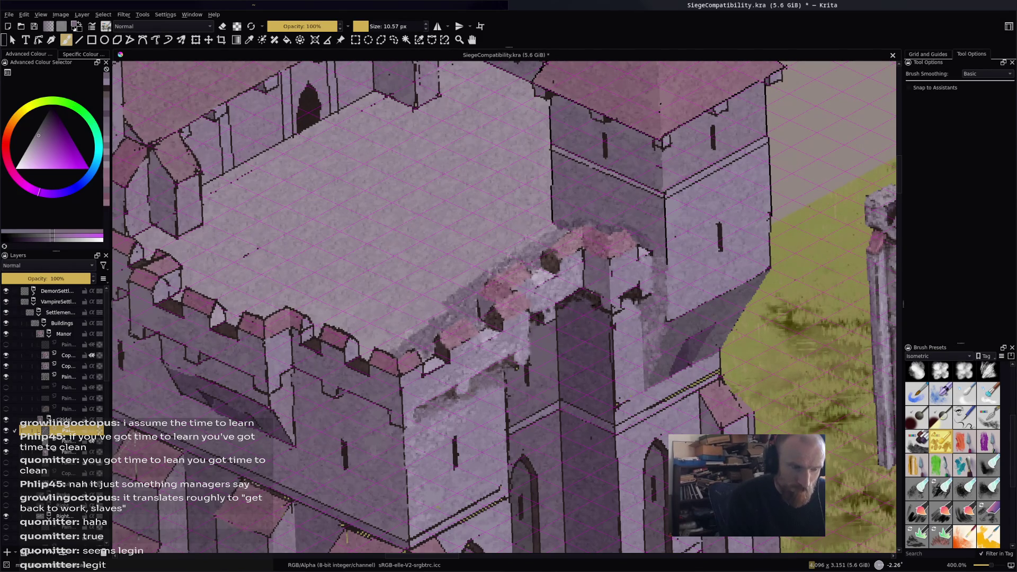
left_click(603, 353, "ctrl")
mouse_move(645, 319)
left_mouse_down()
mouse_move(648, 339)
mouse_move(644, 300)
left_mouse_up()
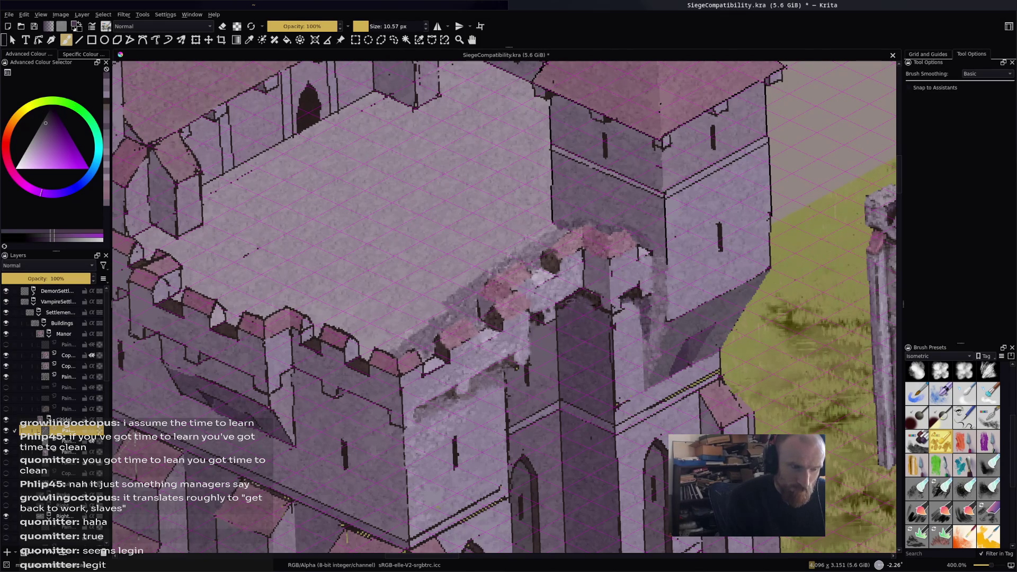
left_click(549, 286, "ctrl")
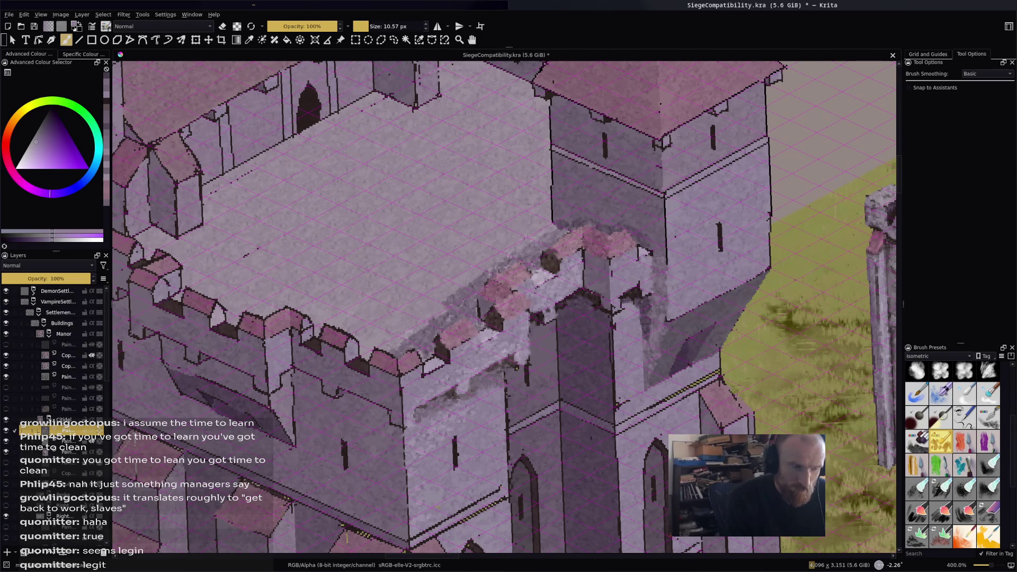
left_click_drag(556, 301, 570, 295)
left_click(583, 260, "ctrl")
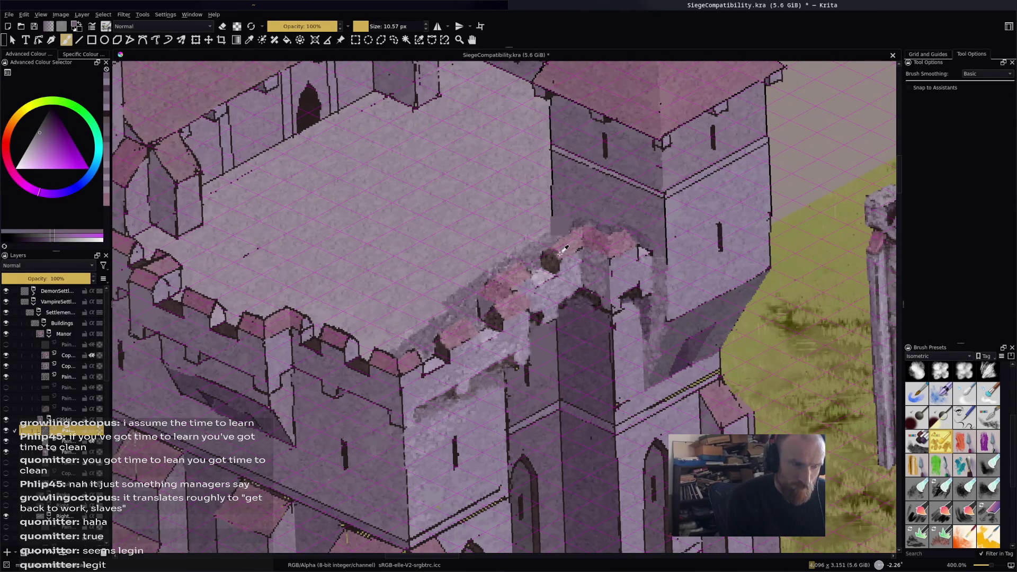
Brighten the pink merlon edge with a lighter pink stroke and dab, sampling pinks from the roof.
left_click(560, 227, "ctrl")
mouse_move(562, 238)
left_mouse_down()
mouse_move(556, 261)
mouse_move(582, 245)
left_mouse_up()
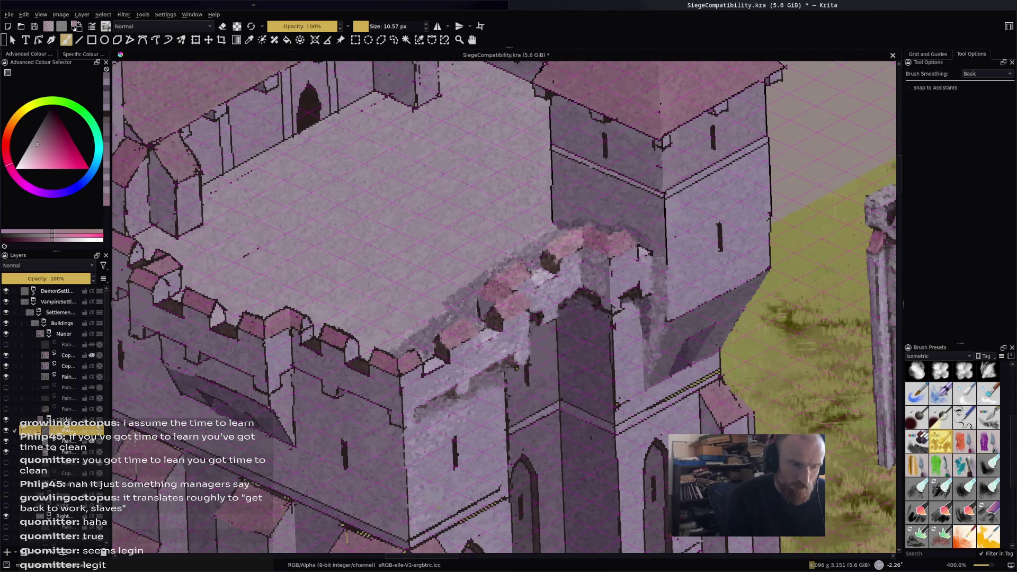
left_click(579, 242, "ctrl")
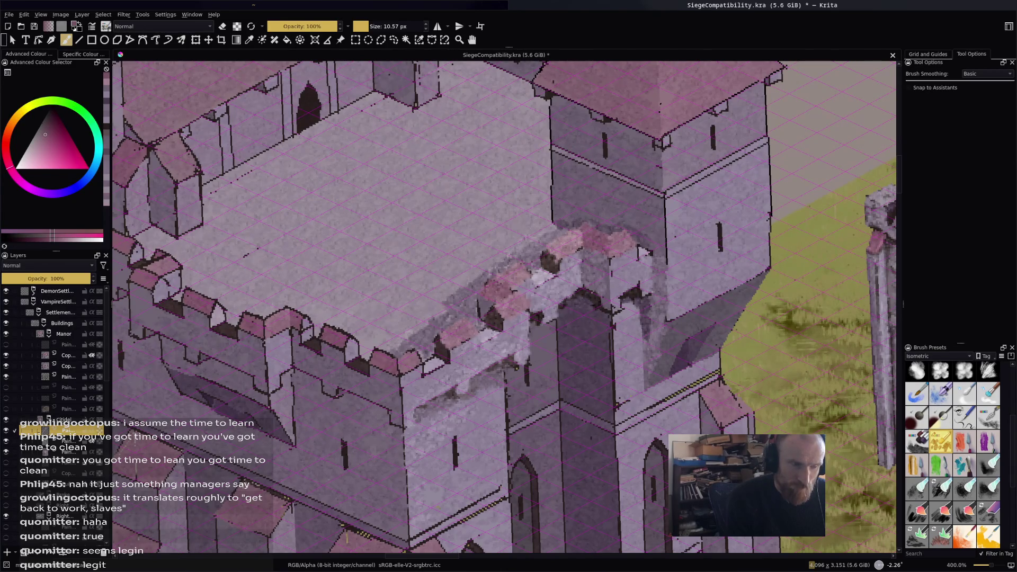
left_click(573, 237, "ctrl")
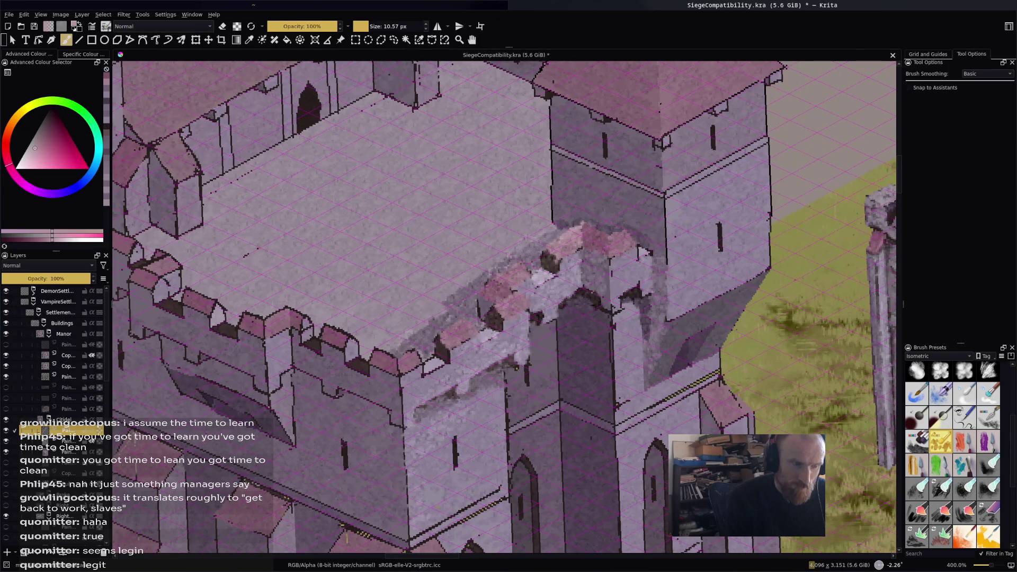
left_click(547, 229, "ctrl")
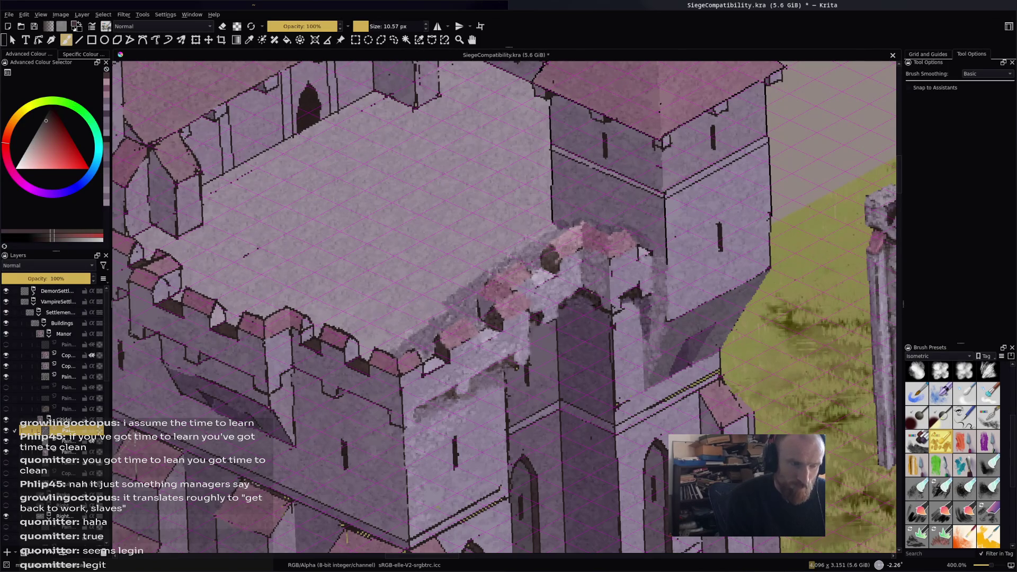
Sample lilac, red and purple tones from the tower and lighten the dark streak on the inner wall.
left_click(637, 256, "ctrl")
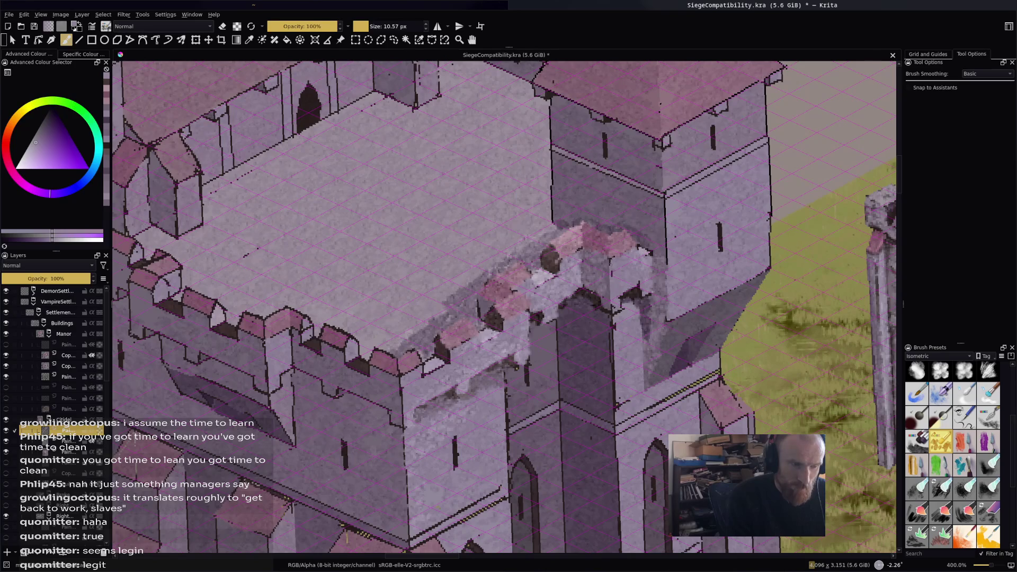
left_click(617, 302, "ctrl")
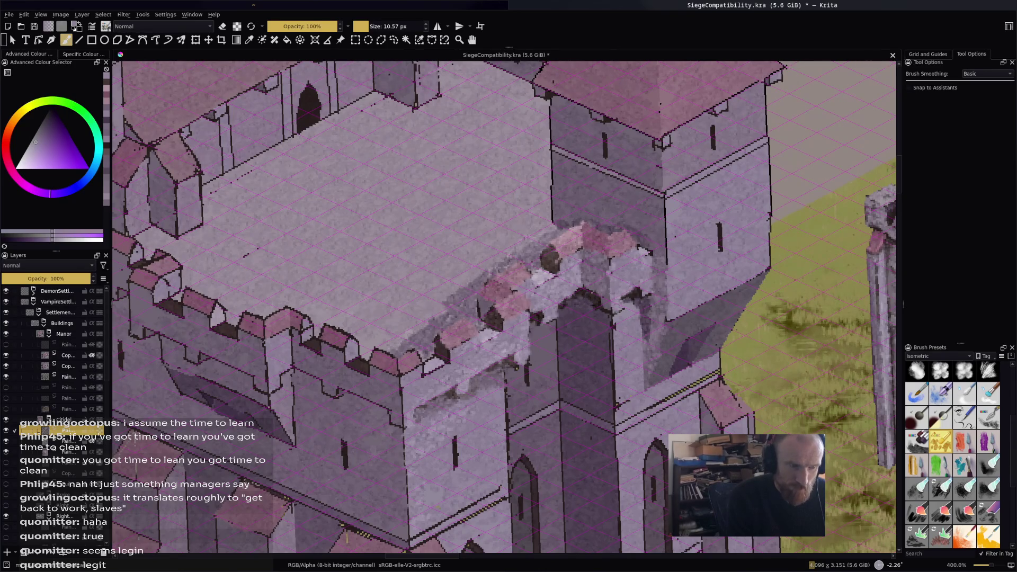
left_click(633, 294, "ctrl")
left_click(629, 294)
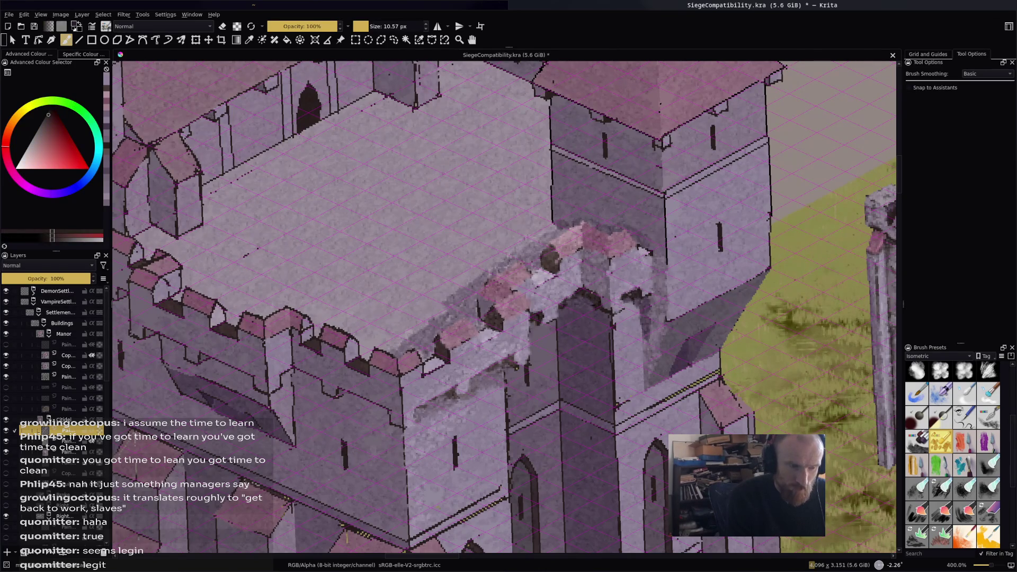
left_click(632, 308, "ctrl")
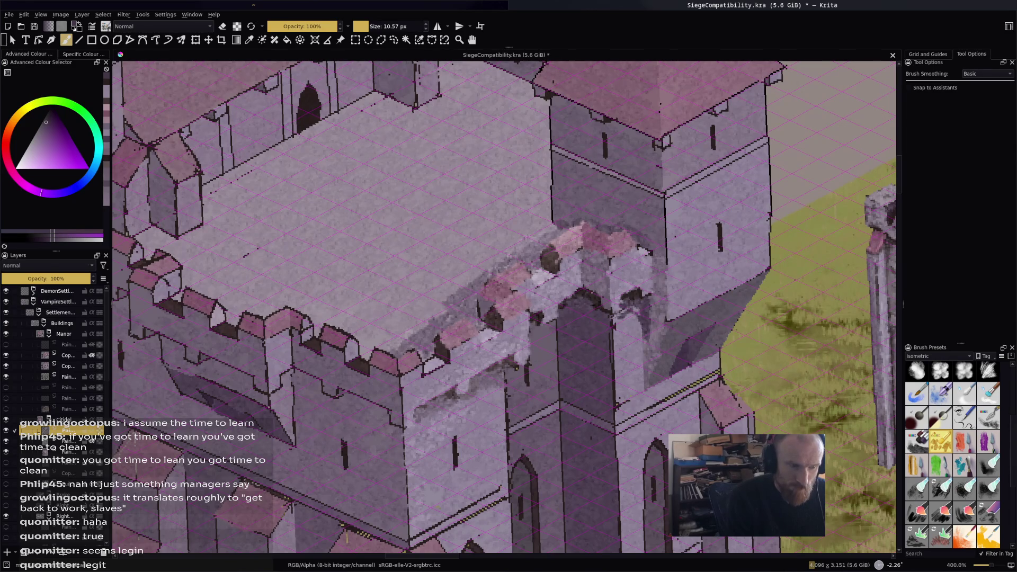
left_click(628, 295, "ctrl")
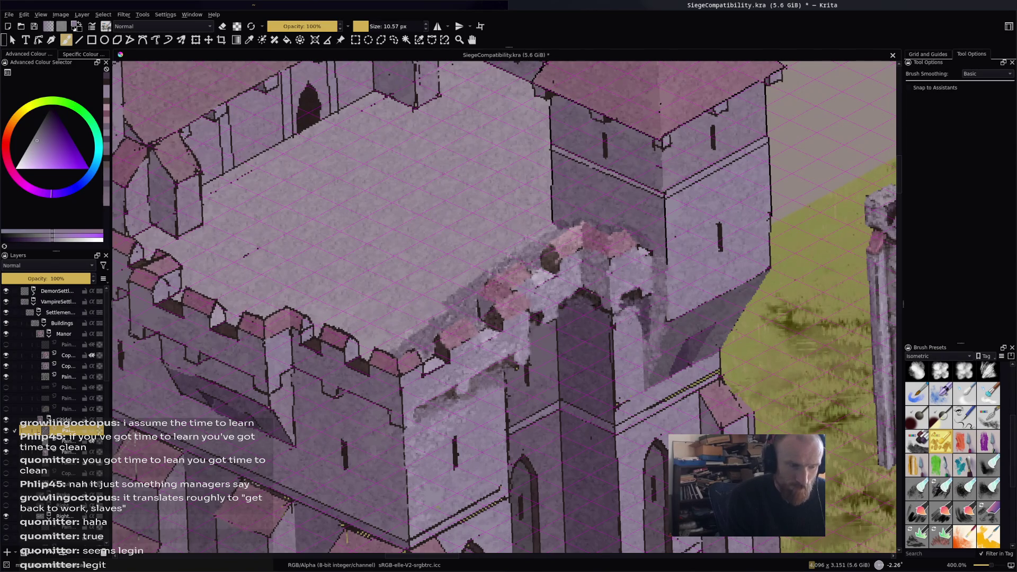
left_click(642, 328, "ctrl")
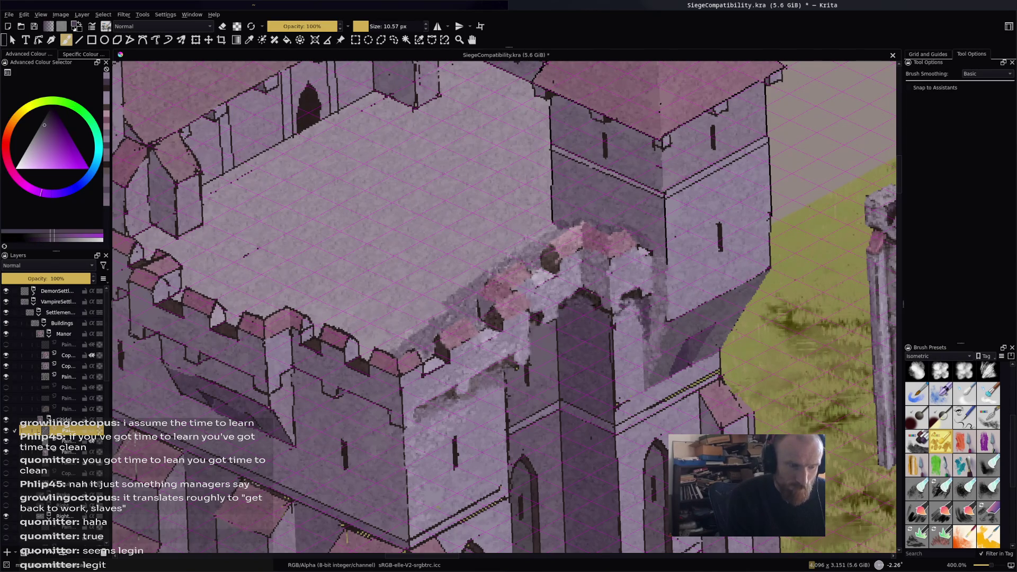
left_click(642, 328, "ctrl")
left_click_drag(654, 307, 645, 336)
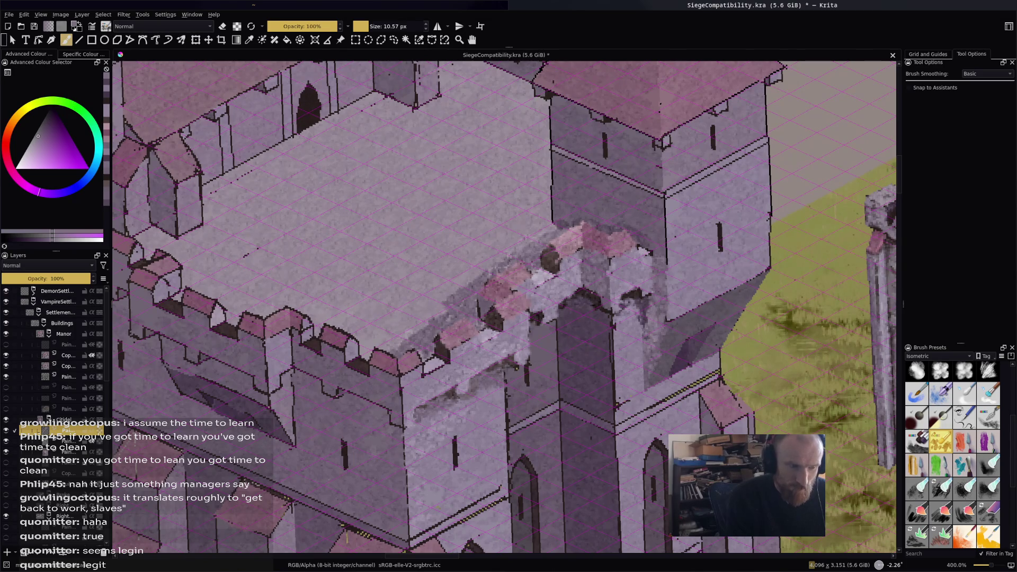
Add lighter dabs to the lower tower wall and dark grainy strokes across its upper face.
left_click(546, 360, "ctrl")
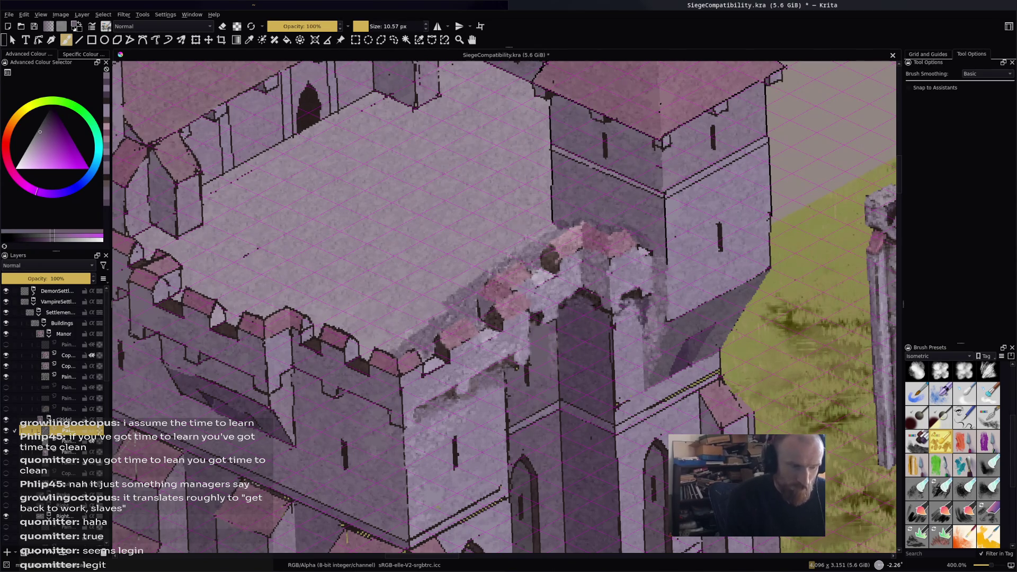
left_click_drag(534, 407, 509, 395)
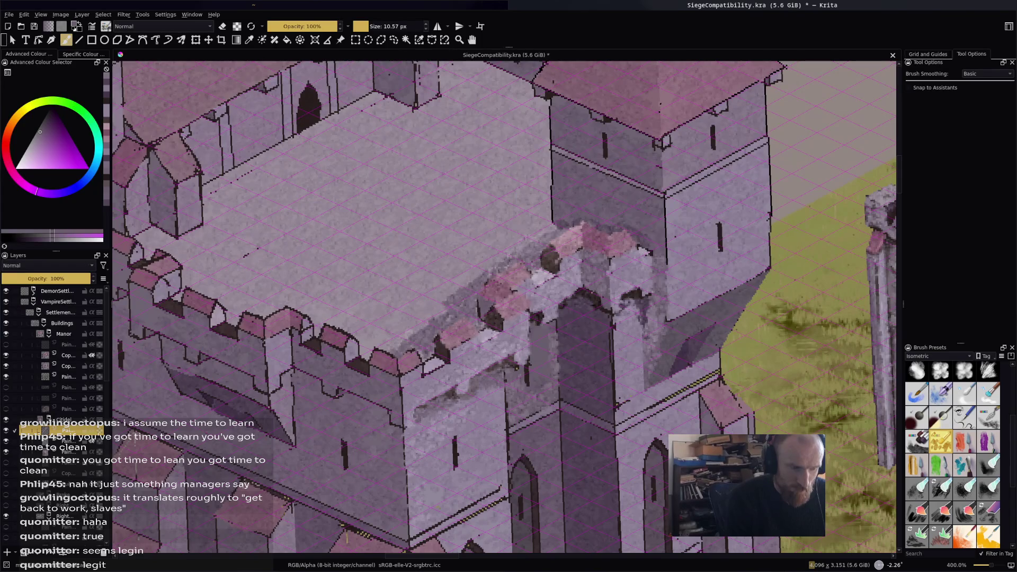
left_click(573, 348, "ctrl")
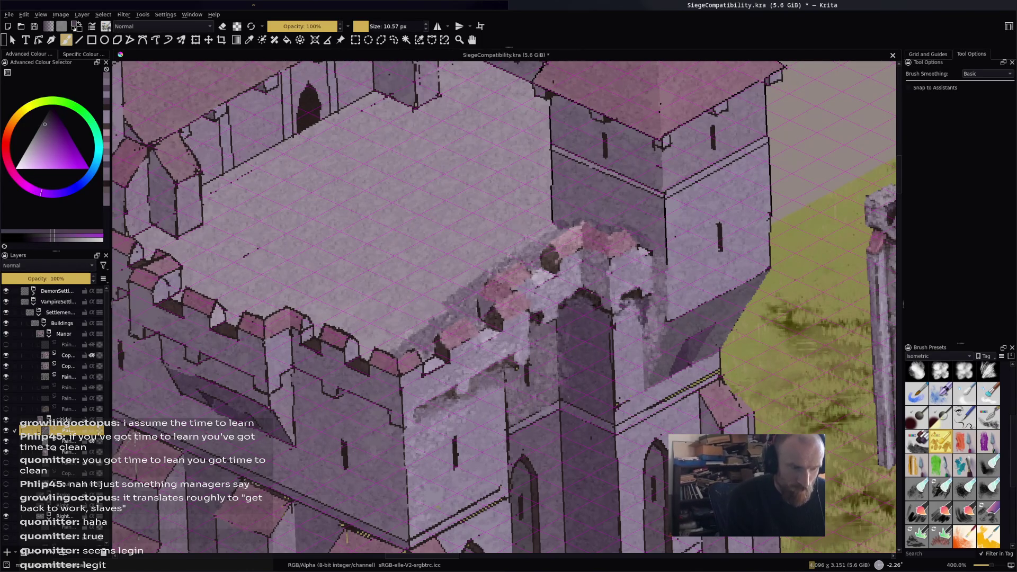
mouse_move(577, 406)
left_mouse_down()
mouse_move(588, 397)
mouse_move(568, 316)
left_mouse_up()
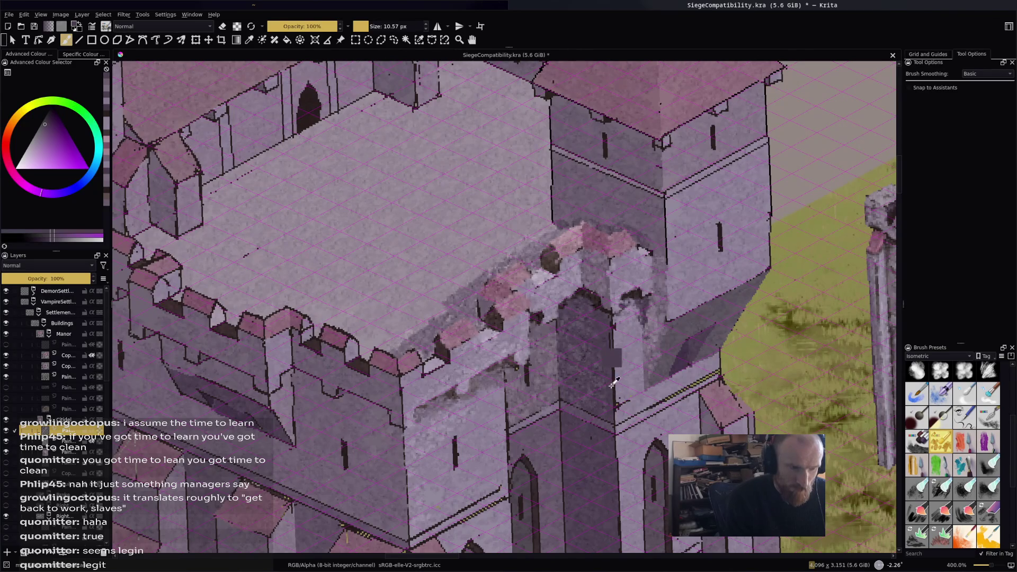
left_click(616, 353, "ctrl")
mouse_move(559, 345)
left_mouse_down()
mouse_move(560, 318)
mouse_move(575, 302)
mouse_move(598, 306)
mouse_move(577, 305)
mouse_move(534, 332)
mouse_move(555, 331)
mouse_move(556, 373)
mouse_move(575, 315)
mouse_move(583, 334)
mouse_move(562, 319)
mouse_move(583, 310)
mouse_move(573, 333)
left_mouse_up()
left_click(576, 347, "ctrl")
Lighten the dark vertical tower edge, the lower diagonal edges and the purple shadow beside the grass.
scroll(629, 274, "down", 5)
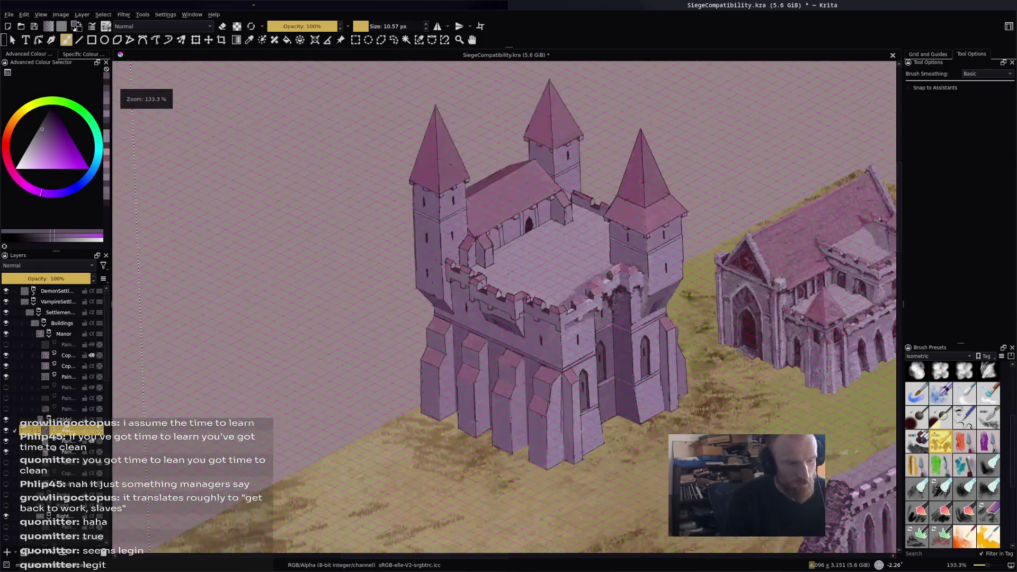
scroll(628, 275, "up", 4)
scroll(551, 318, "up", 3)
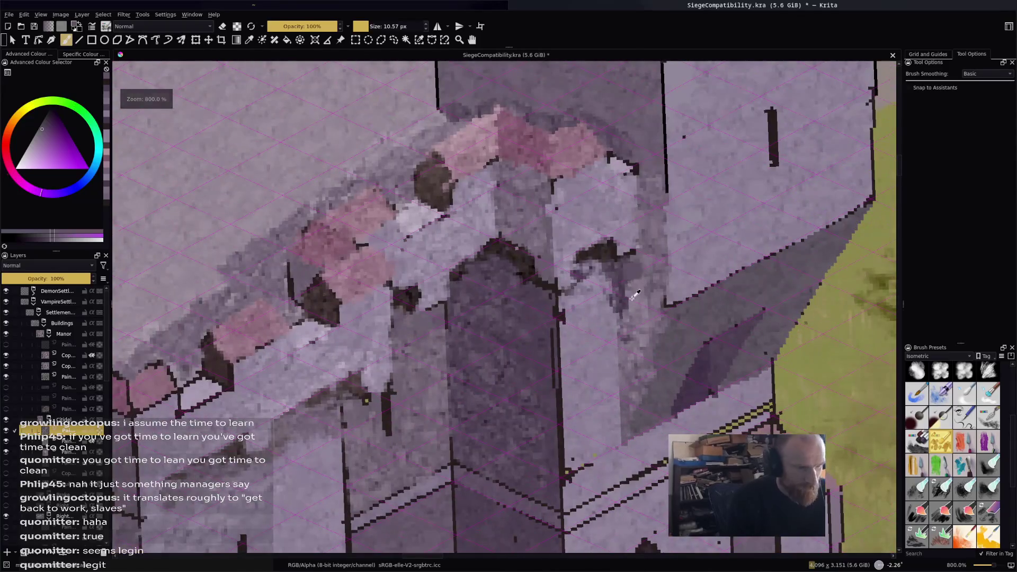
mouse_move(551, 318)
left_mouse_down()
mouse_move(553, 366)
mouse_move(556, 296)
mouse_move(554, 477)
mouse_move(543, 444)
left_mouse_up()
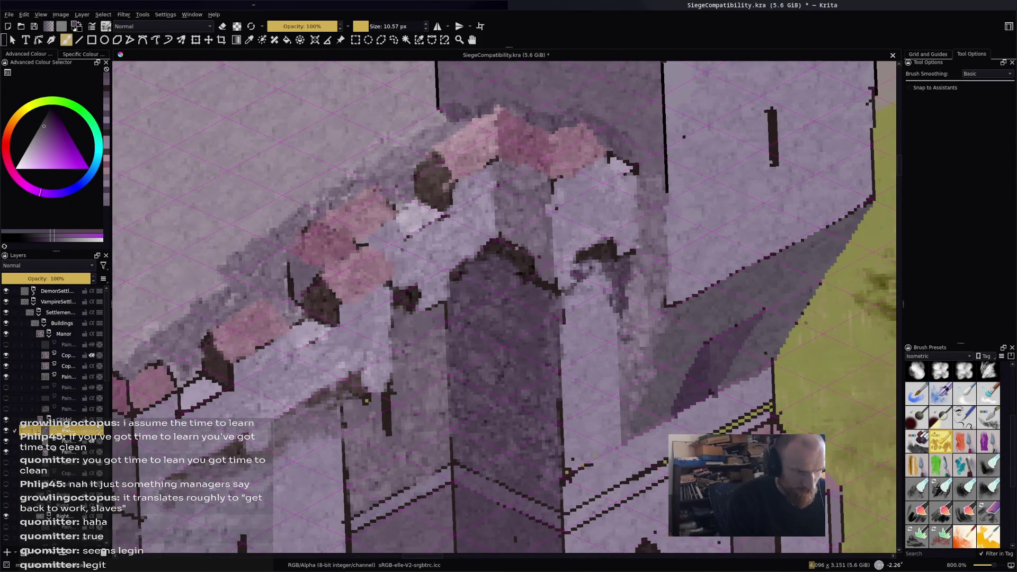
left_click(578, 347, "ctrl")
left_click_drag(561, 320, 563, 333)
mouse_move(558, 377)
left_mouse_down()
mouse_move(567, 477)
mouse_move(652, 457)
mouse_move(609, 474)
mouse_move(594, 507)
mouse_move(662, 468)
mouse_move(561, 535)
left_mouse_up()
left_click(594, 507, "ctrl")
mouse_move(662, 477)
left_mouse_down()
mouse_move(606, 509)
mouse_move(614, 501)
left_mouse_up()
mouse_move(710, 434)
left_mouse_down()
mouse_move(775, 402)
mouse_move(781, 409)
left_mouse_up()
mouse_move(702, 419)
left_mouse_down()
mouse_move(742, 382)
mouse_move(768, 386)
mouse_move(739, 400)
mouse_move(773, 371)
left_mouse_up()
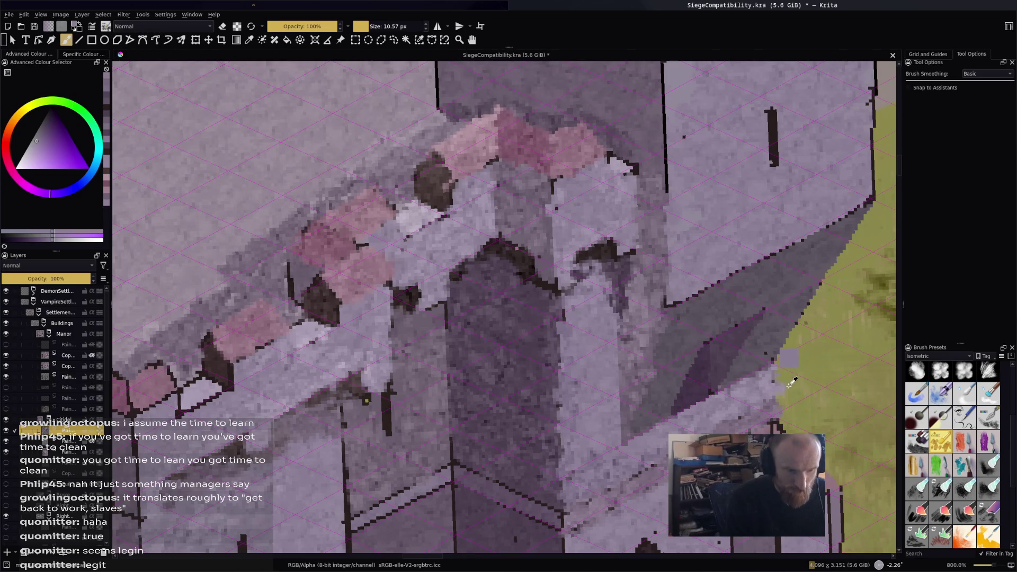
With eraser mode off, sample lighter purples and brighten the shadow under the walkway with small strokes.
key("e")
key("e")
left_click(768, 397, "ctrl")
left_click(763, 318, "ctrl")
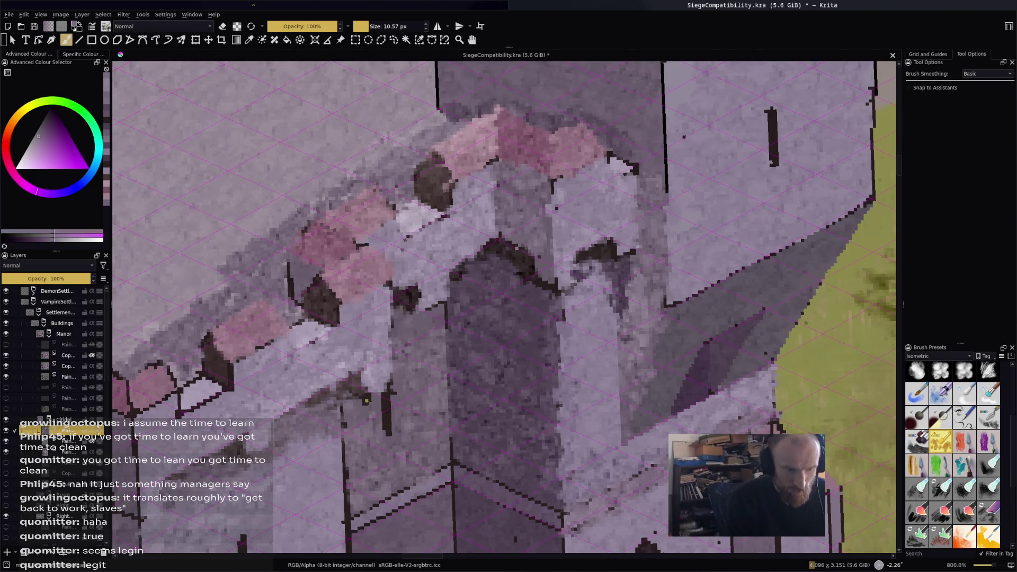
mouse_move(761, 313)
left_mouse_down()
mouse_move(755, 347)
mouse_move(769, 350)
mouse_move(819, 244)
mouse_move(749, 280)
left_mouse_up()
mouse_move(789, 257)
left_mouse_down()
mouse_move(805, 260)
mouse_move(784, 278)
mouse_move(770, 275)
mouse_move(751, 301)
left_mouse_up()
left_click_drag(728, 310, 694, 397)
left_click_drag(700, 357, 696, 390)
left_click(734, 345, "ctrl")
left_click(674, 351, "ctrl")
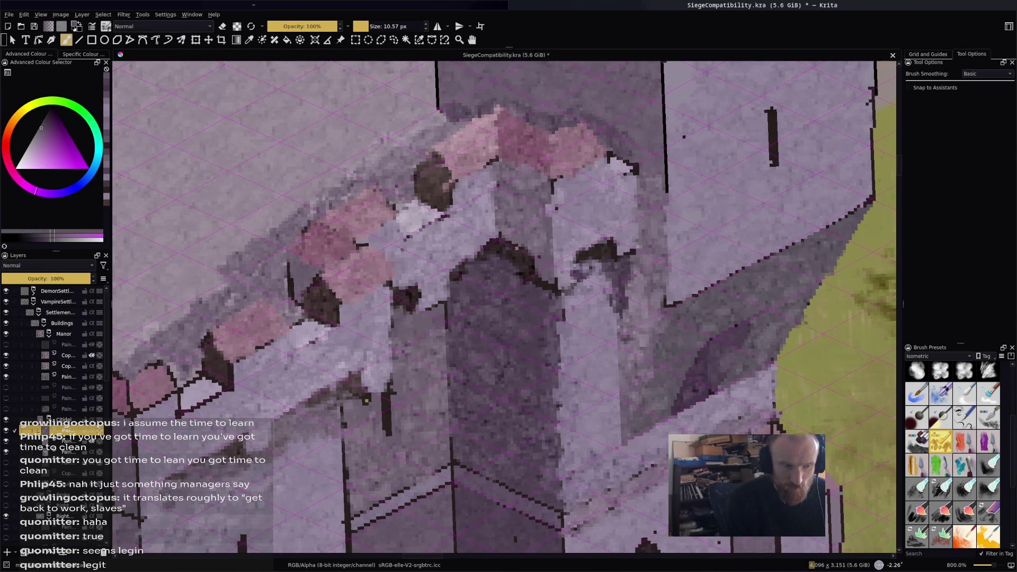
Lighten the shadow band under the right roof edge and cover the dark right-wall edge lines.
mouse_move(677, 288)
left_mouse_down()
mouse_move(683, 297)
mouse_move(823, 222)
mouse_move(854, 204)
mouse_move(861, 186)
left_mouse_up()
left_click_drag(864, 135, 866, 105)
scroll(866, 105, "down", 1)
left_click_drag(845, 175, 859, 109)
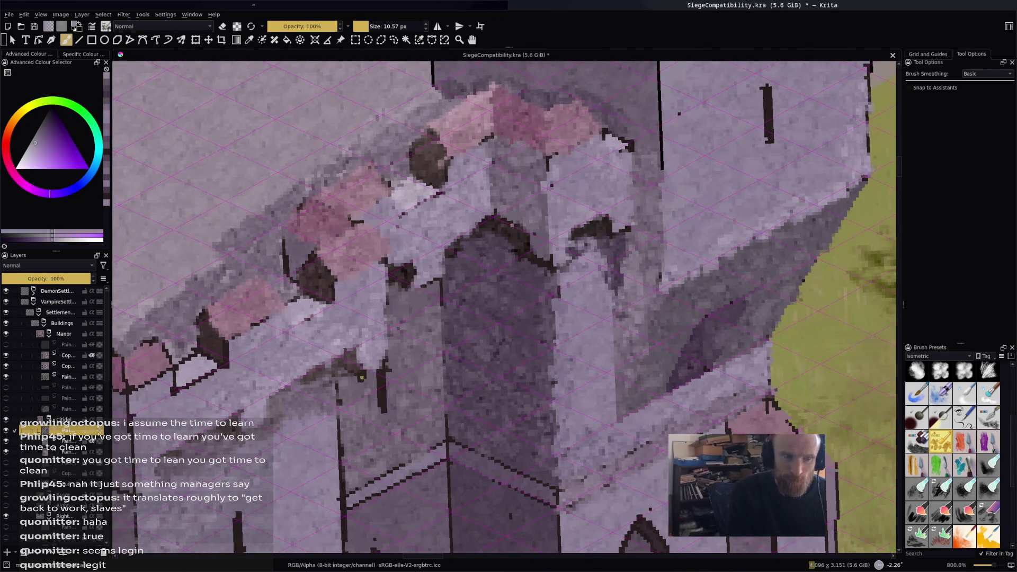
left_click_drag(665, 177, 662, 87)
left_click_drag(673, 254, 699, 161)
Add faint light purple-grey strokes on the upper-right wall and highlight the tower wall above the window.
scroll(710, 212, "down", 1)
mouse_move(828, 127)
left_mouse_down()
mouse_move(768, 175)
mouse_move(800, 183)
left_mouse_up()
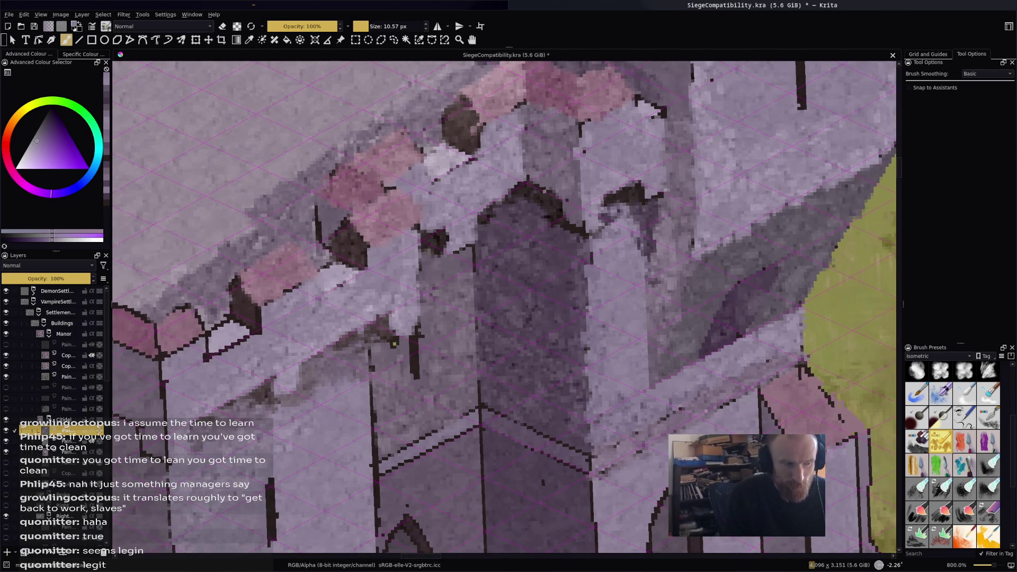
left_click(834, 110, "ctrl")
mouse_move(778, 130)
left_mouse_down()
mouse_move(823, 105)
mouse_move(804, 69)
mouse_move(790, 101)
mouse_move(795, 80)
left_mouse_up()
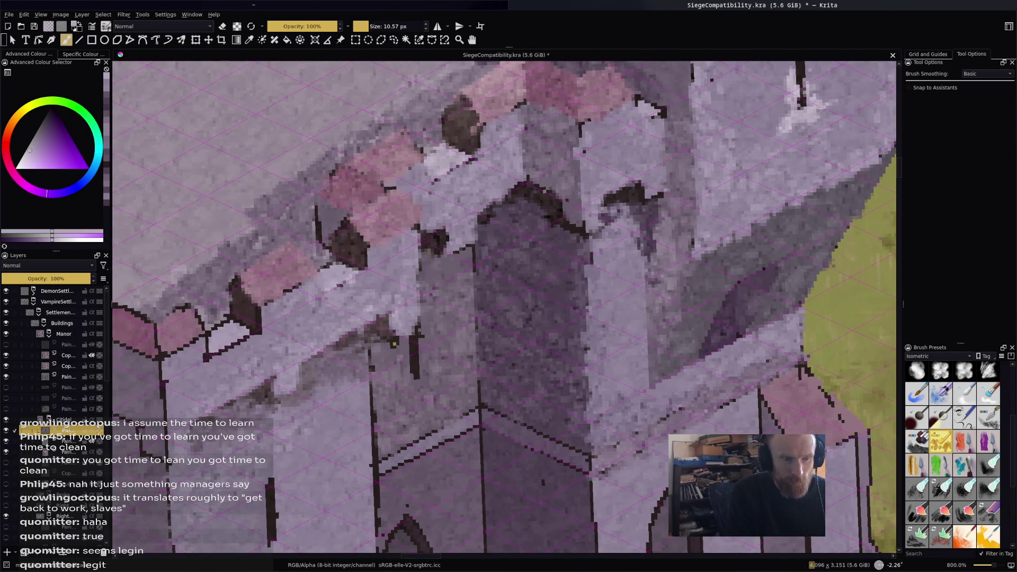
scroll(395, 344, "down", 5)
scroll(351, 385, "up", 5)
mouse_move(600, 198)
left_mouse_down()
mouse_move(631, 184)
mouse_move(630, 209)
mouse_move(620, 206)
left_mouse_up()
Sample greyish purple from the tower and dab light paint down its right edge.
left_click(625, 202, "ctrl")
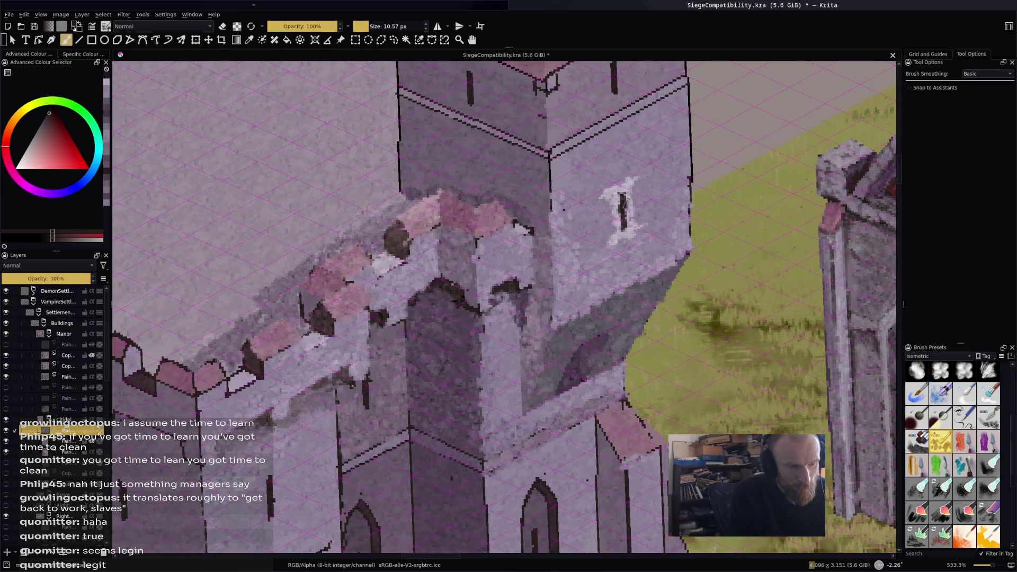
left_click(655, 256, "ctrl")
left_click_drag(688, 185, 690, 241)
mouse_move(688, 90)
left_mouse_down()
mouse_move(684, 167)
mouse_move(678, 122)
mouse_move(687, 196)
left_mouse_up()
left_click(662, 127, "ctrl")
left_click(683, 138, "ctrl")
left_click_drag(685, 114, 685, 199)
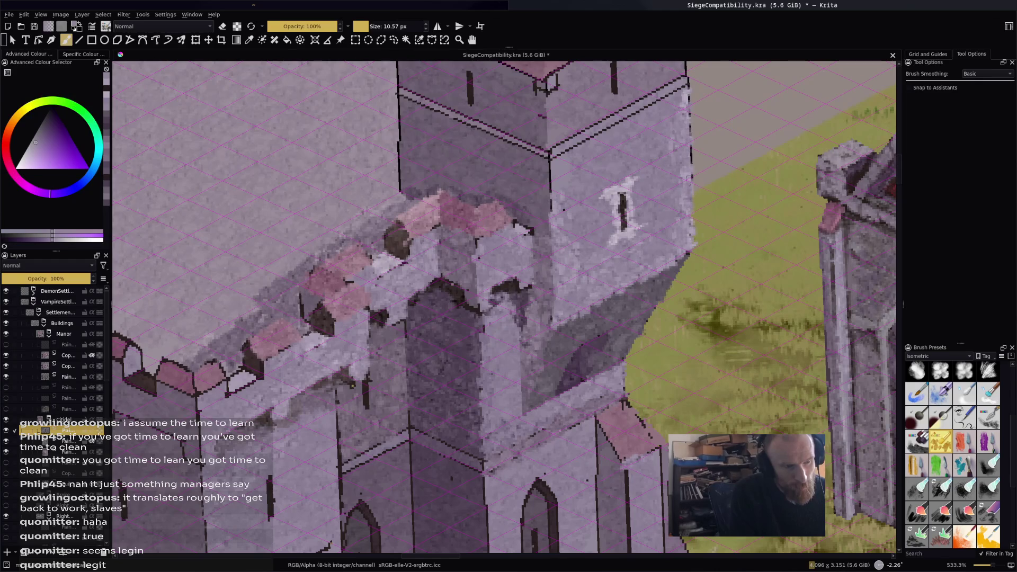
left_click_drag(687, 148, 690, 222)
left_click_drag(688, 121, 690, 206)
left_click_drag(684, 90, 692, 236)
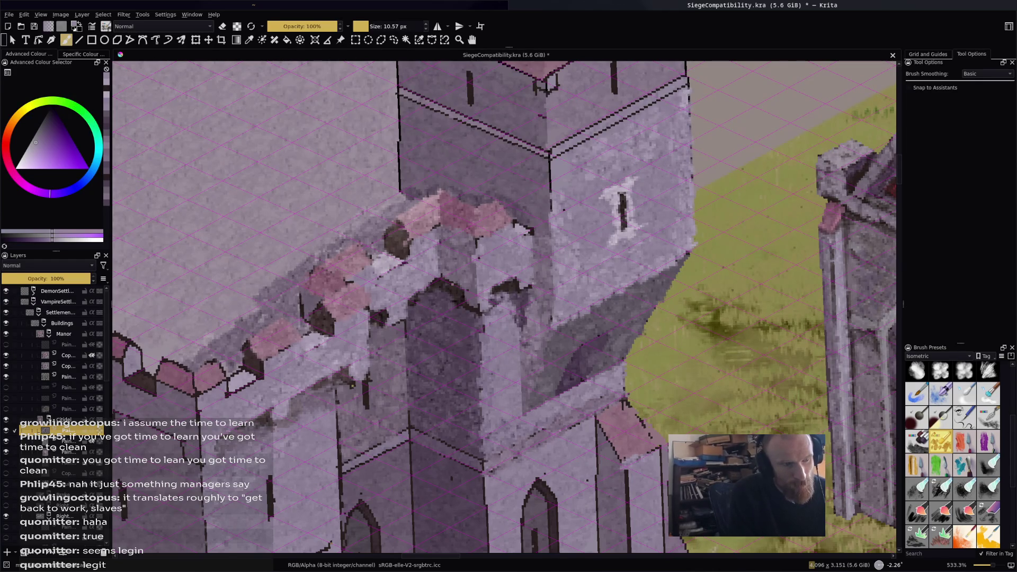
Dab light highlights along the tower's top-right and upper edges with freshly sampled colours.
mouse_move(672, 95)
left_mouse_down()
mouse_move(577, 146)
mouse_move(614, 114)
mouse_move(568, 138)
left_mouse_up()
left_click_drag(645, 103, 619, 117)
left_click(615, 122, "ctrl")
mouse_move(682, 80)
left_mouse_down()
mouse_move(641, 108)
mouse_move(564, 137)
left_mouse_up()
left_click_drag(611, 108, 576, 132)
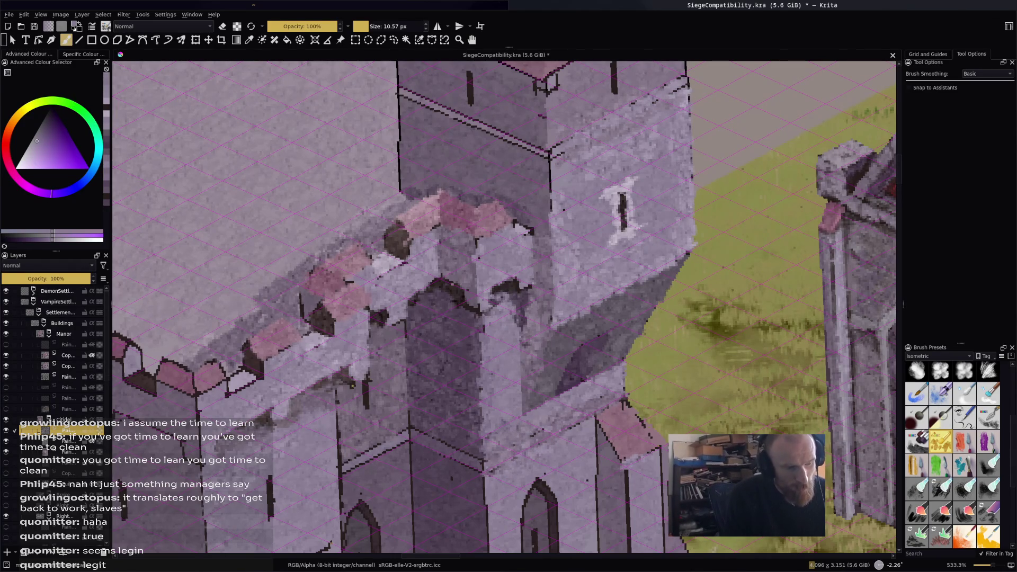
left_click(392, 260, "ctrl")
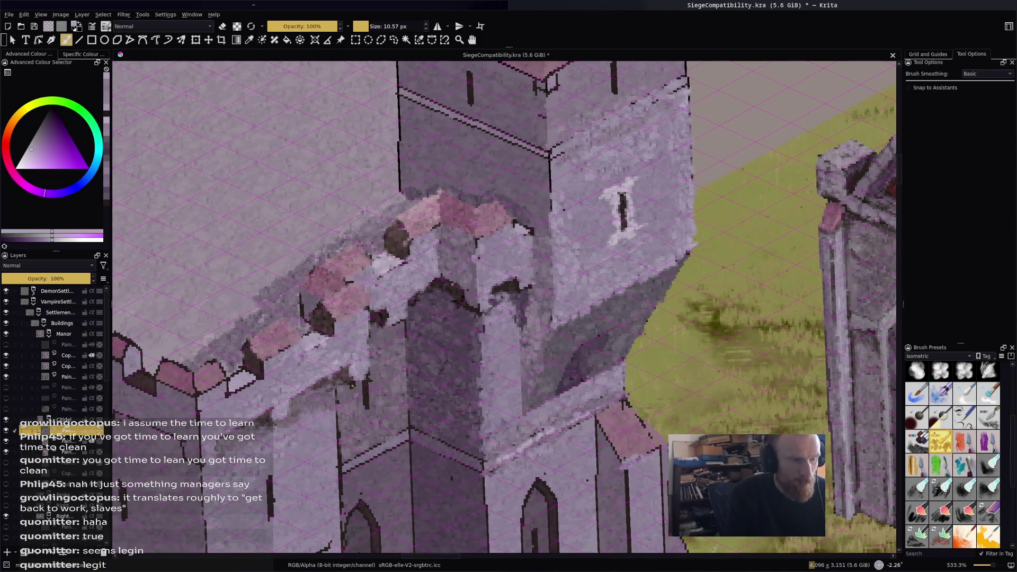
left_click_drag(503, 307, 477, 315)
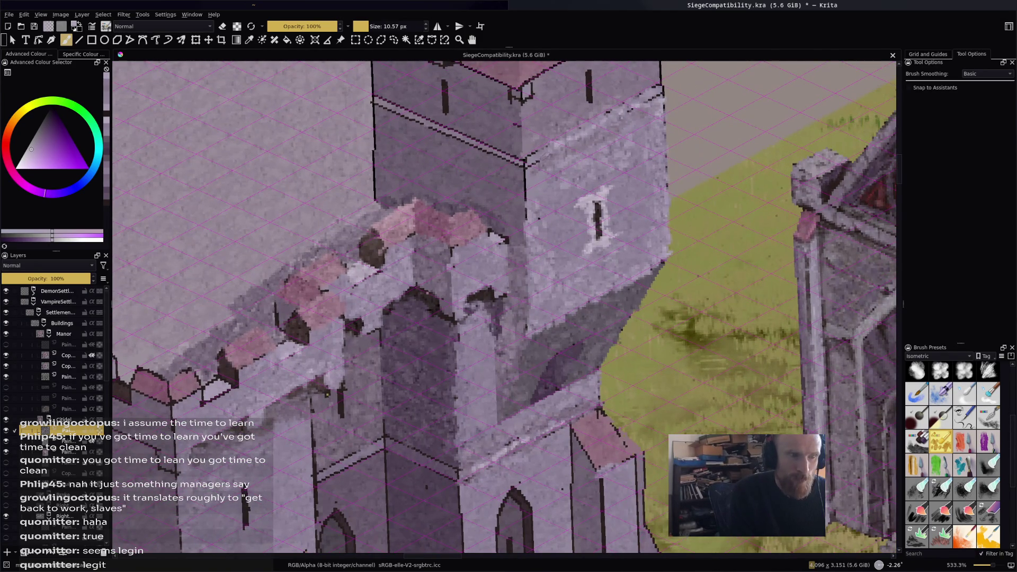
left_click_drag(646, 97, 551, 154)
Bring the central tower into view and highlight its dark column edge with light purple.
scroll(616, 113, "down", 5)
scroll(371, 138, "up", 2)
scroll(371, 139, "up", 2)
left_click_drag(583, 296, 583, 78)
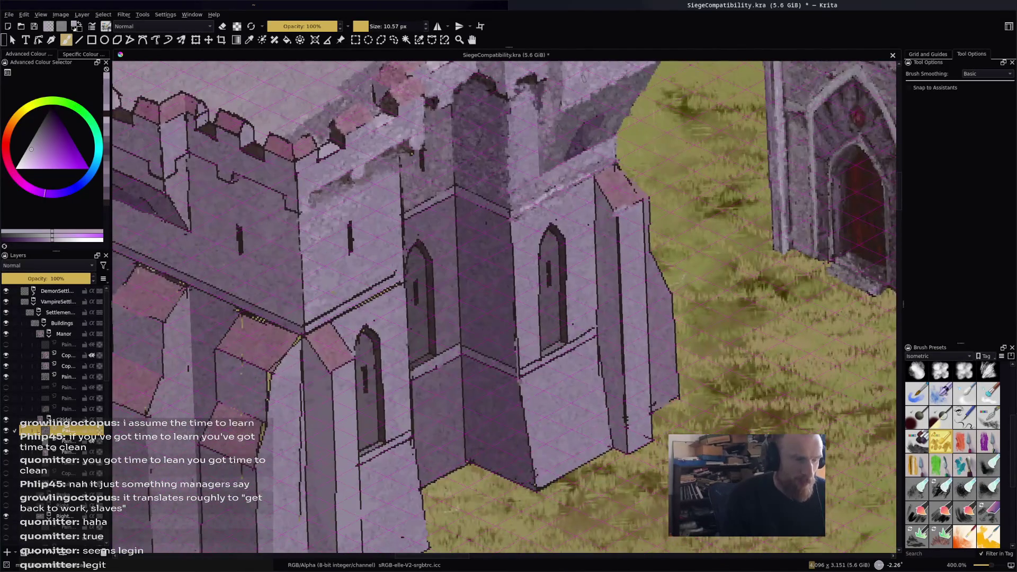
left_click(476, 204, "ctrl")
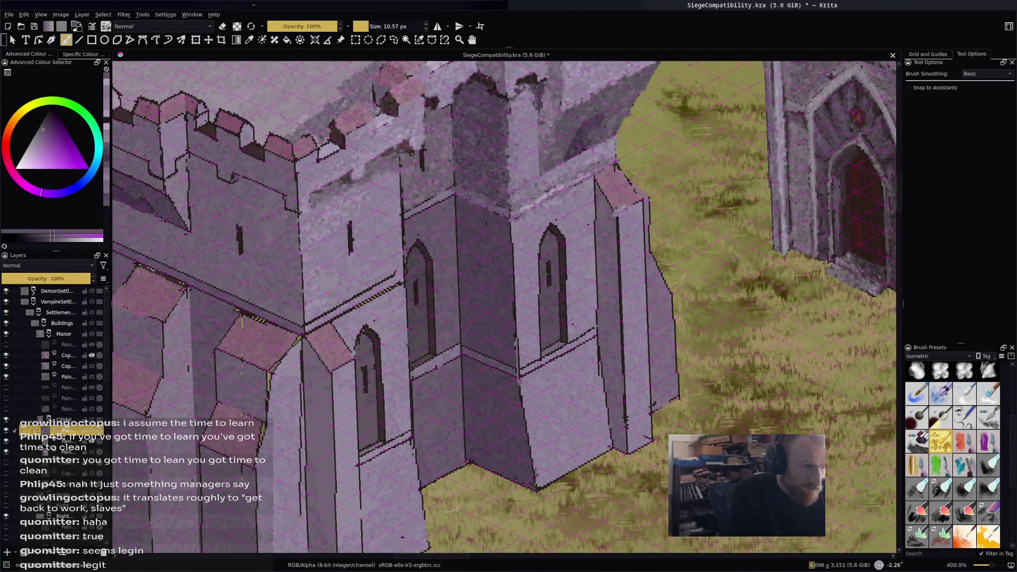
left_click(461, 178, "ctrl")
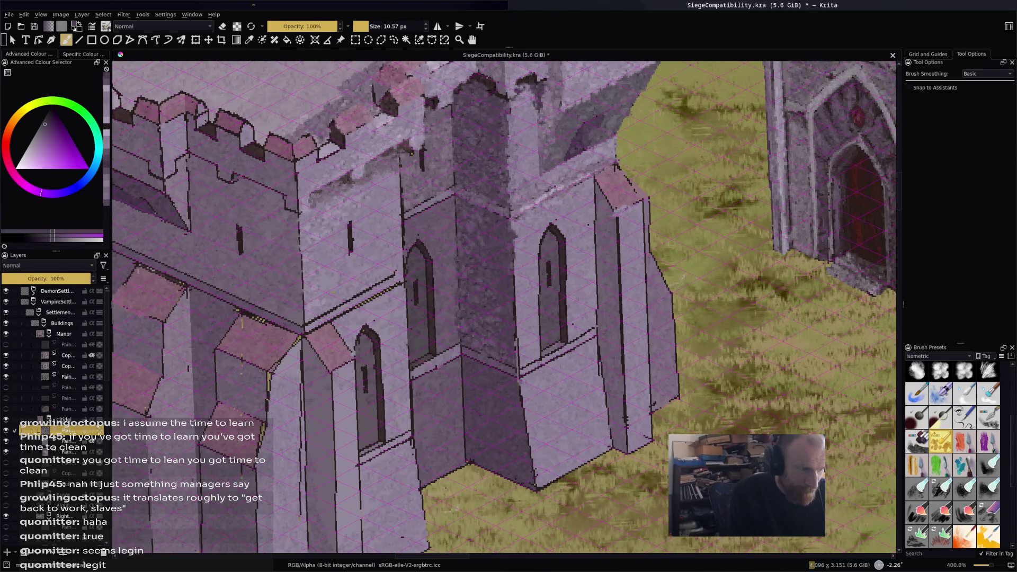
left_click(529, 259, "ctrl")
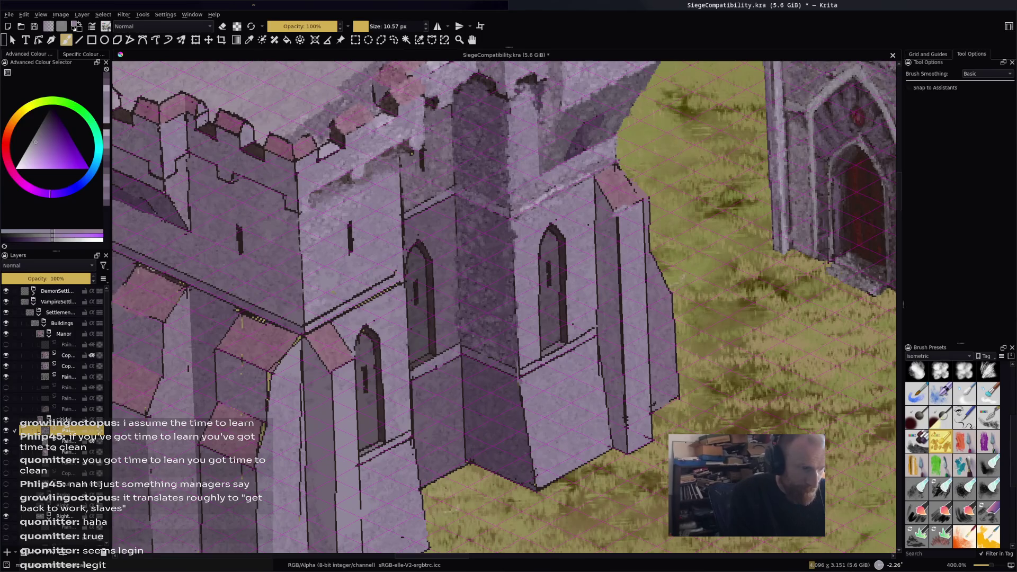
left_click_drag(514, 231, 513, 262)
mouse_move(517, 303)
left_mouse_down()
mouse_move(517, 360)
mouse_move(537, 311)
mouse_move(542, 351)
left_mouse_up()
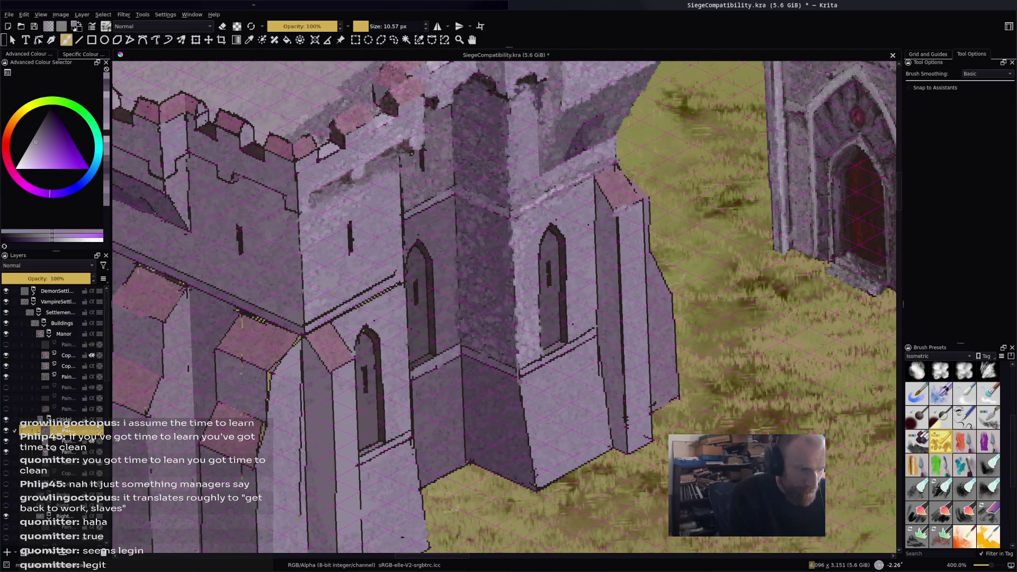
mouse_move(533, 261)
left_mouse_down()
mouse_move(533, 277)
mouse_move(540, 239)
mouse_move(564, 259)
left_mouse_up()
Paint light lavender strokes along the top and right edge of the arched window.
left_click(558, 234, "ctrl")
left_click_drag(563, 314, 564, 331)
left_click(554, 273, "ctrl")
left_click_drag(554, 274, 558, 339)
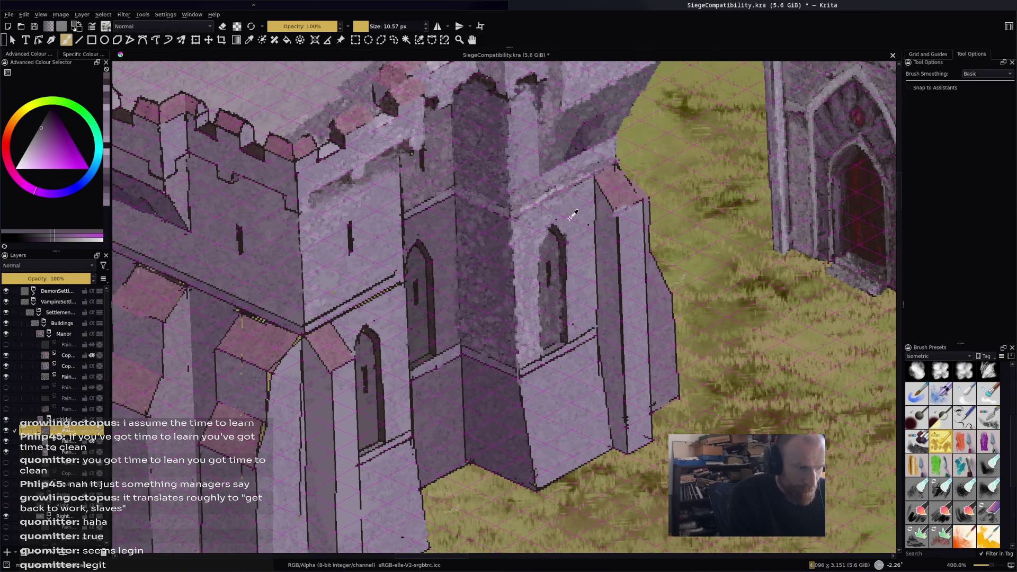
left_click(557, 339, "ctrl")
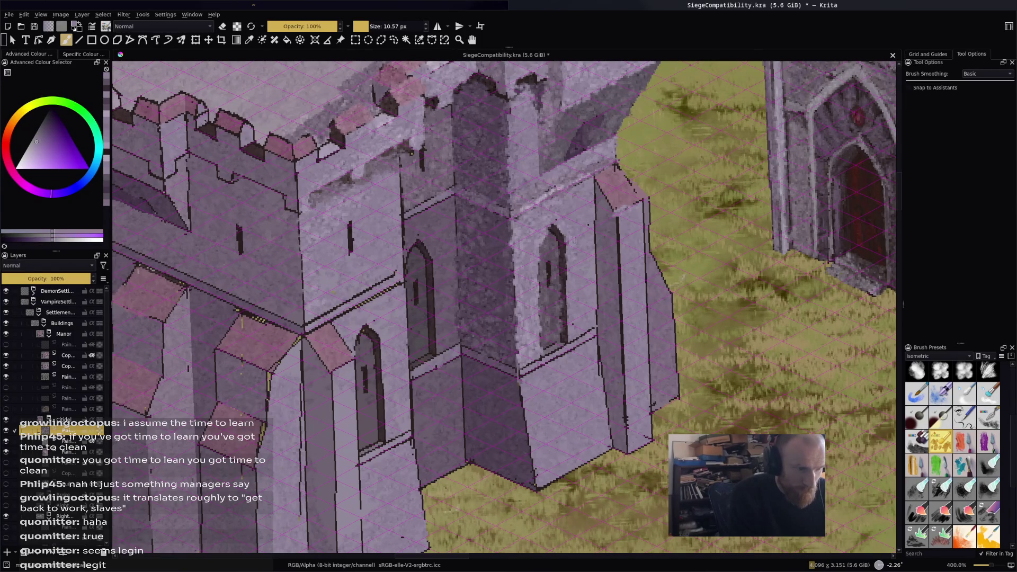
Dab short lavender highlights near the pink roof edge and along the tower edge.
left_click_drag(594, 182, 595, 193)
left_click_drag(595, 222, 602, 200)
left_click(603, 211, "ctrl")
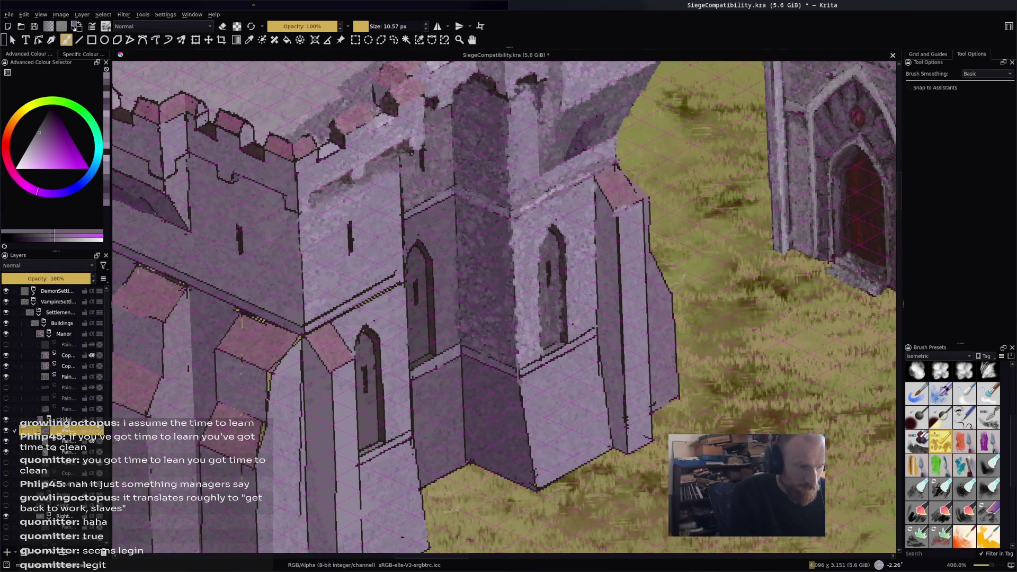
left_click_drag(600, 299, 598, 315)
left_click_drag(604, 325, 604, 334)
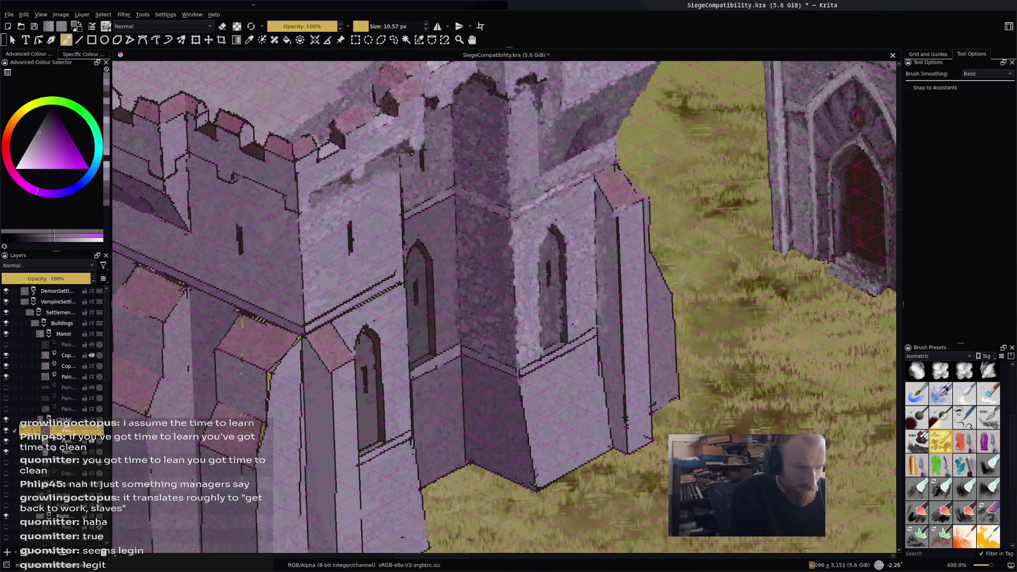
left_click(606, 201, "ctrl")
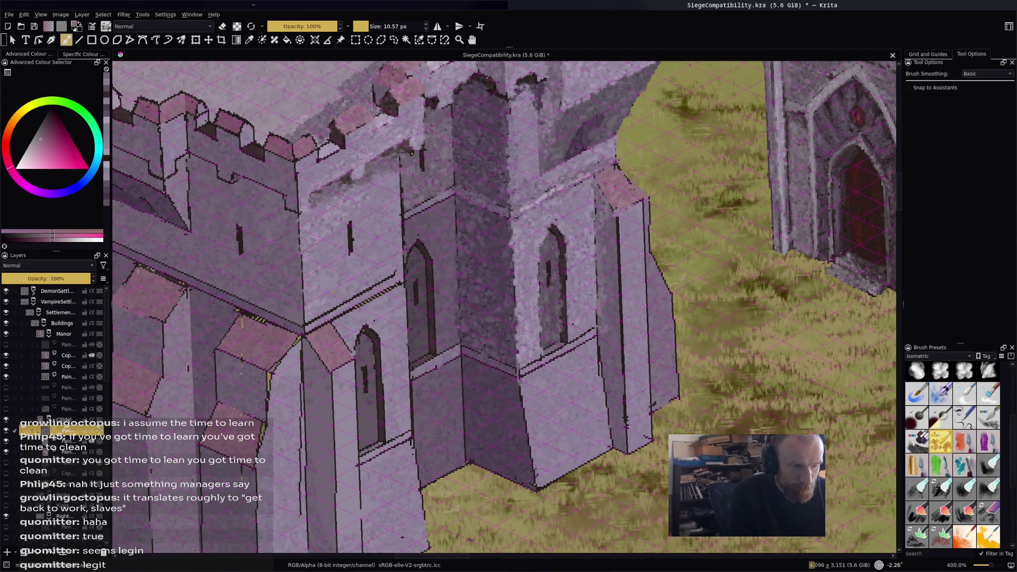
left_click(619, 233, "ctrl")
mouse_move(623, 227)
left_mouse_down()
mouse_move(619, 255)
mouse_move(617, 237)
left_mouse_up()
left_click_drag(620, 224, 621, 242)
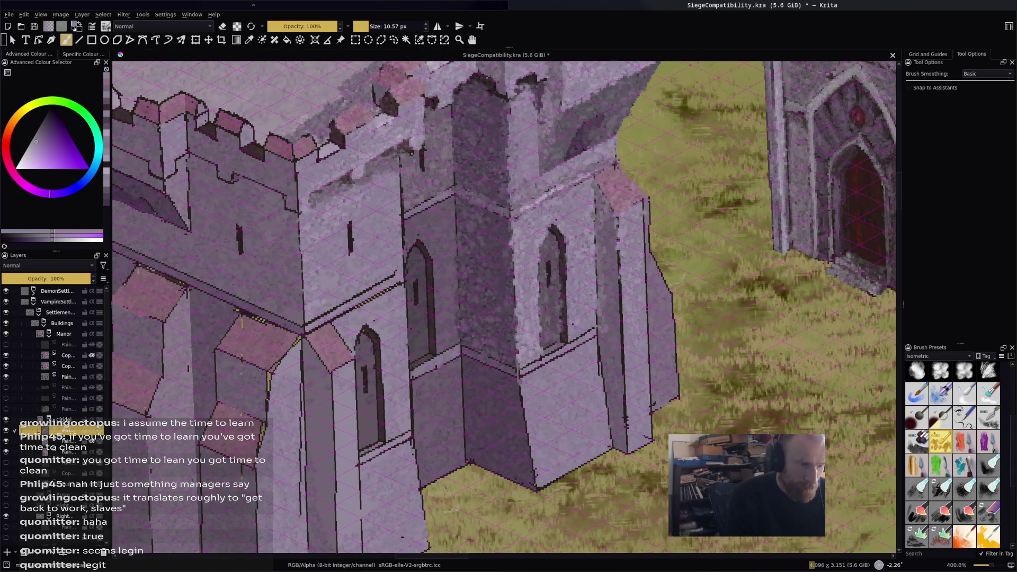
Highlight the tower's vertical edge lower down and add faint brighter strokes beside it.
mouse_move(623, 334)
left_mouse_down()
mouse_move(625, 406)
mouse_move(645, 447)
left_mouse_up()
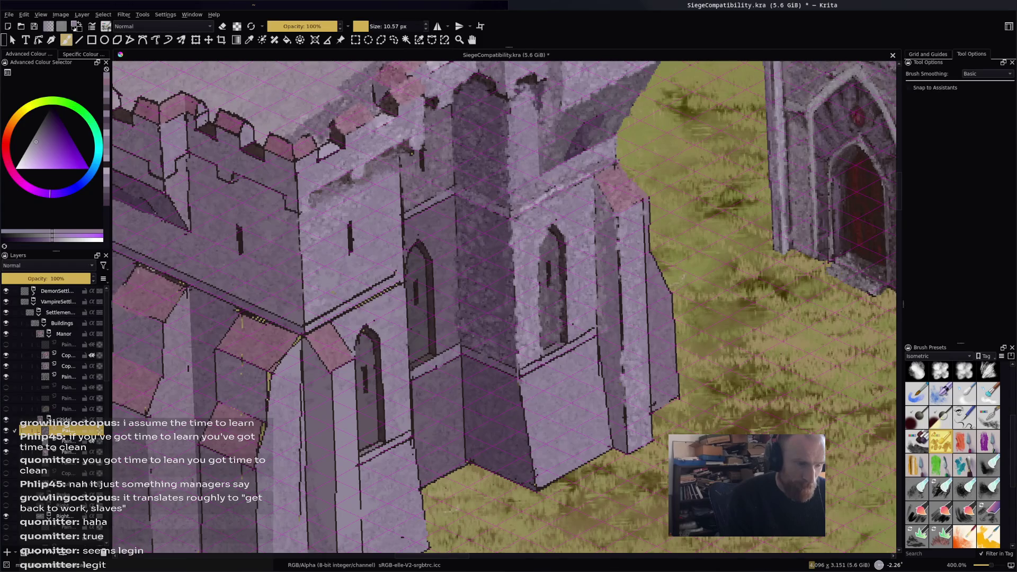
left_click(670, 347, "ctrl")
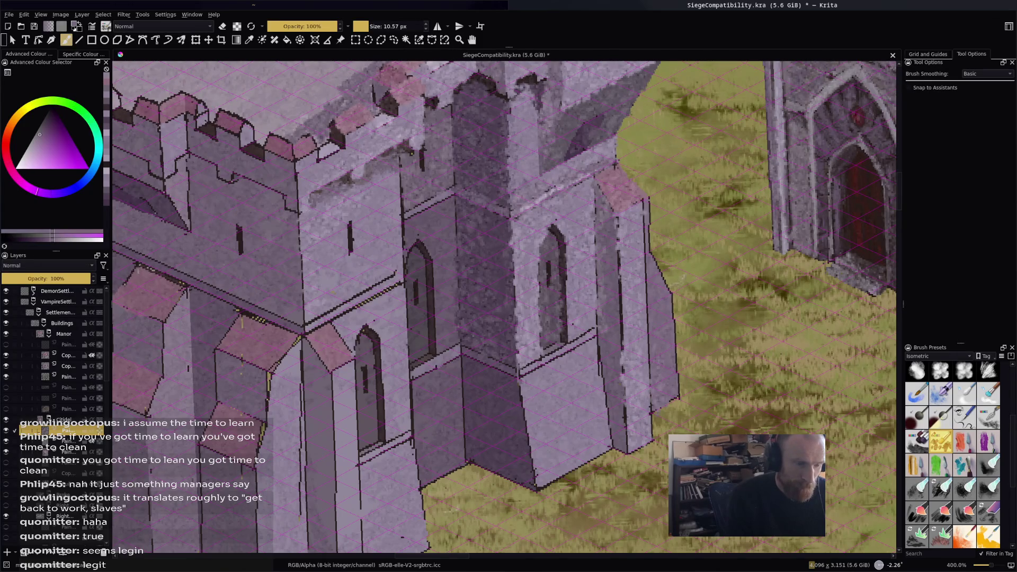
left_click_drag(677, 368, 680, 402)
key("e")
left_click(660, 389, "ctrl")
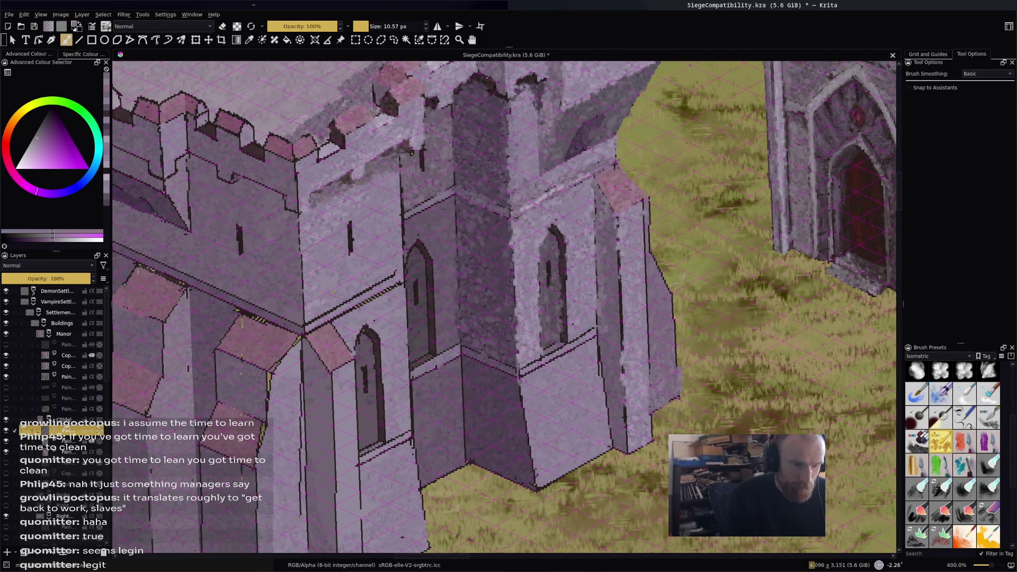
key("e")
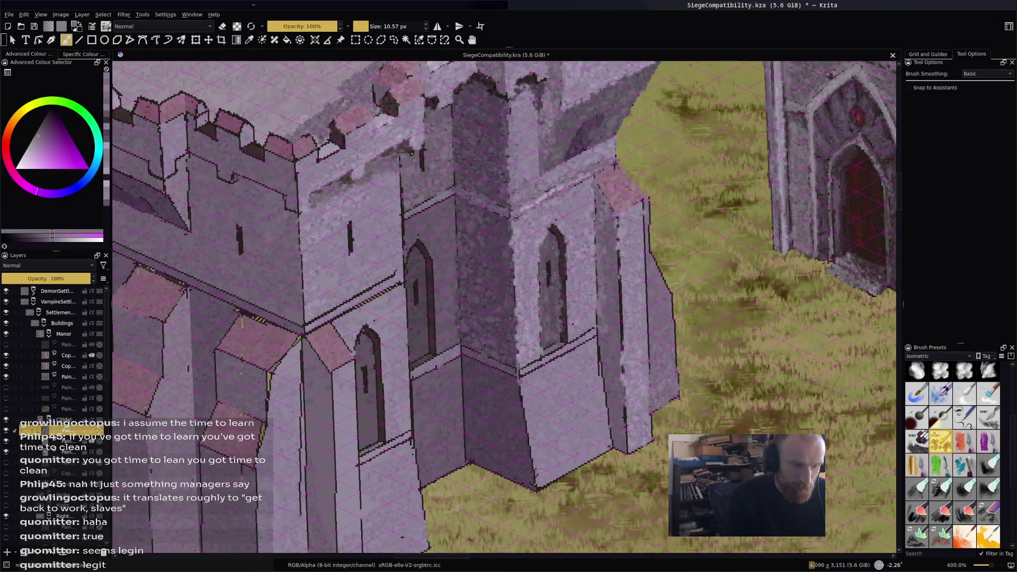
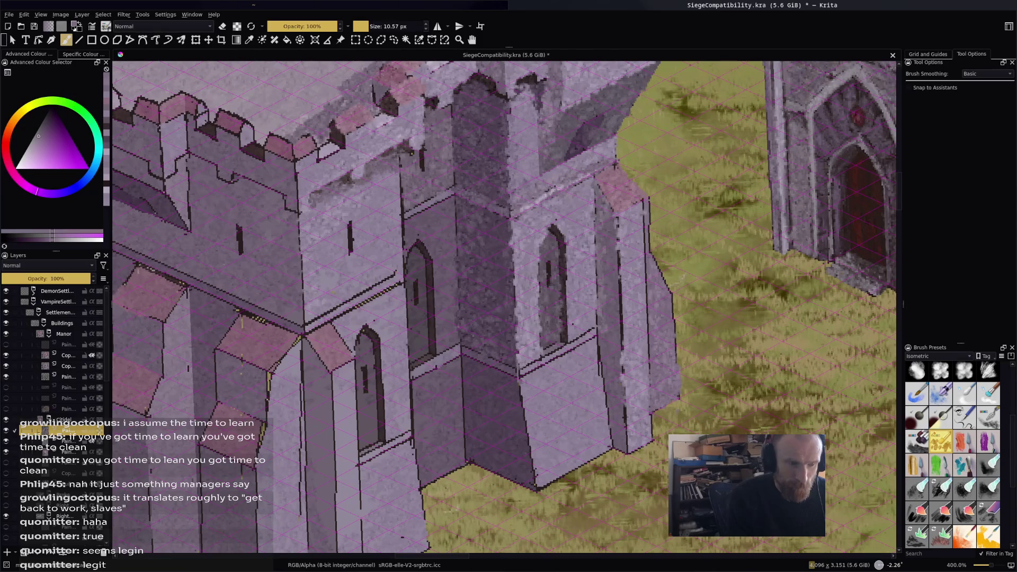
Paint a lighter stone colour along the tower's right and lower-right edges.
left_click(635, 295, "ctrl")
mouse_move(653, 329)
left_mouse_down()
mouse_move(662, 318)
mouse_move(672, 334)
left_mouse_up()
left_click_drag(670, 396, 671, 389)
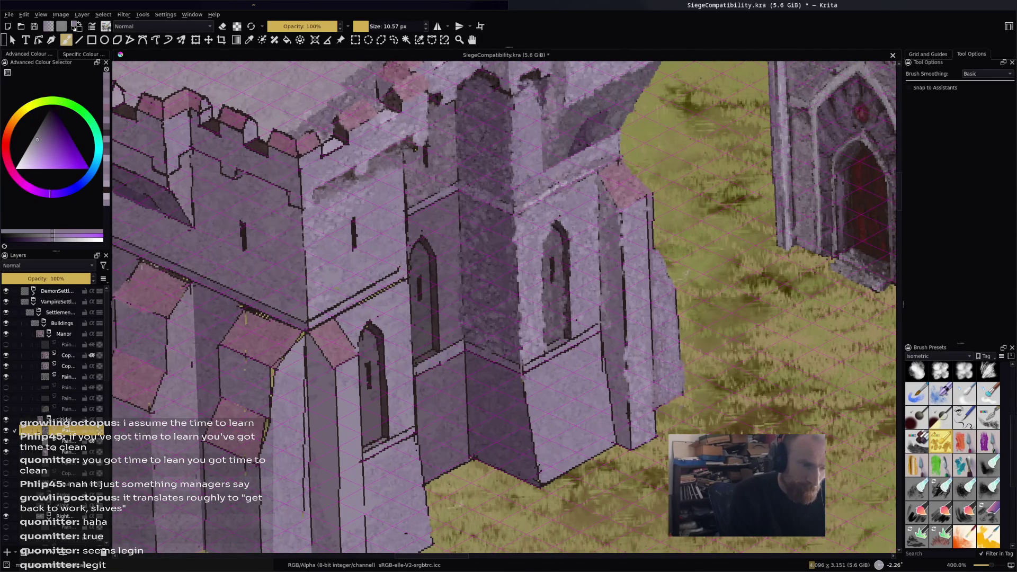
key("e")
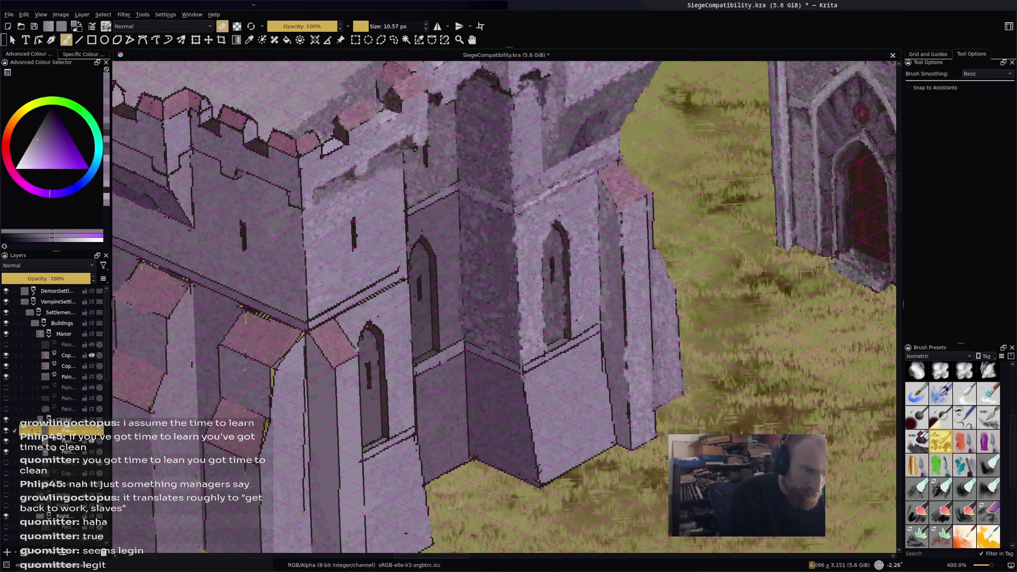
key("e")
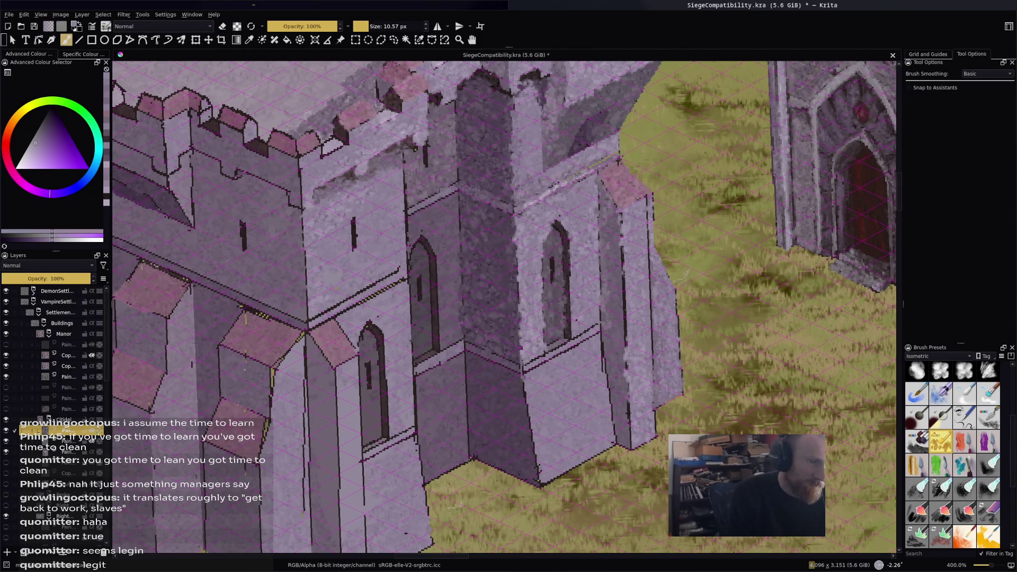
Sample a lighter purple from the tower wall and paint a light strip down its right edge.
left_click(660, 256, "ctrl")
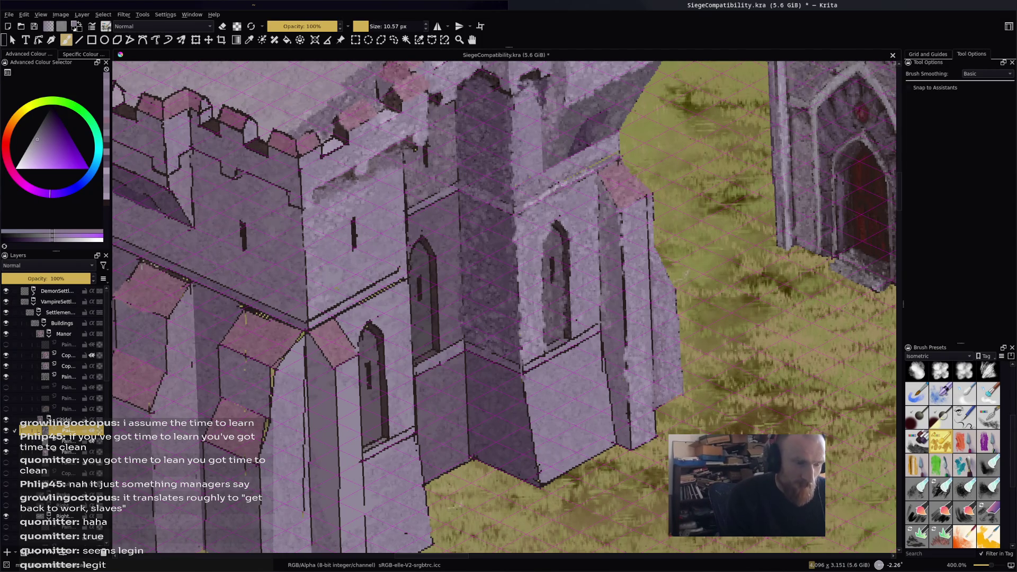
left_click(621, 289, "ctrl")
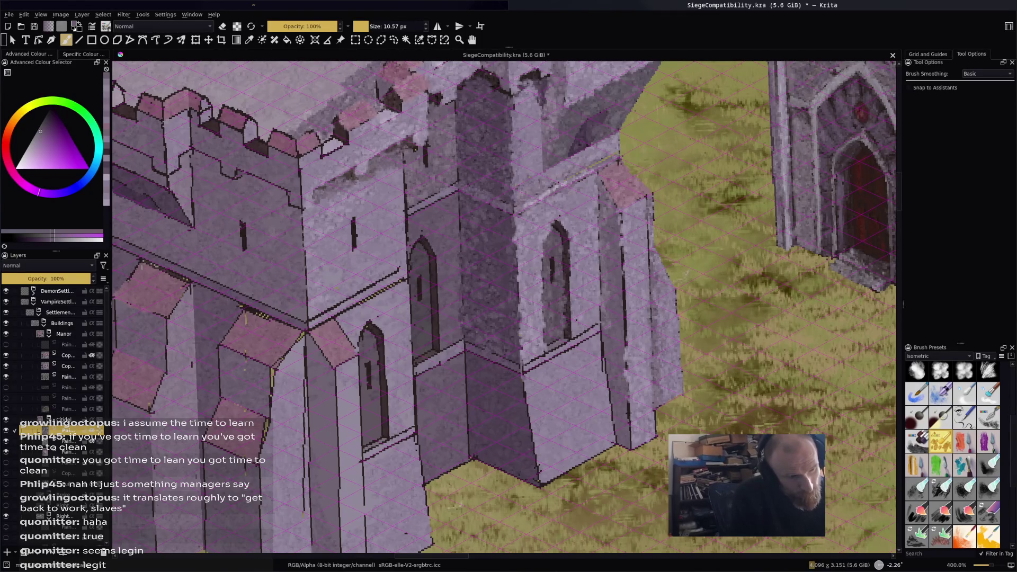
left_click(636, 237, "ctrl")
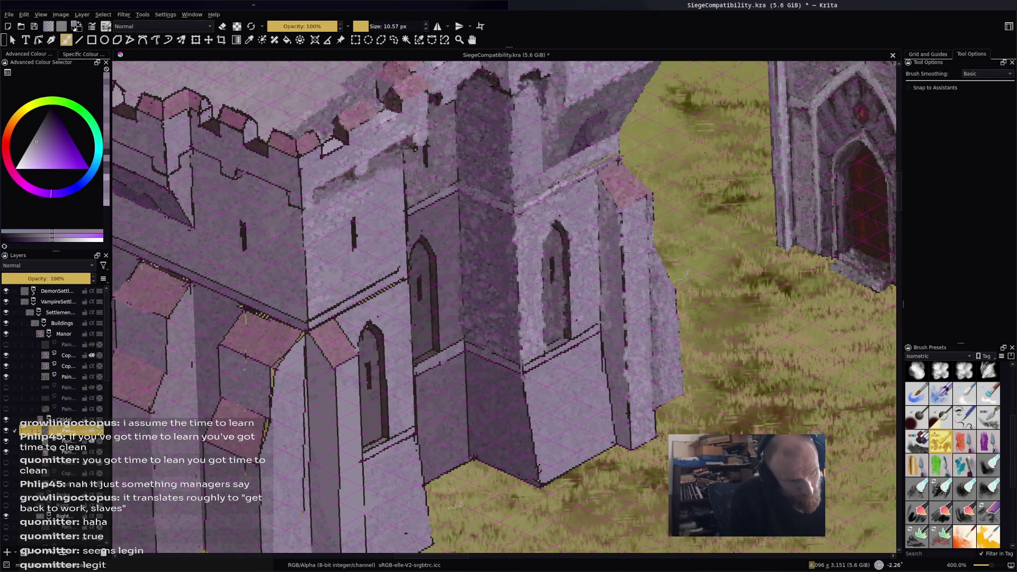
left_click(614, 260, "ctrl")
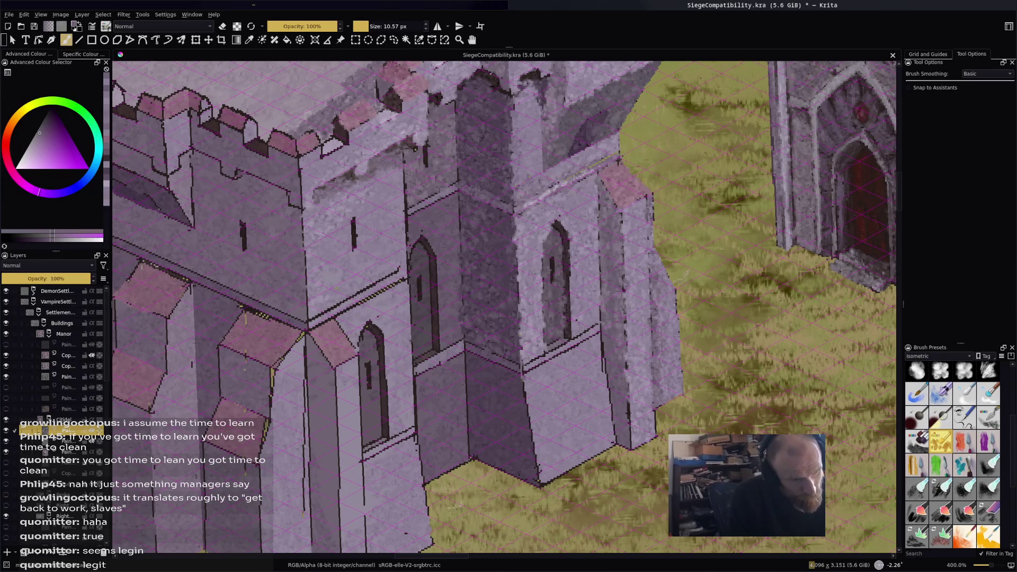
mouse_move(627, 389)
left_mouse_down()
mouse_move(629, 437)
mouse_move(620, 419)
left_mouse_up()
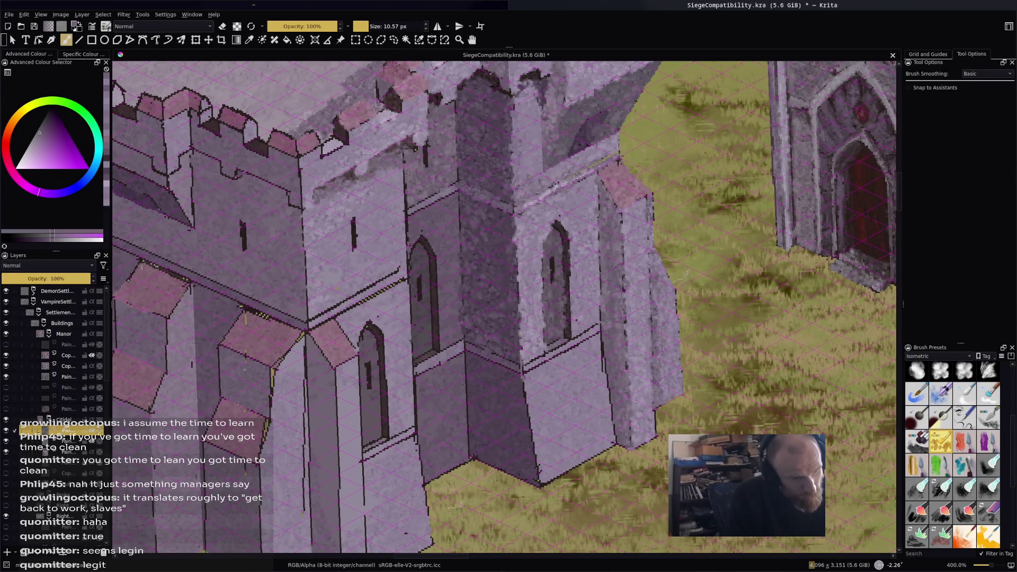
mouse_move(618, 297)
left_mouse_down()
mouse_move(607, 381)
mouse_move(617, 392)
left_mouse_up()
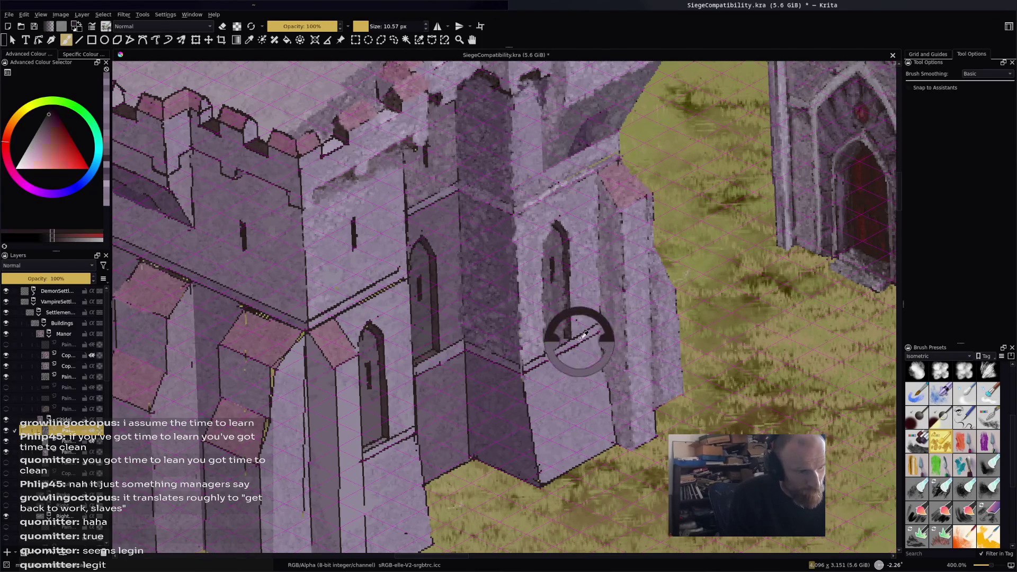
Cover the dark smudge below the window sill with a sampled wall colour.
left_click(585, 308, "ctrl")
left_click_drag(586, 333, 551, 350)
left_click(556, 317, "ctrl")
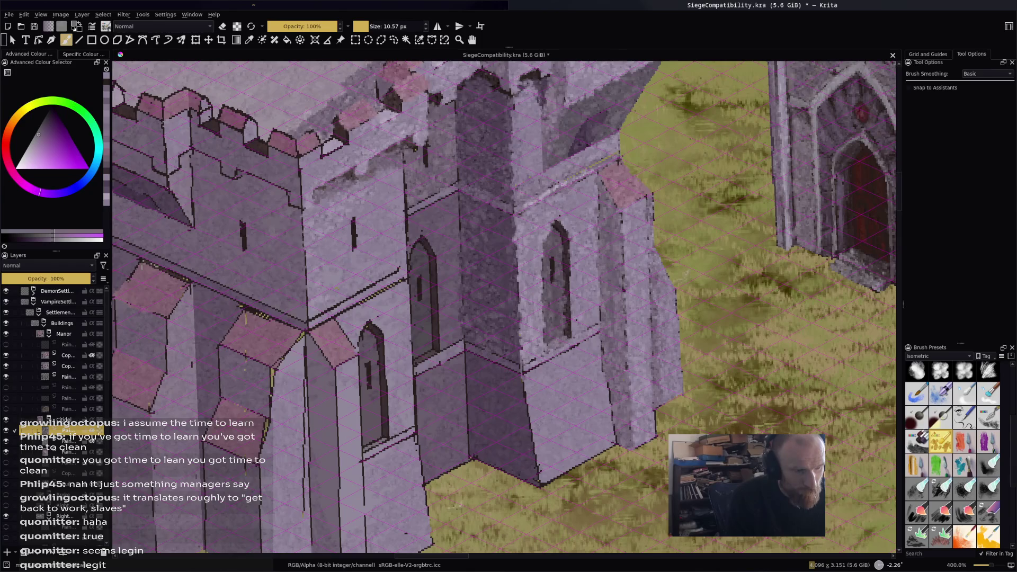
left_click(547, 337, "ctrl")
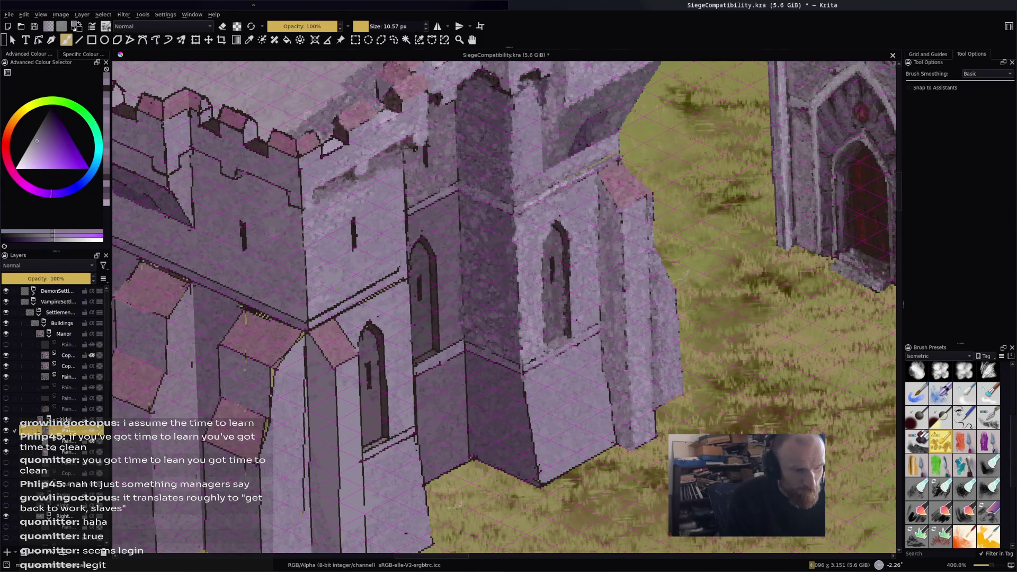
right_click(587, 363)
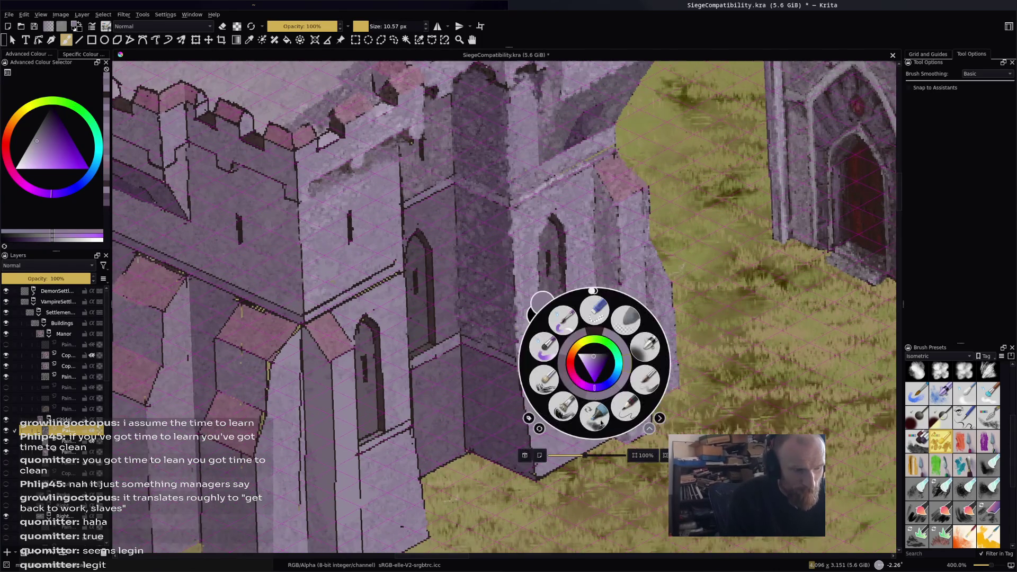
Pick the wall colour and paint light strokes on the lower tower wall.
left_click(545, 183, "ctrl")
mouse_move(556, 411)
left_mouse_down()
mouse_move(559, 468)
mouse_move(544, 476)
left_mouse_up()
left_click_drag(536, 429, 542, 479)
Switch to a different texture brush preset and zoom out to the whole castle.
key("slash")
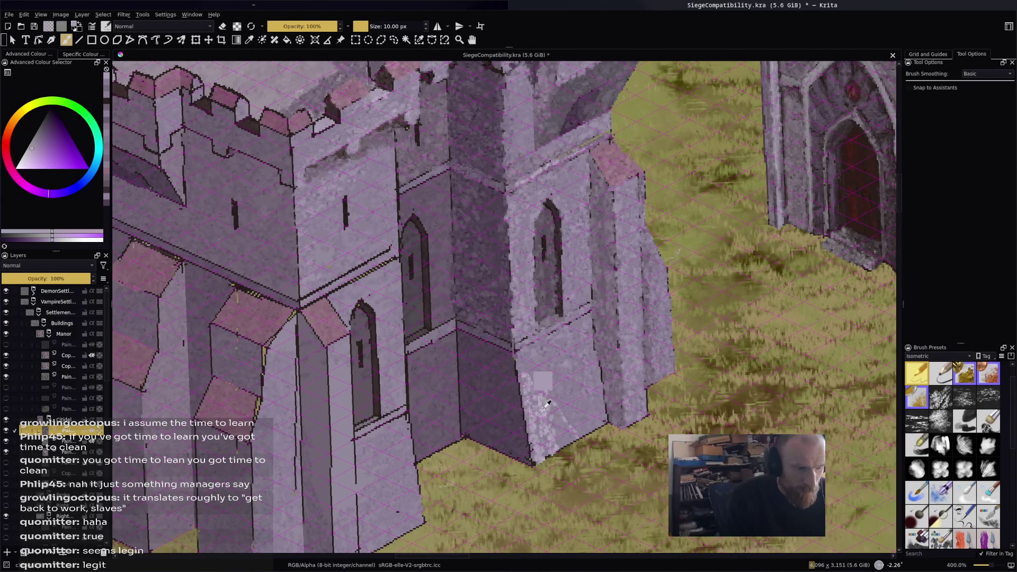
scroll(938, 426, "down", 5)
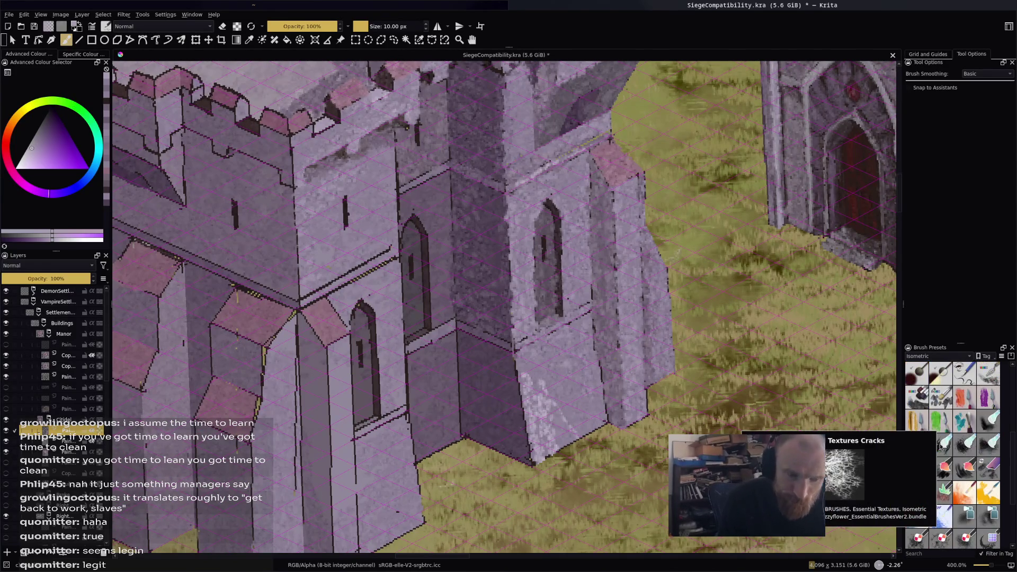
left_click(942, 404)
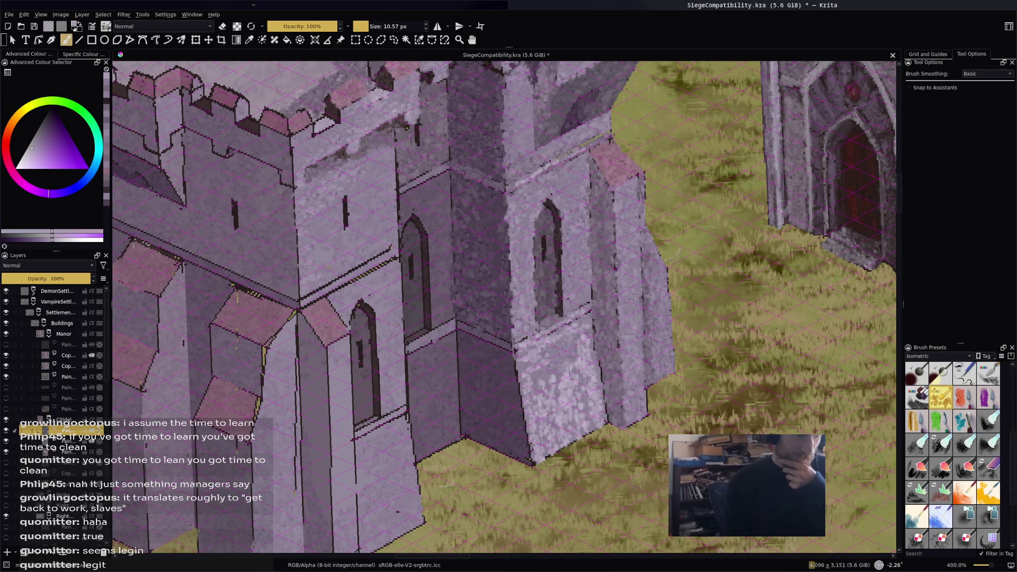
key("minus")
key("minus")
key("minus")
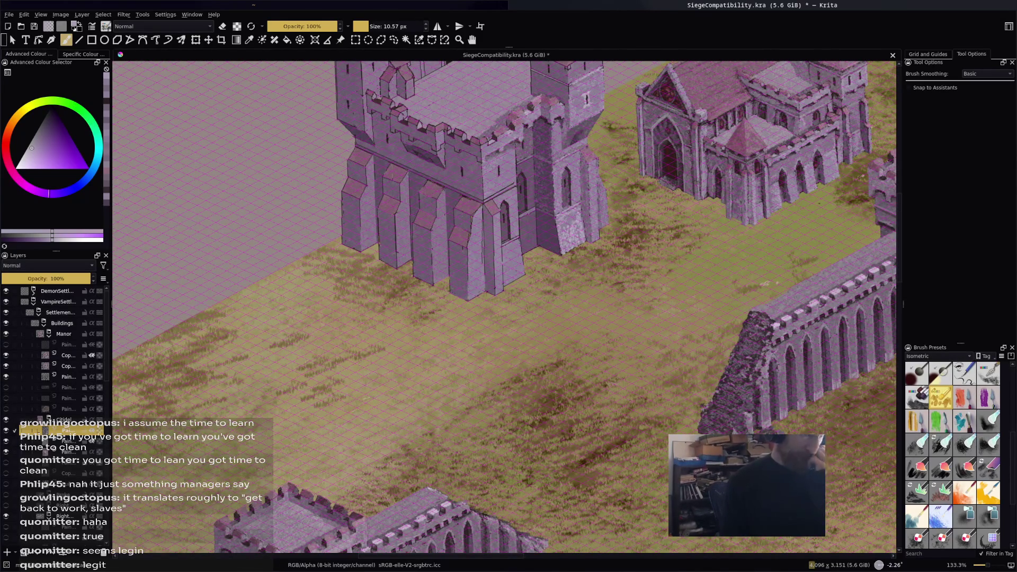
Sample dark tones and darken the tower's shaded and right wall edges beside the window.
key("plus")
key("plus")
key("plus")
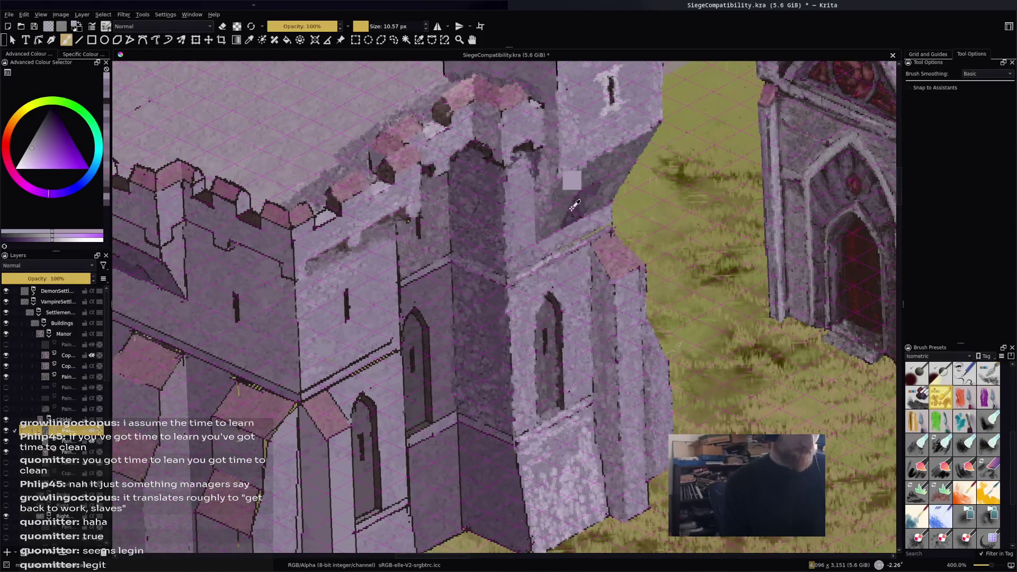
left_click(571, 180, "ctrl")
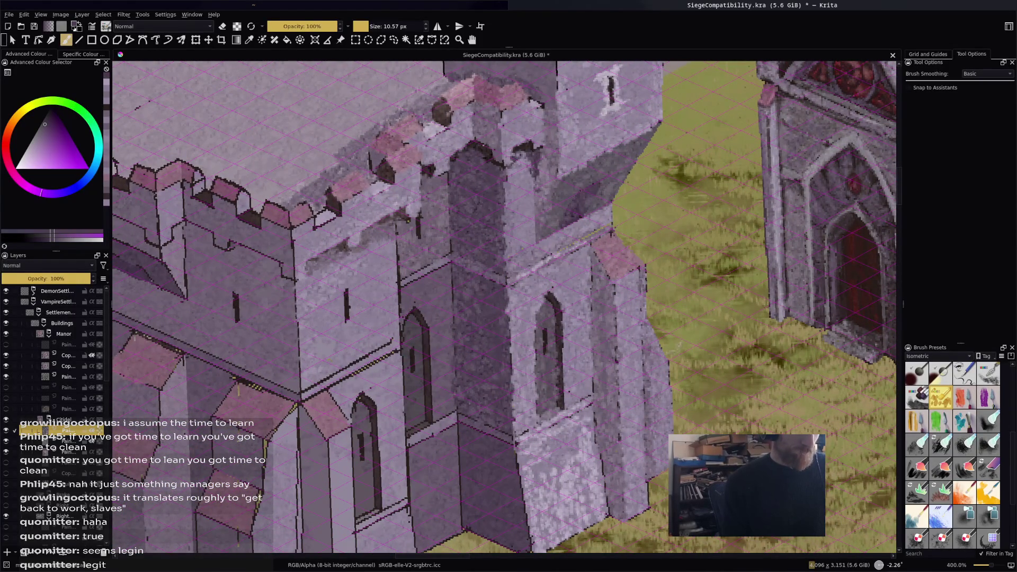
left_click(522, 118, "ctrl")
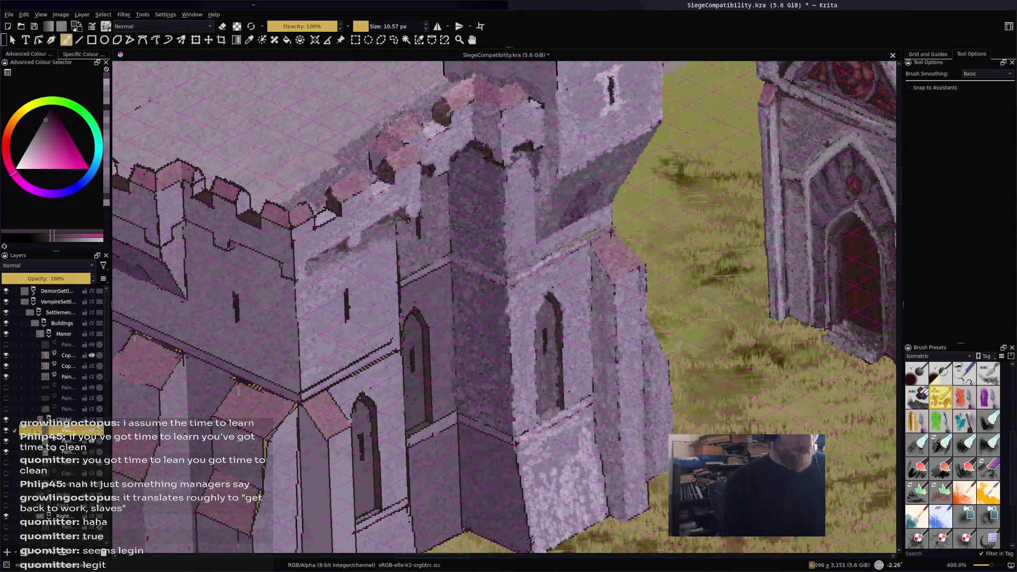
left_click(529, 147, "ctrl")
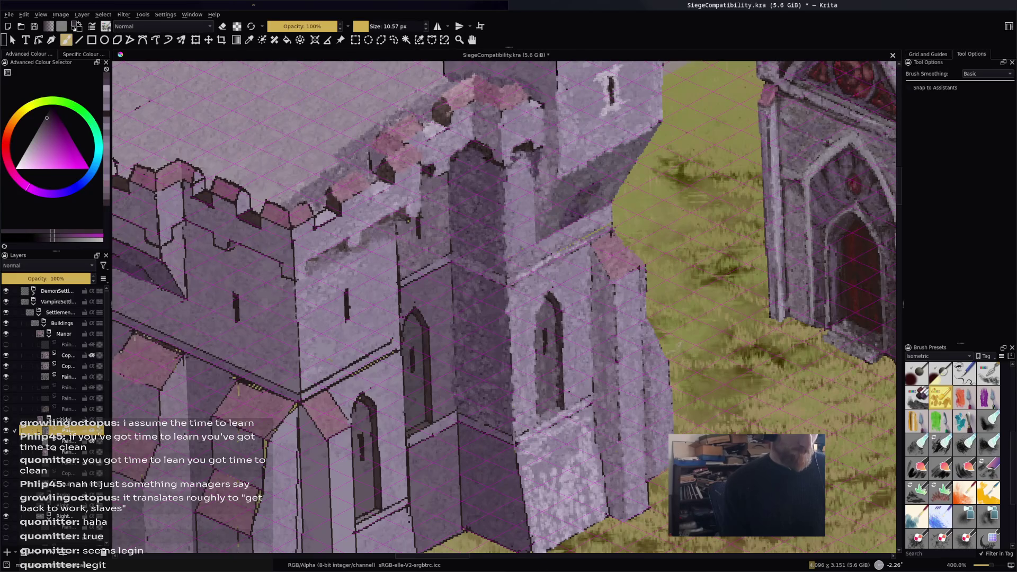
left_click(536, 86)
key("ctrl+z")
left_click(540, 103, "ctrl")
mouse_move(581, 200)
left_mouse_down()
mouse_move(567, 223)
mouse_move(578, 203)
left_mouse_up()
mouse_move(540, 171)
left_mouse_down()
mouse_move(538, 236)
mouse_move(587, 262)
left_mouse_up()
left_click_drag(592, 272, 592, 303)
left_click_drag(591, 323, 596, 342)
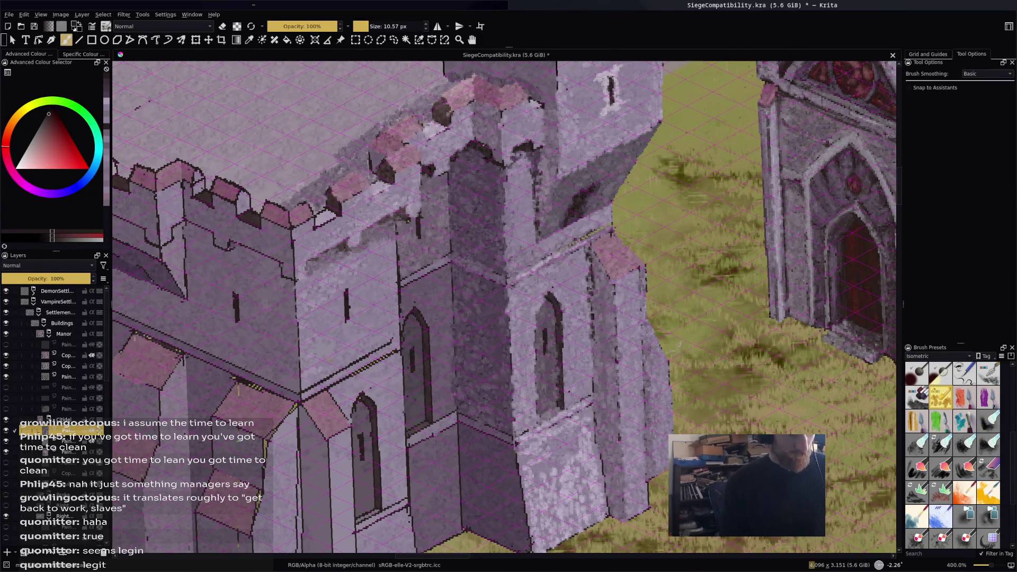
mouse_move(556, 370)
left_mouse_down()
mouse_move(559, 384)
mouse_move(595, 395)
mouse_move(602, 465)
left_mouse_up()
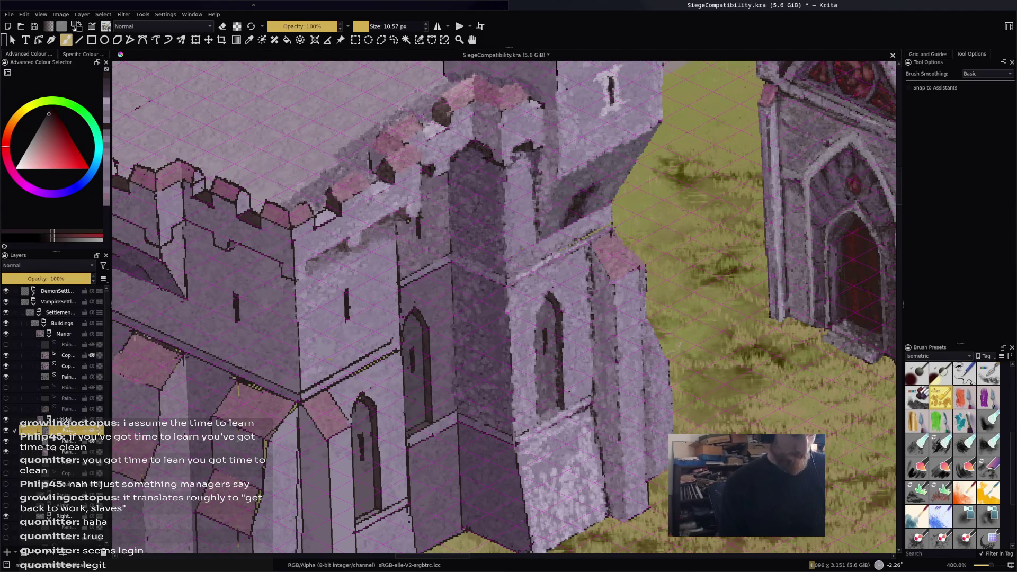
Paint light lavender along the lower wall edges, undoing a stray dab.
left_click(636, 499, "ctrl")
left_click_drag(647, 503, 647, 483)
left_click(594, 495, "ctrl")
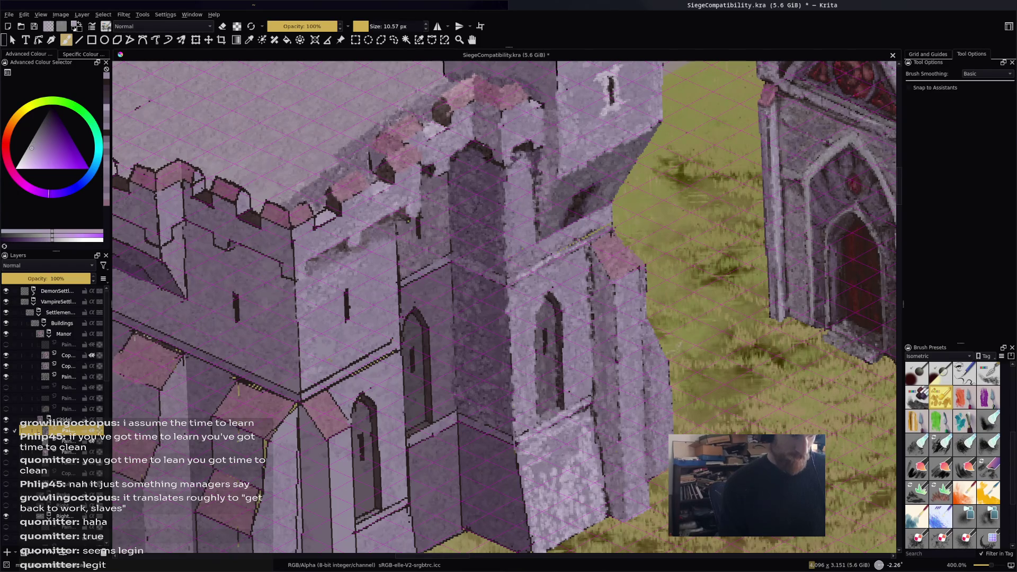
left_click_drag(520, 456, 520, 488)
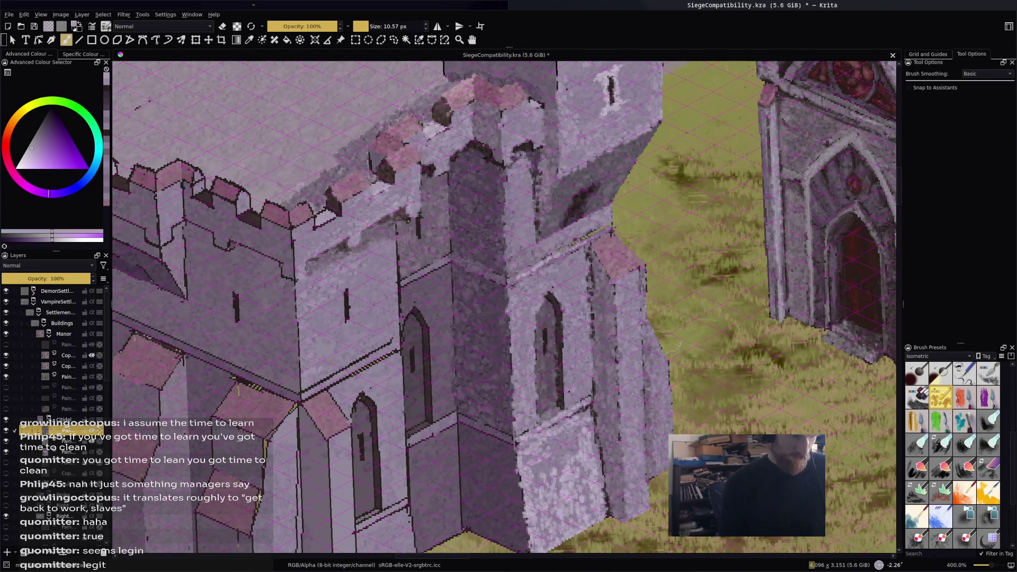
left_click(523, 405)
key("ctrl+z")
left_click(537, 333, "ctrl")
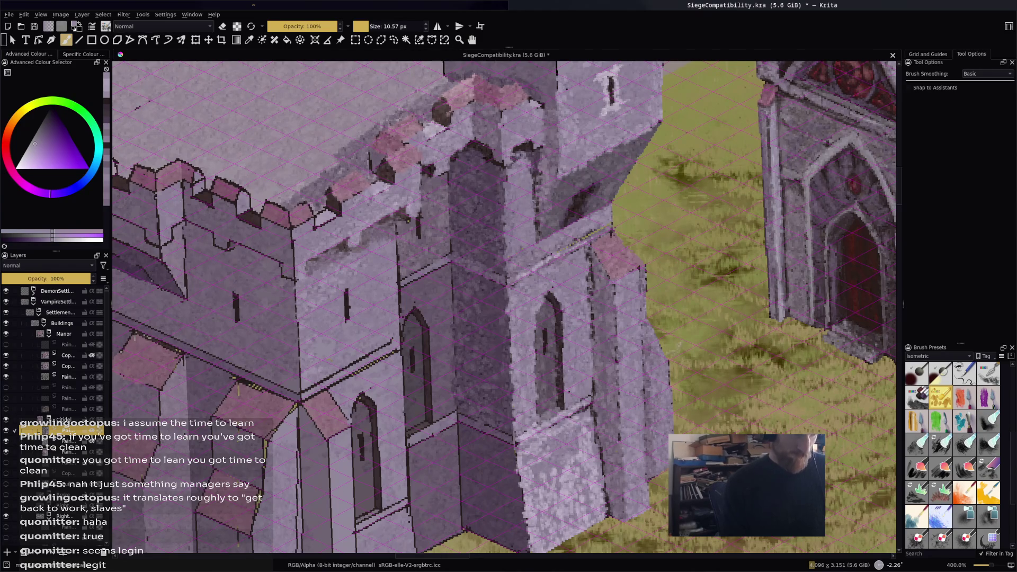
left_click(532, 106, "ctrl")
left_click(534, 100, "ctrl")
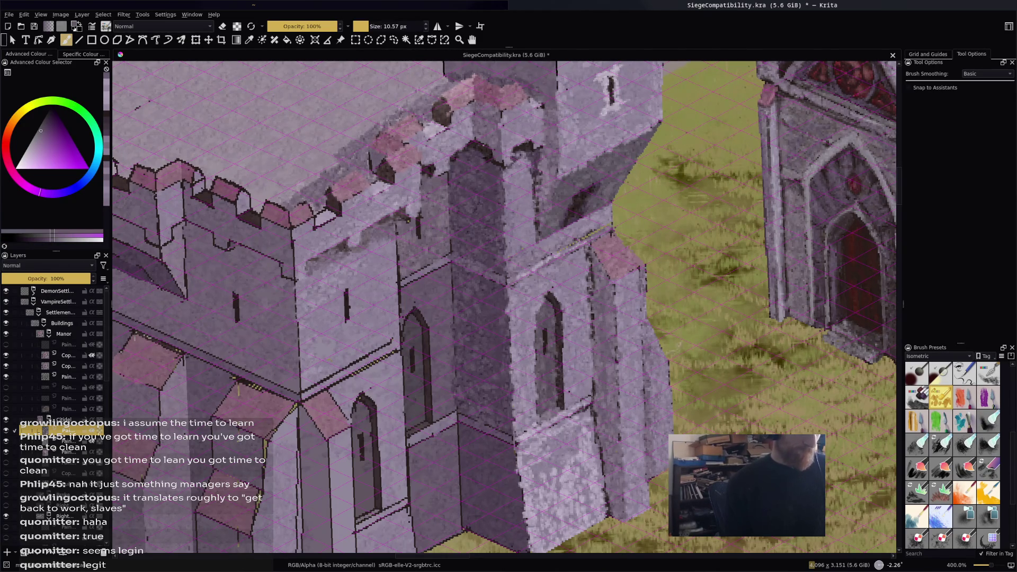
key("minus")
key("minus")
key("minus")
key("minus")
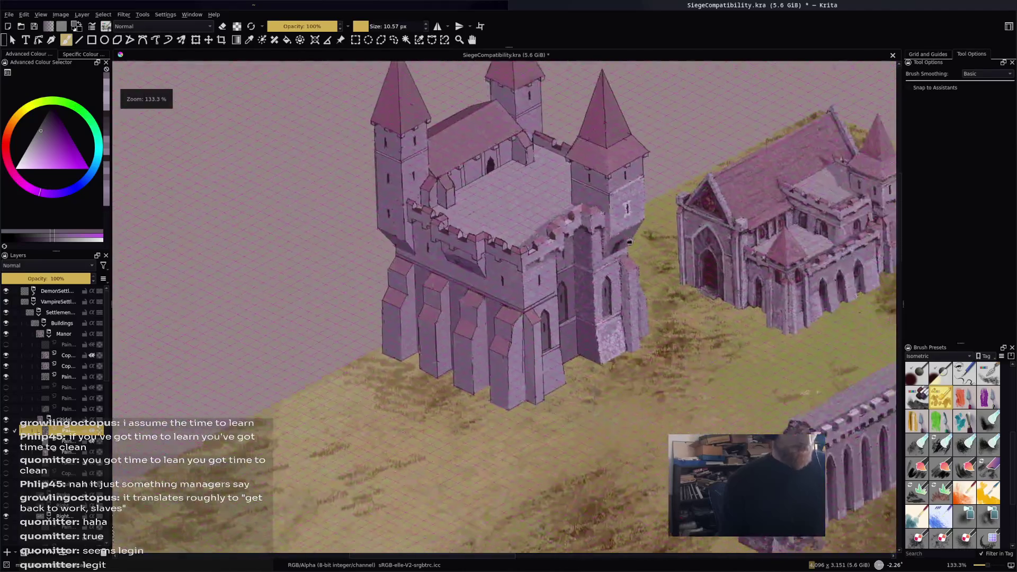
Zoom in on the castle, sample tower colours and paint an arched top onto the window.
key("plus")
key("plus")
key("plus")
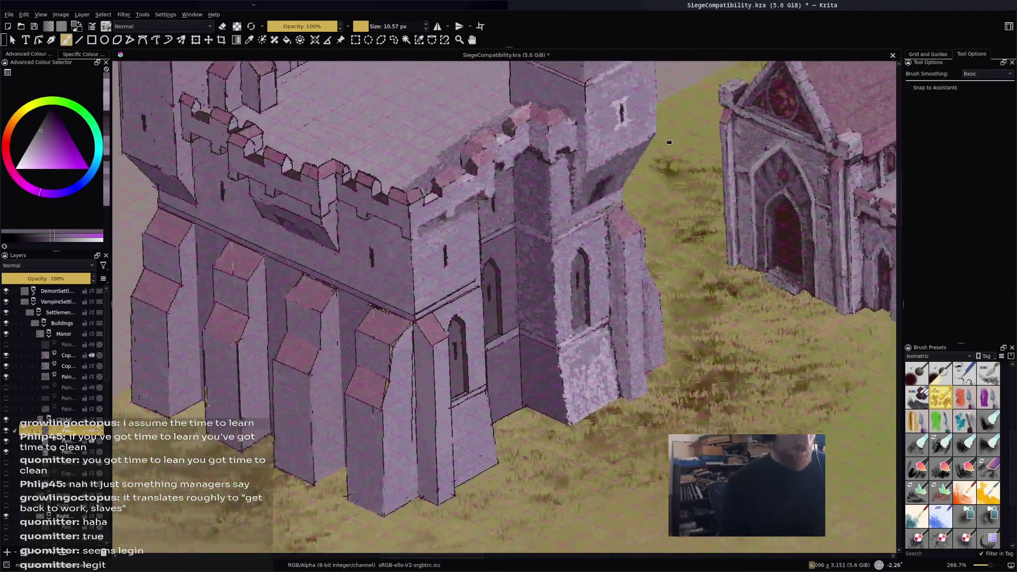
left_click_drag(669, 141, 671, 137)
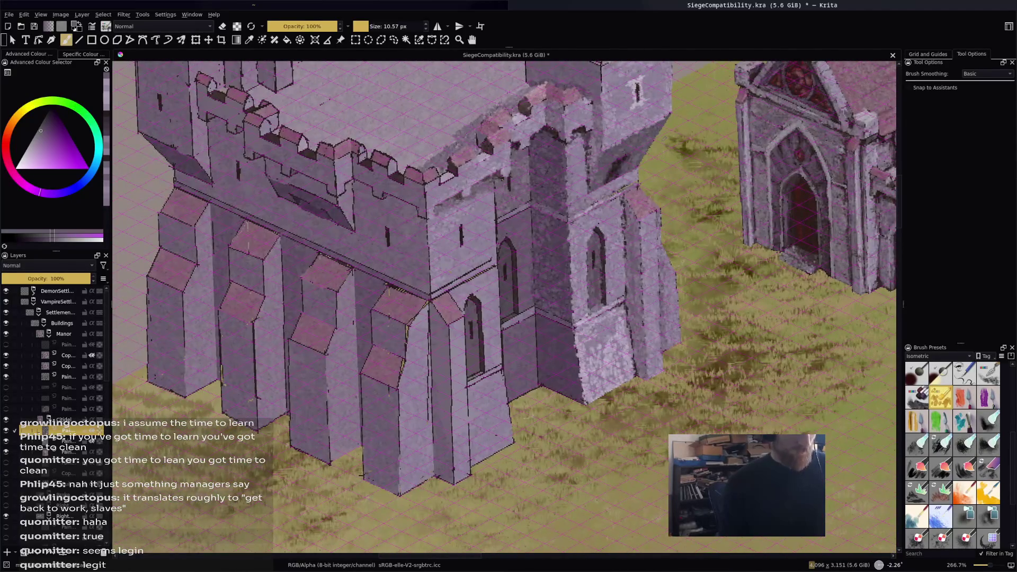
left_click(515, 211, "ctrl")
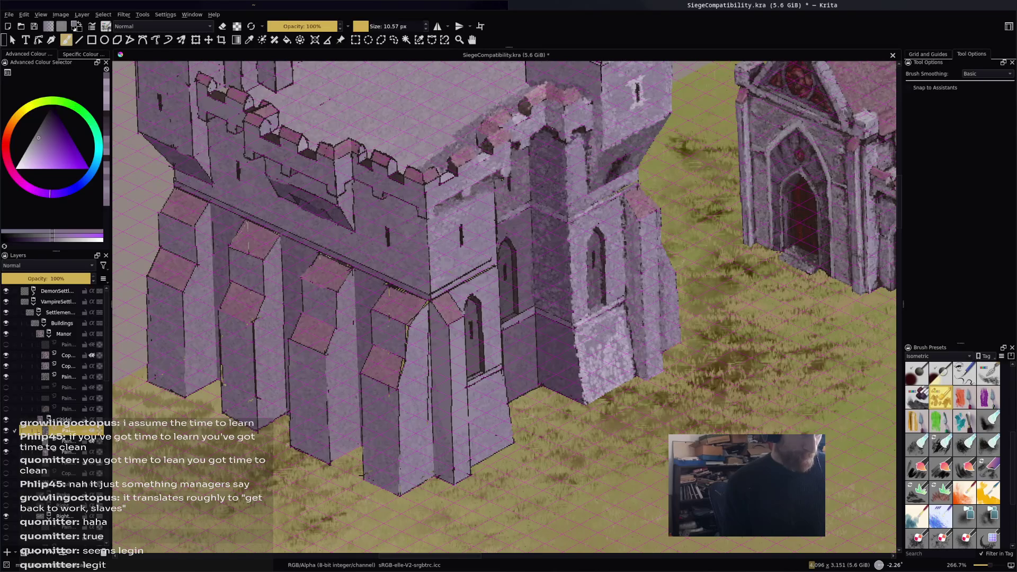
left_click(516, 212, "ctrl")
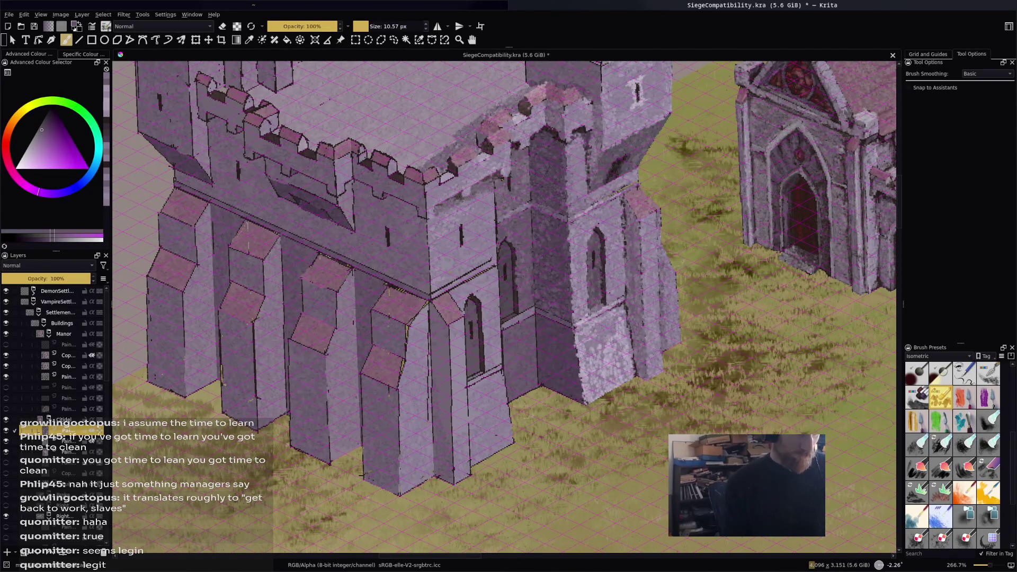
left_click(515, 275, "ctrl")
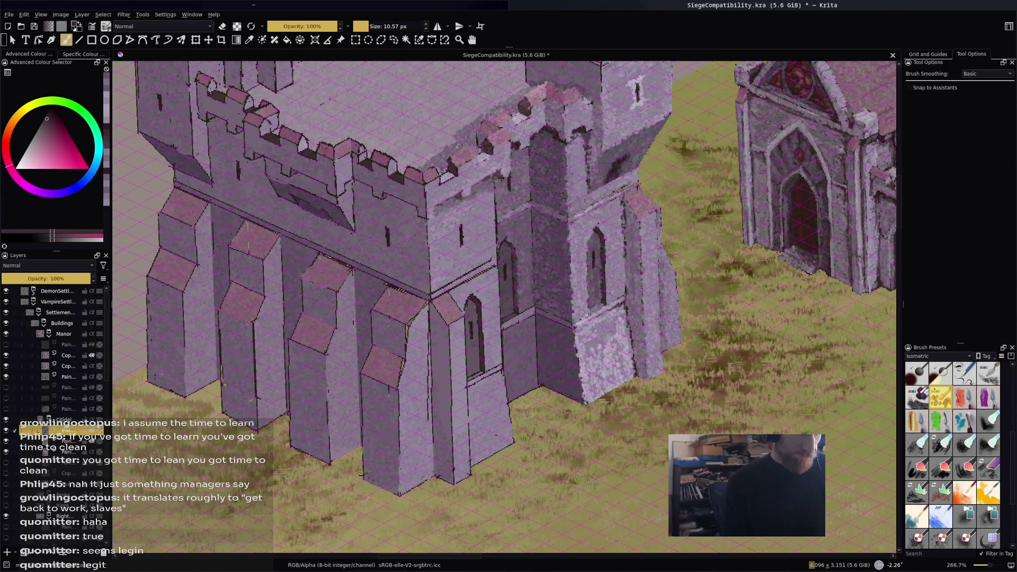
left_click(506, 248, "ctrl")
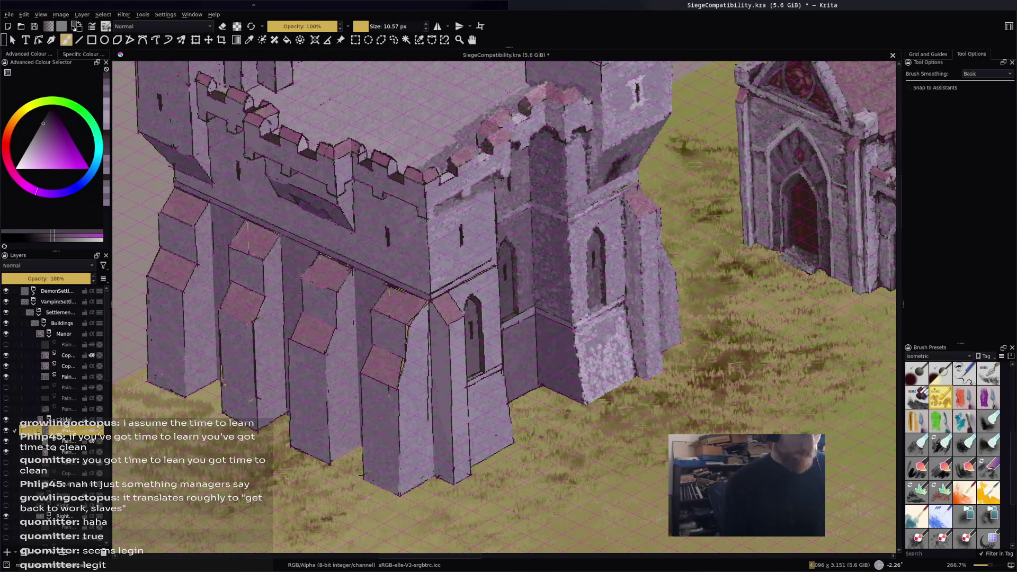
left_click(503, 233, "ctrl")
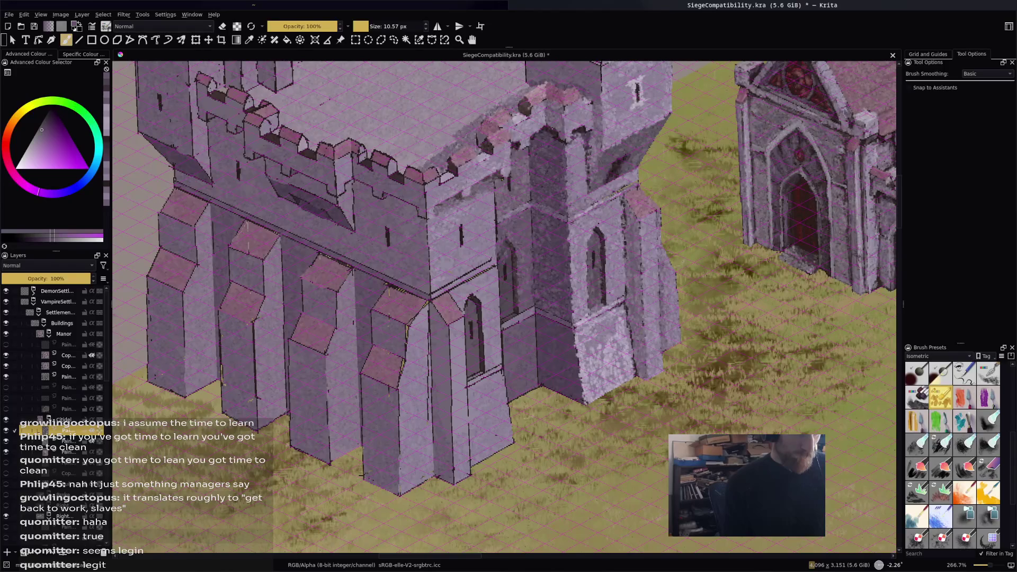
left_click(505, 262, "ctrl")
left_click(511, 262, "ctrl")
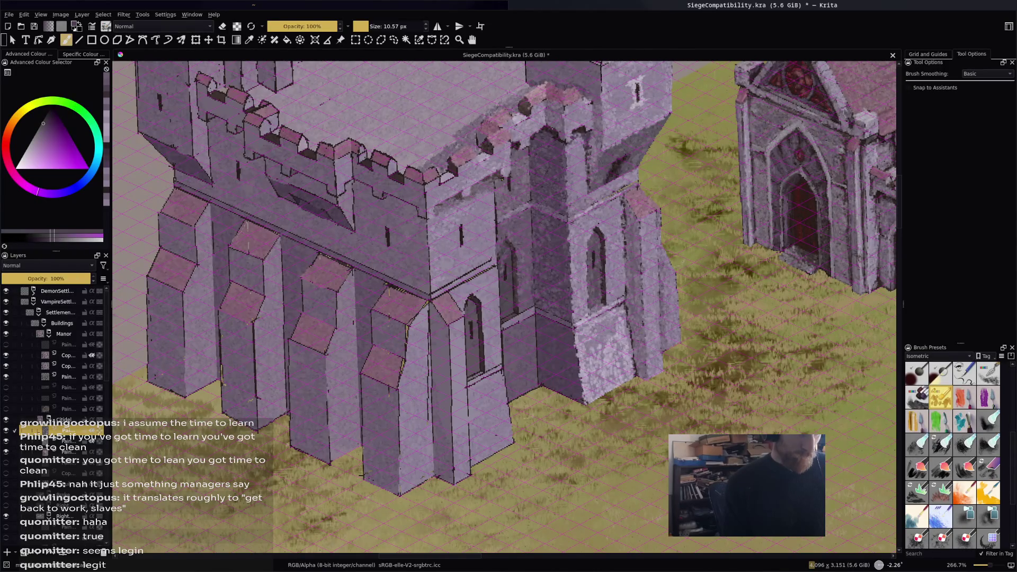
left_click(506, 275, "ctrl")
left_click_drag(509, 272, 506, 246)
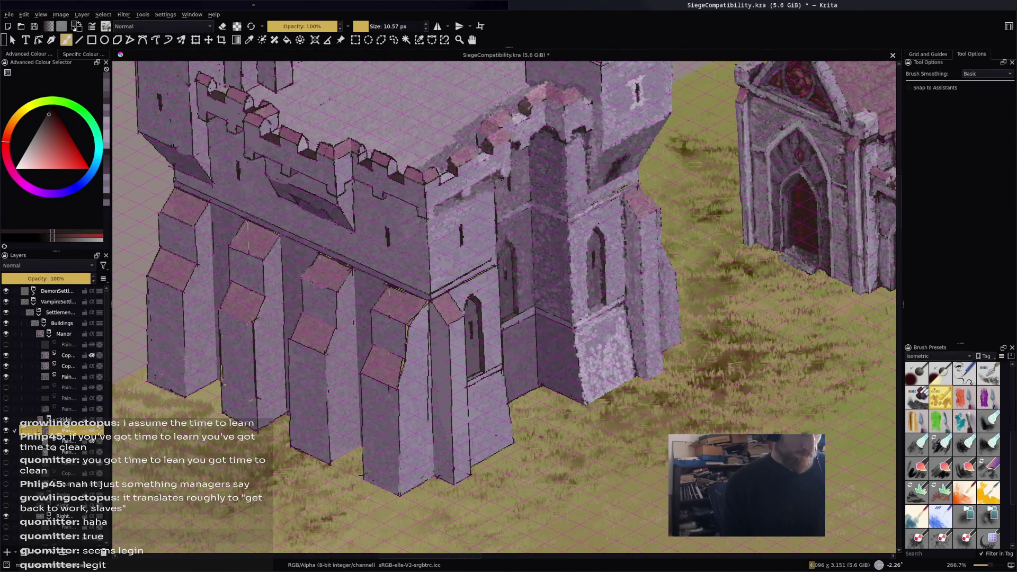
left_click(509, 262, "ctrl")
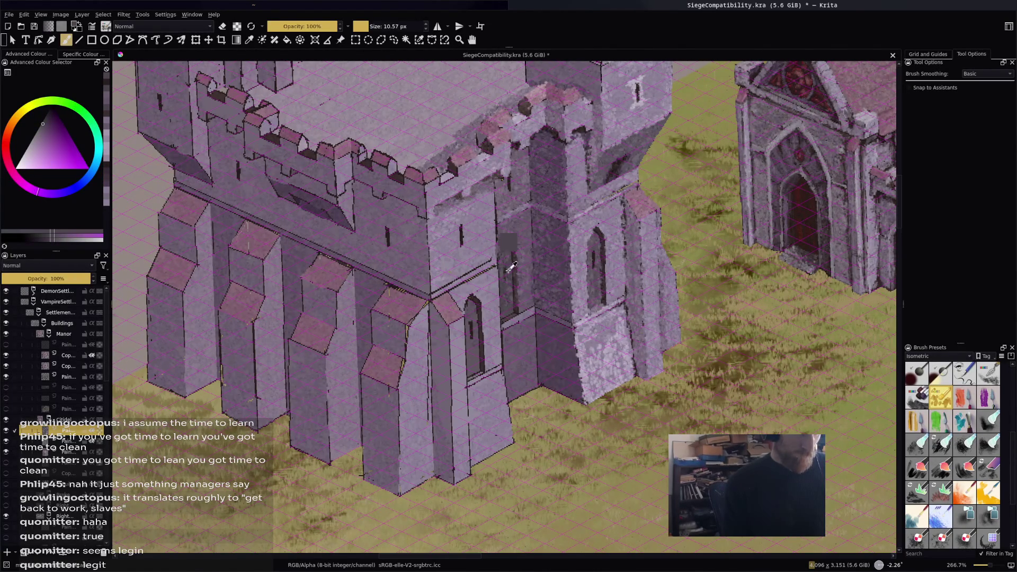
Paint a dark red stroke on the left arched window, undoing a stray dark block.
left_click(595, 252, "ctrl")
left_click_drag(587, 224, 598, 234)
key("ctrl+z")
left_click(596, 253, "ctrl")
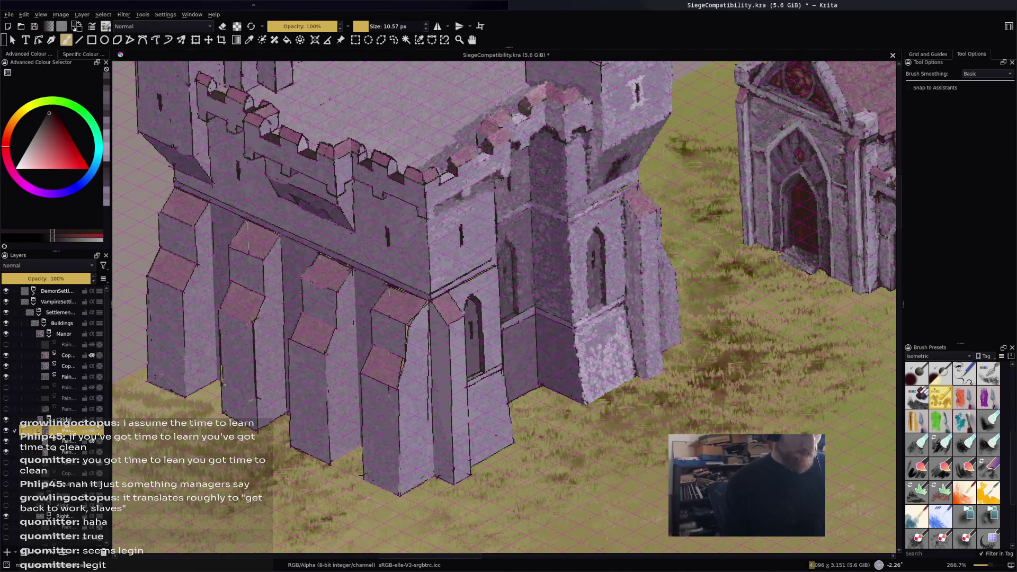
left_click_drag(504, 266, 506, 307)
Sample a light greyish purple and brighten a small patch of the tower wall.
left_click(511, 295, "ctrl")
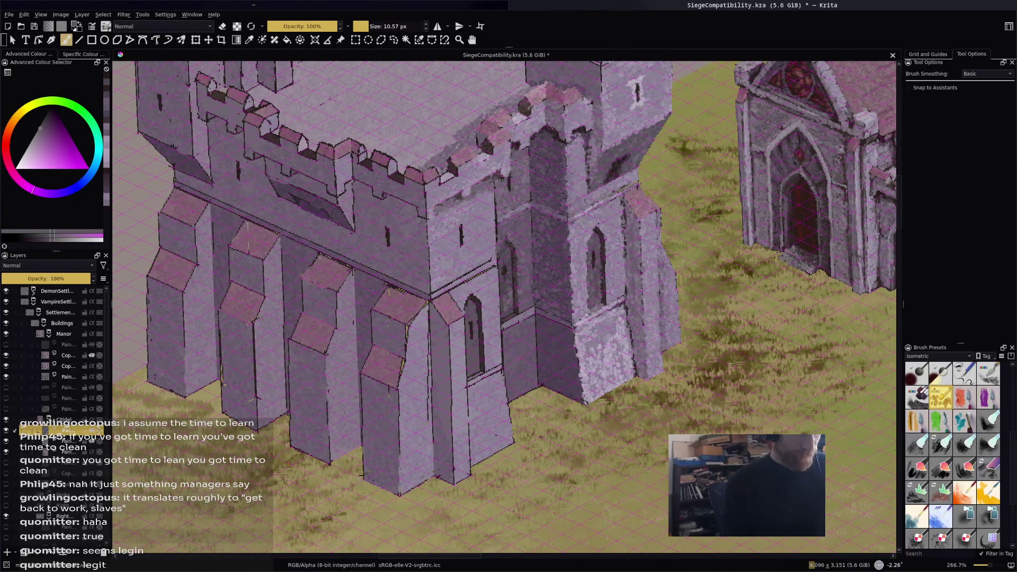
left_click(512, 291, "ctrl")
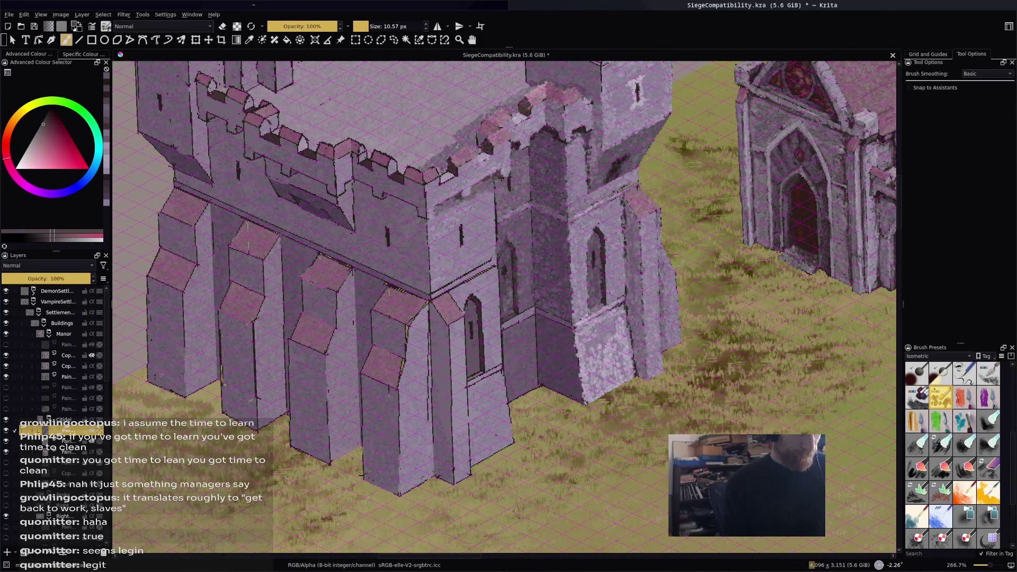
left_click(517, 294, "ctrl")
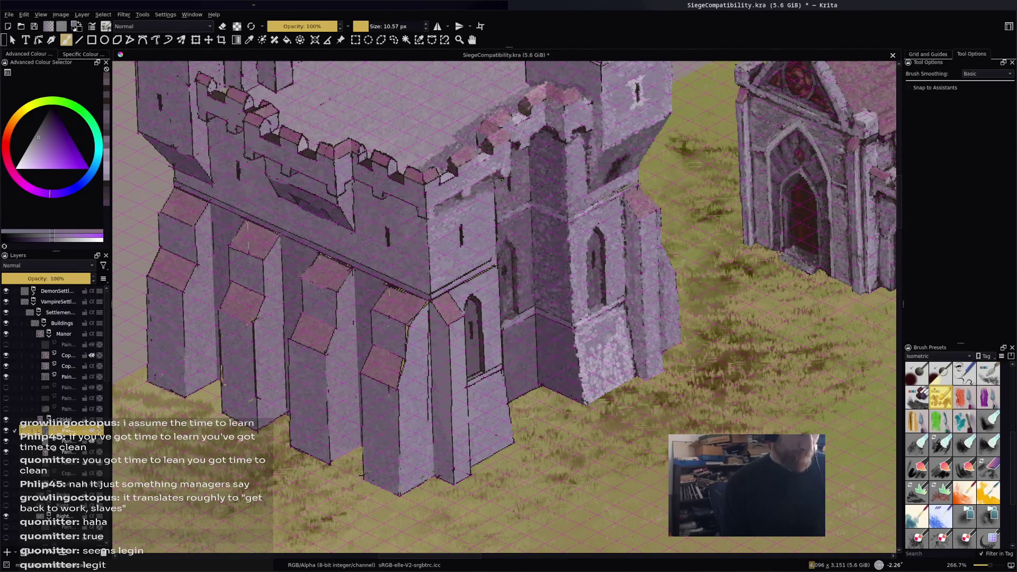
left_click(527, 277, "ctrl")
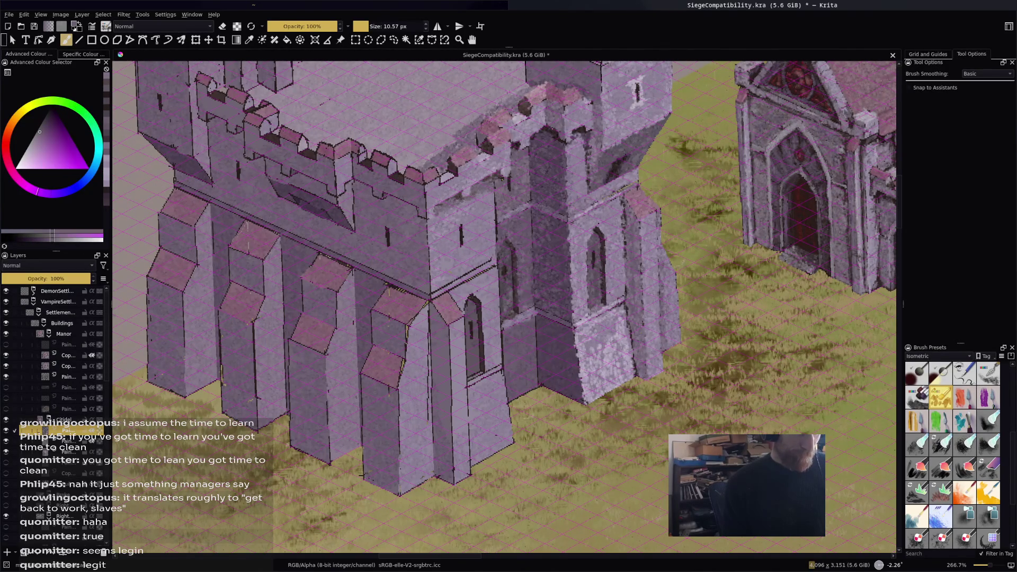
left_click(531, 297, "ctrl")
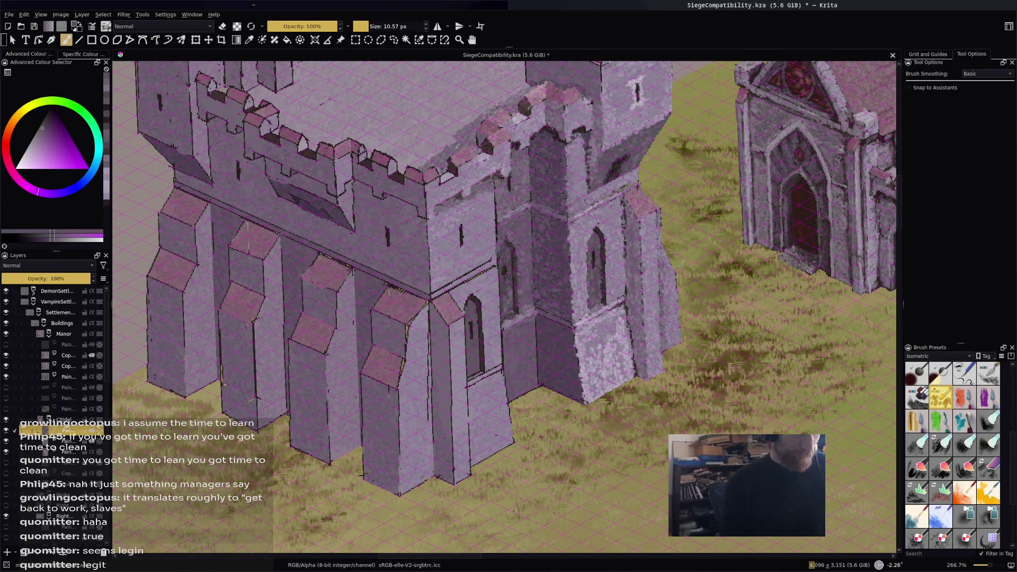
left_click_drag(536, 348, 536, 357)
Fine-tune the paint colour's lightness with the K and L keys.
key("k")
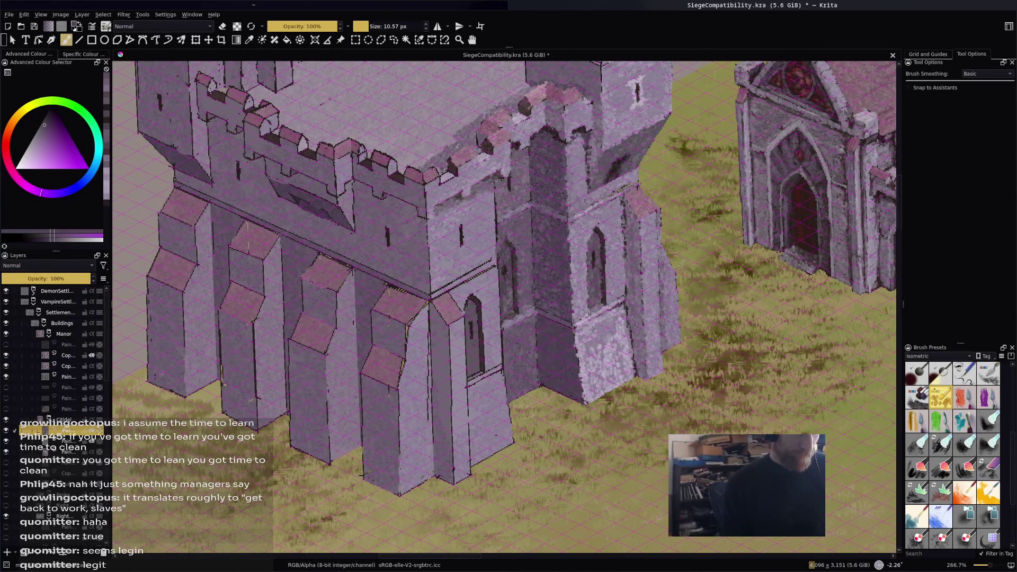
key("k")
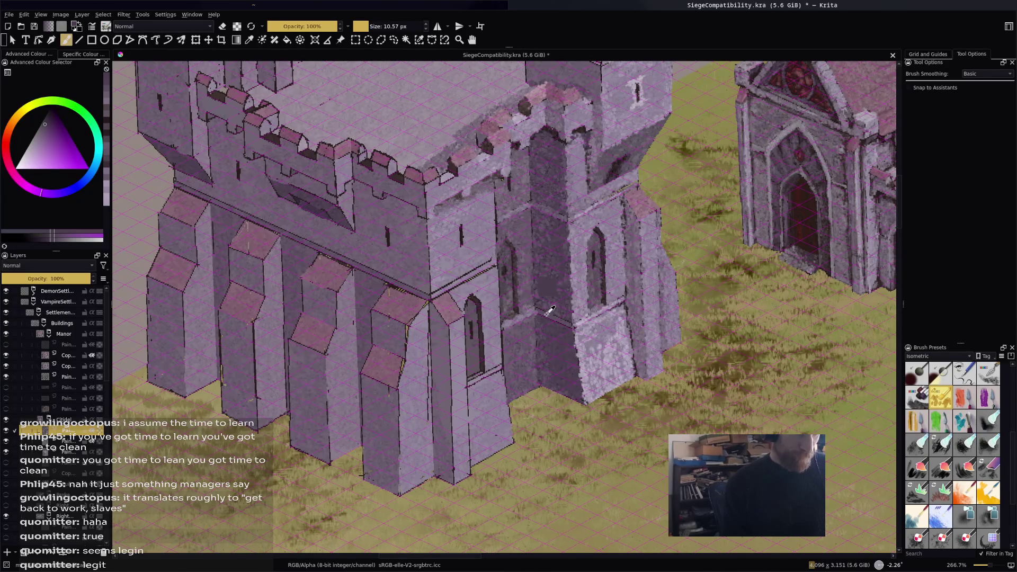
key("l")
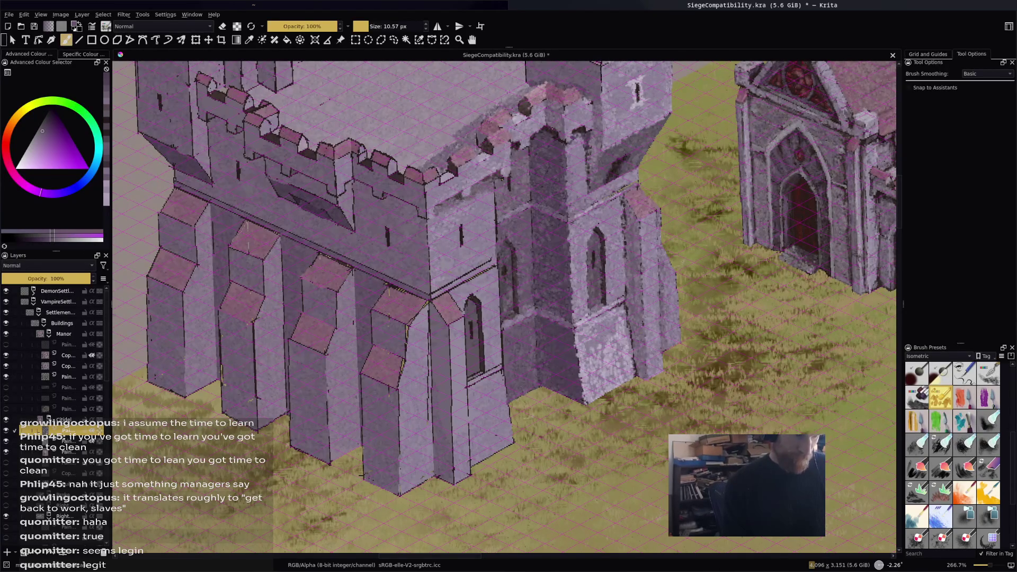
key("k")
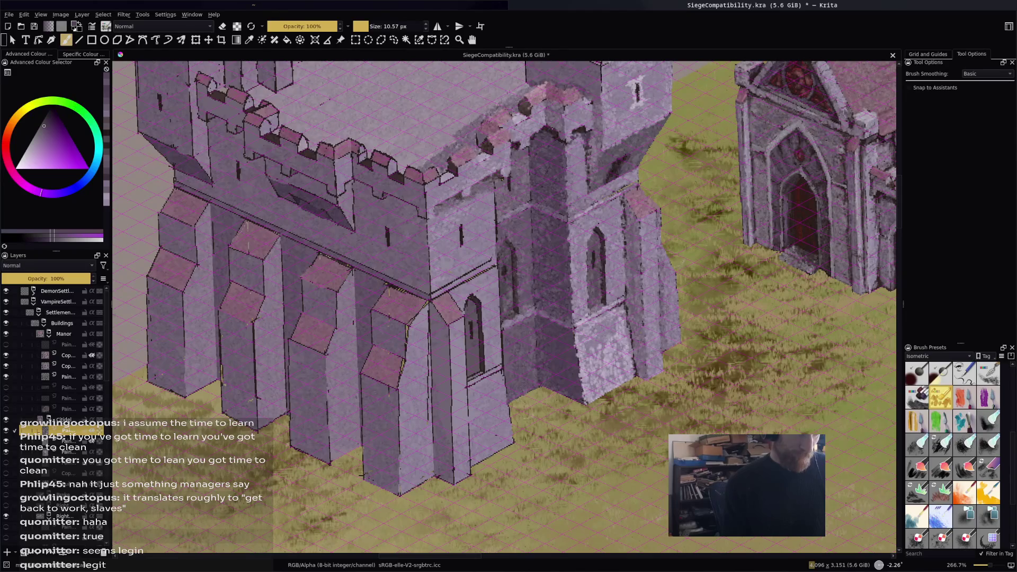
key("l")
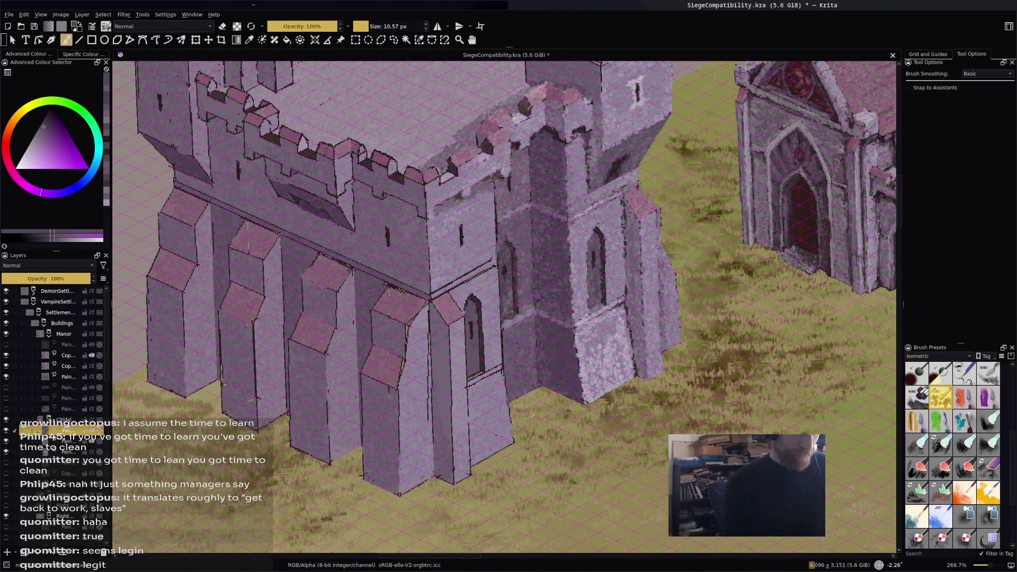
key("l")
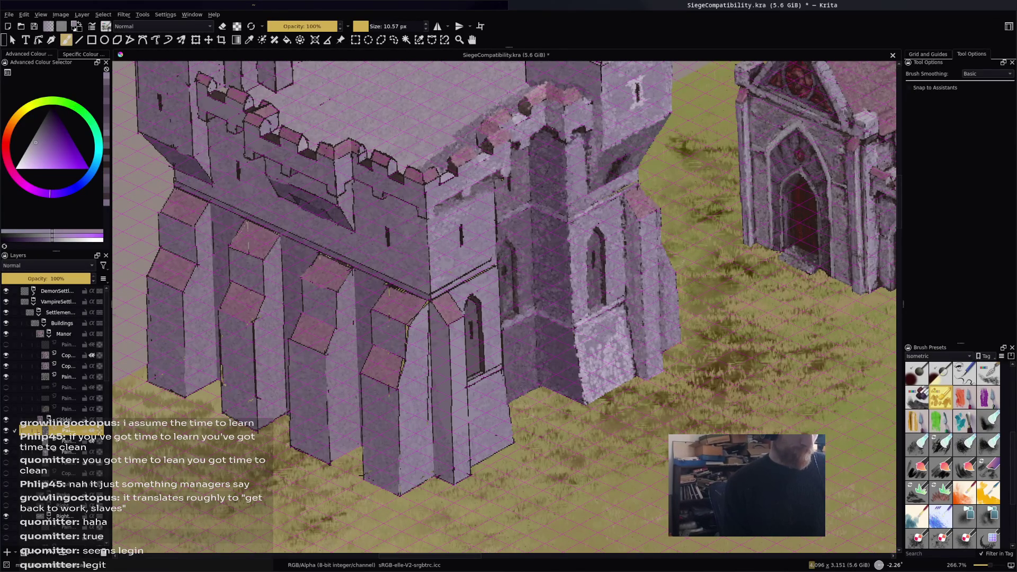
key("k")
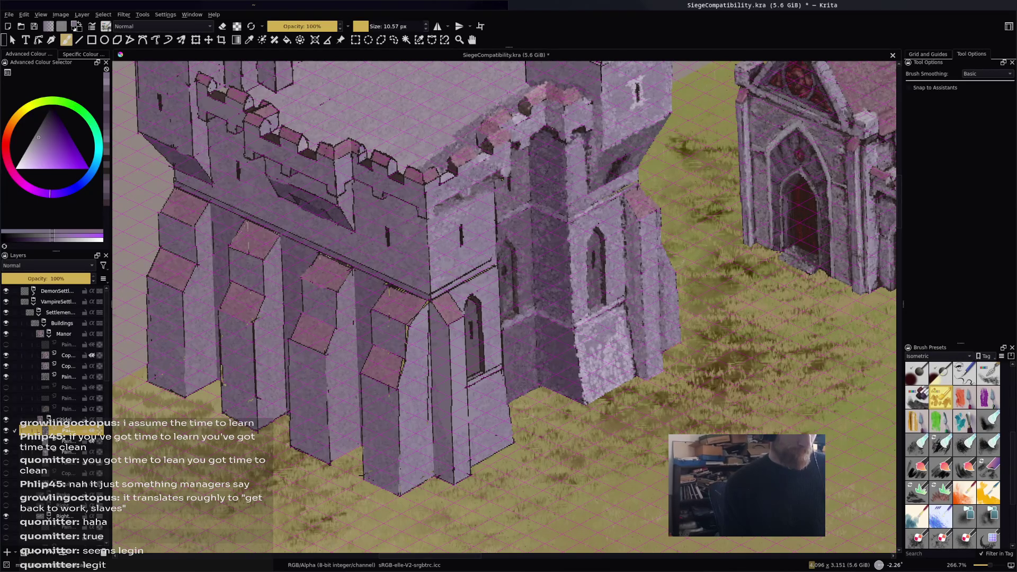
Add a light highlight on the merlons, then sample lilac shades from the wall.
left_click(446, 177, "ctrl")
left_click_drag(450, 180, 445, 172)
left_click(448, 178, "ctrl")
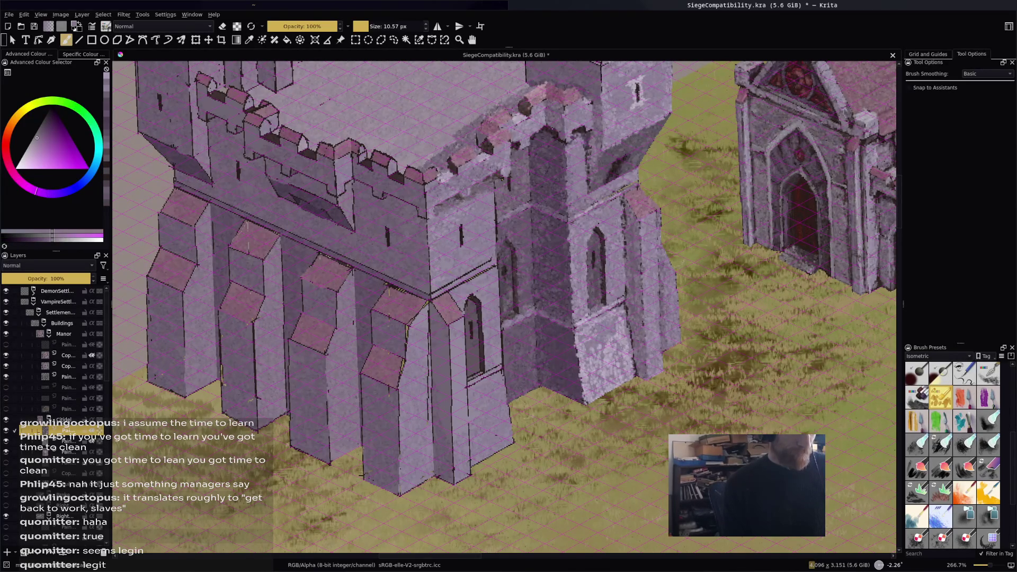
left_click(458, 140, "ctrl")
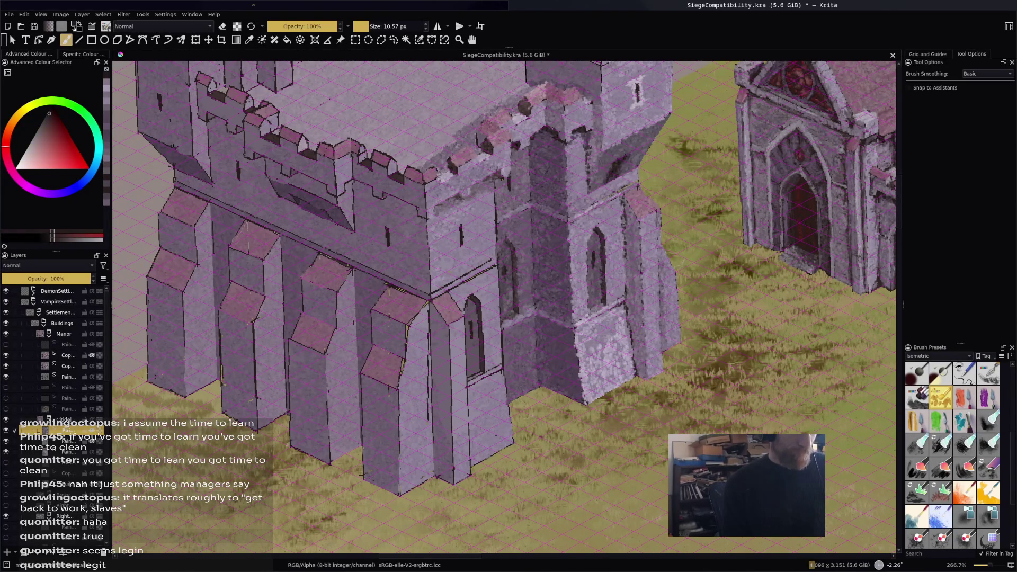
left_click(429, 145, "ctrl")
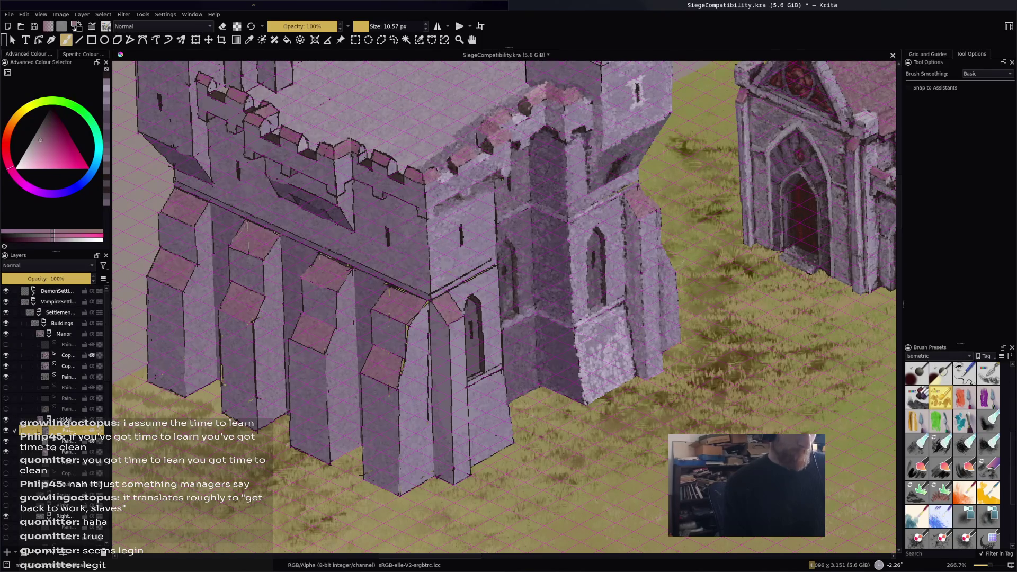
left_click(450, 211, "ctrl")
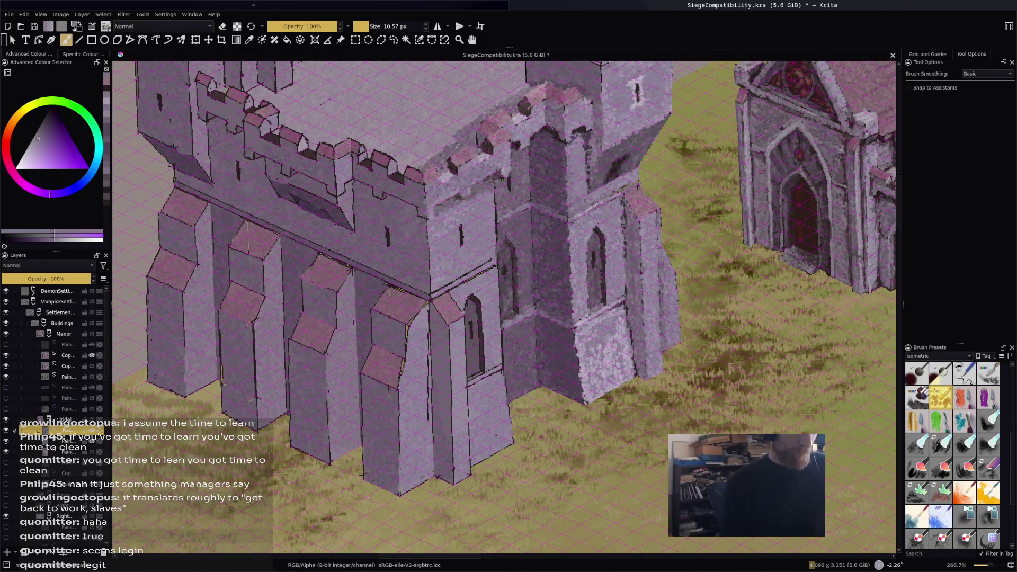
left_click(434, 231, "ctrl")
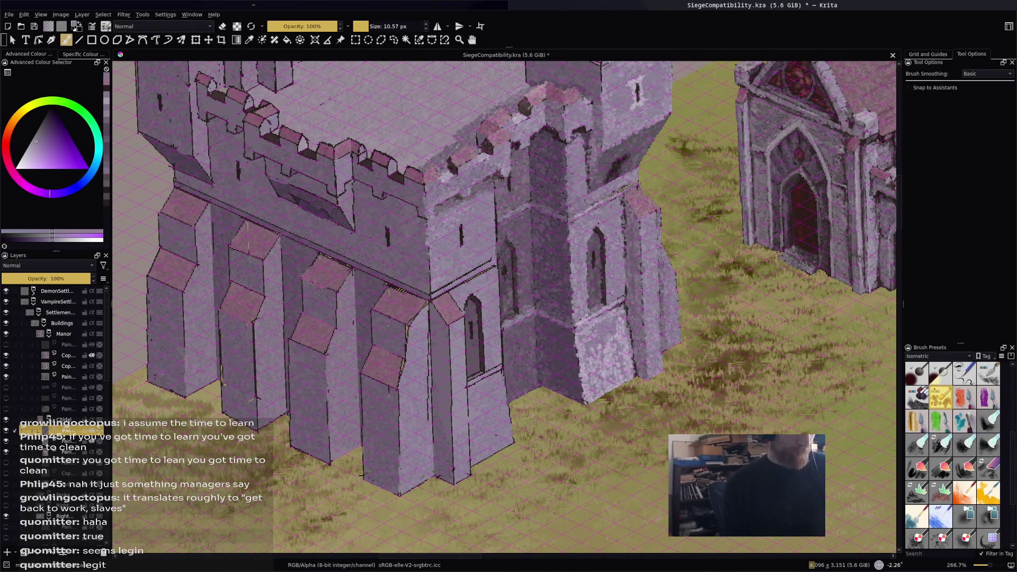
left_click(445, 280, "ctrl")
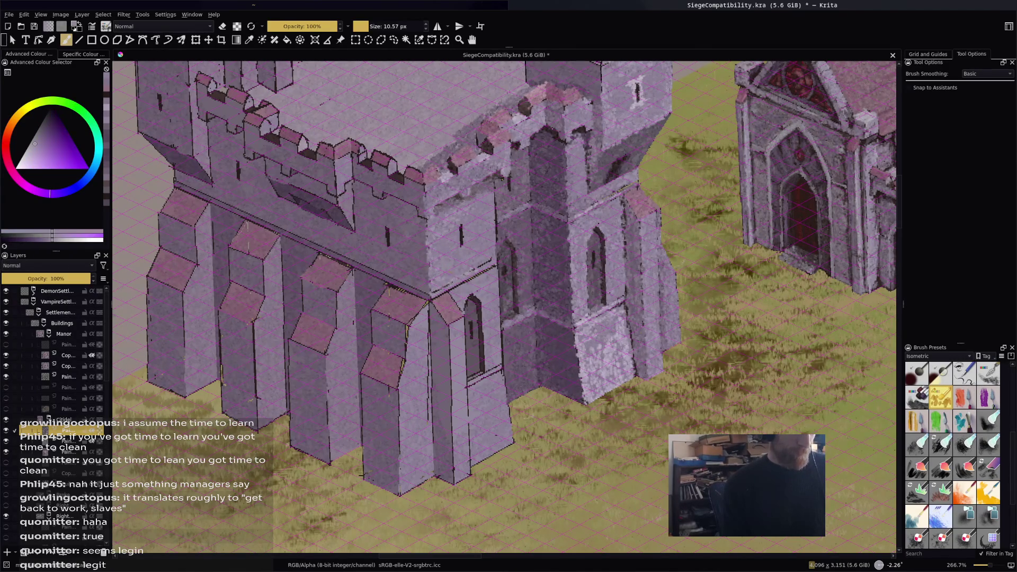
left_click(445, 288, "ctrl")
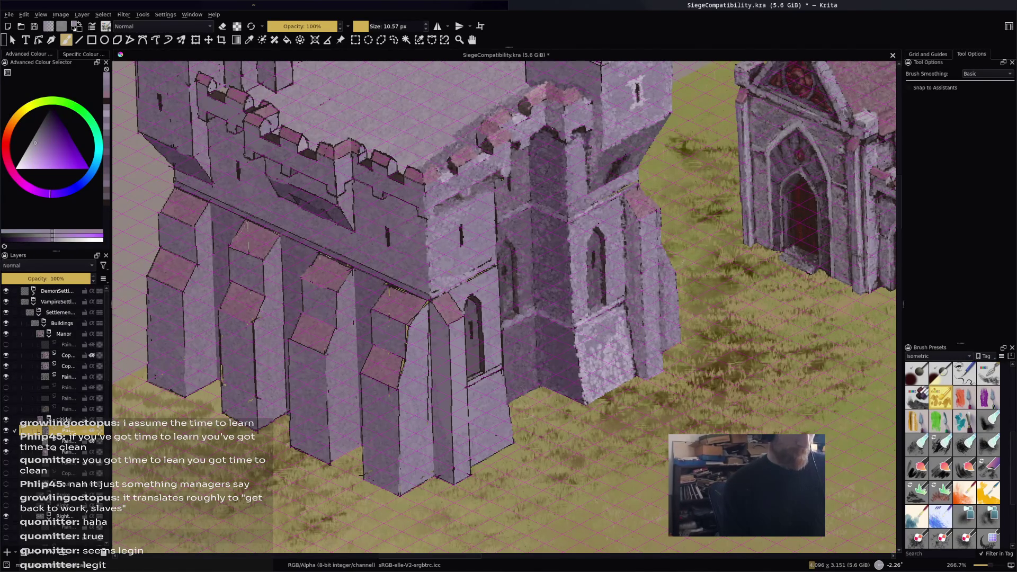
left_click(477, 254, "ctrl")
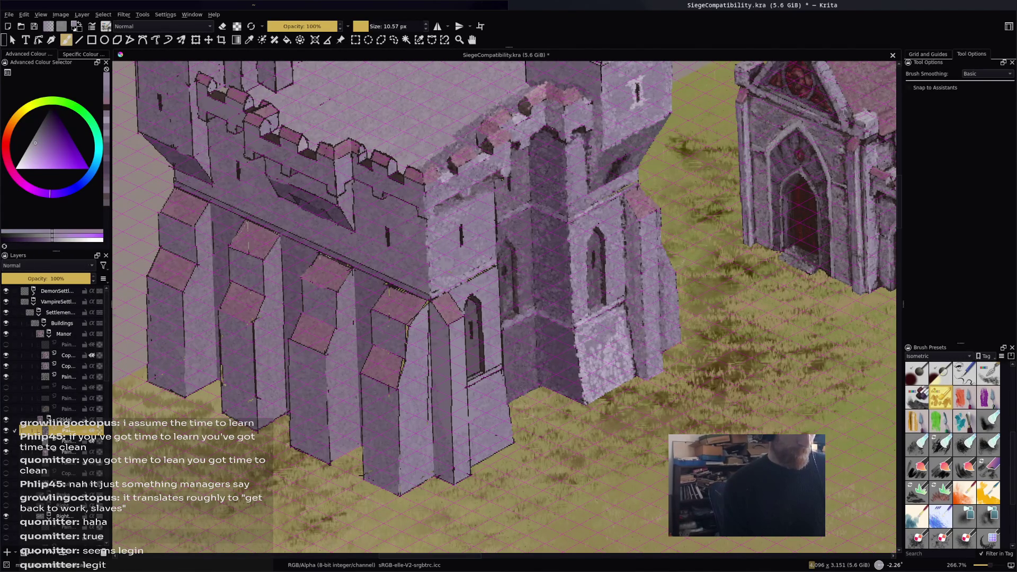
Paint lighter stone strokes up the tower's wall edge, undoing a stray grey patch.
mouse_move(506, 213)
left_mouse_down()
mouse_move(510, 225)
mouse_move(495, 214)
mouse_move(497, 233)
mouse_move(498, 189)
mouse_move(507, 211)
mouse_move(497, 231)
left_mouse_up()
key("ctrl+z")
left_click(511, 248, "ctrl")
left_click(504, 226, "ctrl")
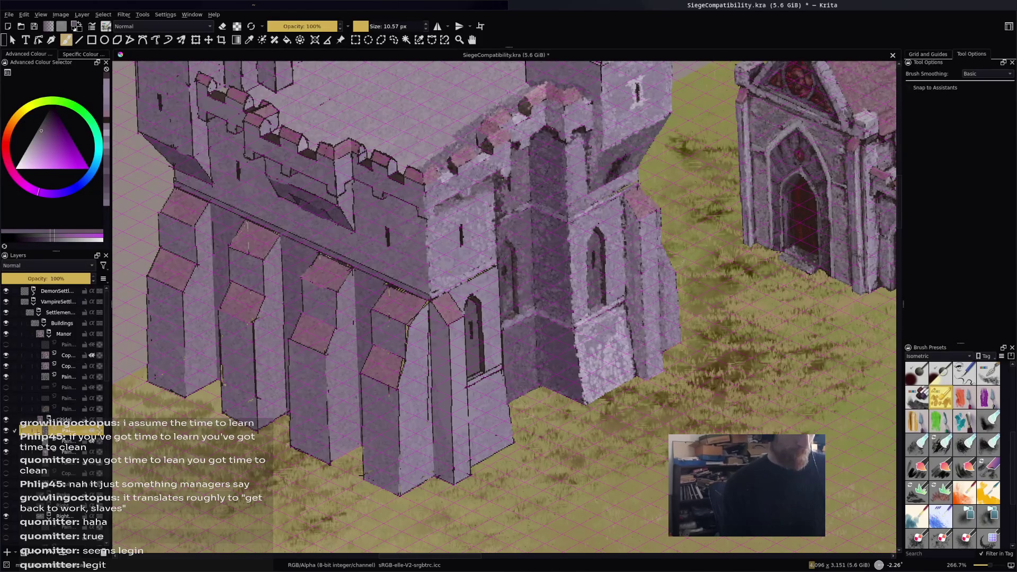
left_click_drag(500, 211, 498, 187)
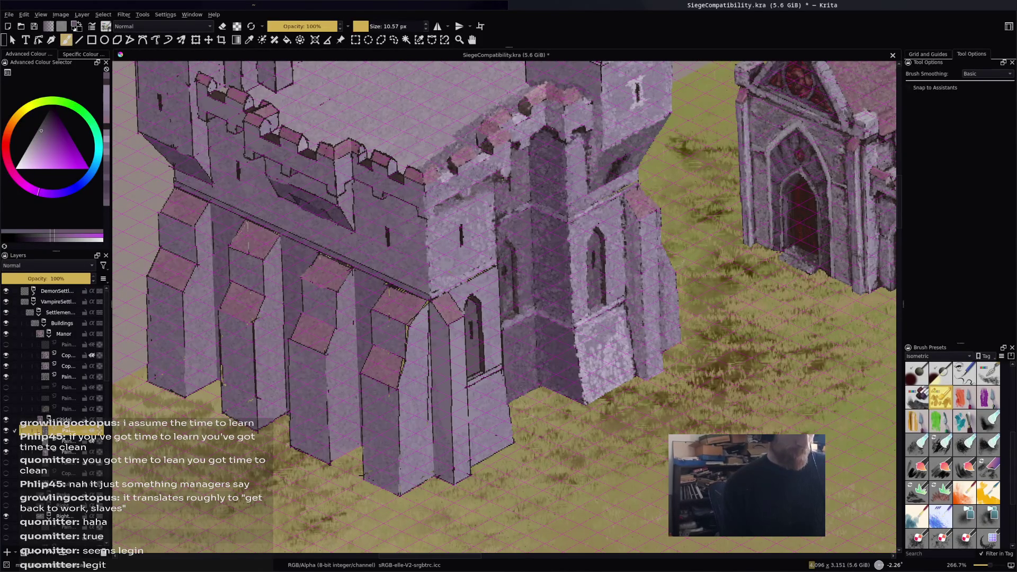
left_click(494, 218, "ctrl")
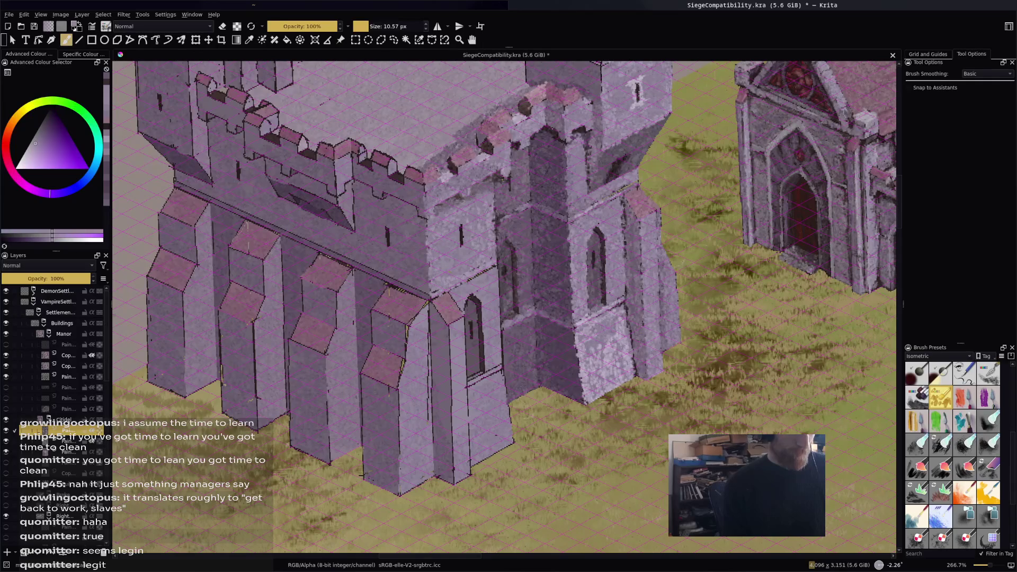
left_click(479, 285, "ctrl")
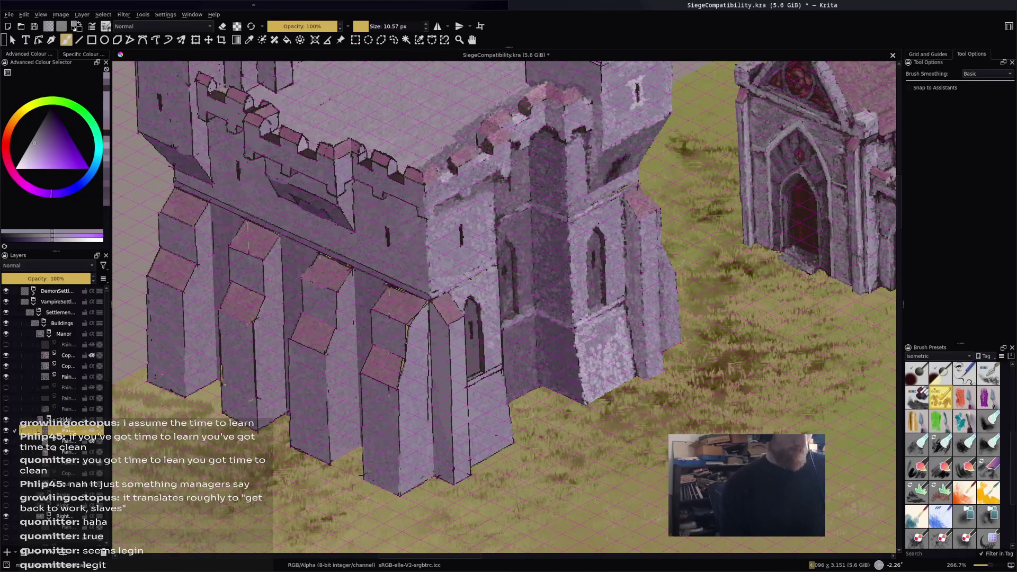
left_click(588, 320, "ctrl")
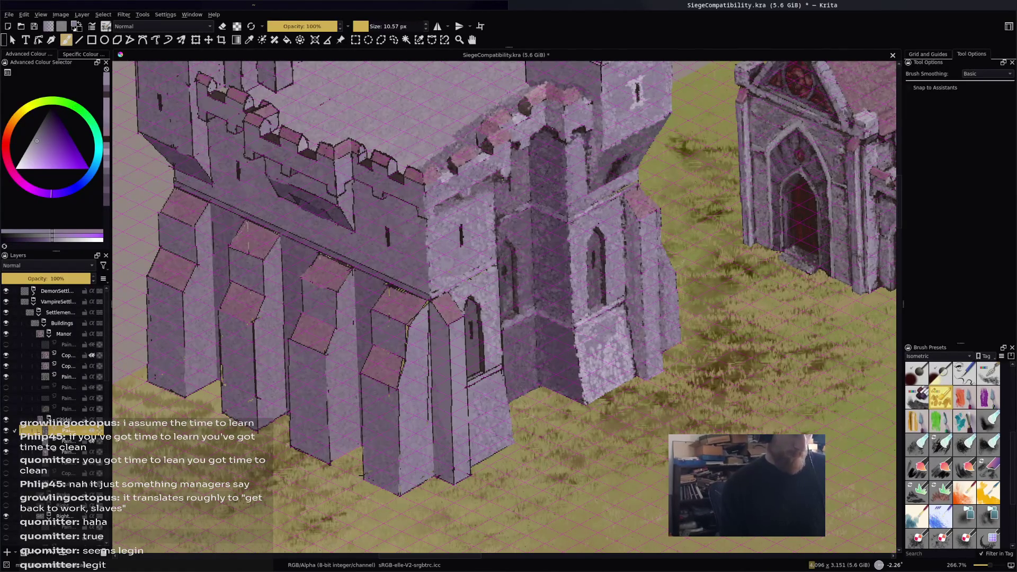
left_click(585, 318, "ctrl")
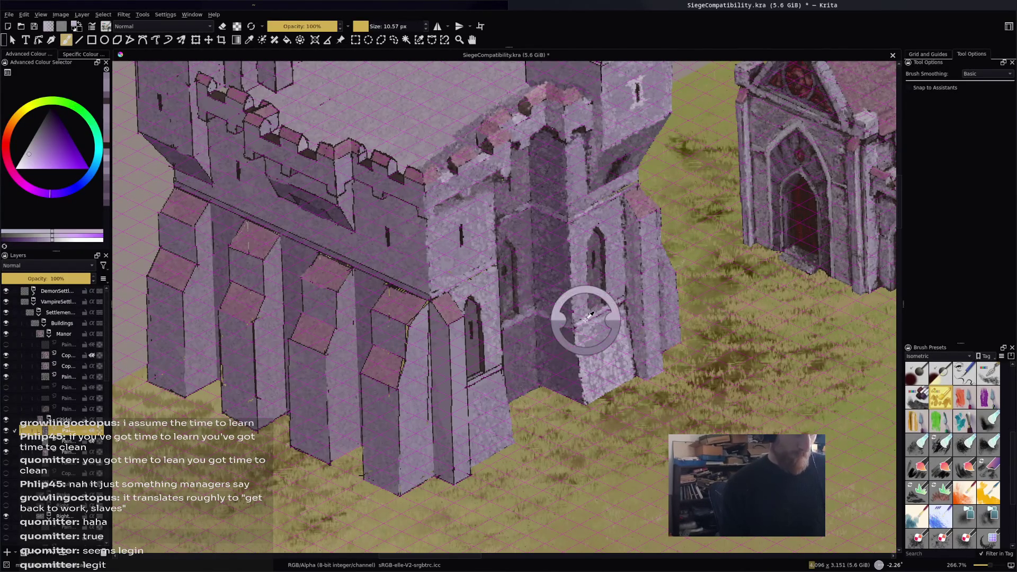
Add a short texture stroke at the wall base and a dark stroke beside the tower window.
mouse_move(493, 370)
left_mouse_down()
mouse_move(471, 384)
mouse_move(503, 367)
left_mouse_up()
left_click(517, 374, "ctrl")
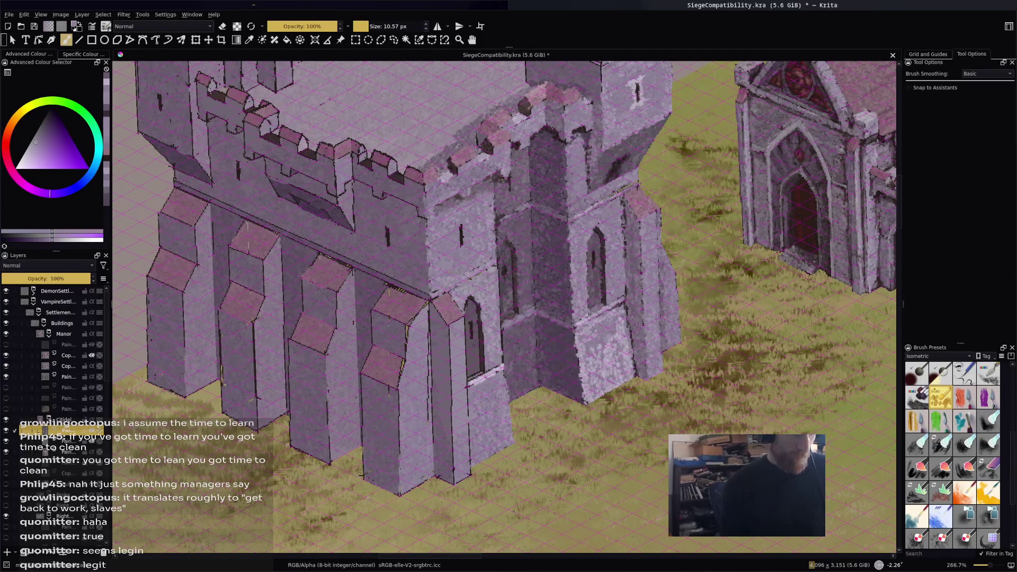
left_click(519, 374, "ctrl")
left_click(511, 326, "ctrl")
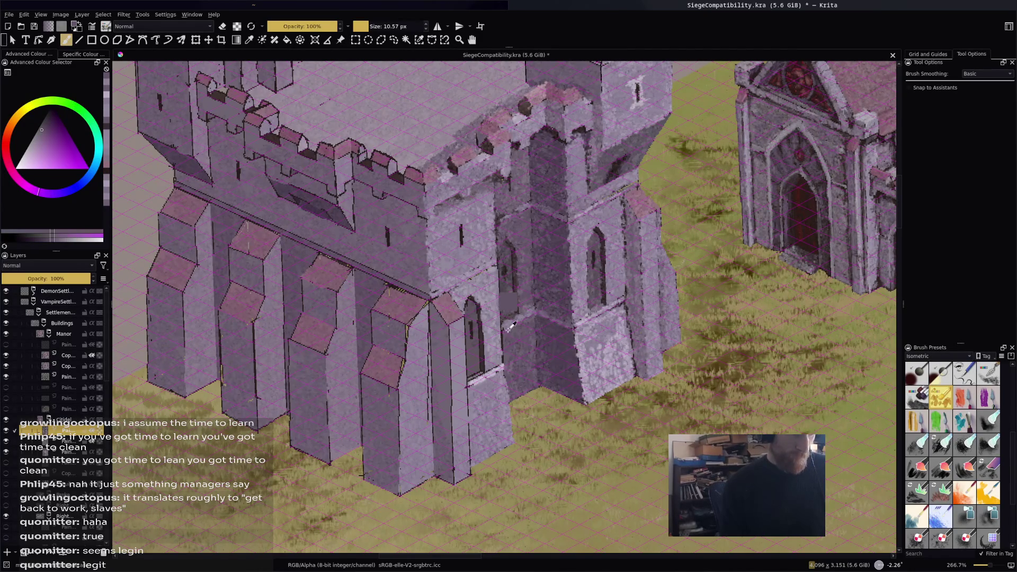
left_click(508, 330, "ctrl")
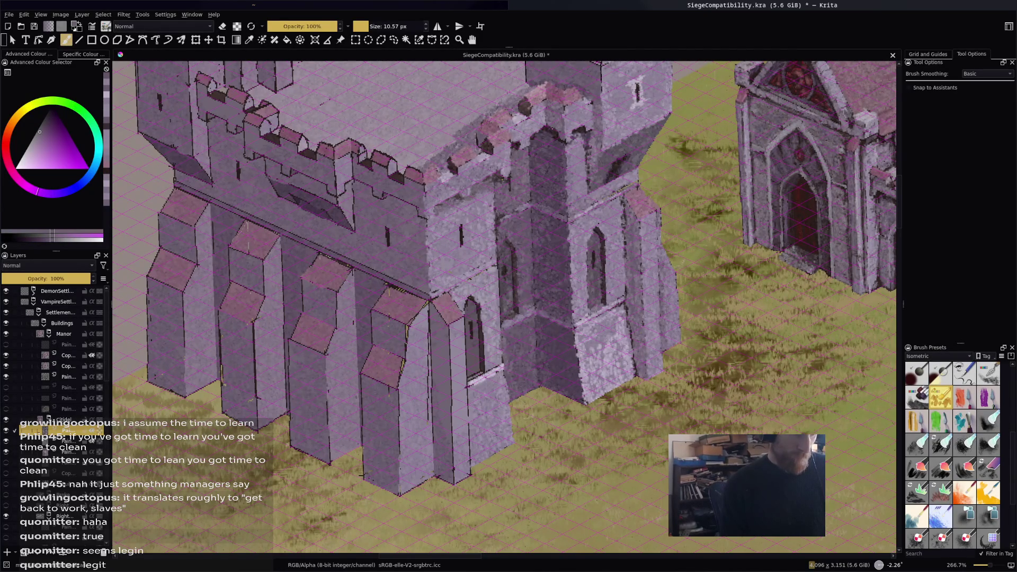
left_click(503, 288, "ctrl")
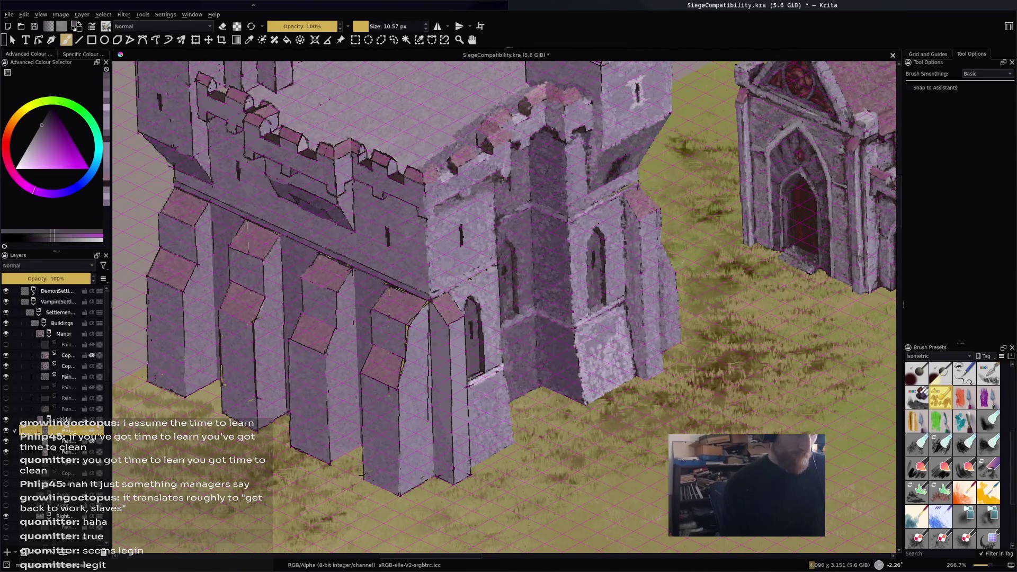
left_click(503, 297, "ctrl")
left_click(498, 336, "ctrl")
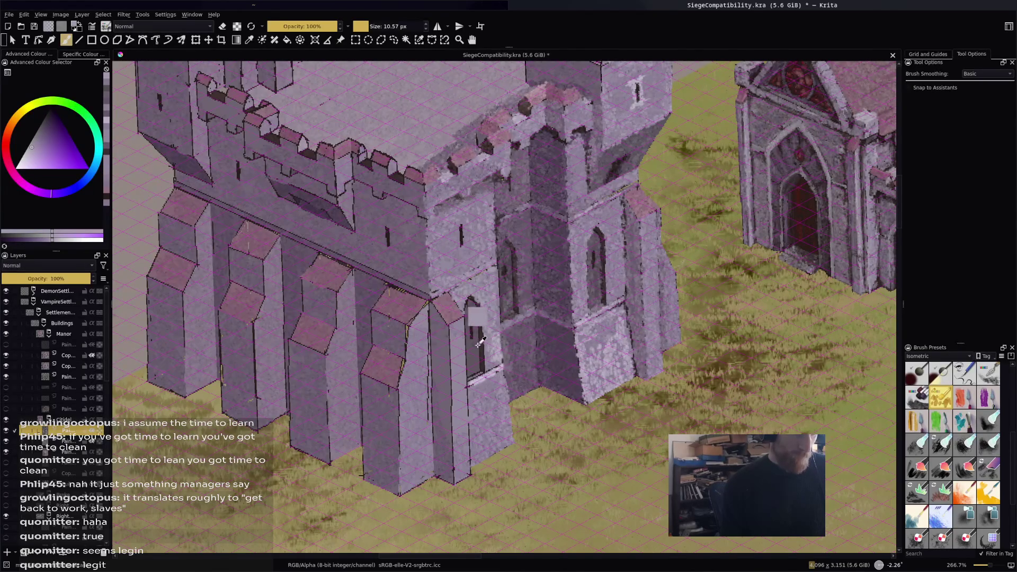
left_click(477, 316, "ctrl")
left_click_drag(481, 312, 482, 340)
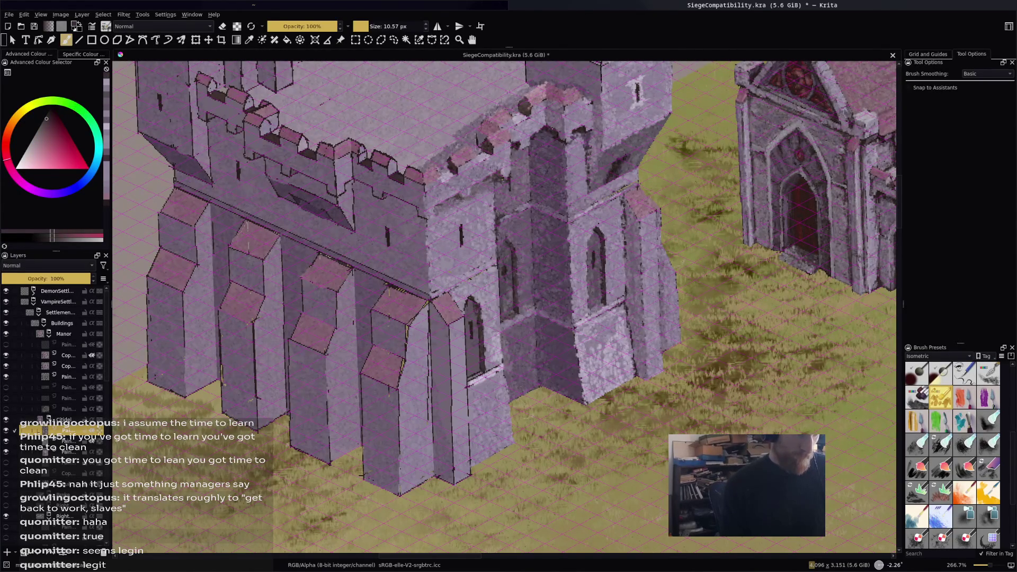
Sample a series of purple and pinkish-red shades from the tower wall.
left_click(471, 310, "ctrl")
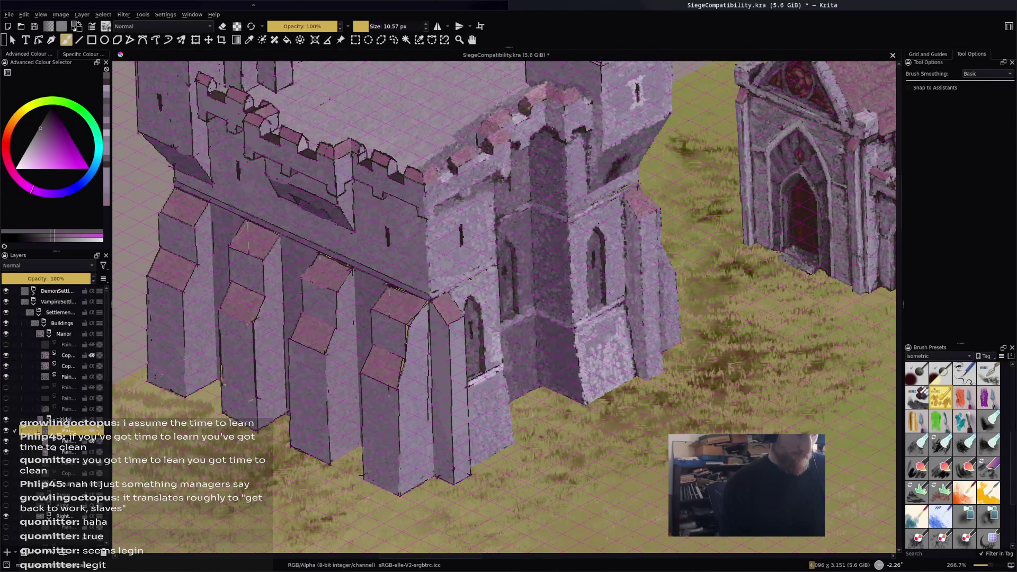
left_click(472, 375, "ctrl")
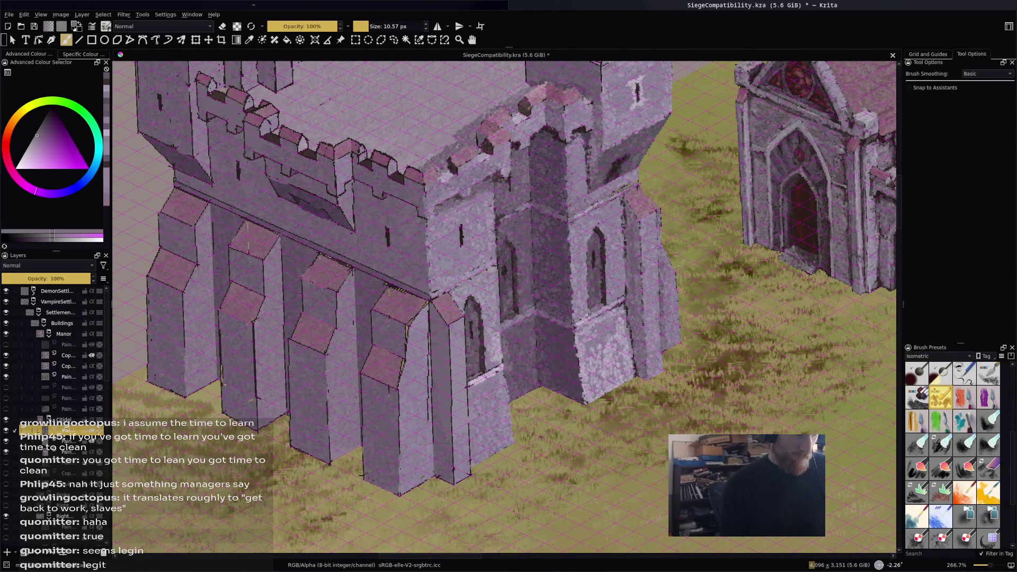
left_click(480, 360, "ctrl")
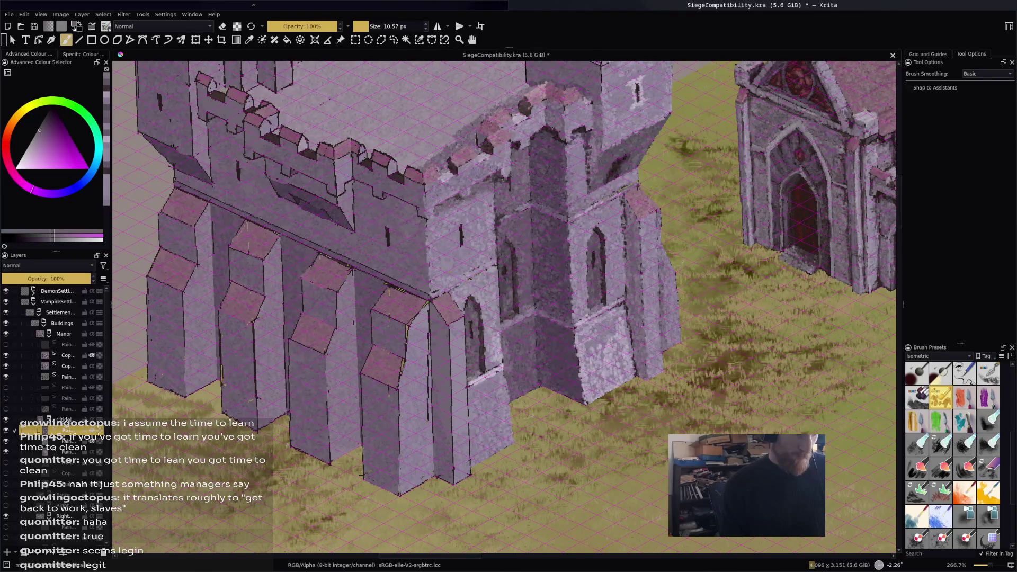
left_click(481, 287, "ctrl")
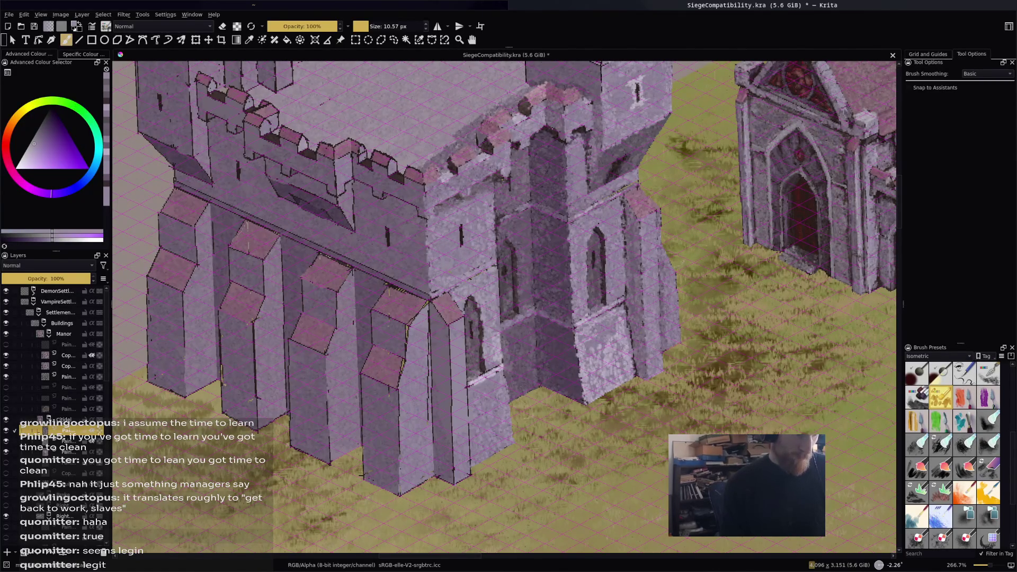
left_click(483, 339, "ctrl")
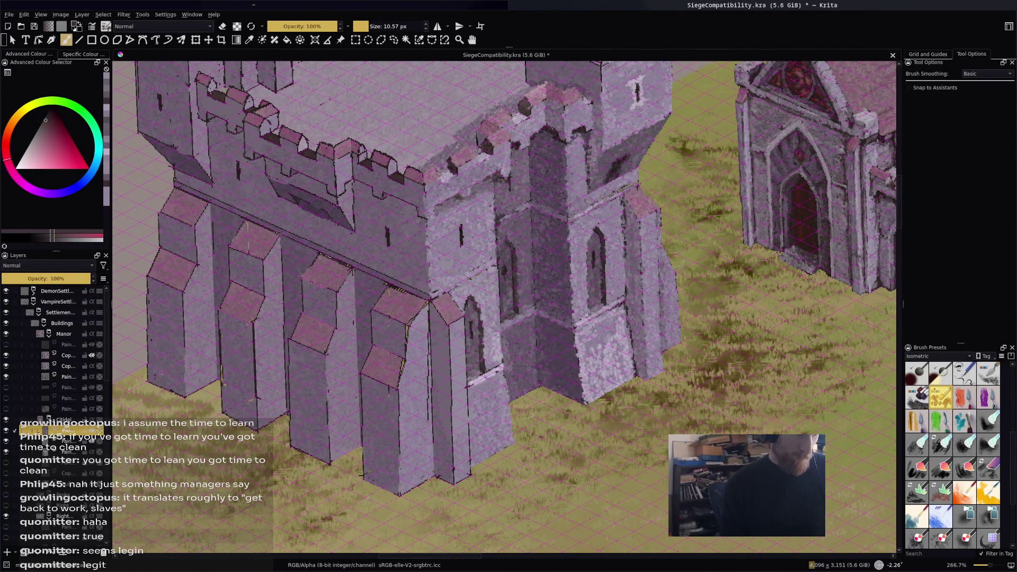
left_click(475, 324, "ctrl")
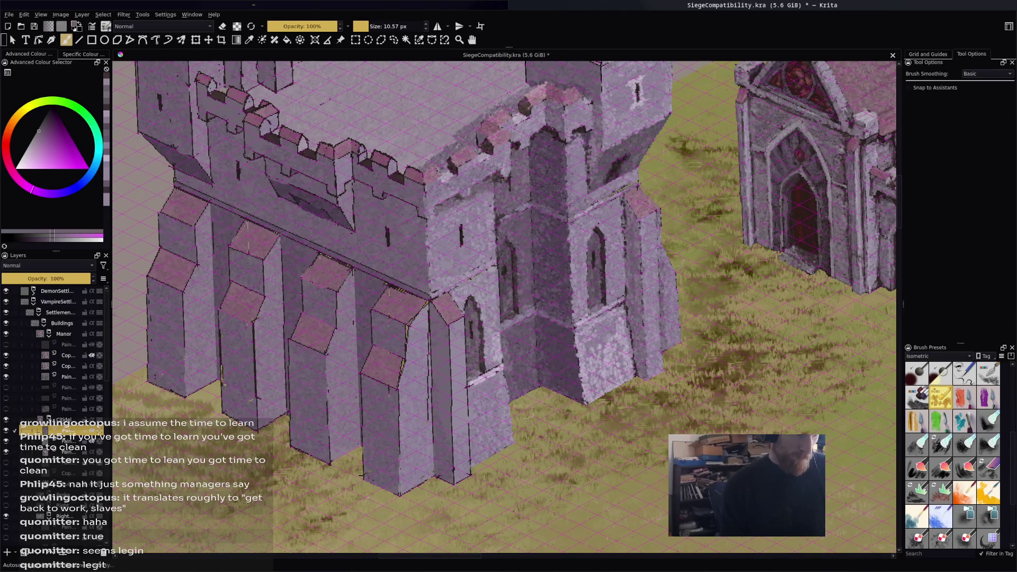
left_click(479, 282, "ctrl")
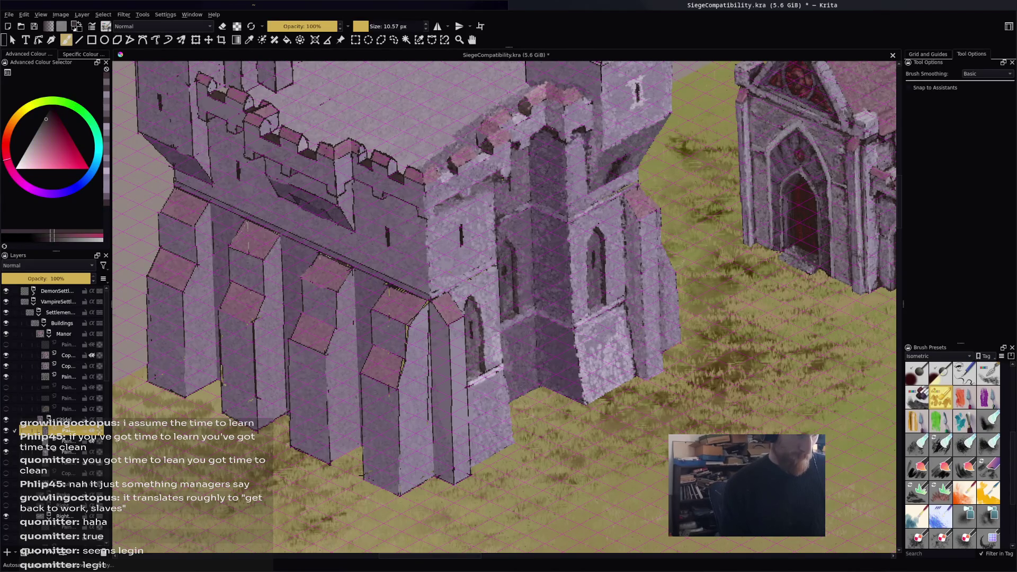
left_click(478, 282, "ctrl")
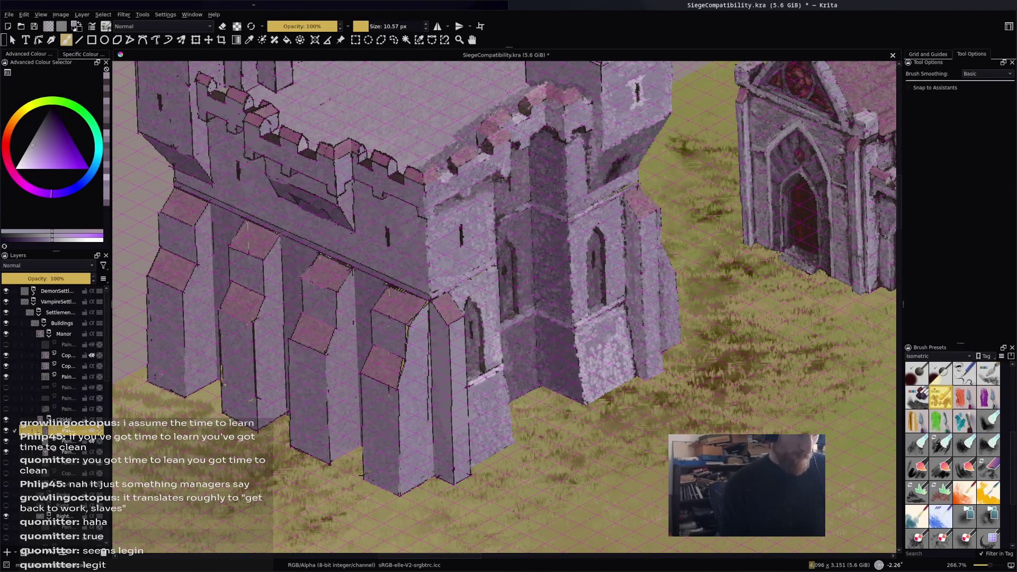
left_click(471, 305, "ctrl")
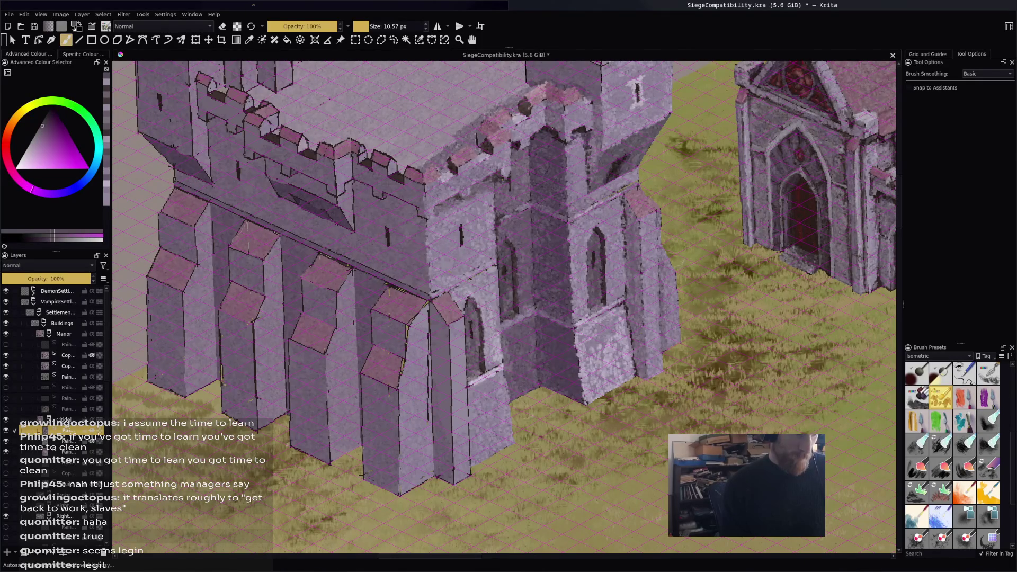
left_click(481, 341, "ctrl")
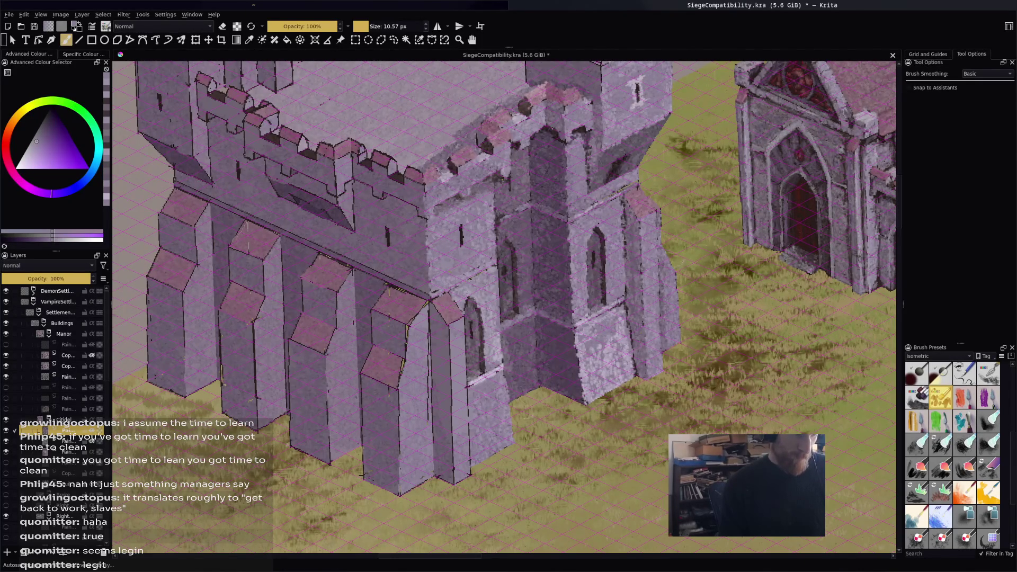
left_click(481, 341, "ctrl")
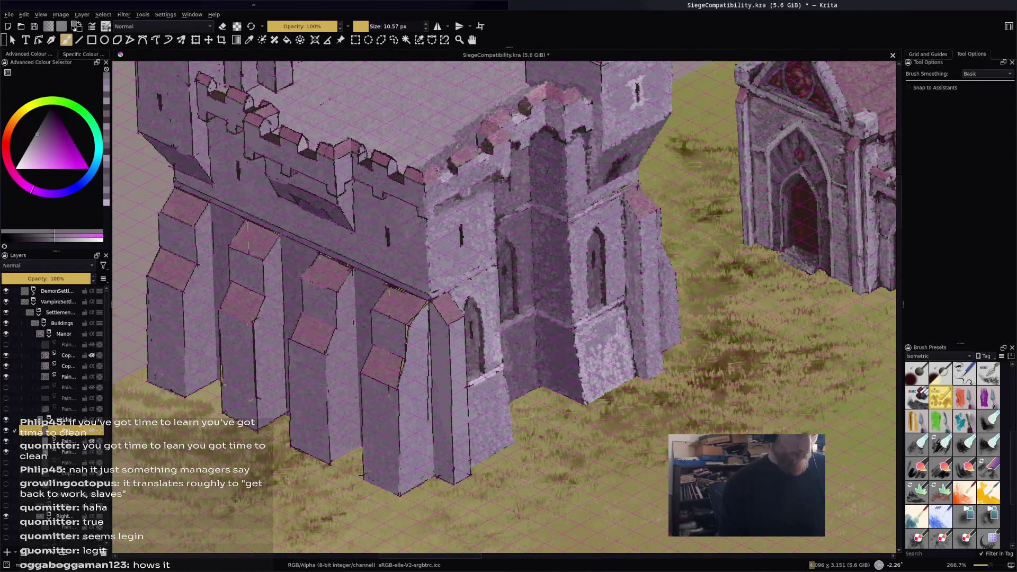
left_click(474, 339, "ctrl")
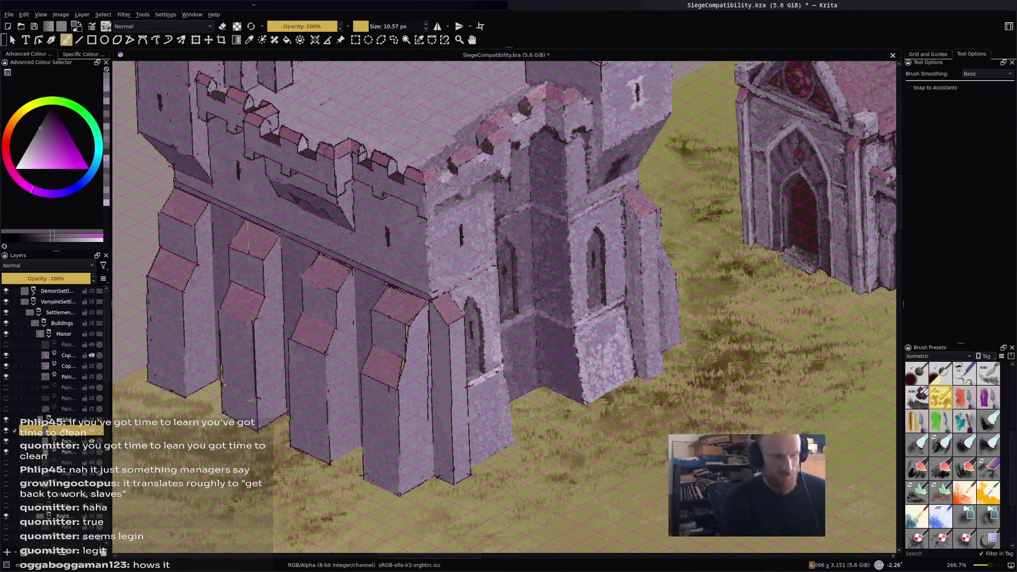
Settle on a greyer wall purple and lighten it in the Advanced Colour Selector triangle.
left_click(490, 347, "ctrl")
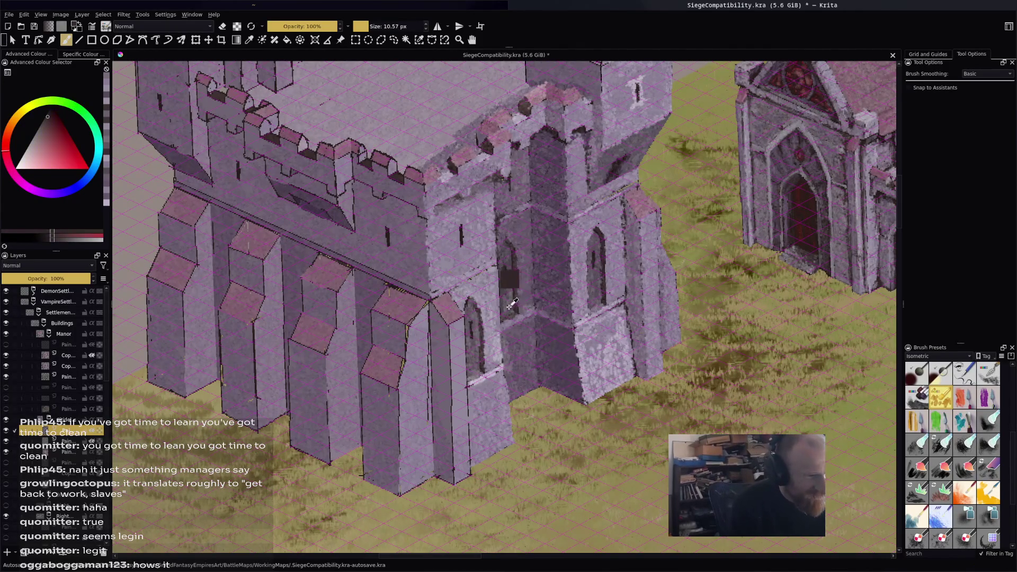
left_click(513, 278, "ctrl")
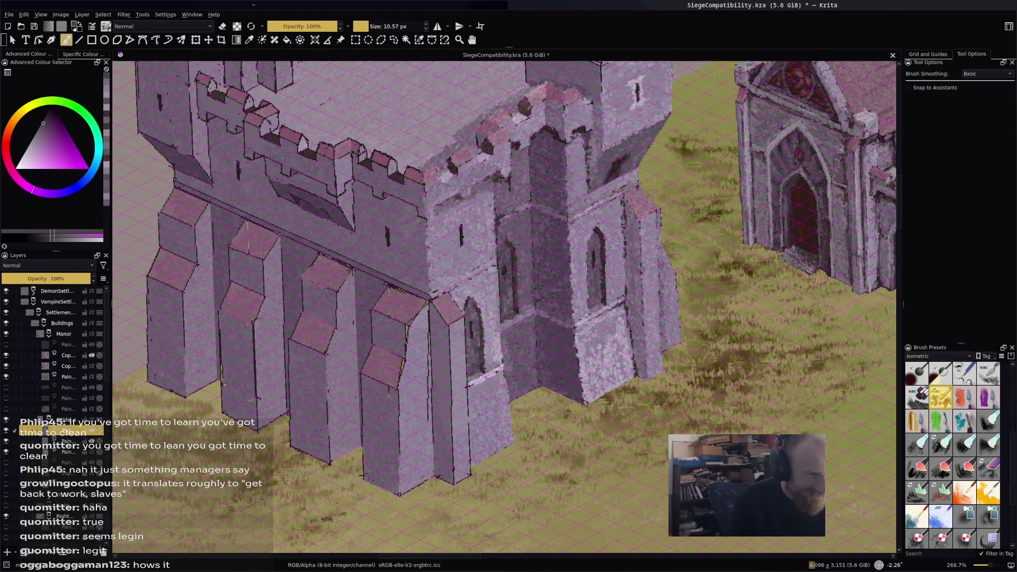
left_click(481, 304, "ctrl")
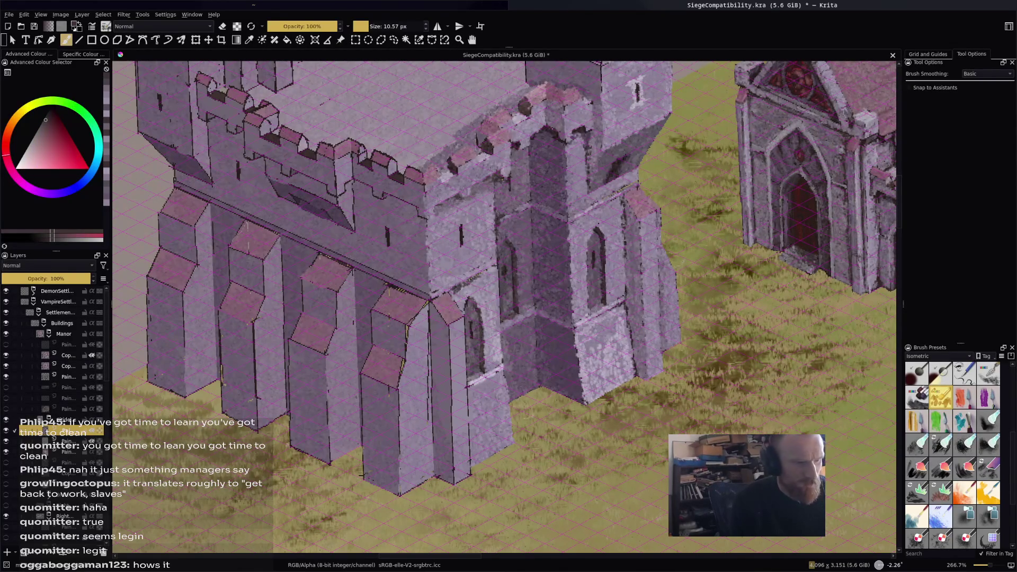
left_click(467, 288, "ctrl")
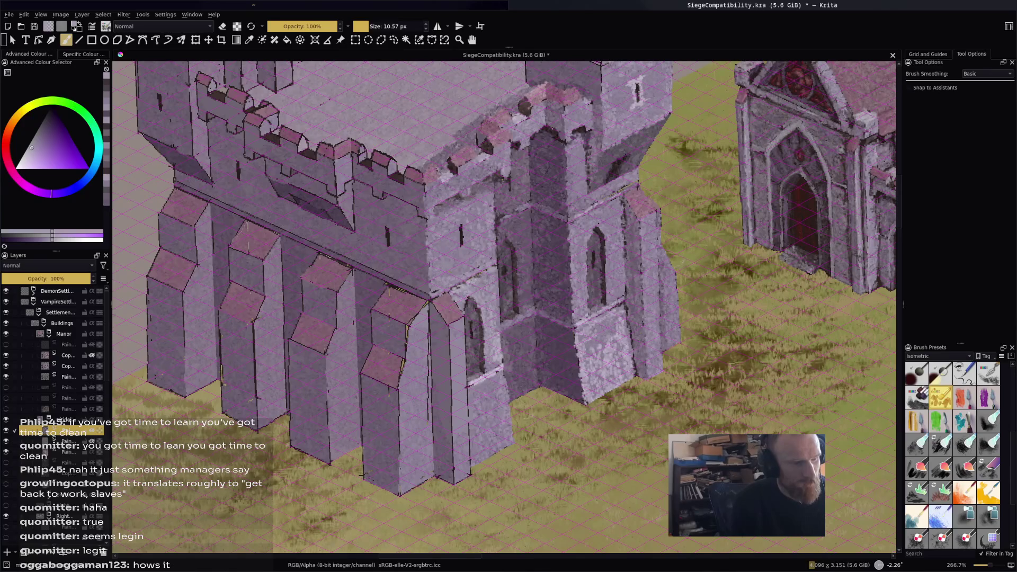
left_click(556, 213, "ctrl")
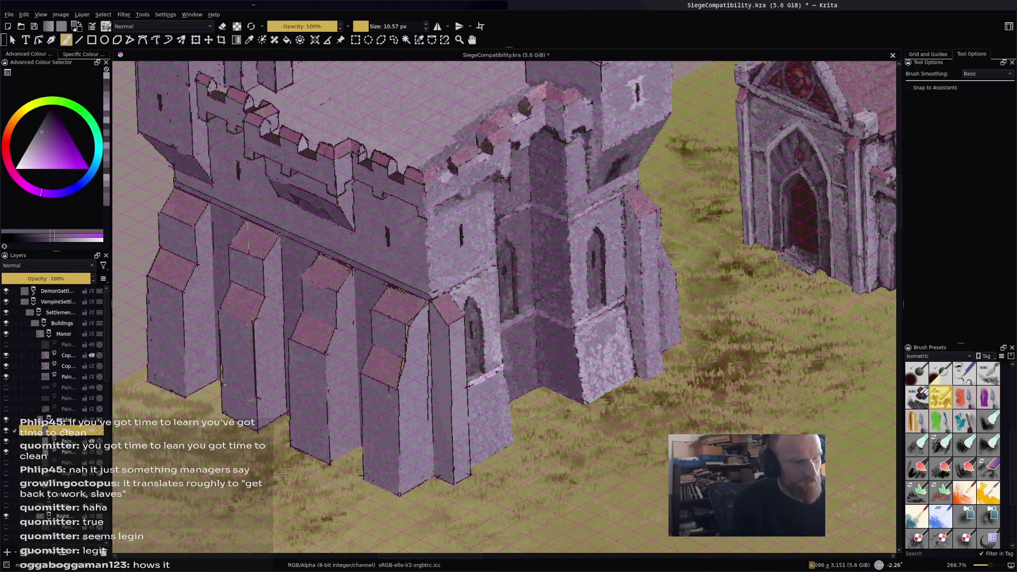
left_click(472, 280, "ctrl")
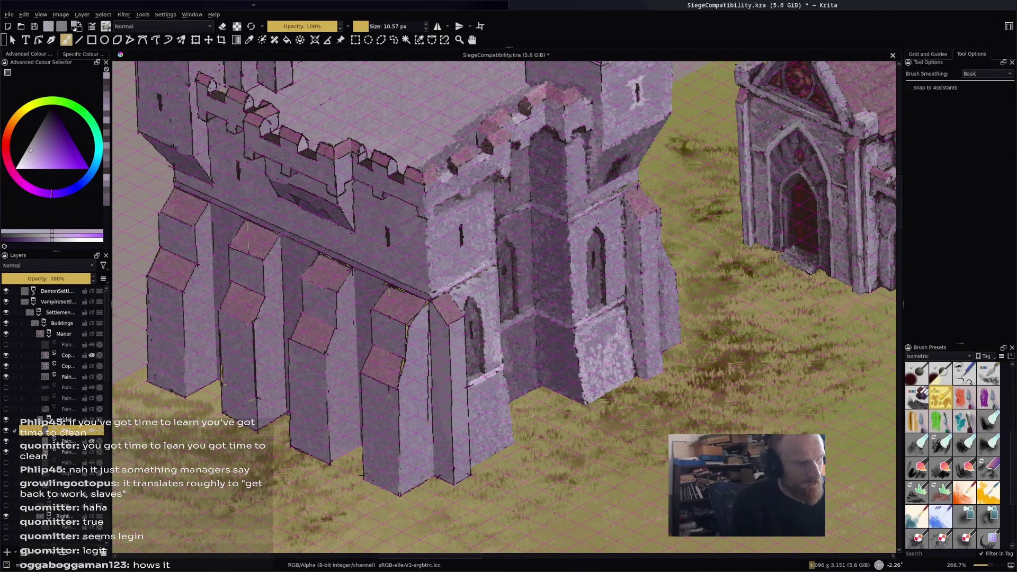
left_click(36, 140)
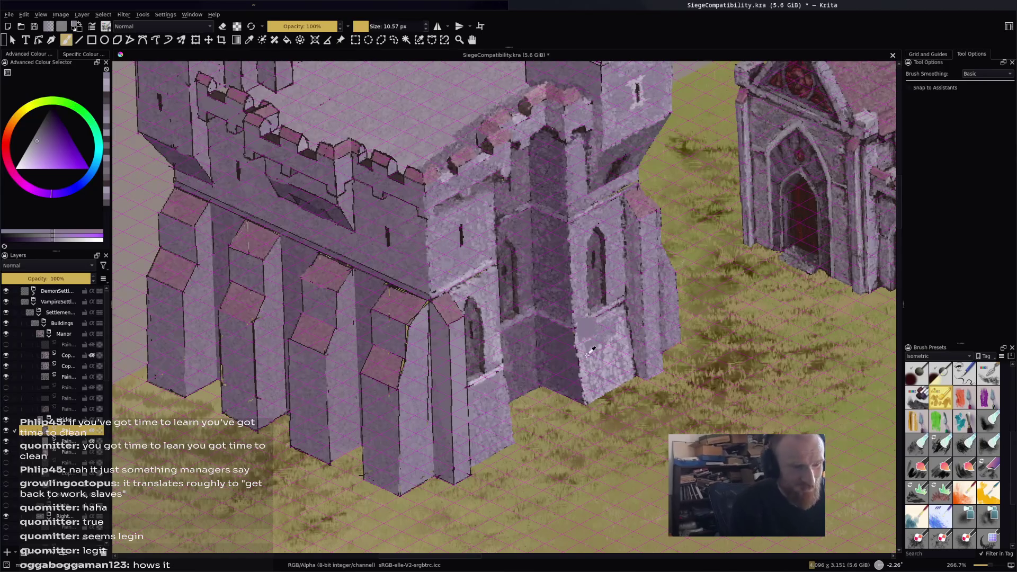
left_click(583, 330, "ctrl")
Back on the Freehand Brush, paint short light strokes on the lower tower wall.
key("f")
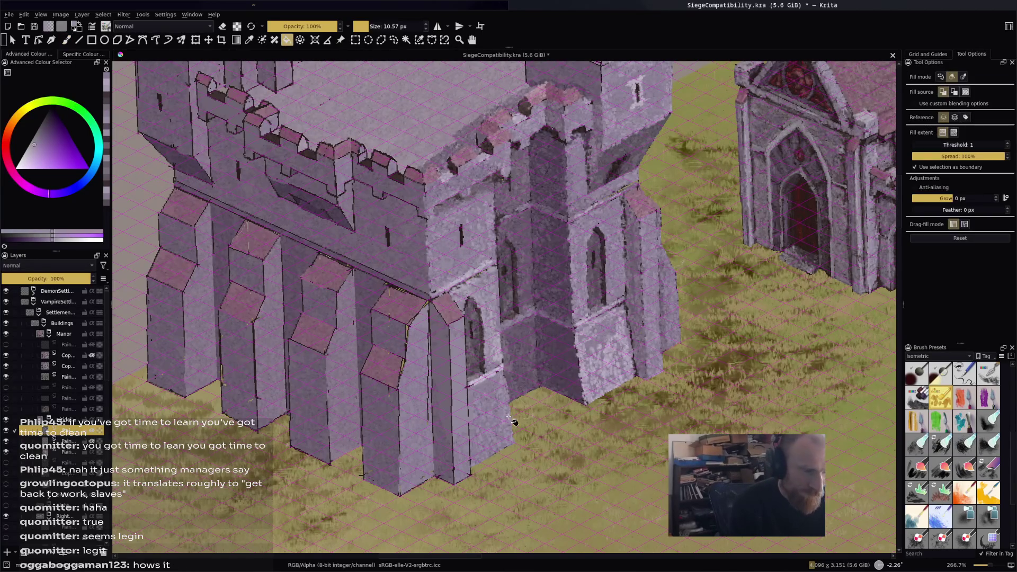
key("b")
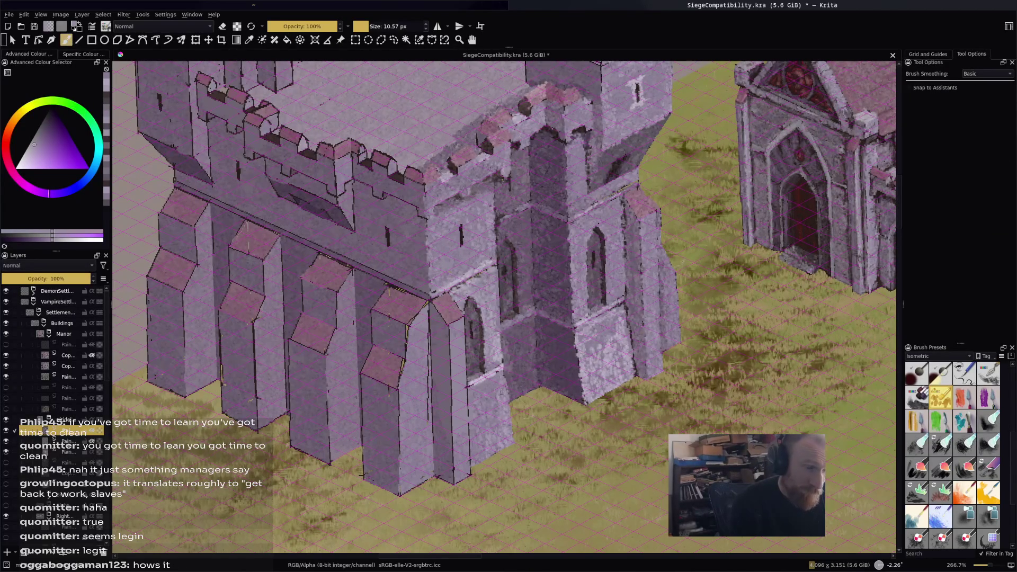
left_click(488, 375, "ctrl")
mouse_move(496, 411)
left_mouse_down()
mouse_move(498, 434)
mouse_move(506, 415)
mouse_move(510, 439)
mouse_move(470, 461)
left_mouse_up()
left_click_drag(507, 384, 502, 397)
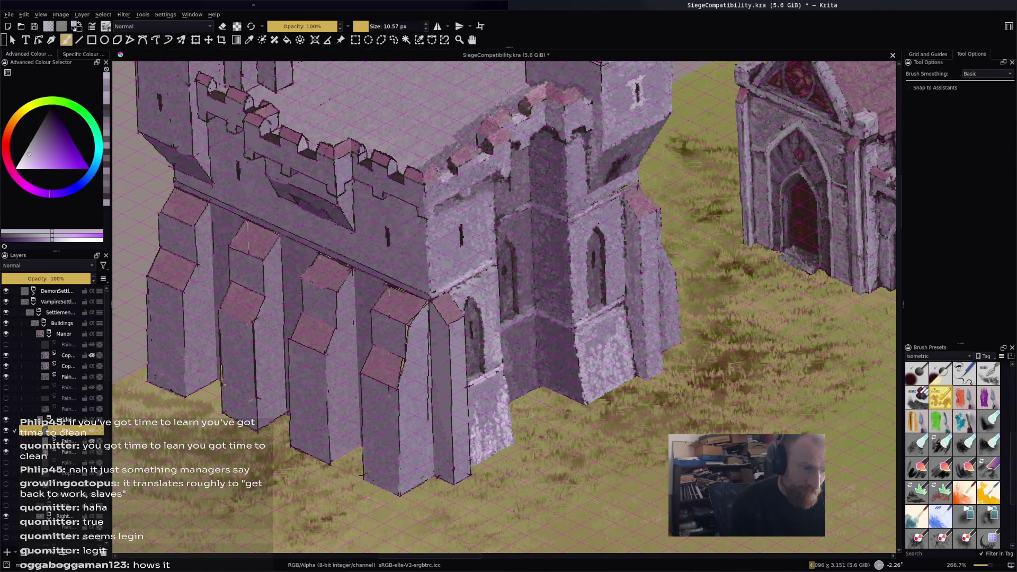
Zoom and pan the view to centre on the front tower.
scroll(730, 419, "down", 1)
scroll(730, 418, "down", 1)
left_click_drag(730, 418, 553, 385)
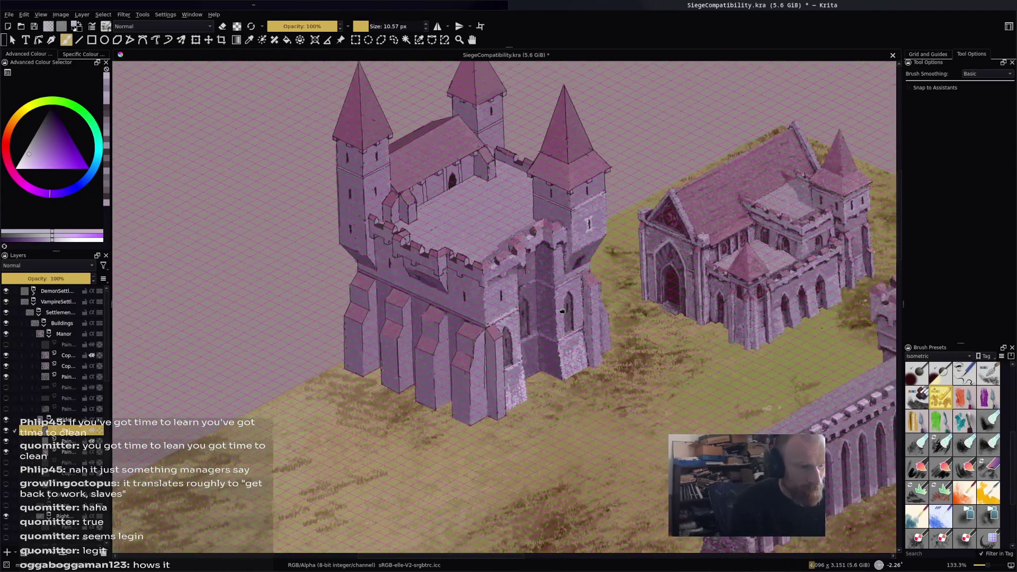
scroll(553, 385, "up", 1)
scroll(496, 347, "up", 1)
mouse_move(496, 347)
left_mouse_down()
mouse_move(472, 424)
mouse_move(466, 546)
mouse_move(666, 280)
left_mouse_up()
Dab a lighter sampled pink onto the front tower's merlon tops.
scroll(666, 280, "up", 1)
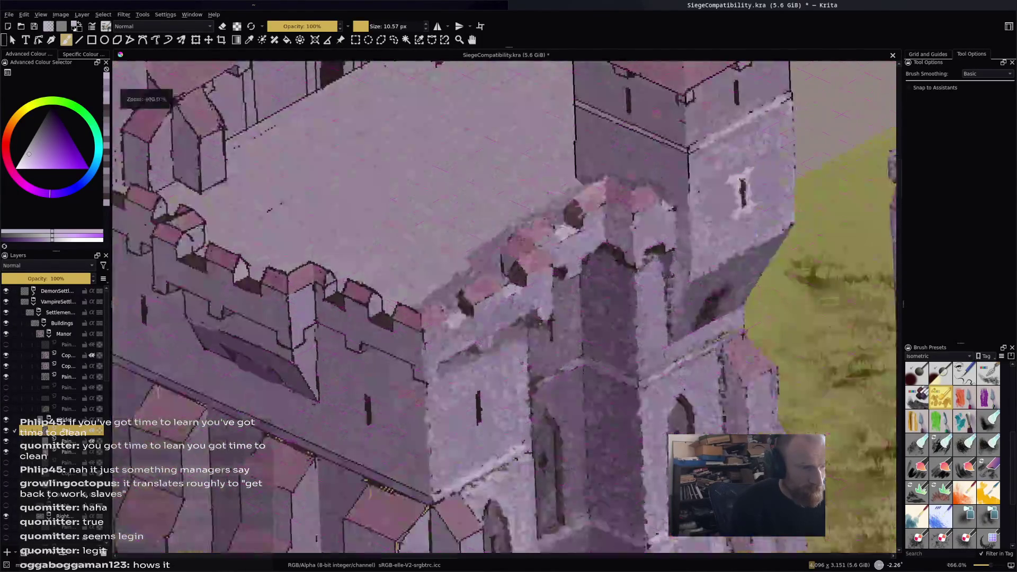
left_click(598, 187, "ctrl")
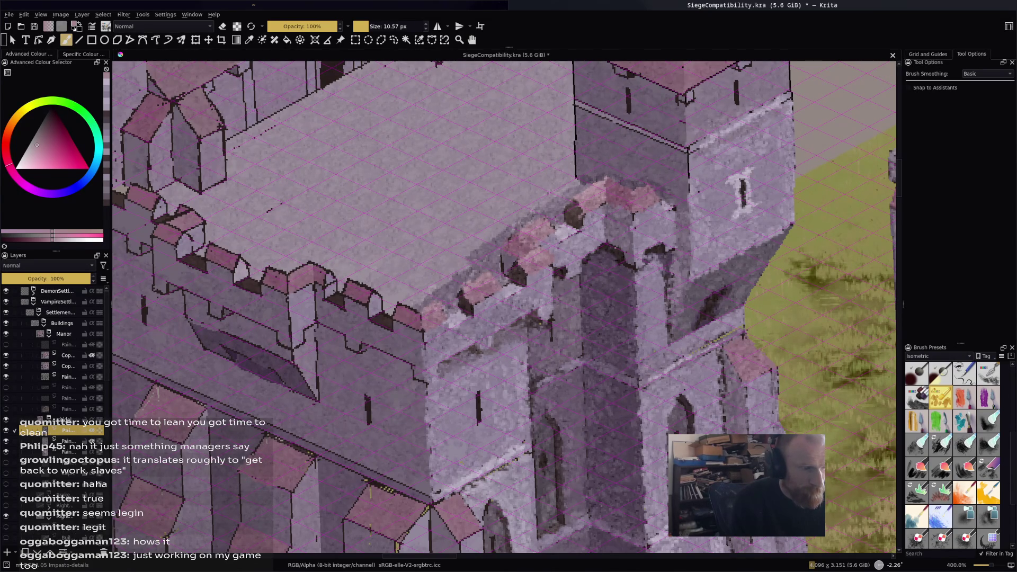
left_click_drag(614, 188, 623, 181)
Paint light lilac strokes along the tower ledge out to its corner.
scroll(648, 191, "down", 3)
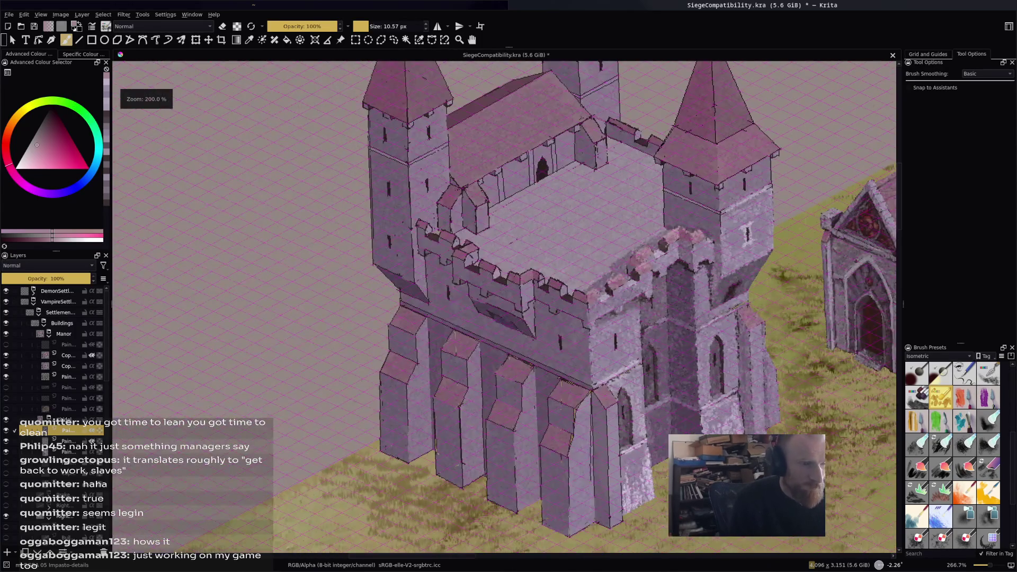
mouse_move(662, 371)
left_mouse_down()
mouse_move(529, 292)
mouse_move(549, 310)
left_mouse_up()
scroll(550, 310, "up", 2)
left_click(435, 151, "ctrl")
left_click_drag(412, 142, 526, 191)
left_click(536, 199, "ctrl")
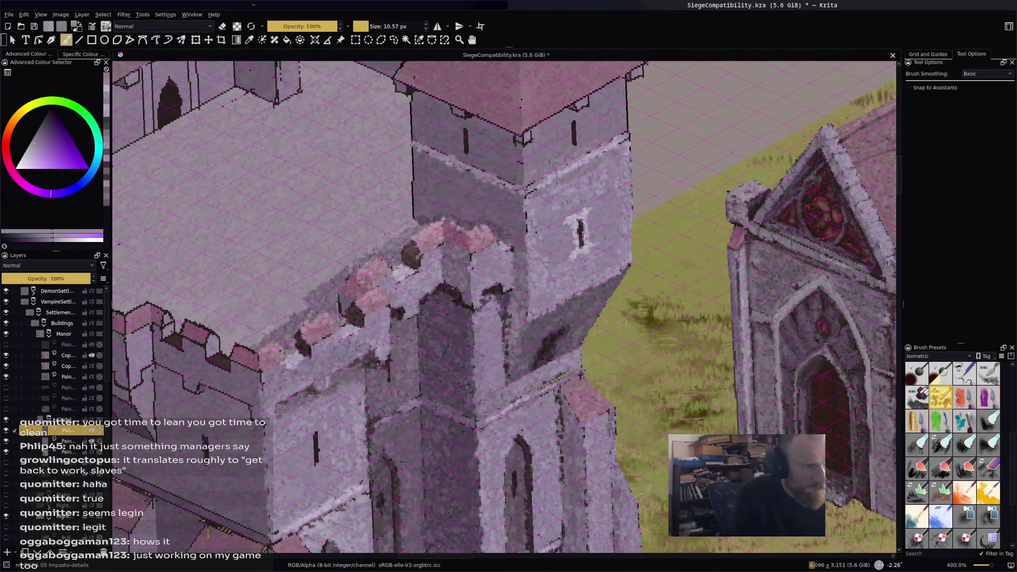
Cover the tower's dark edge outline with pale sampled wall tones.
left_click(526, 221, "ctrl")
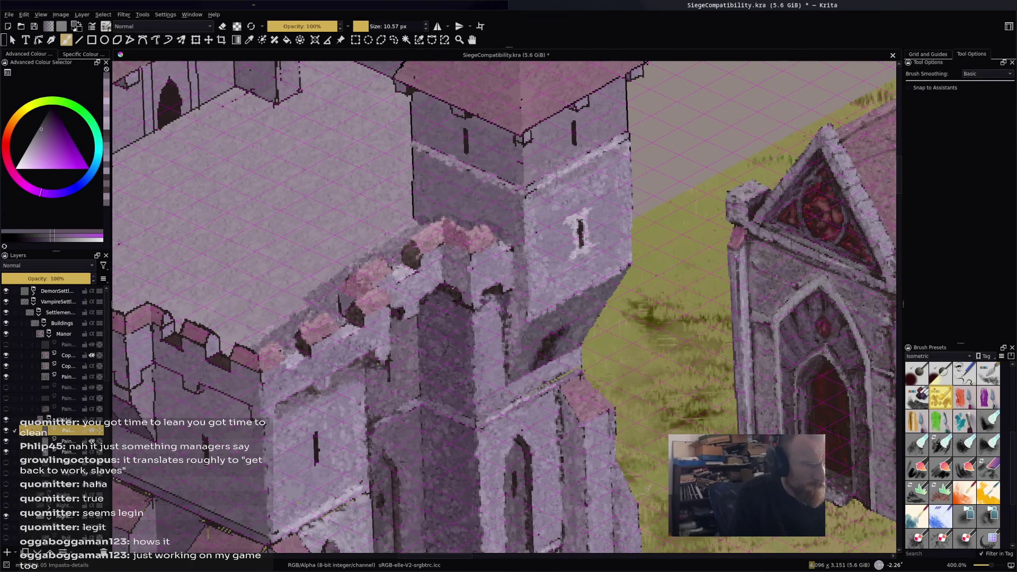
mouse_move(413, 195)
left_mouse_down()
mouse_move(412, 221)
mouse_move(413, 152)
left_mouse_up()
left_click(421, 201, "ctrl")
left_click(419, 159, "ctrl")
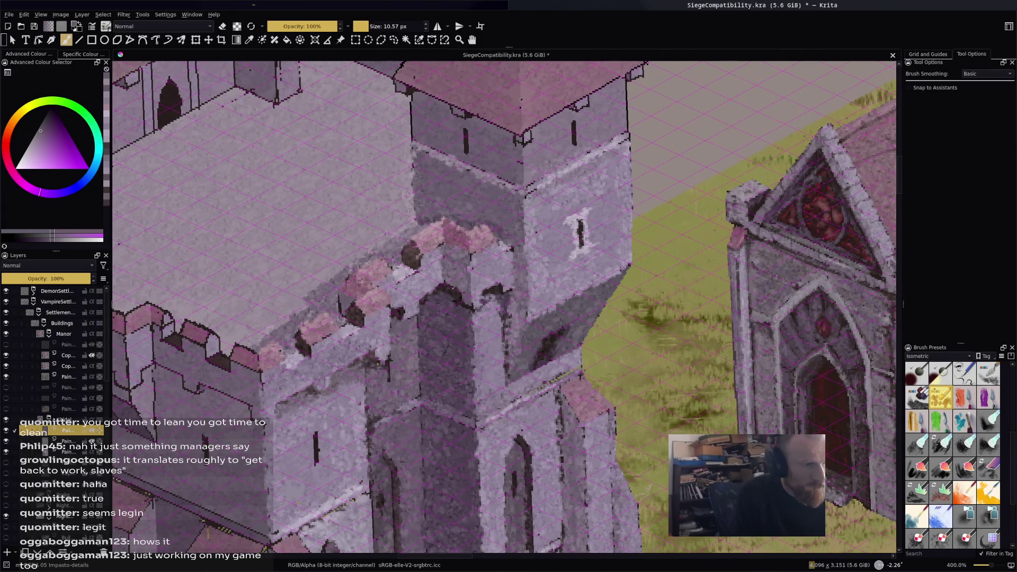
left_click(416, 175, "ctrl")
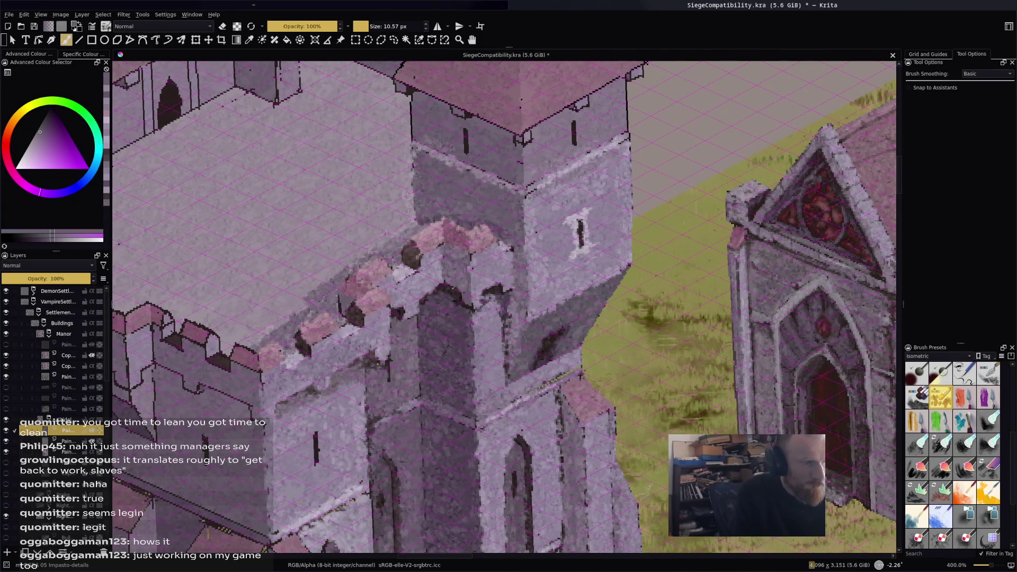
left_click_drag(411, 112, 411, 94)
mouse_move(411, 130)
left_mouse_down()
mouse_move(411, 114)
mouse_move(430, 103)
mouse_move(459, 149)
mouse_move(464, 129)
mouse_move(484, 161)
left_mouse_up()
mouse_move(484, 155)
left_mouse_down()
mouse_move(478, 170)
mouse_move(492, 178)
left_mouse_up()
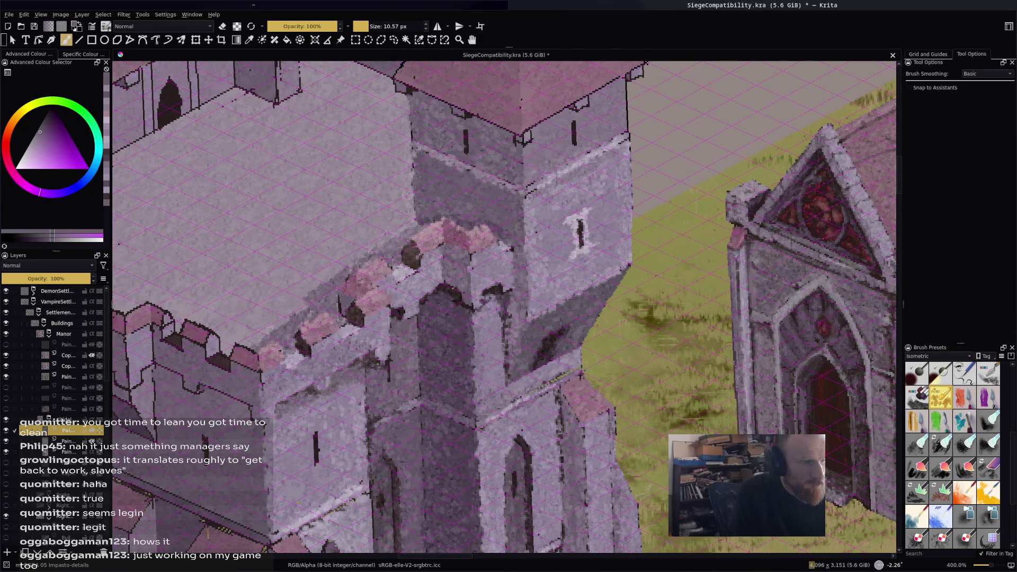
Lighten small patches of the tower face and its right and corner edges.
left_click(549, 142, "ctrl")
mouse_move(549, 146)
left_mouse_down()
mouse_move(542, 130)
mouse_move(564, 149)
left_mouse_up()
mouse_move(566, 124)
left_mouse_down()
mouse_move(559, 151)
mouse_move(595, 136)
mouse_move(585, 134)
left_mouse_up()
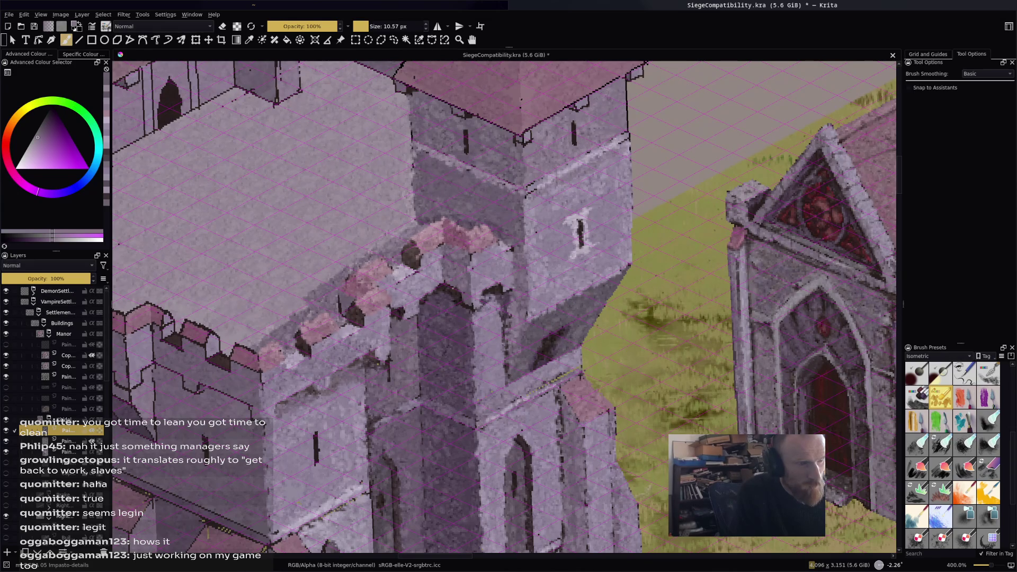
mouse_move(623, 89)
left_mouse_down()
mouse_move(627, 122)
mouse_move(610, 142)
left_mouse_up()
left_click(615, 140, "ctrl")
left_click_drag(624, 134, 605, 144)
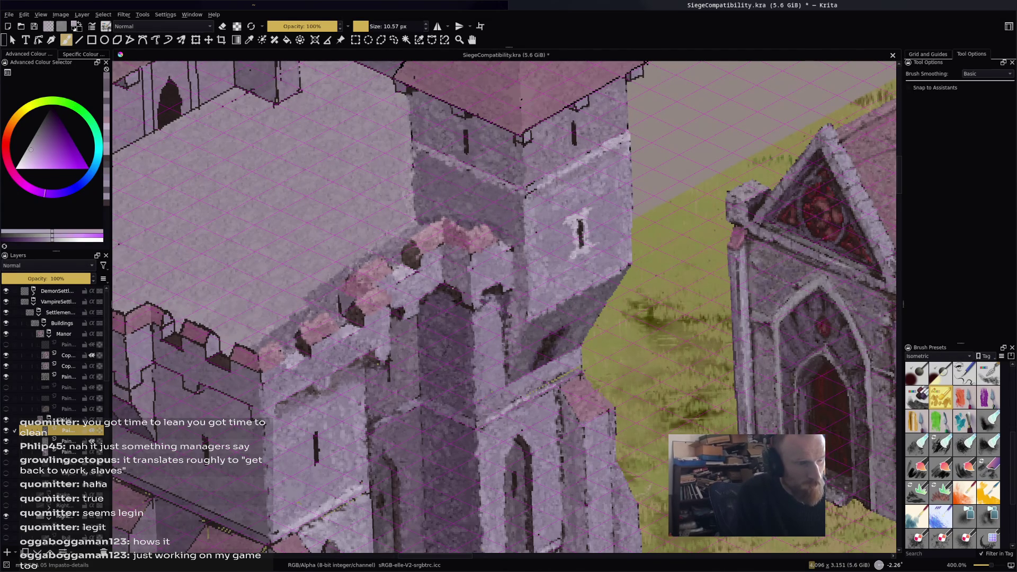
mouse_move(543, 181)
left_mouse_down()
mouse_move(519, 195)
mouse_move(533, 193)
left_mouse_up()
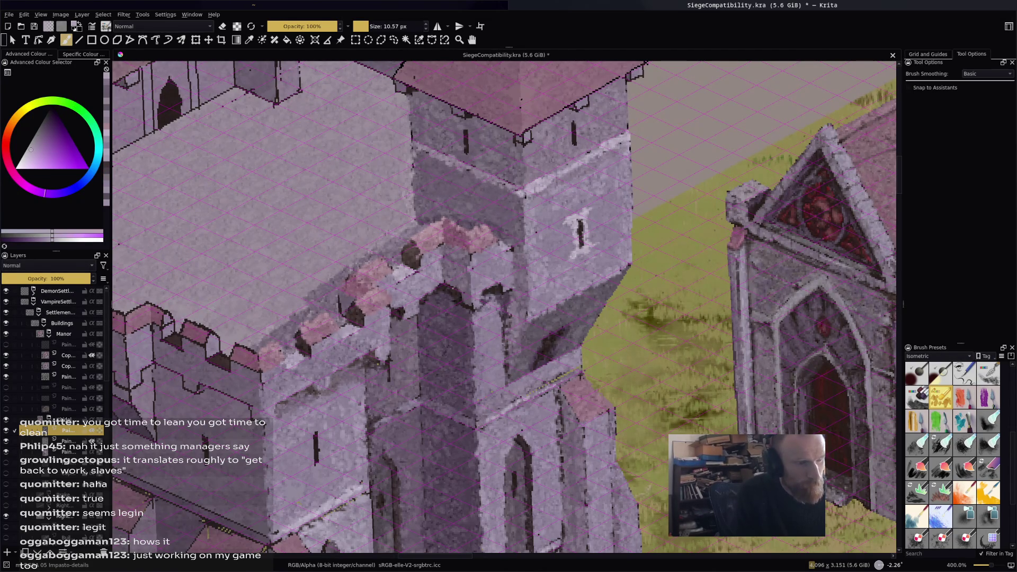
scroll(503, 307, "down", 5)
Paint sampled stone texture under the corner tower's roof corner.
scroll(504, 307, "up", 4)
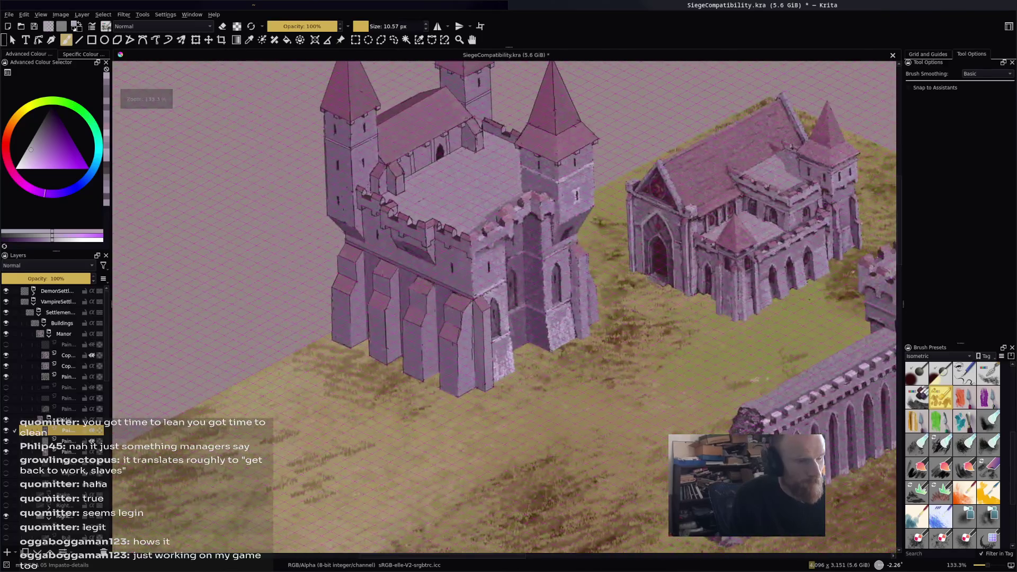
scroll(503, 307, "down", 5)
scroll(504, 307, "up", 4)
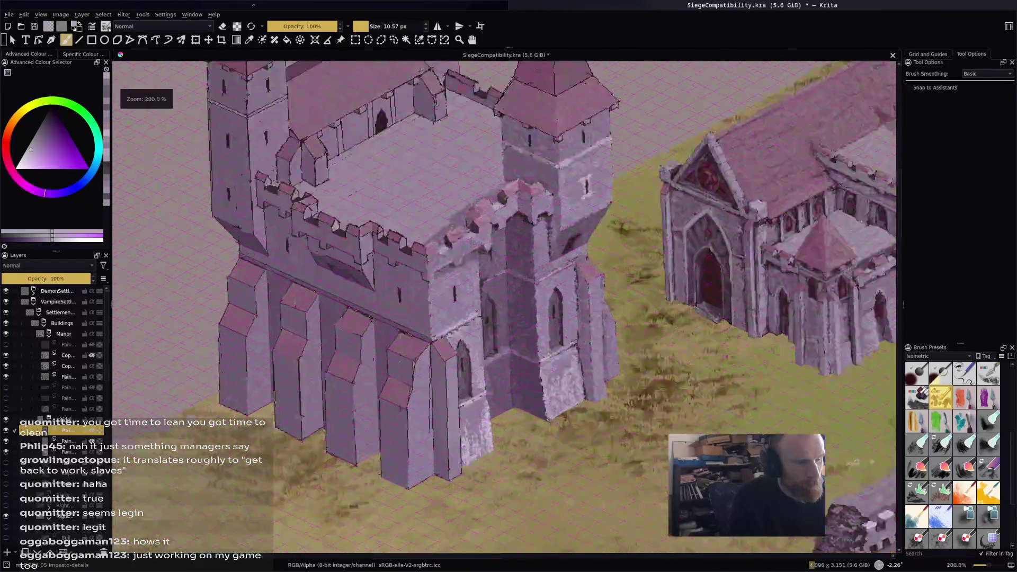
scroll(530, 281, "up", 1)
mouse_move(503, 265)
left_mouse_down()
mouse_move(550, 318)
mouse_move(561, 366)
mouse_move(530, 419)
mouse_move(493, 450)
left_mouse_up()
scroll(553, 219, "up", 1)
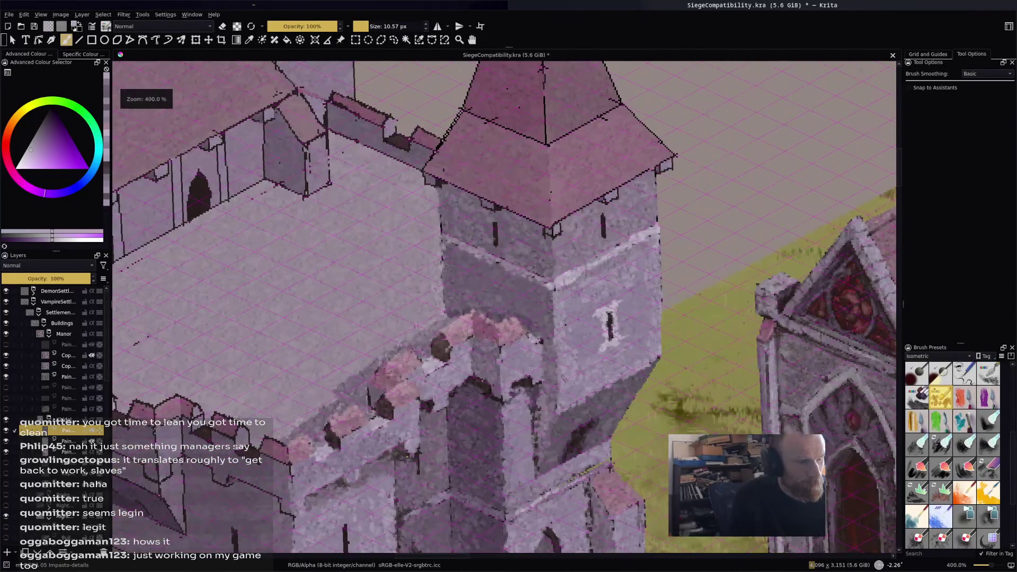
left_click(556, 226, "ctrl")
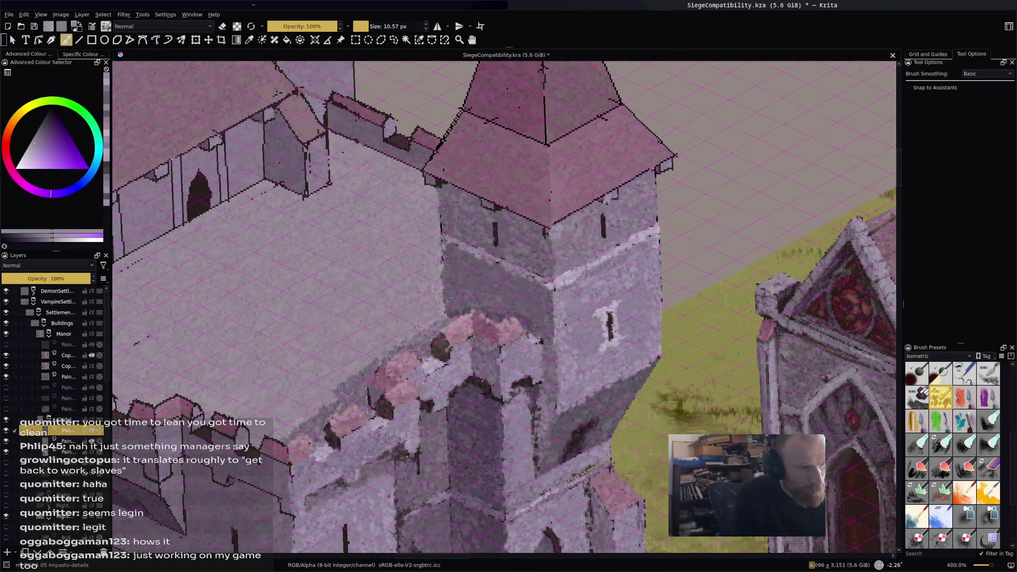
left_click_drag(669, 165, 672, 164)
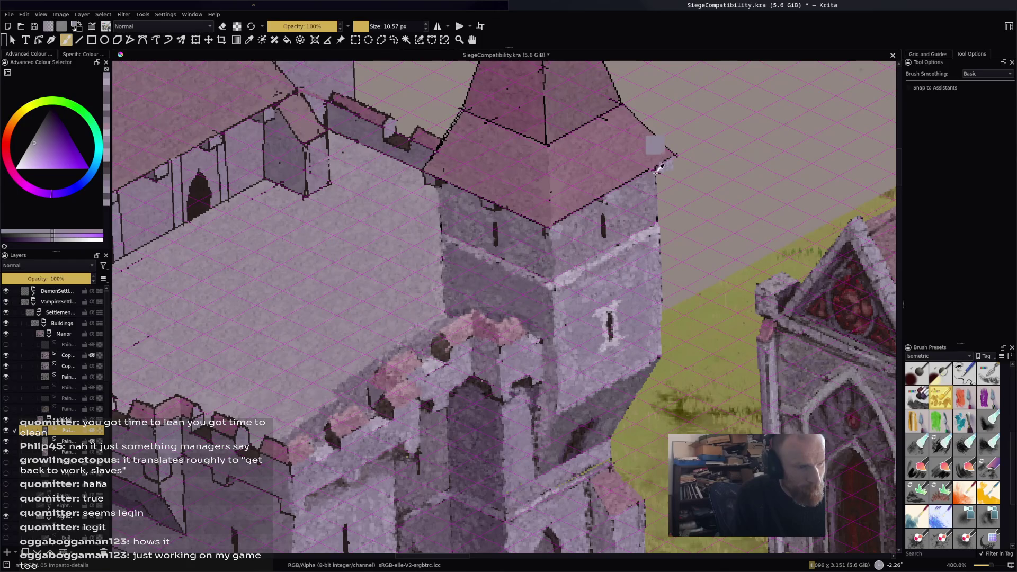
Undo a stray grey dab and draw a darker pink line along the roof's left edge.
left_click(657, 167, "ctrl")
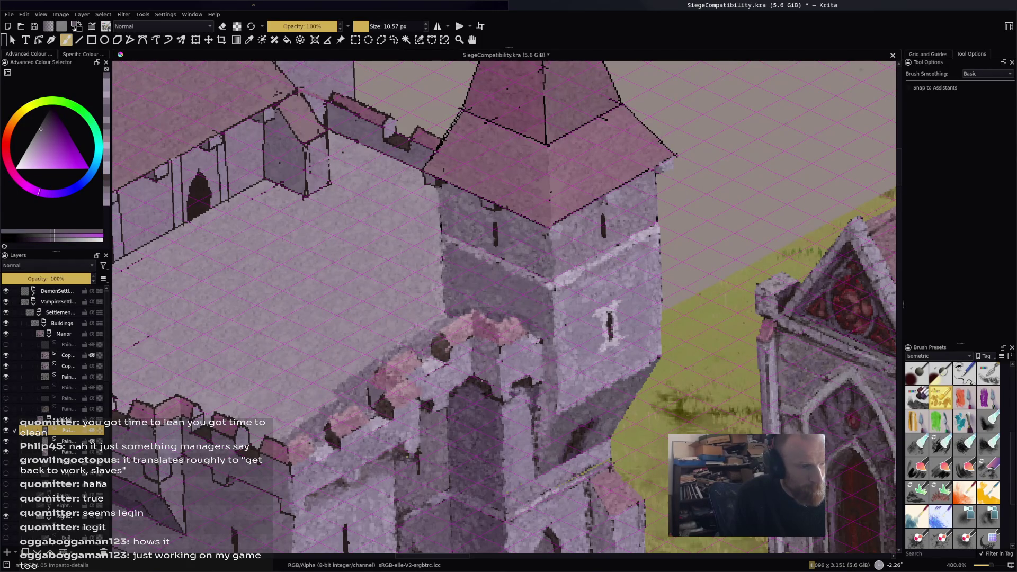
left_click(497, 180)
key("ctrl+z")
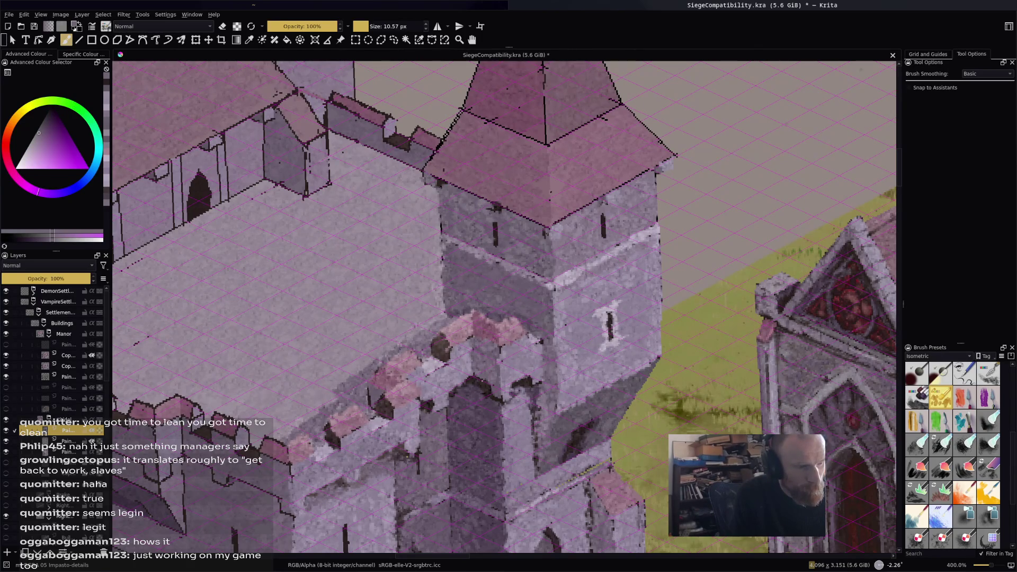
left_click(540, 211, "ctrl")
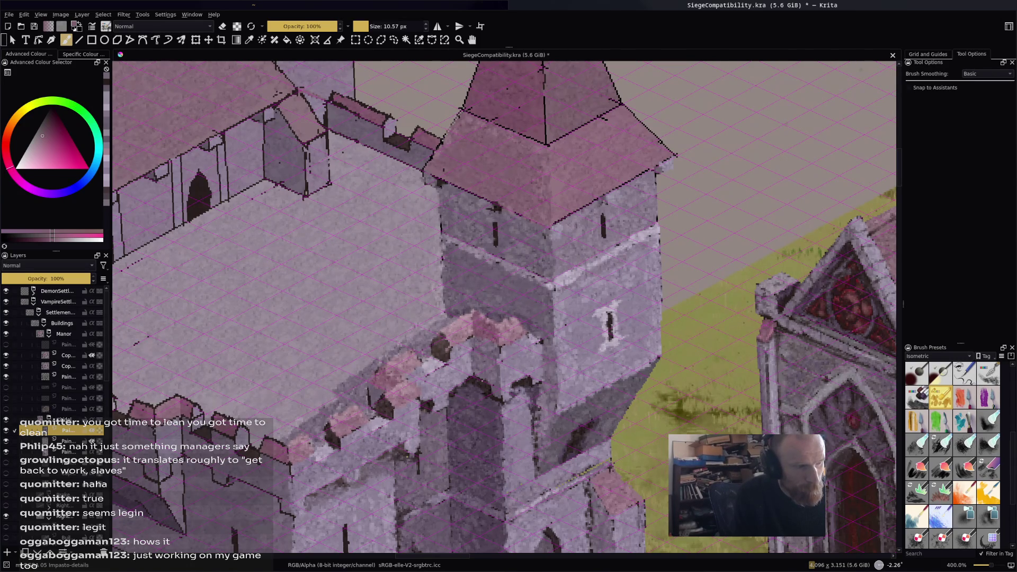
left_click_drag(440, 148, 464, 109)
left_click_drag(430, 165, 454, 135)
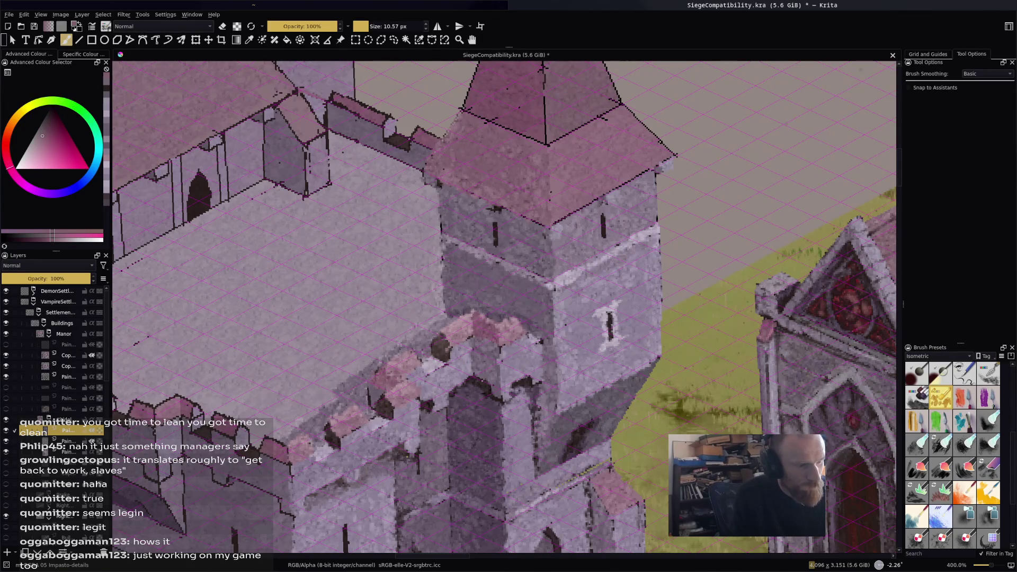
Brush a dark shadow along the tower's eave.
left_click(571, 419, "ctrl")
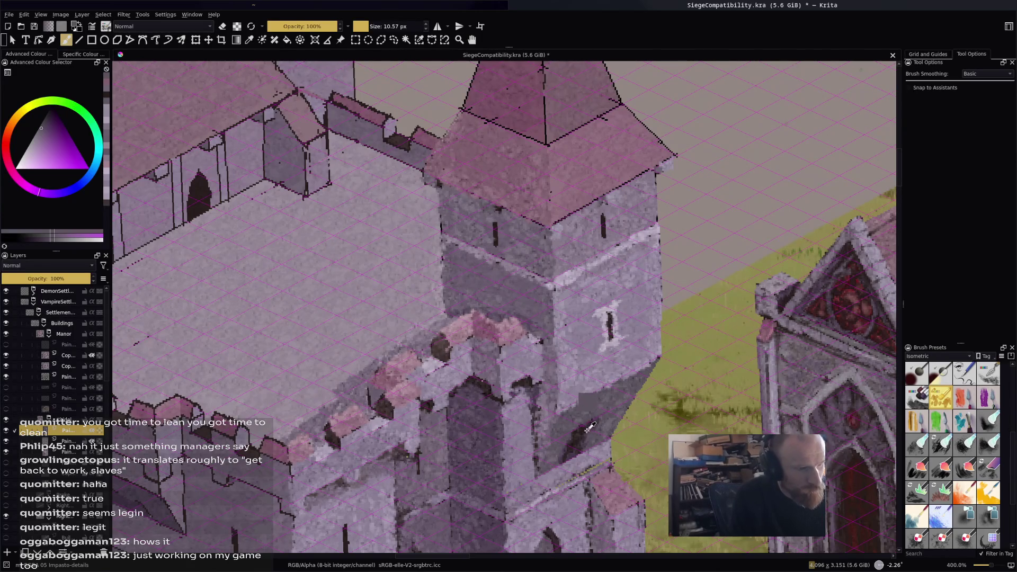
left_click(582, 395, "ctrl")
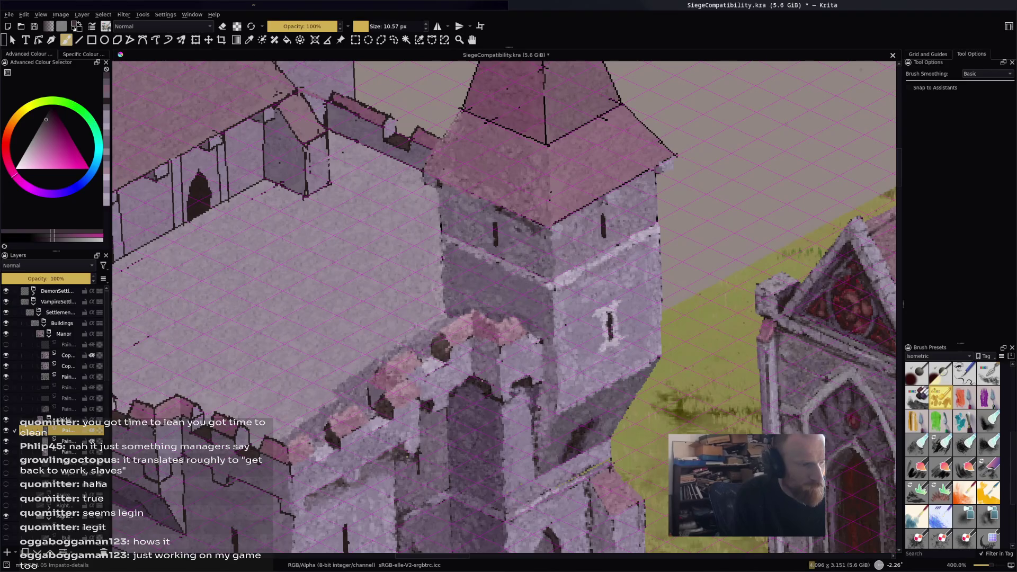
mouse_move(480, 204)
left_mouse_down()
mouse_move(441, 185)
mouse_move(528, 229)
mouse_move(647, 179)
left_mouse_up()
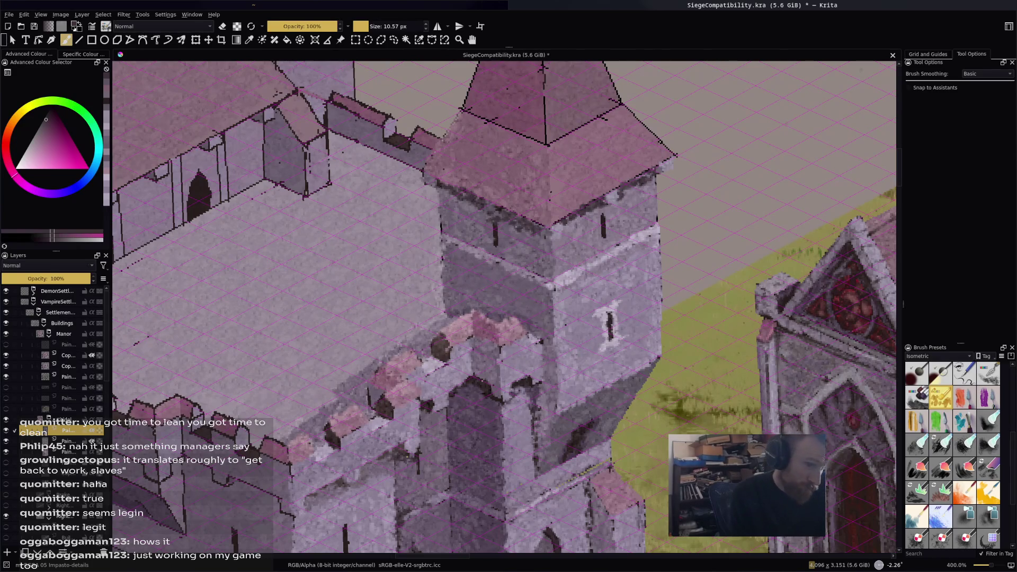
scroll(595, 250, "down", 3)
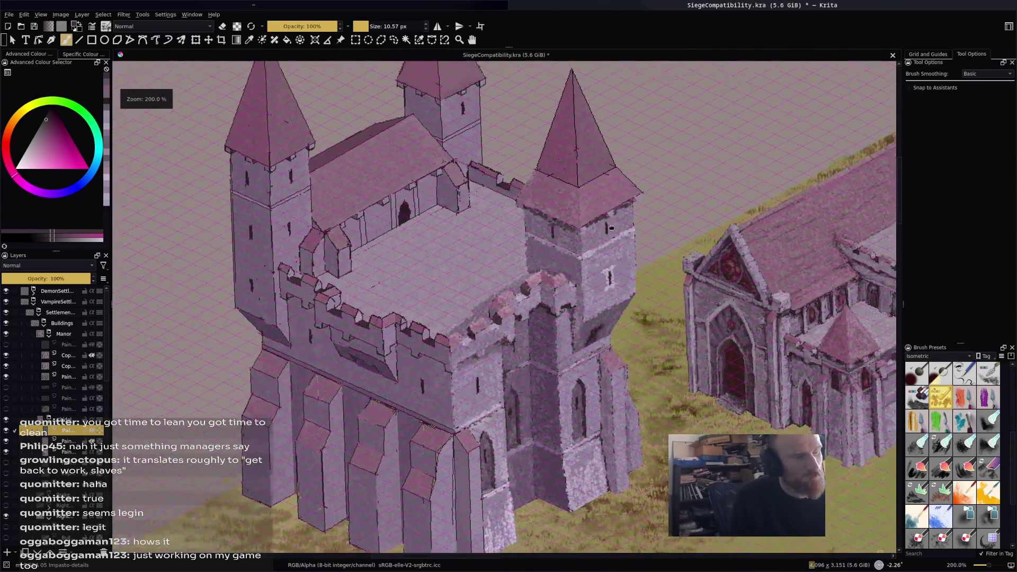
Brighten small strips of the wall top with a lightened, sampled stone colour.
scroll(594, 250, "down", 3)
scroll(595, 250, "up", 6)
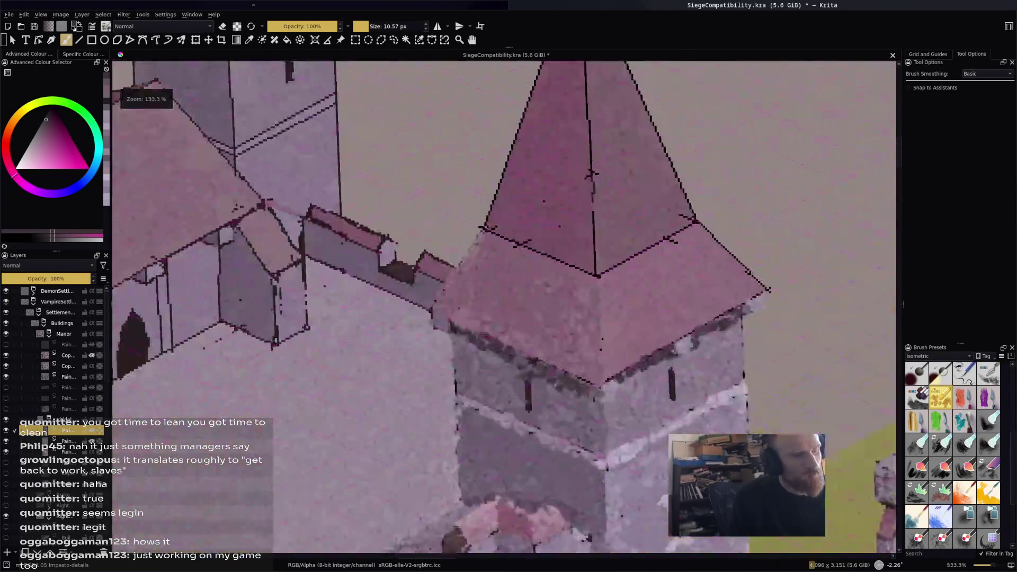
scroll(594, 250, "down", 1)
scroll(595, 250, "down", 1)
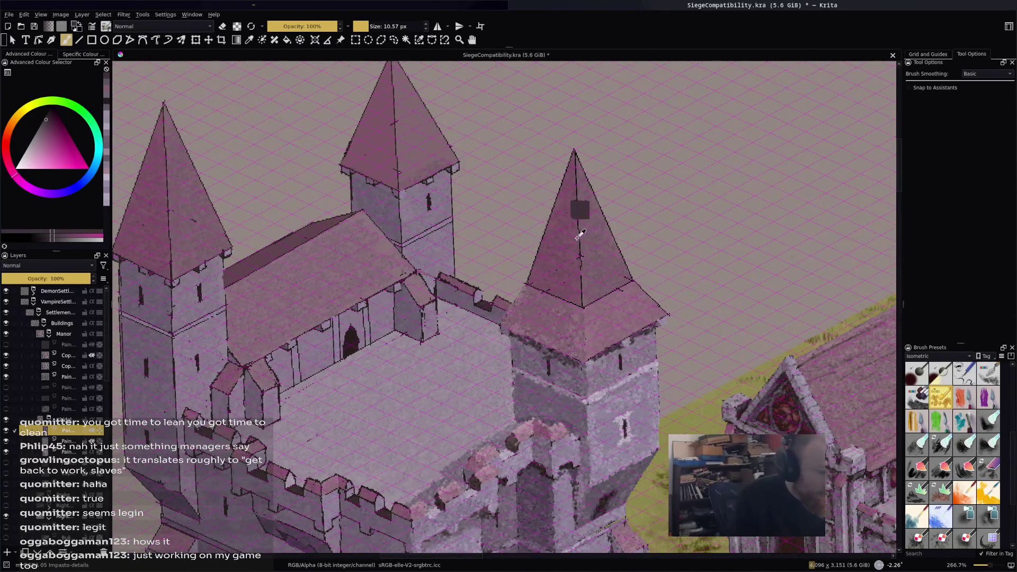
scroll(595, 250, "down", 1)
scroll(595, 250, "up", 1)
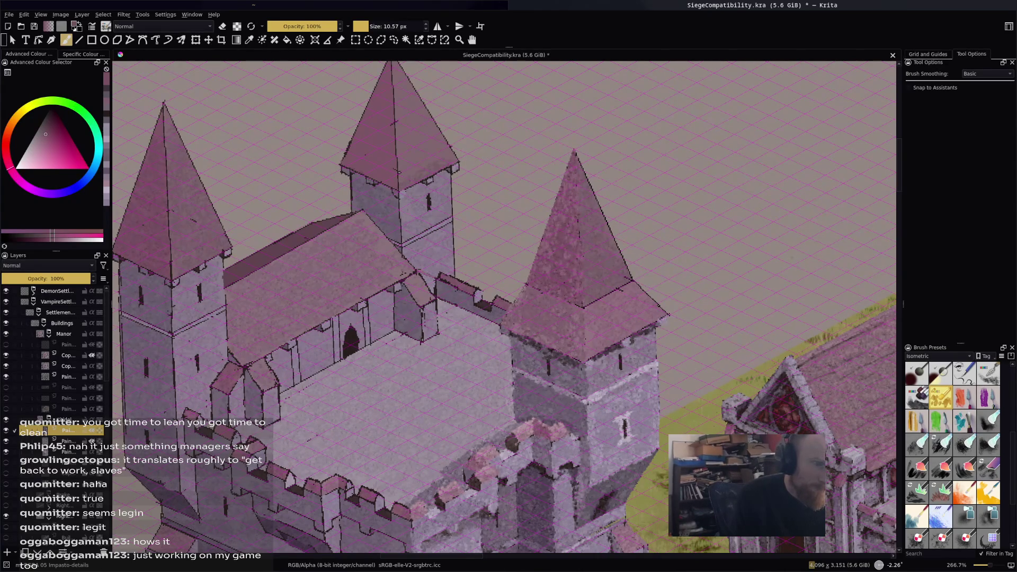
key("l")
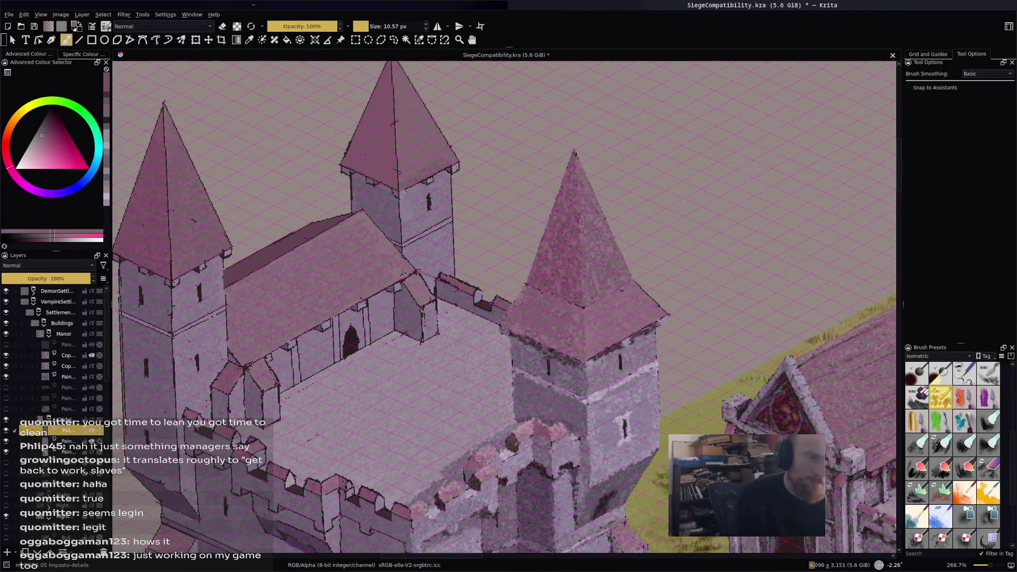
left_click(600, 303, "ctrl")
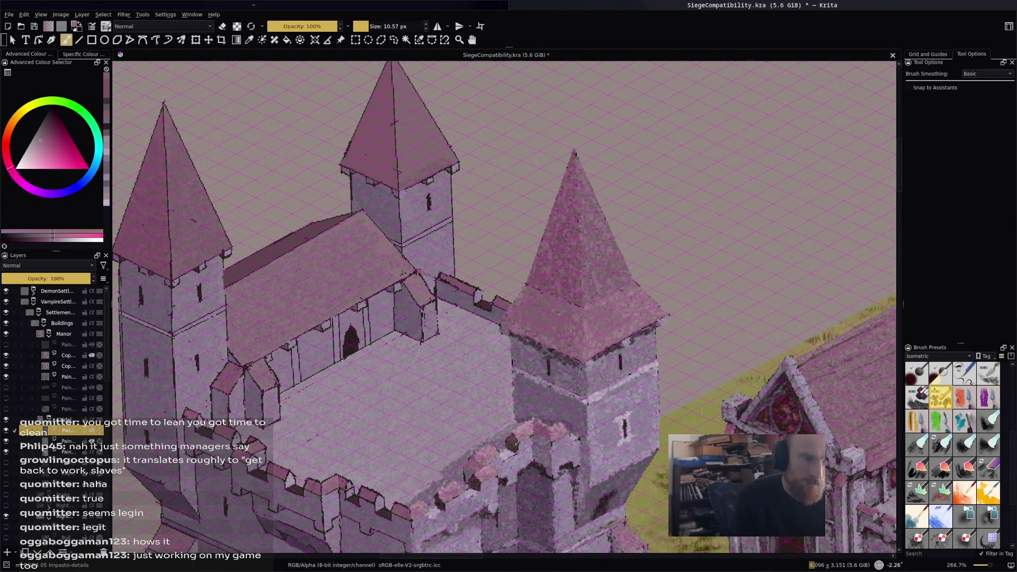
left_click(530, 293, "ctrl")
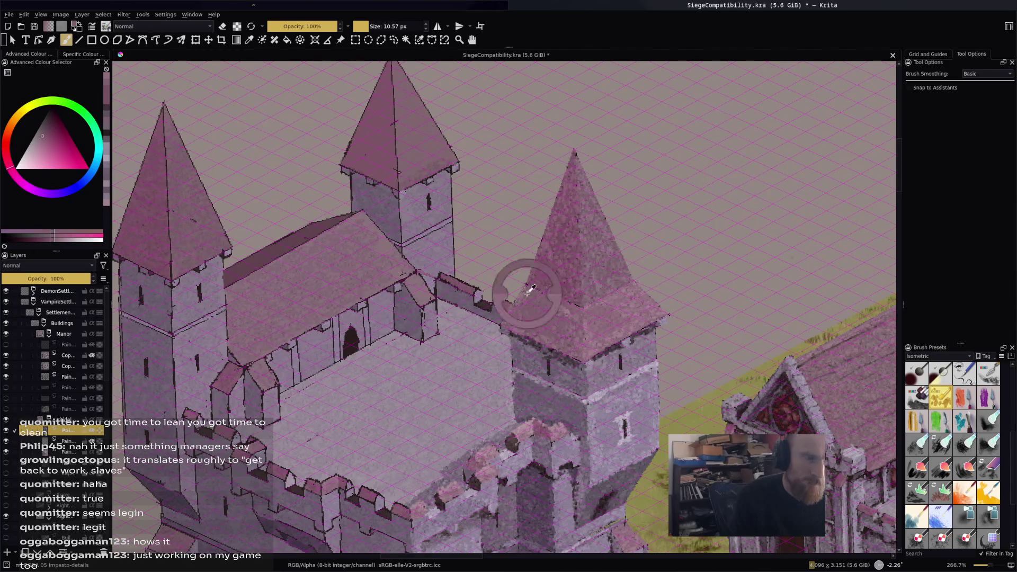
left_click(449, 278, "ctrl")
mouse_move(435, 277)
left_mouse_down()
mouse_move(461, 285)
mouse_move(455, 279)
left_mouse_up()
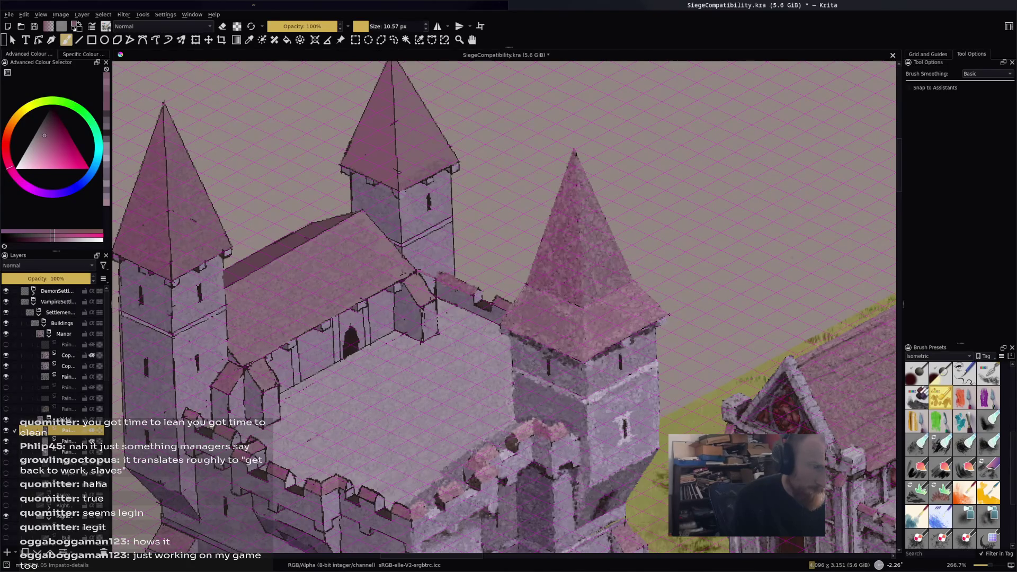
left_click_drag(492, 298, 499, 303)
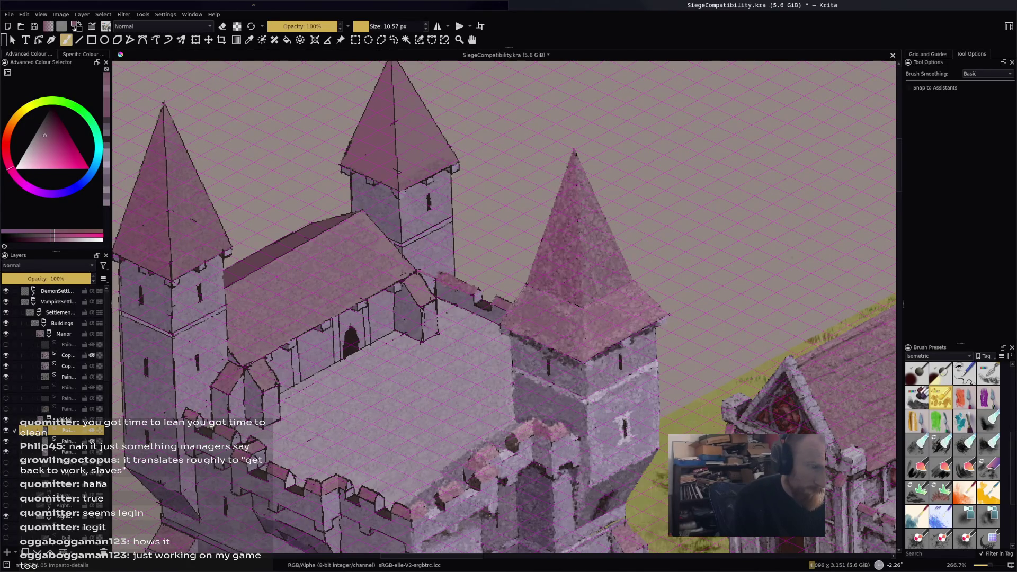
Paint light purple-stone strokes along the battlement tops.
left_click(458, 271, "ctrl")
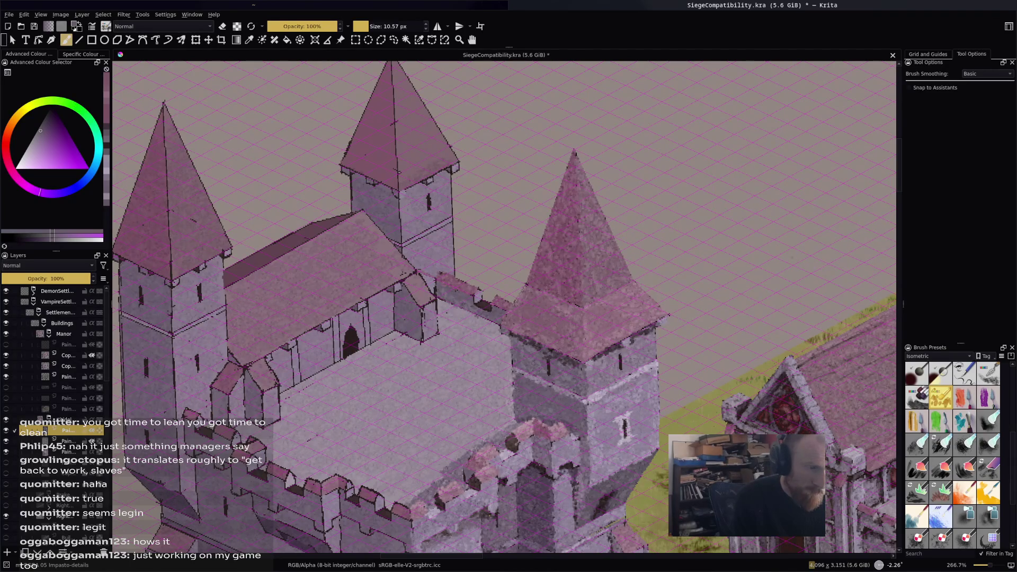
left_click(479, 303, "ctrl")
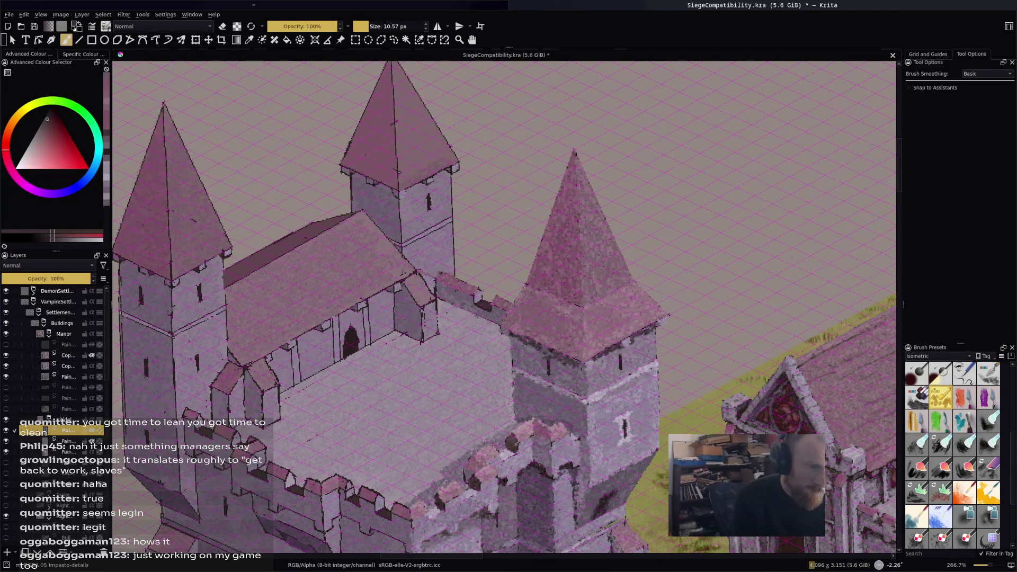
left_click(483, 306, "ctrl")
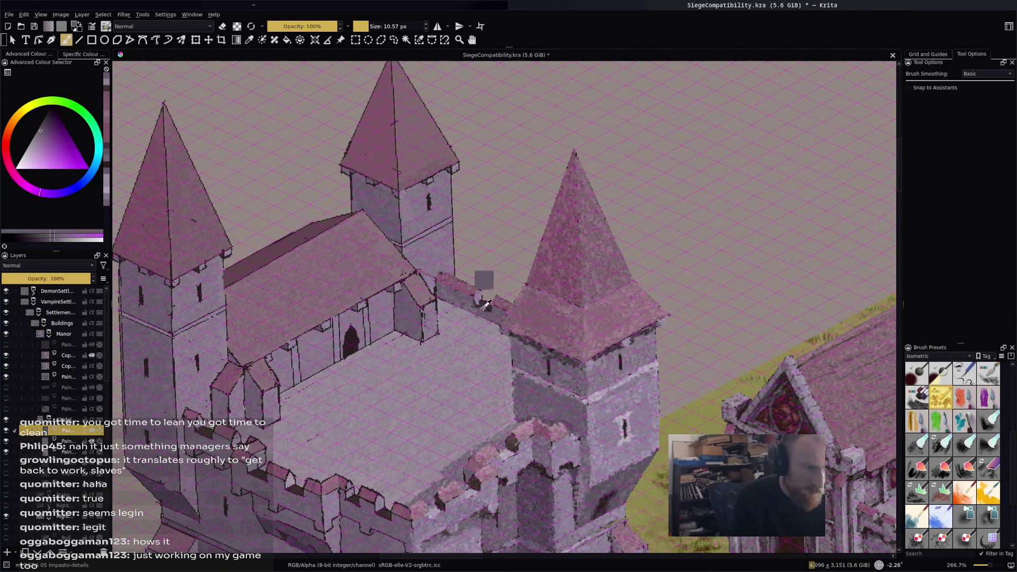
left_click(431, 258, "ctrl")
left_click_drag(454, 291, 469, 299)
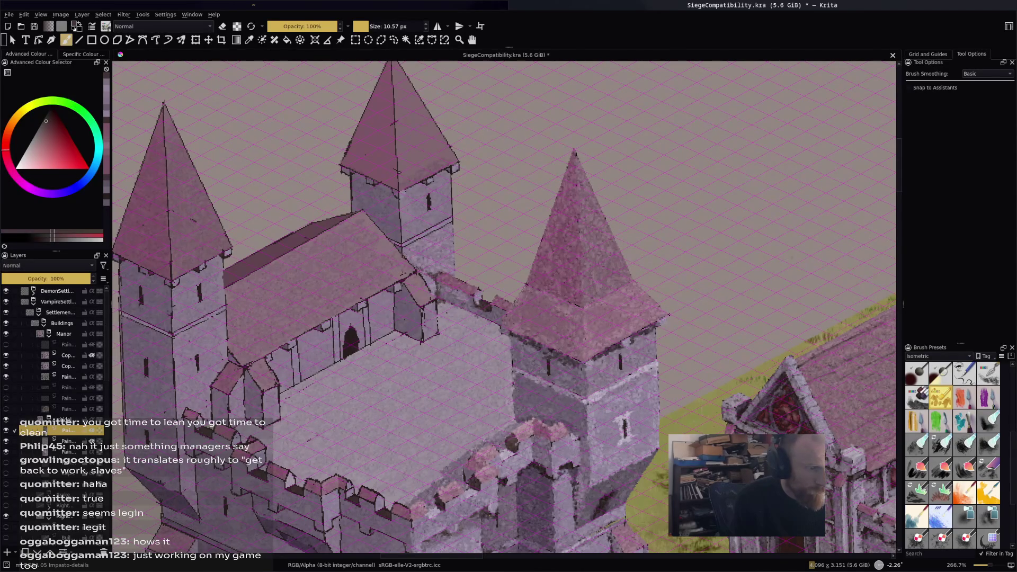
Dab sampled light pink along the main hall roof's edge and centre.
left_click(397, 250, "ctrl")
left_click_drag(402, 250, 408, 261)
left_click(398, 256, "ctrl")
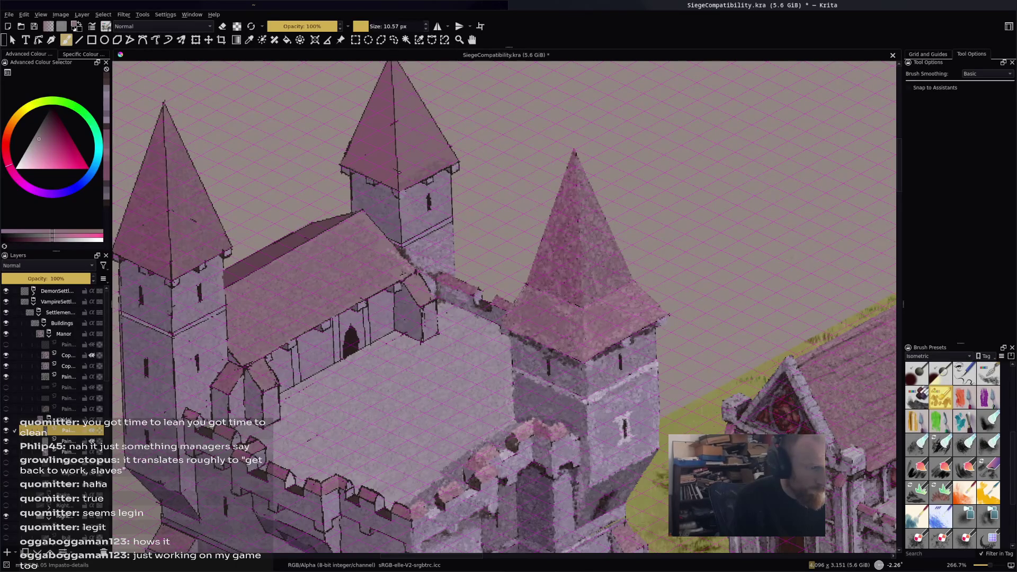
left_click(601, 289, "ctrl")
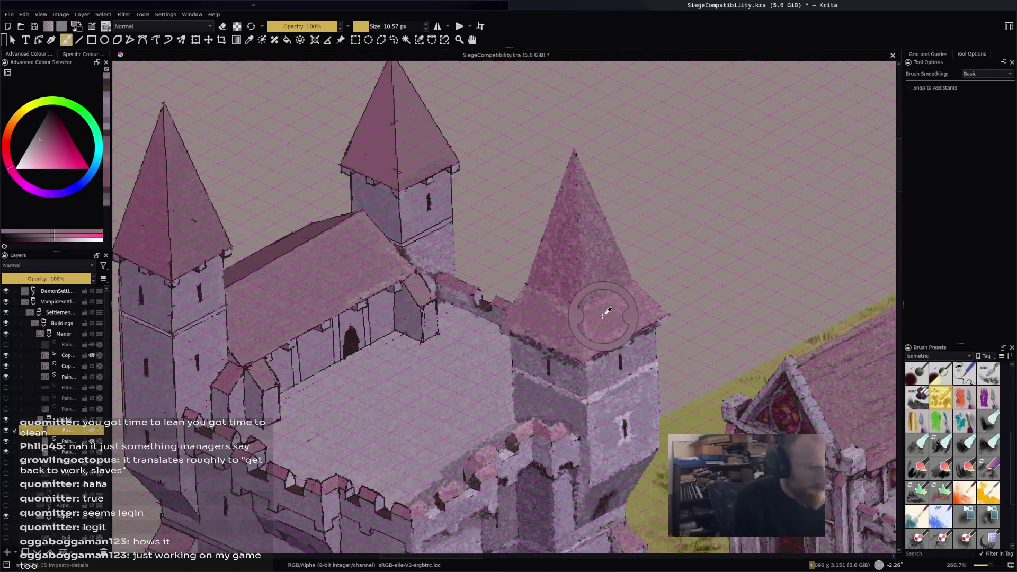
left_click_drag(303, 294, 331, 308)
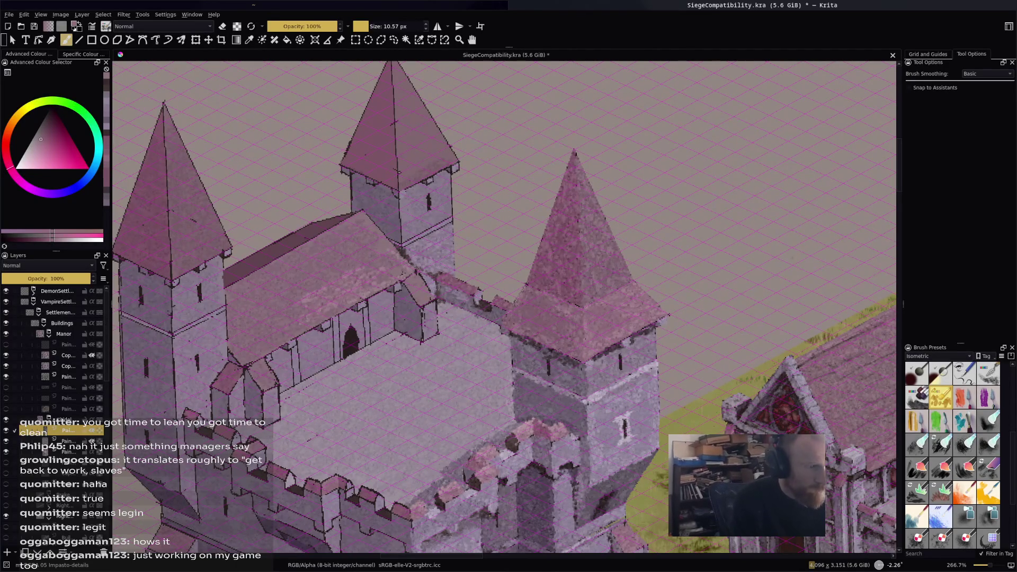
left_click(298, 270)
left_click(299, 255)
left_click(285, 283)
left_click(302, 290)
left_click(294, 309)
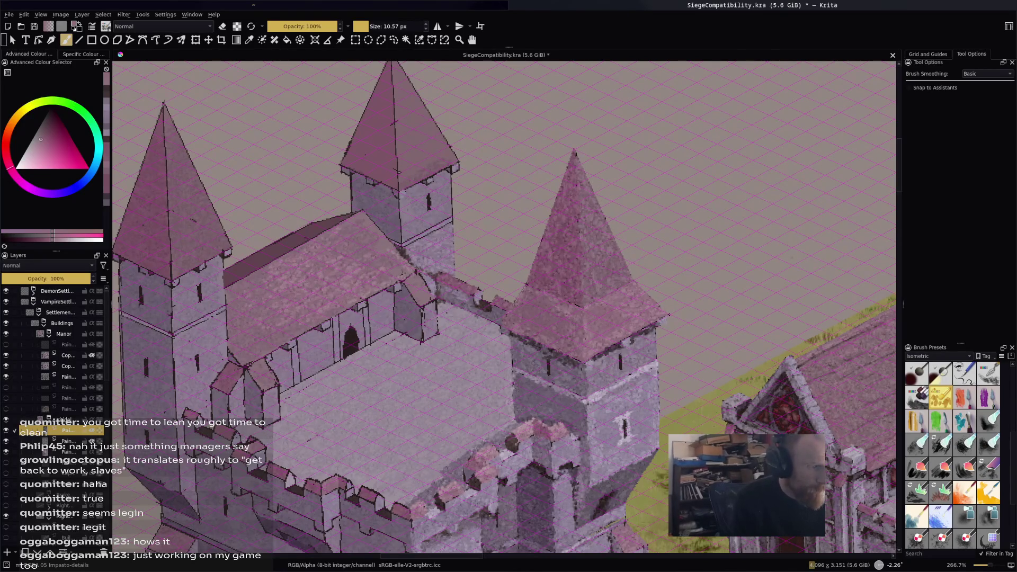
Speckle light pink across the hall roof's left edge, lower part and ridge.
left_click(271, 264)
left_click(242, 280)
left_click(259, 275)
left_click(230, 302)
left_click(229, 324)
left_click(229, 329)
left_click(276, 341)
left_click(272, 345)
left_click(261, 341)
left_click(267, 332)
left_click(292, 309)
left_click(356, 260)
left_click(369, 216)
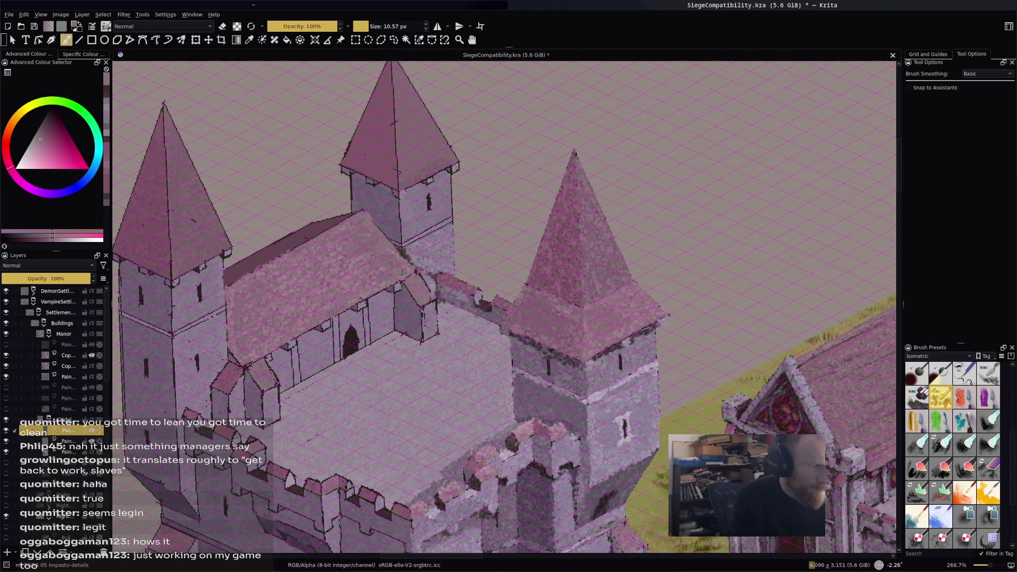
left_click(386, 245)
left_click(317, 264)
left_click(363, 249)
Brighten the small gable roof with slightly darker pink dabs.
key("k")
left_click(404, 280)
left_click(423, 279)
left_click(426, 286)
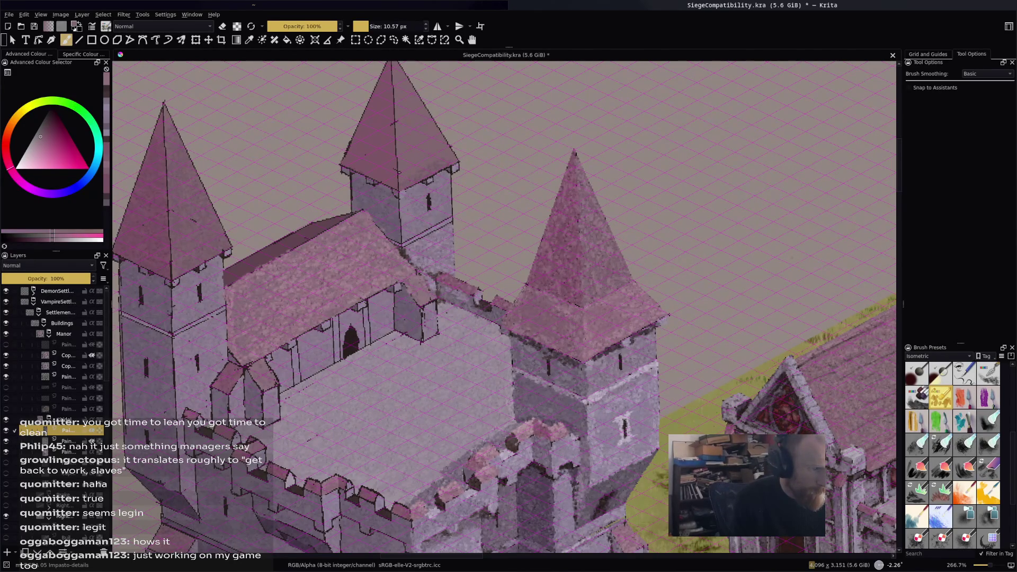
left_click(427, 302)
Lighten the gable wall and its base with pale purple dabs and strokes.
left_click(39, 192)
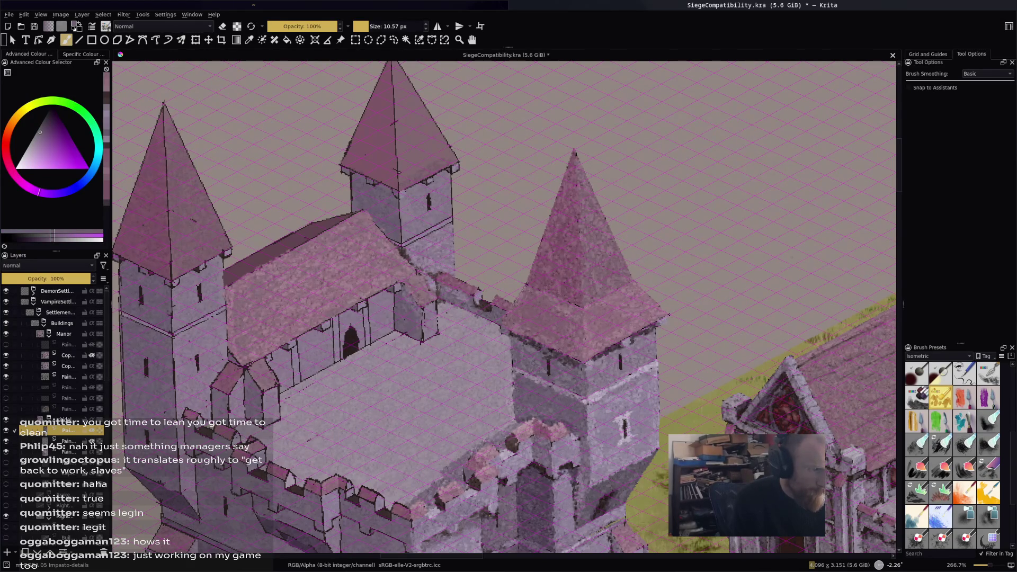
left_click(401, 334)
left_click(394, 321)
left_click(36, 140)
left_click(426, 325)
left_click_drag(435, 299, 436, 331)
left_click(451, 311)
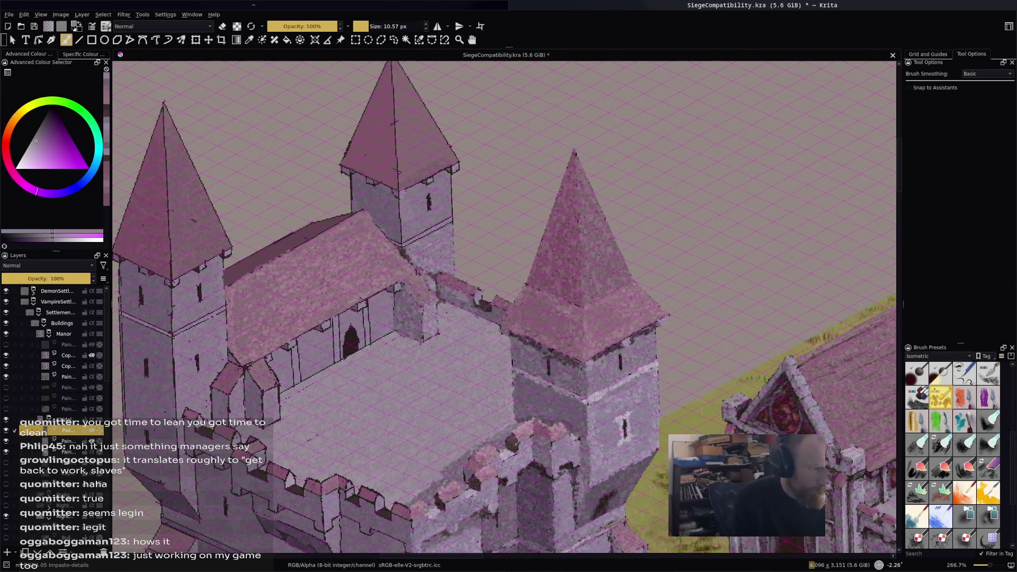
left_click(433, 339, "ctrl")
left_click_drag(429, 339, 448, 337)
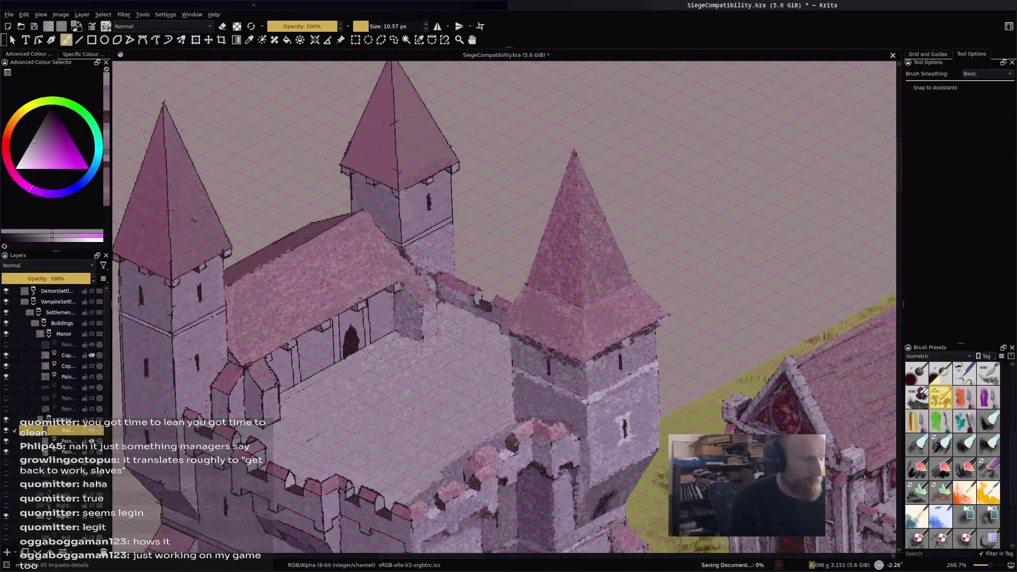
Save SiegeCompatibility.kra and zoom out to 66.7% to show the whole scene.
key("minus")
key("minus")
key("ctrl+s")
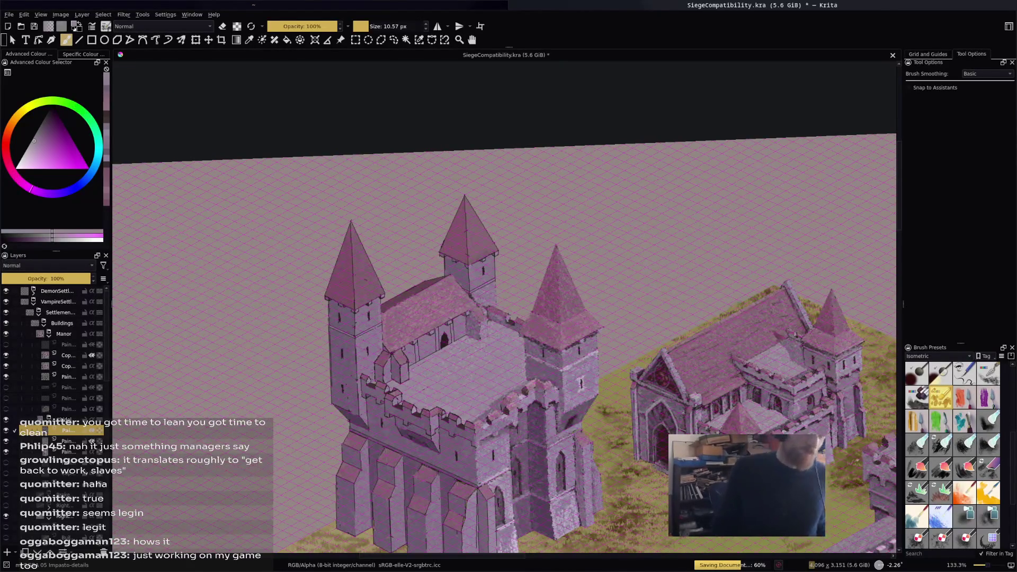
key("minus")
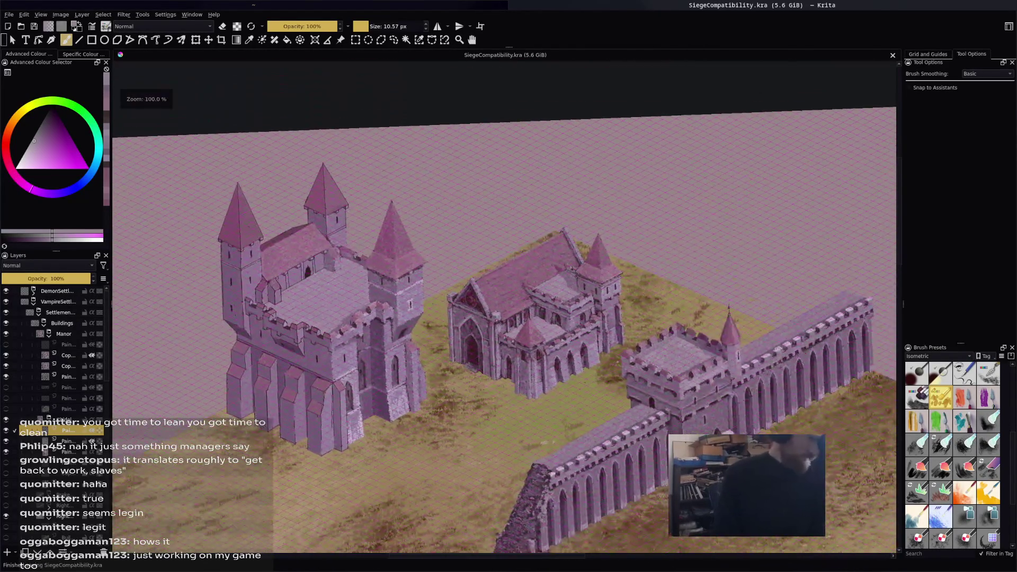
key("minus")
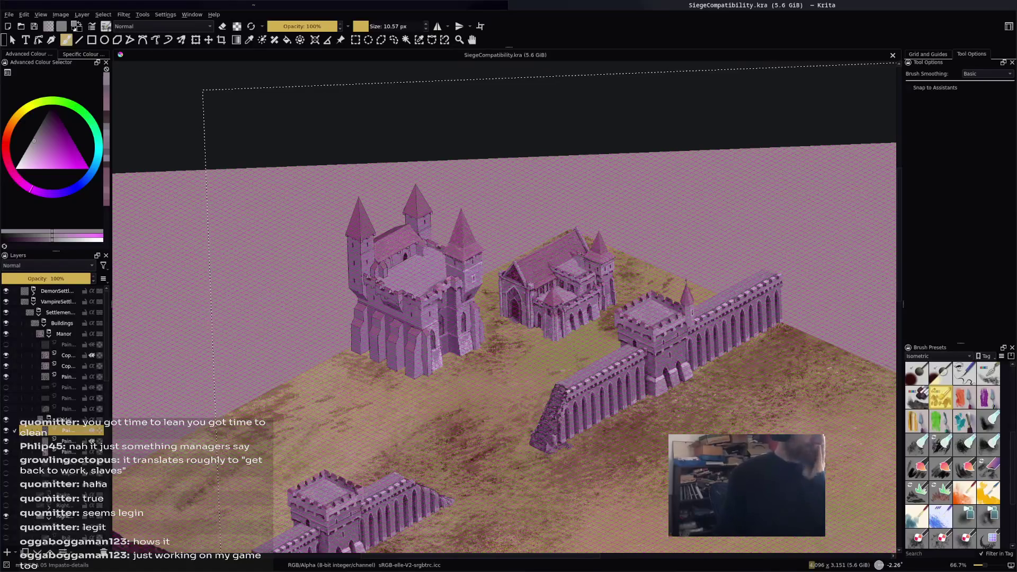